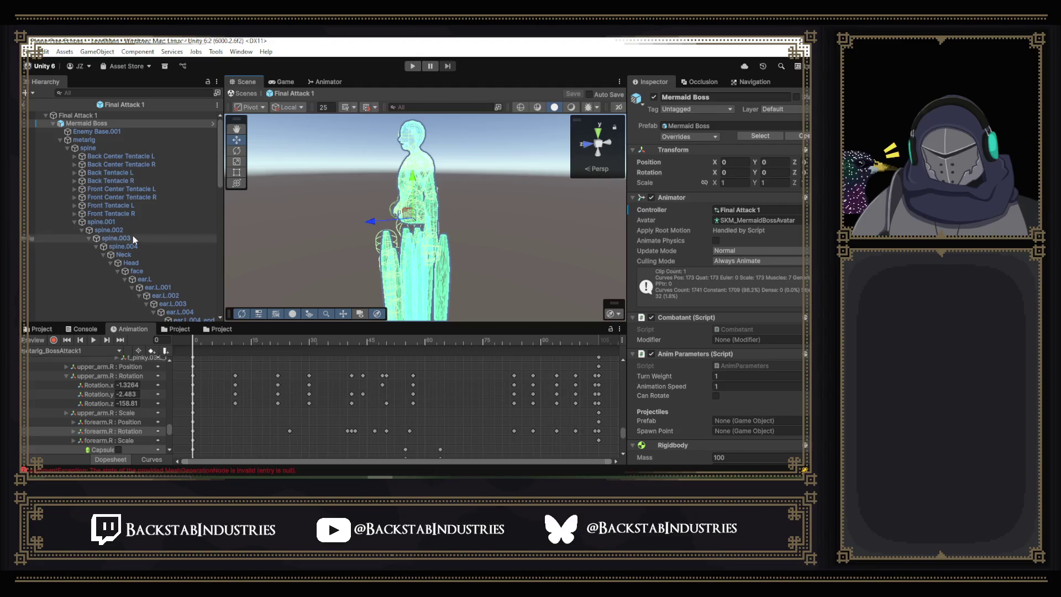
Browse the Boss Attack 1 and Final Boss folders in list and grid views.
click(85, 329)
click(41, 329)
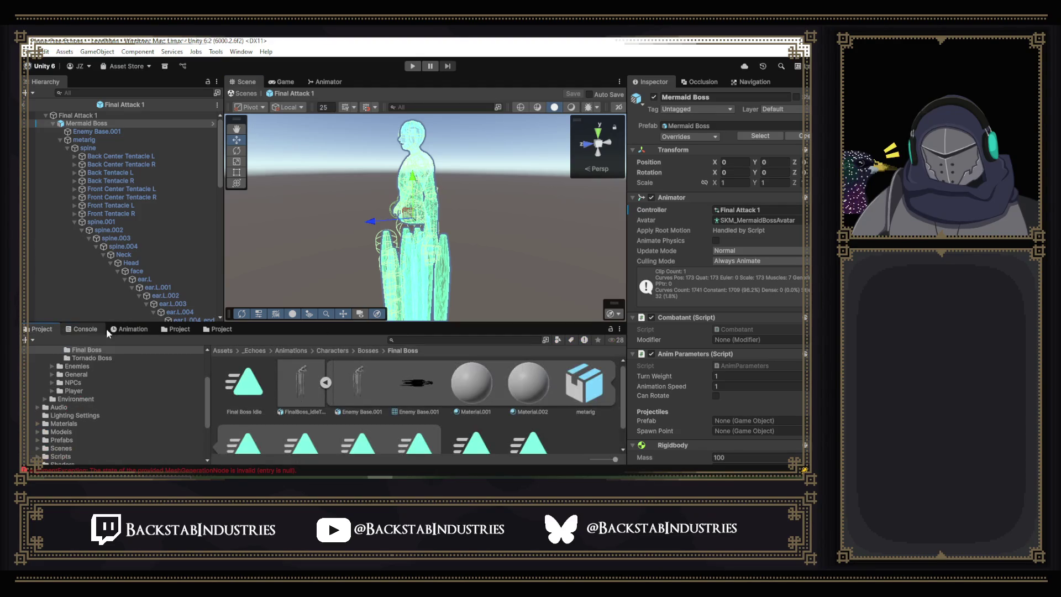
click(171, 329)
click(221, 329)
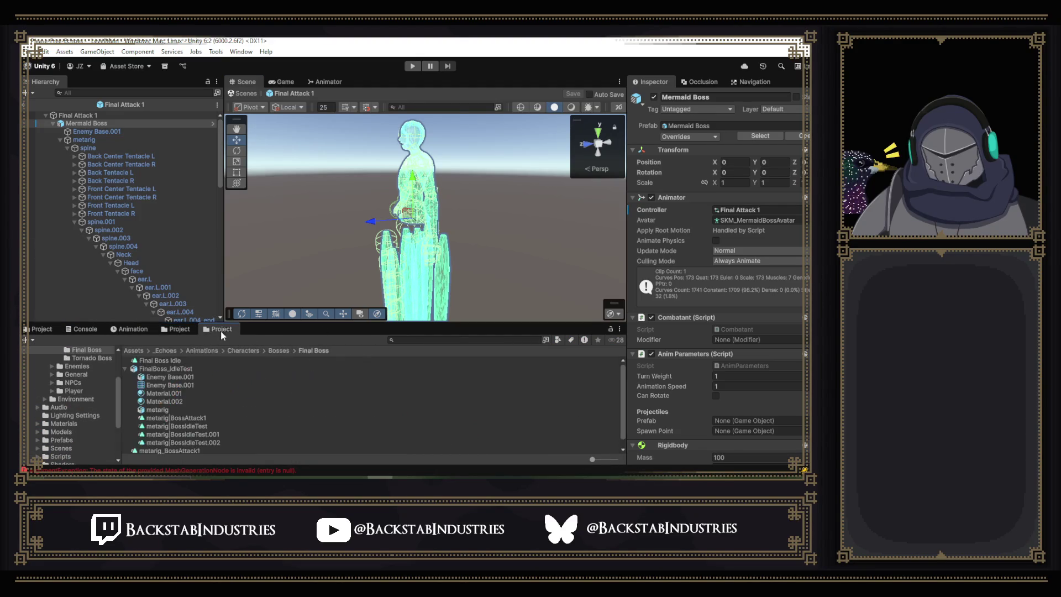
click(178, 331)
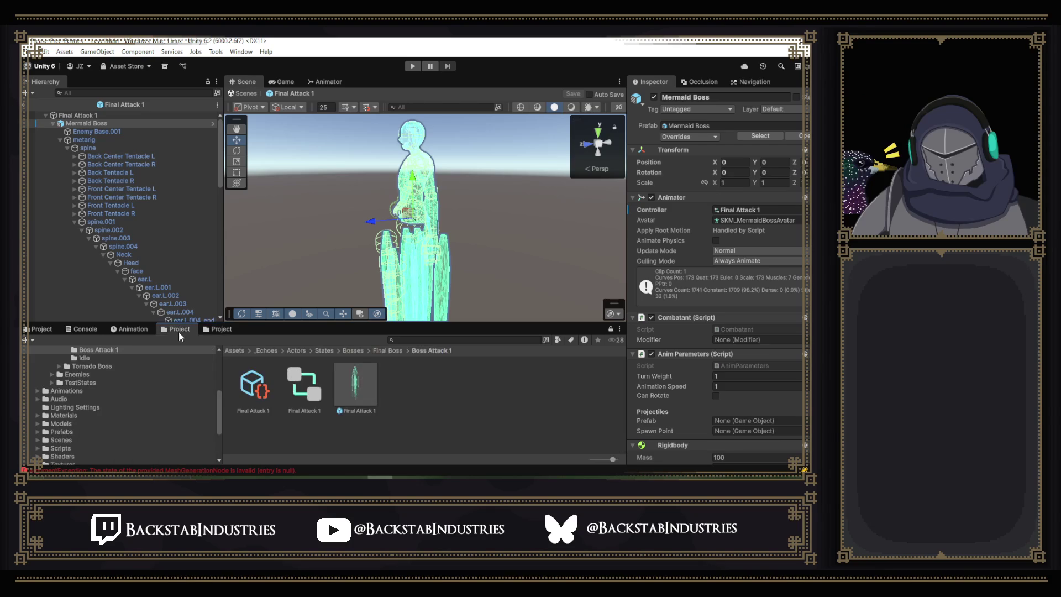
scroll(184, 380, up, 4)
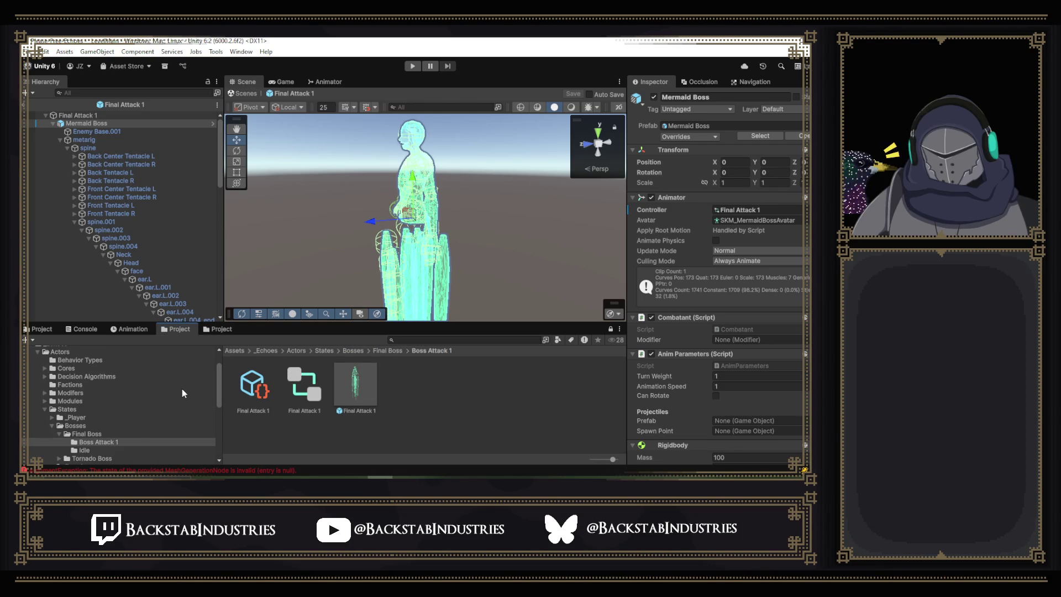
click(57, 329)
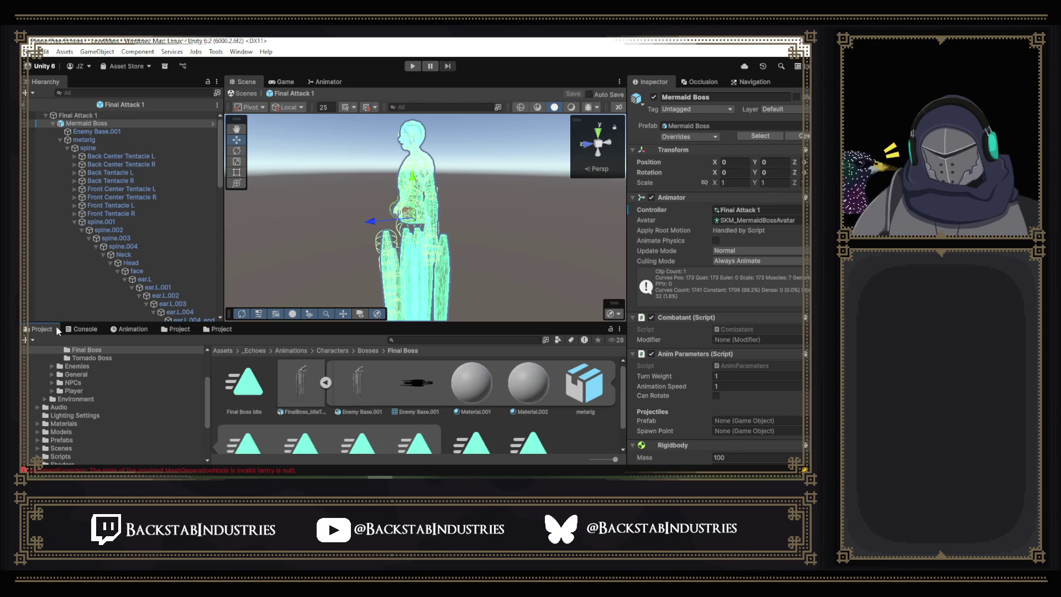
click(212, 331)
scroll(70, 403, up, 3)
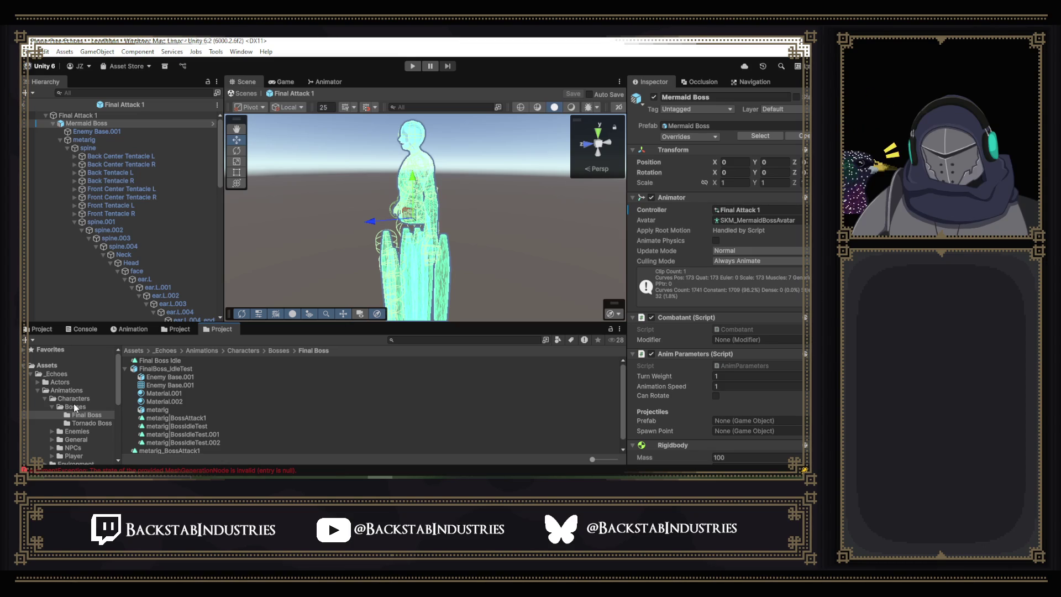
Collapse Animations, expand Actors > States, and show the _Player state folders.
click(38, 389)
scroll(64, 399, down, 3)
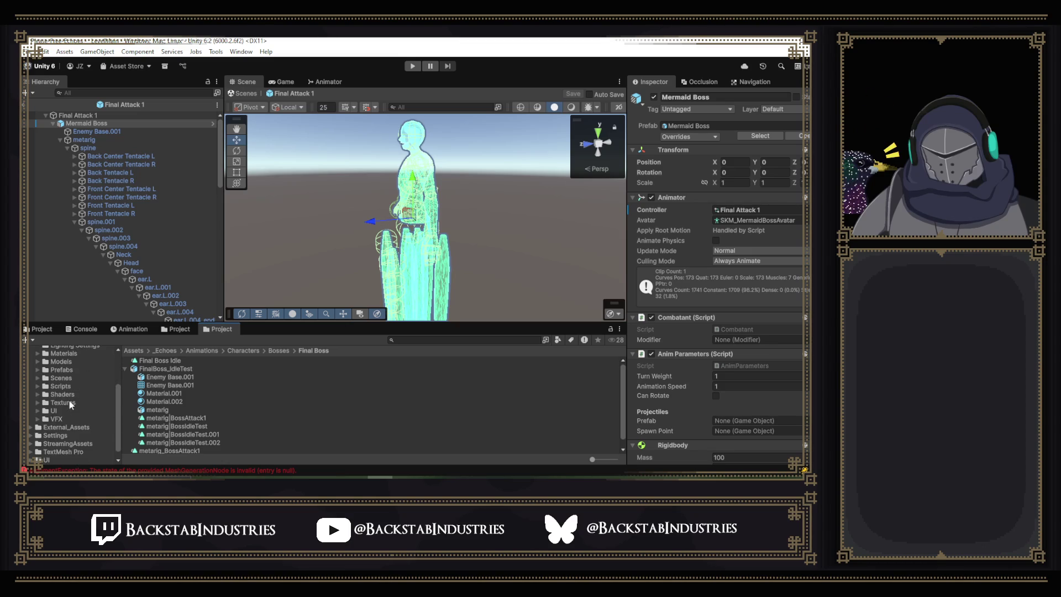
scroll(60, 398, up, 5)
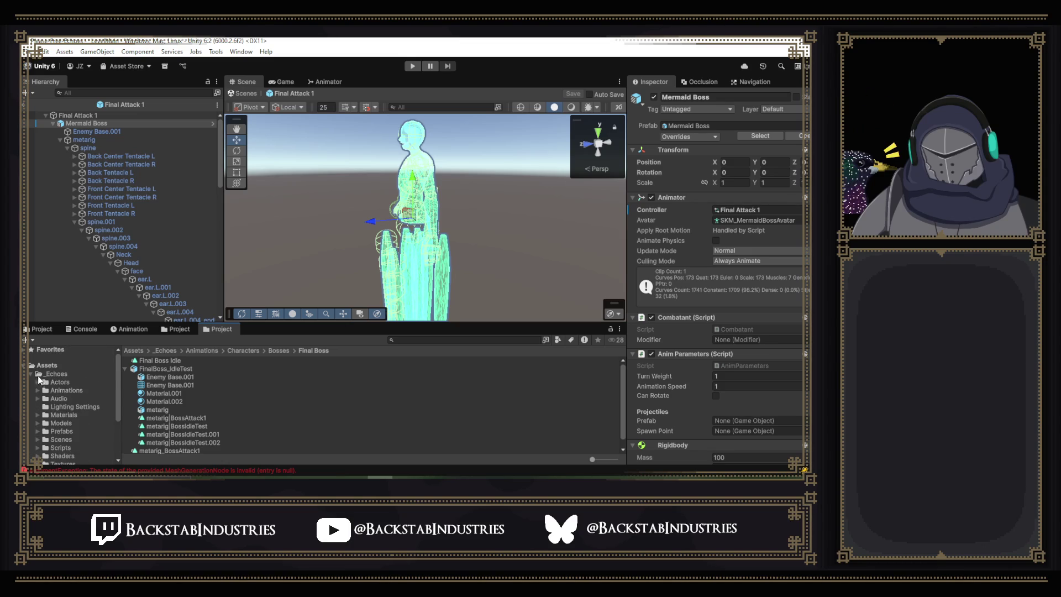
click(45, 439)
scroll(81, 440, down, 3)
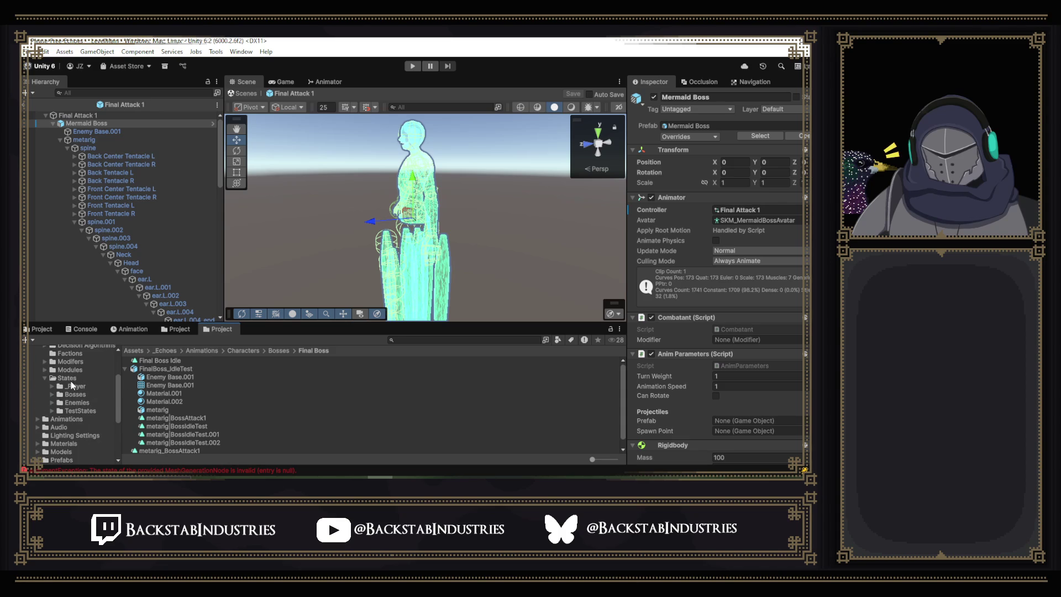
click(72, 386)
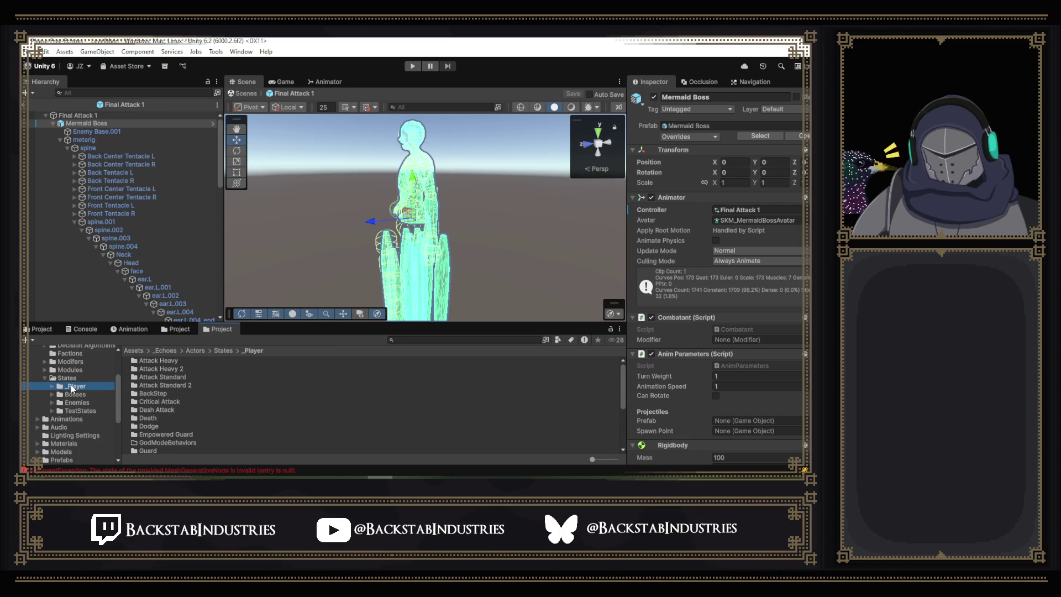
Open the Attack Standard State prefab, inspect FinalCharacterRigWMat, then return to the _LevelMain scene.
double_click(181, 376)
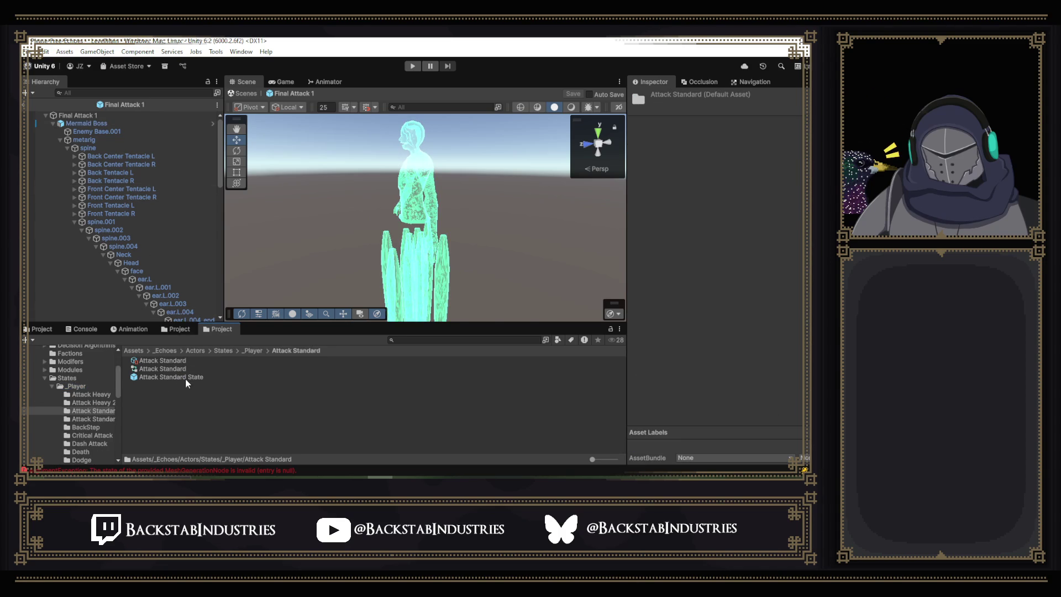
double_click(184, 378)
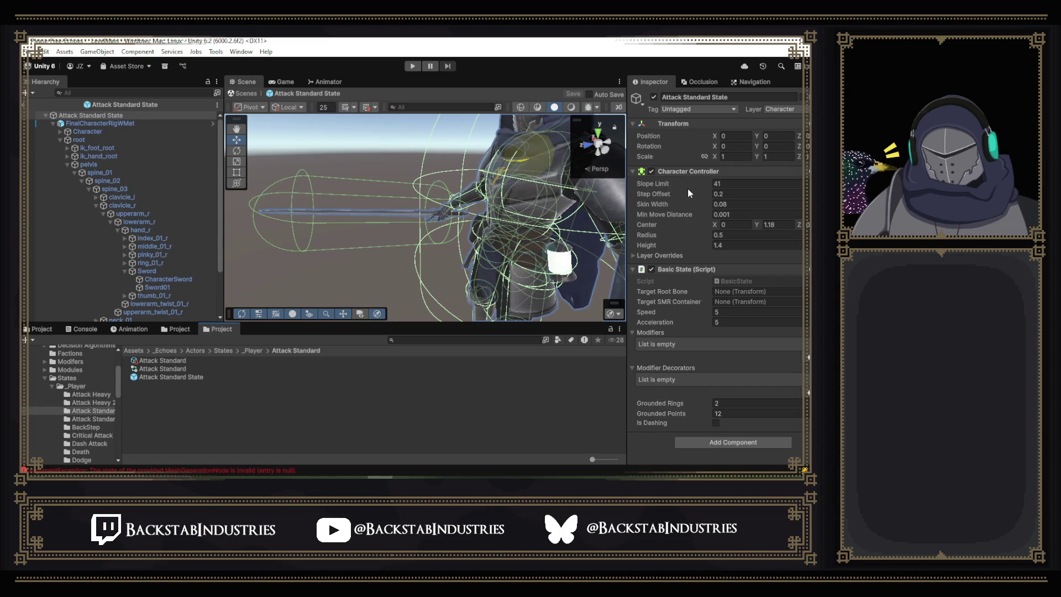
click(108, 123)
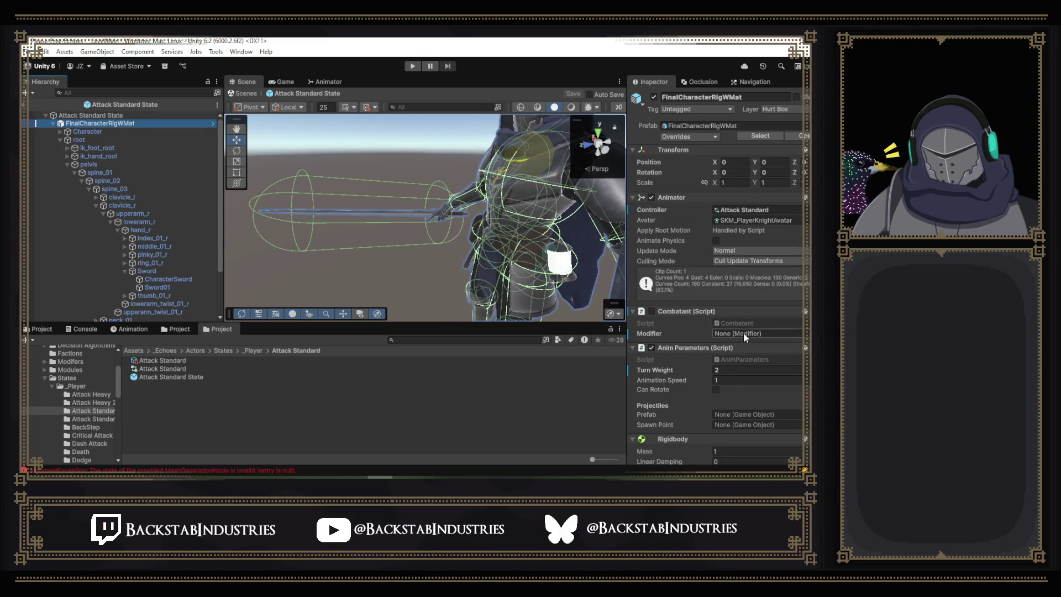
scroll(736, 313, down, 5)
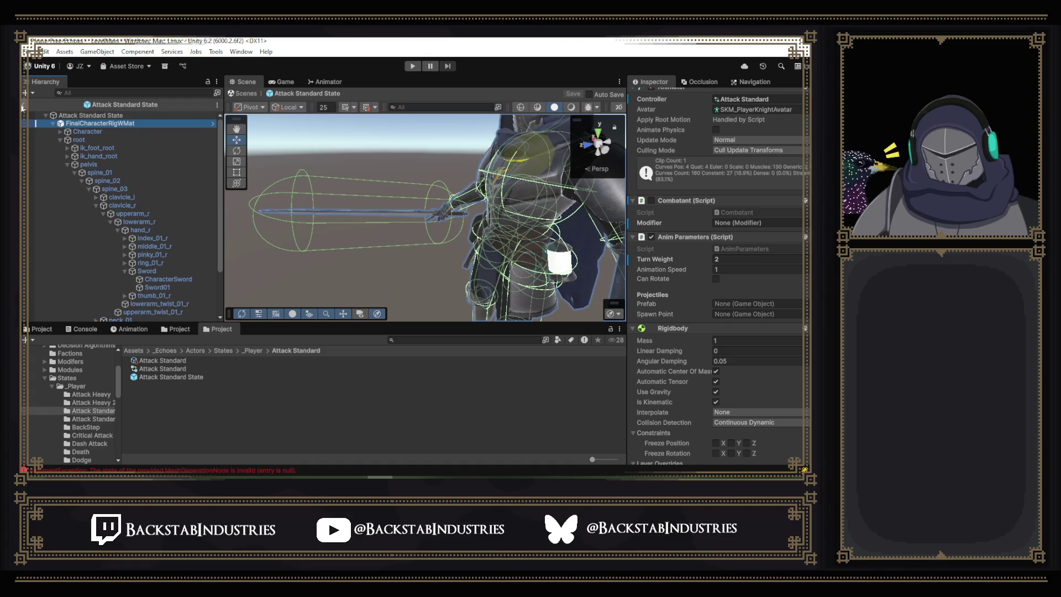
click(22, 107)
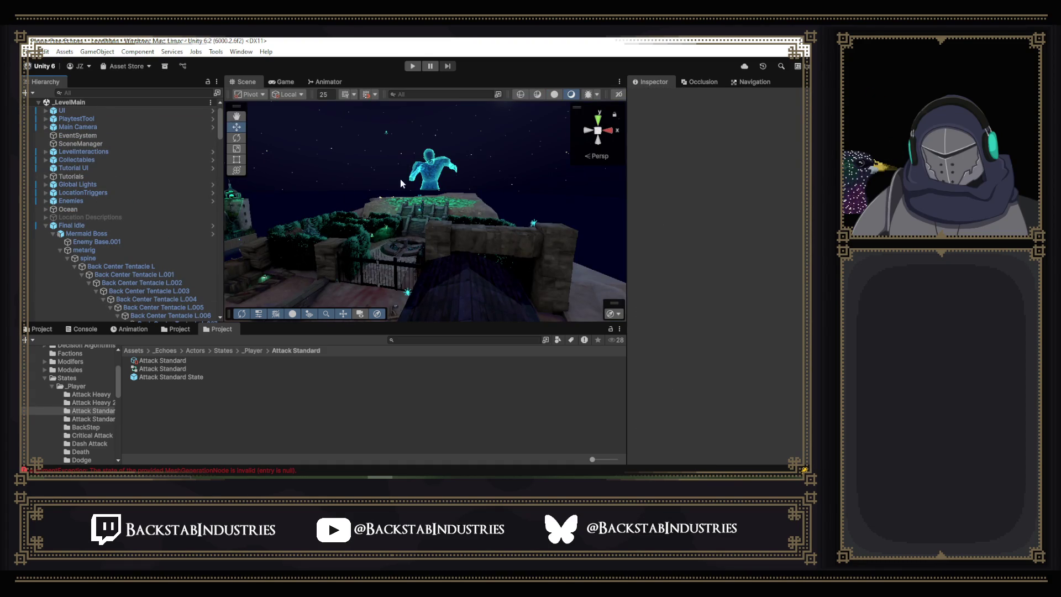
Collapse and select Final Idle to view its boss settings, then show the Boss Attack 1 folder.
click(45, 227)
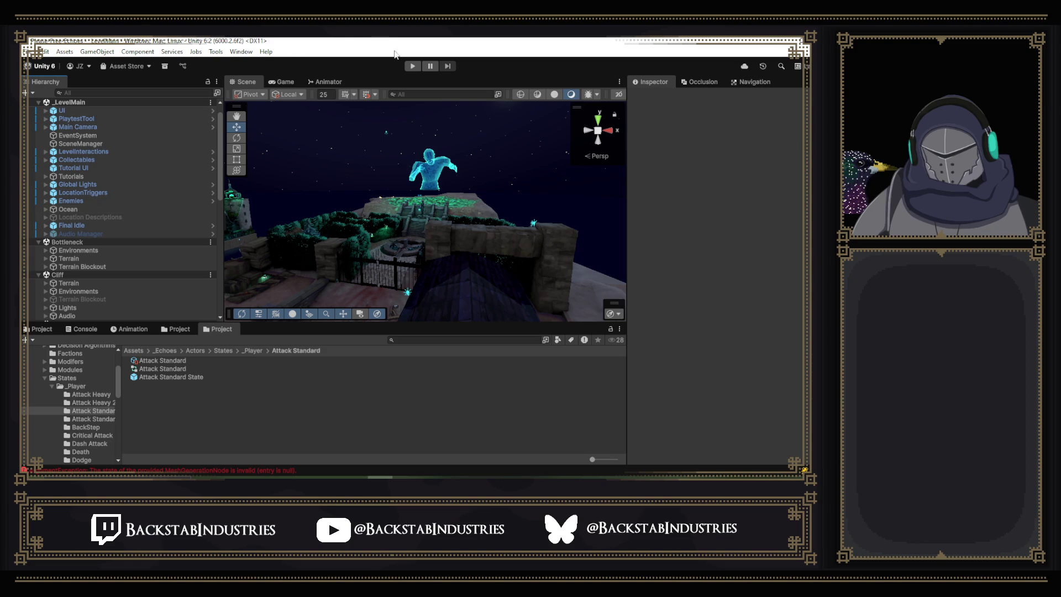
click(94, 226)
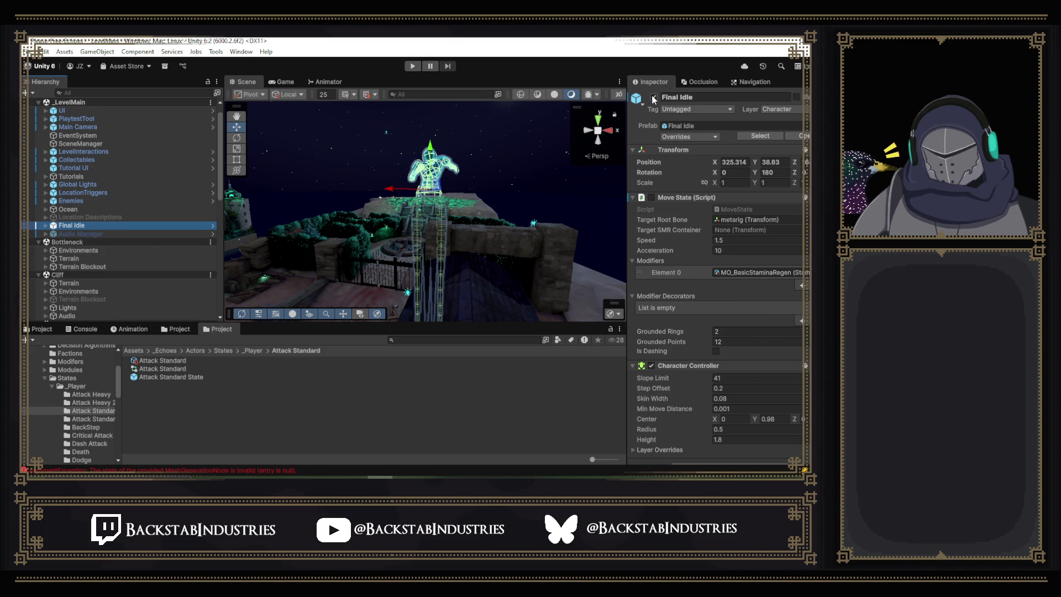
click(173, 329)
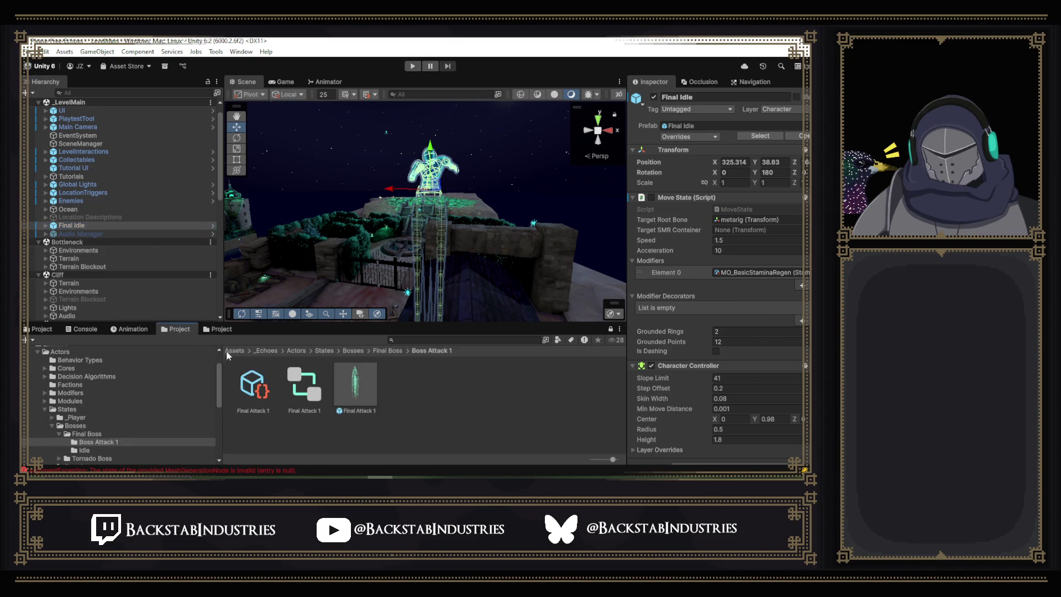
Add Final Attack 1 to the level and paste Final Idle's world transform onto it.
drag(355, 386, 98, 231)
click(94, 225)
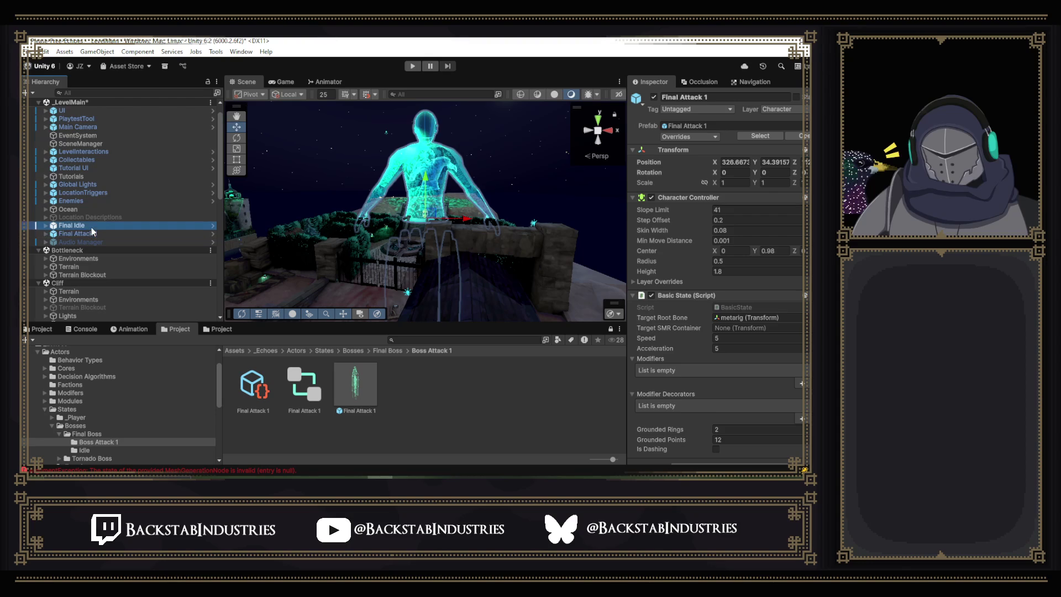
right_click(690, 151)
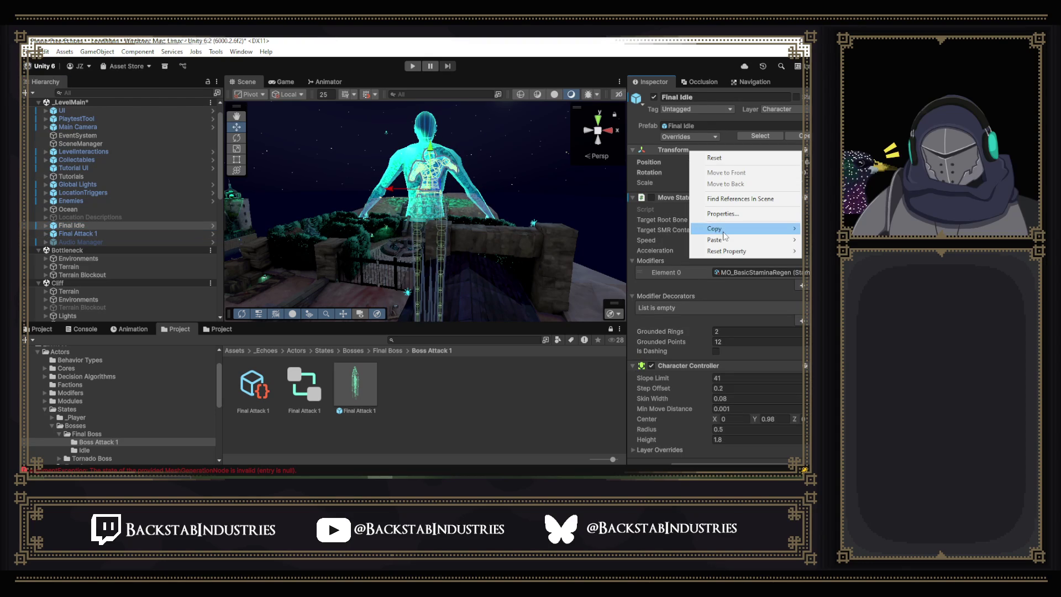
mouse_move(725, 232)
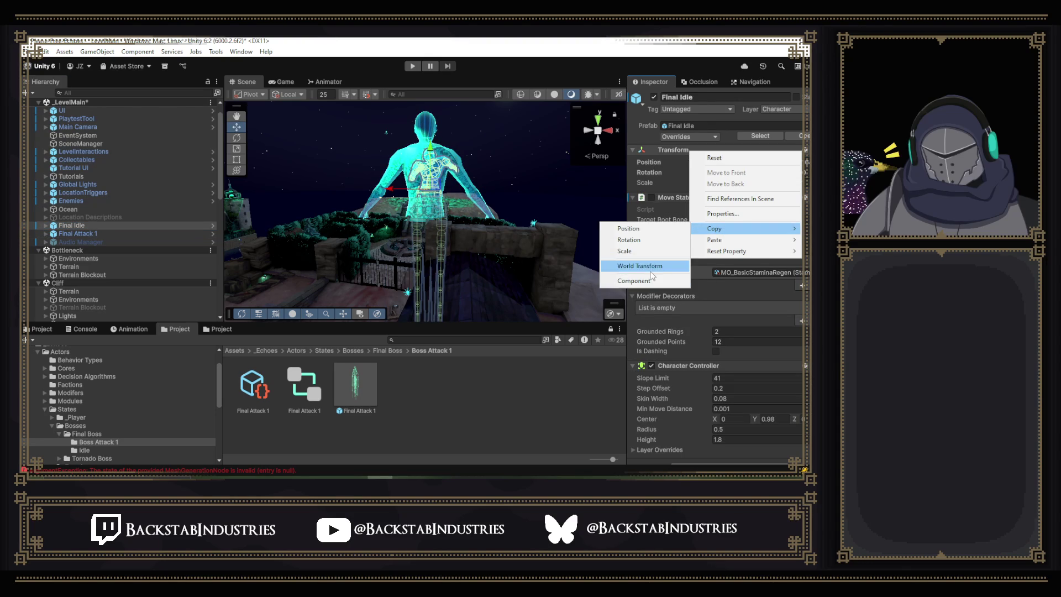
click(652, 272)
click(132, 233)
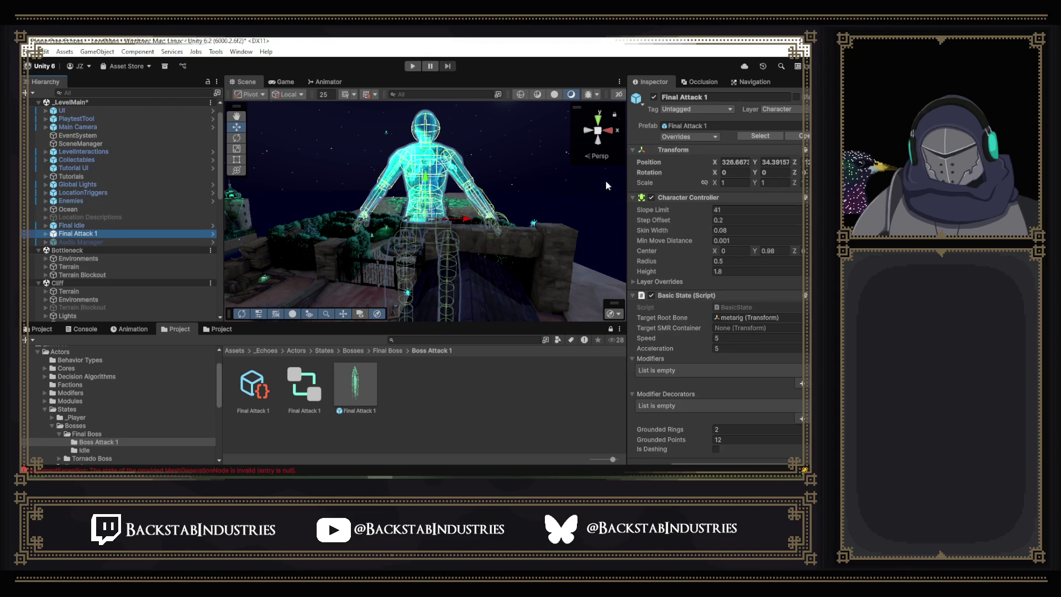
right_click(713, 153)
mouse_move(740, 240)
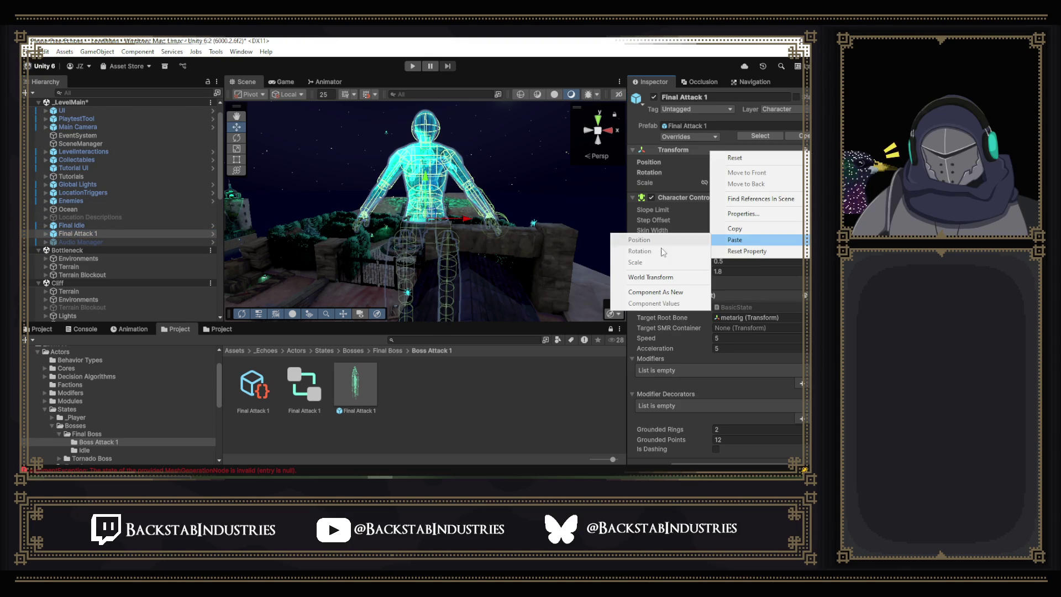
click(644, 277)
Deactivate Final Idle and start Play mode with Final Attack 1 selected.
click(110, 225)
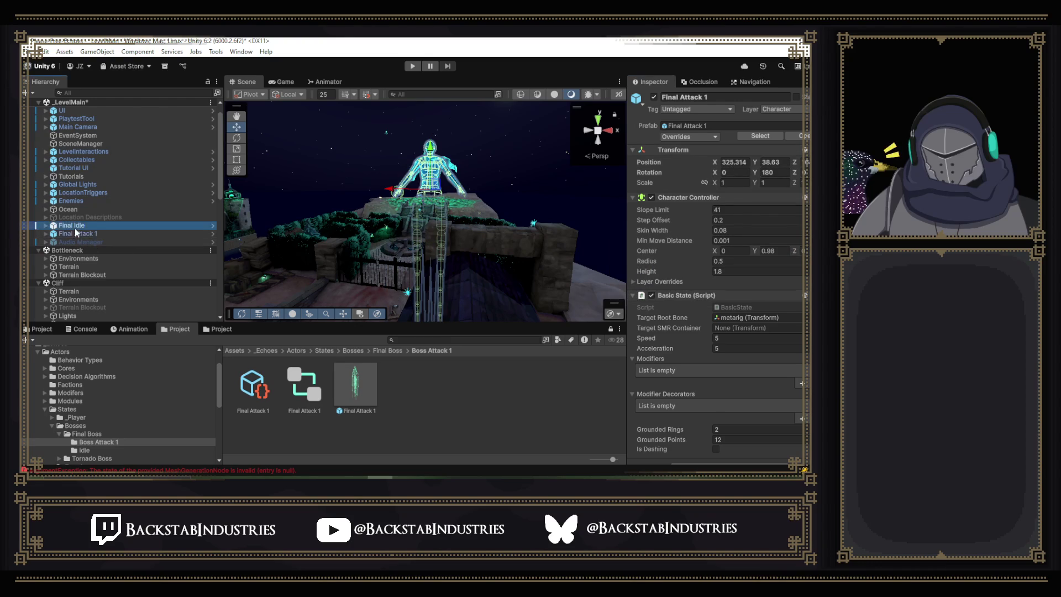
click(654, 97)
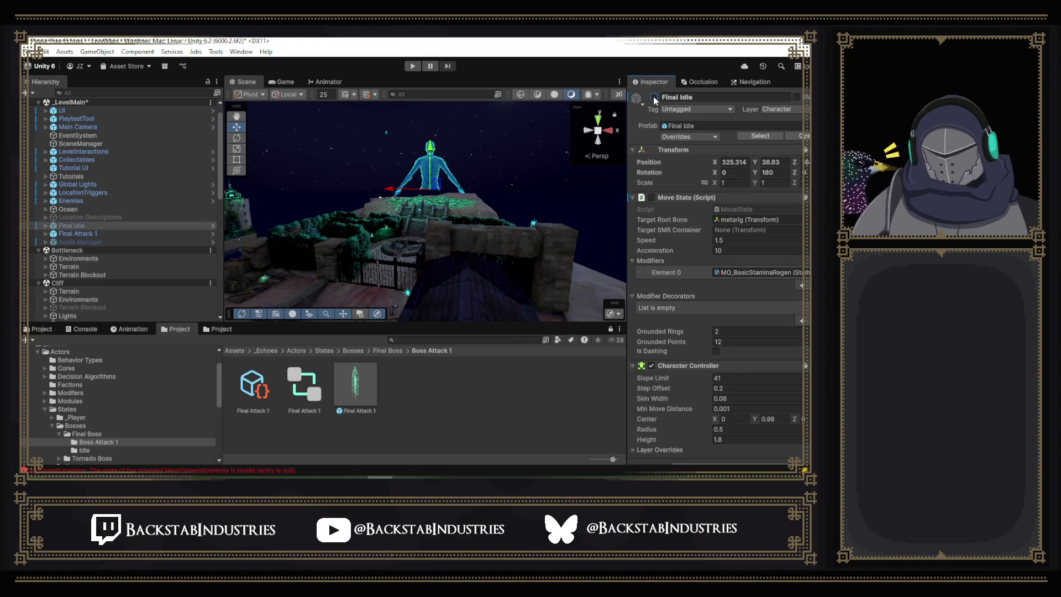
click(102, 232)
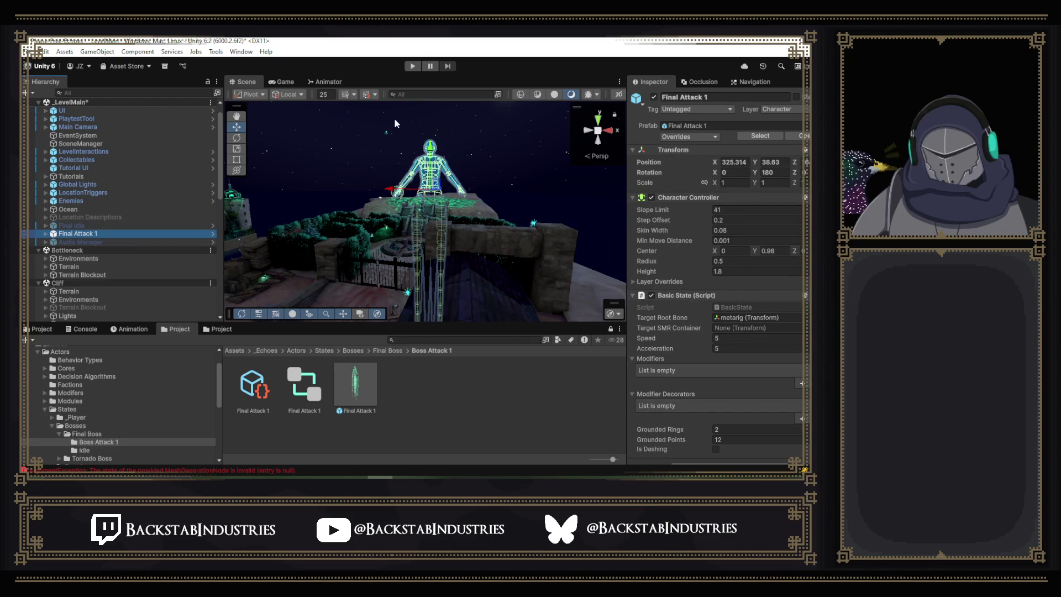
click(411, 67)
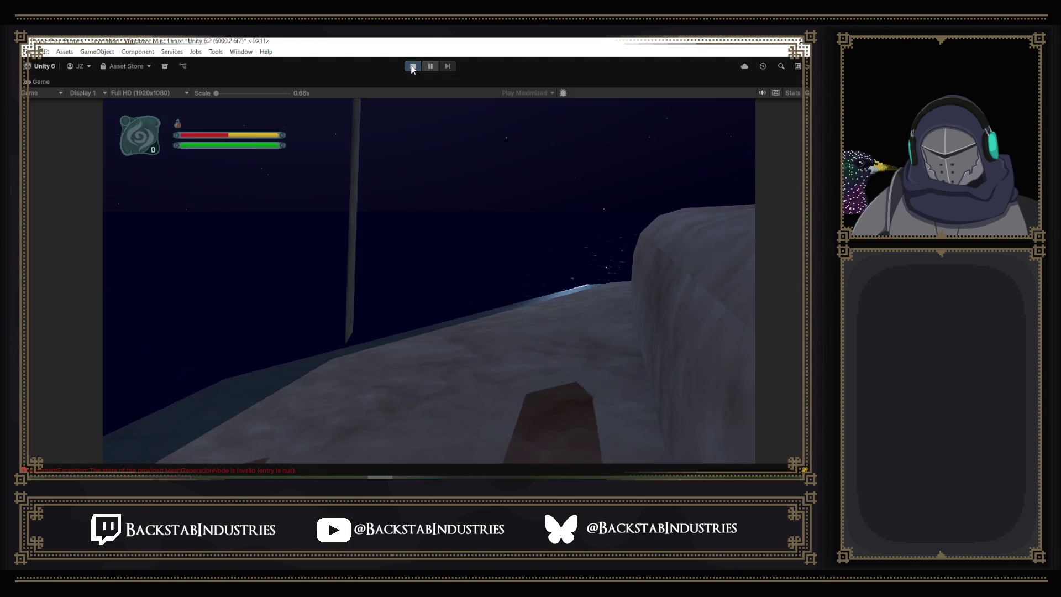
Toggle the P cheat menu, run the knight up the stone staircase, then pause the playtest.
key(p)
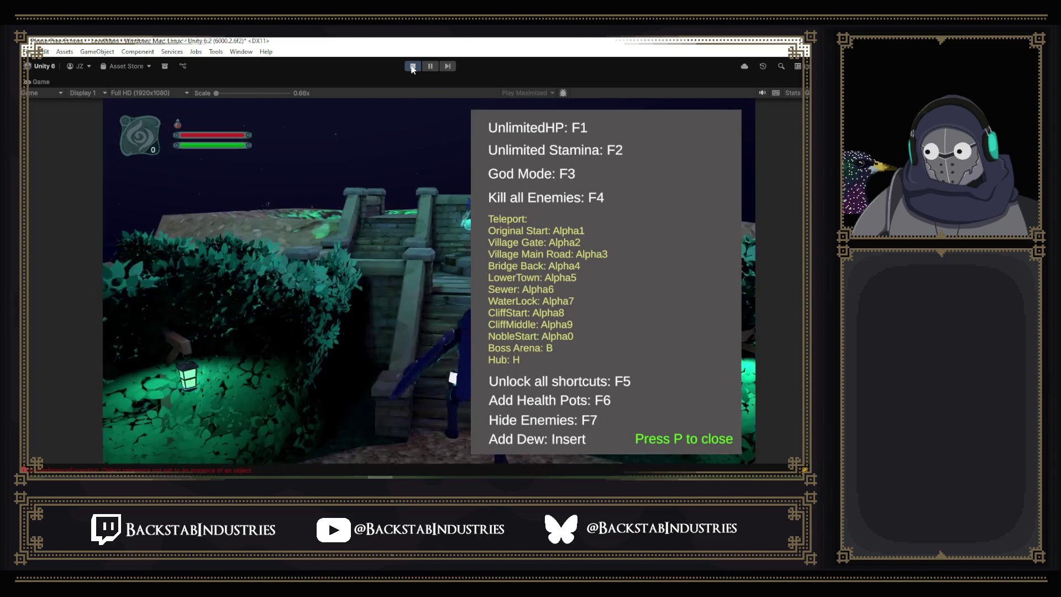
key(p)
key(w)
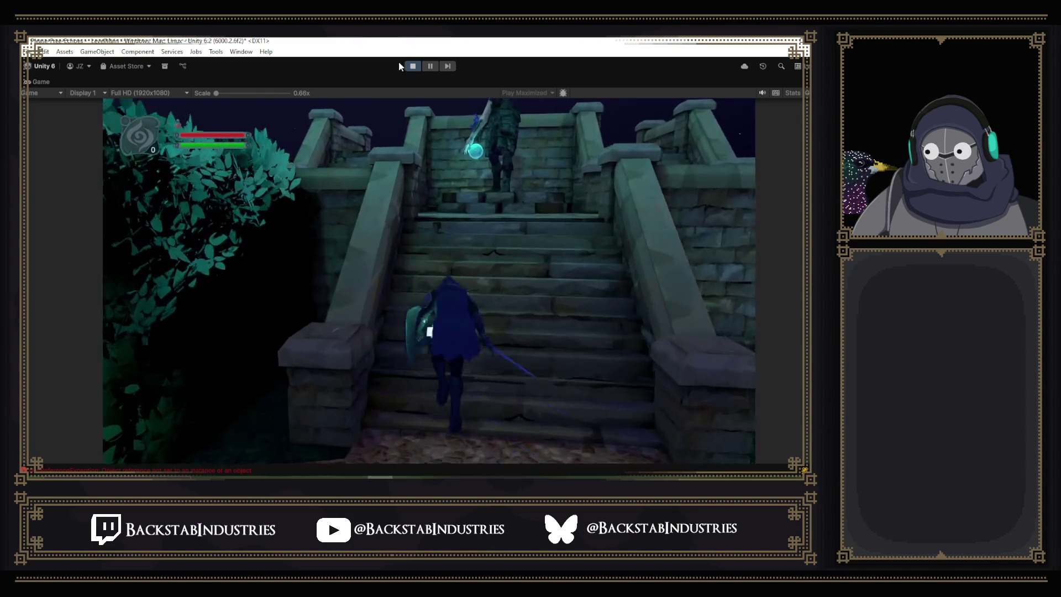
key(w)
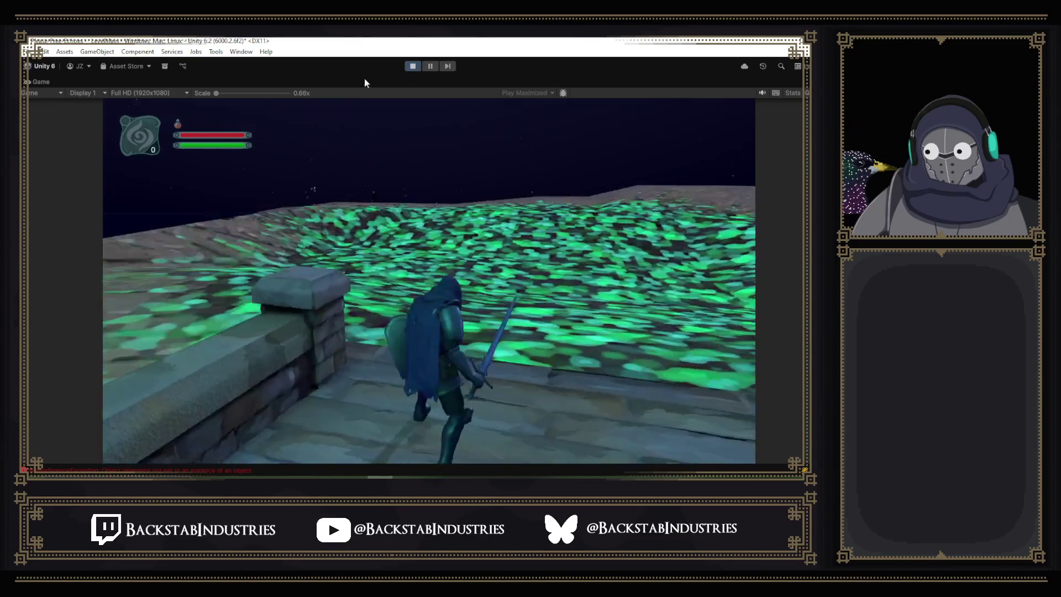
click(430, 66)
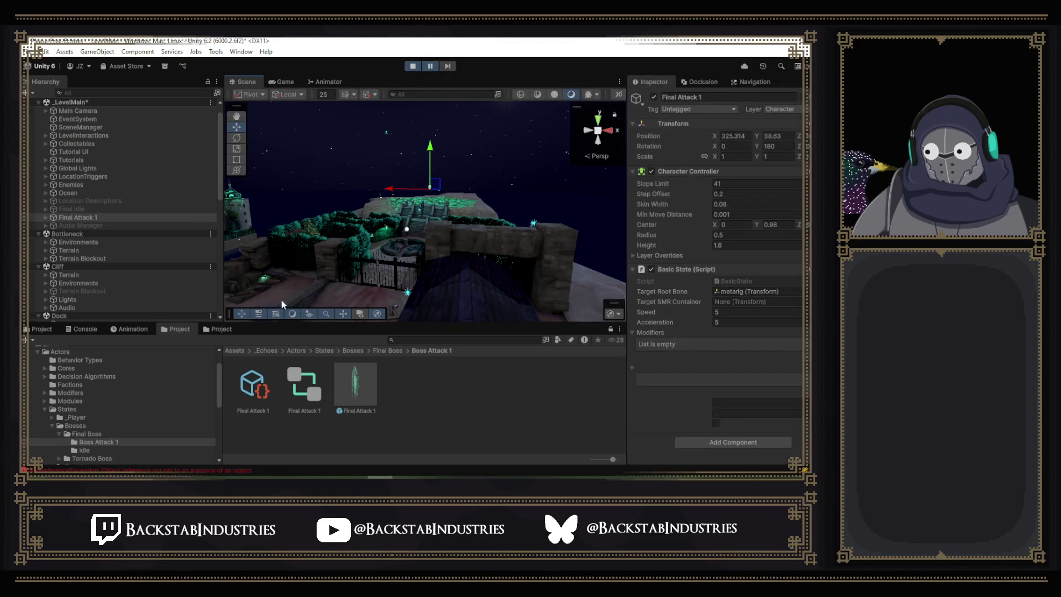
Frame and orbit around Final Attack 1 in the Scene view, then exit Play mode.
double_click(105, 216)
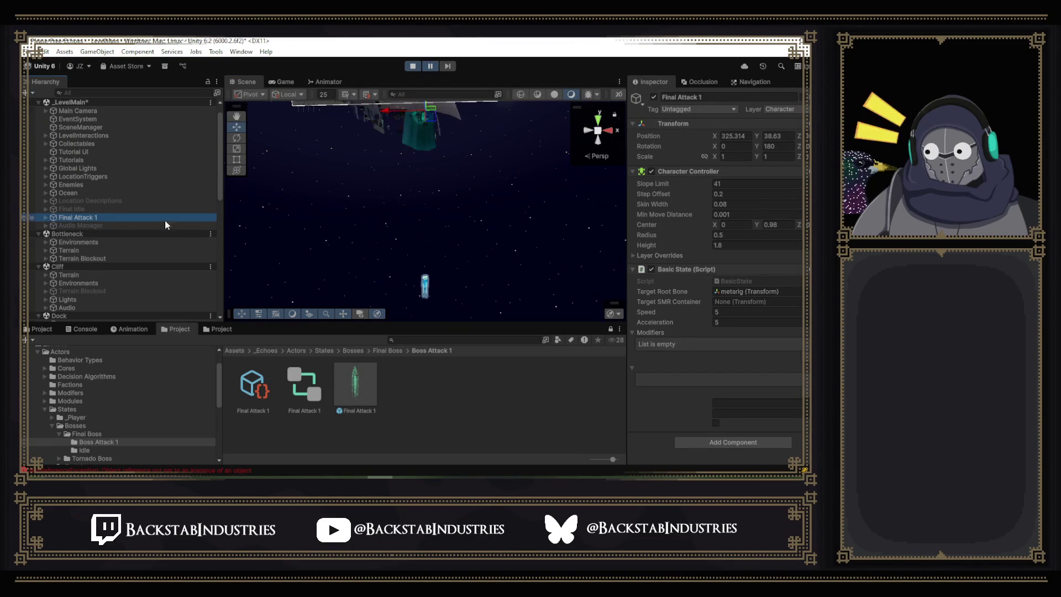
mouse_move(386, 196)
mouse_down()
mouse_move(391, 116)
mouse_move(374, 220)
mouse_up()
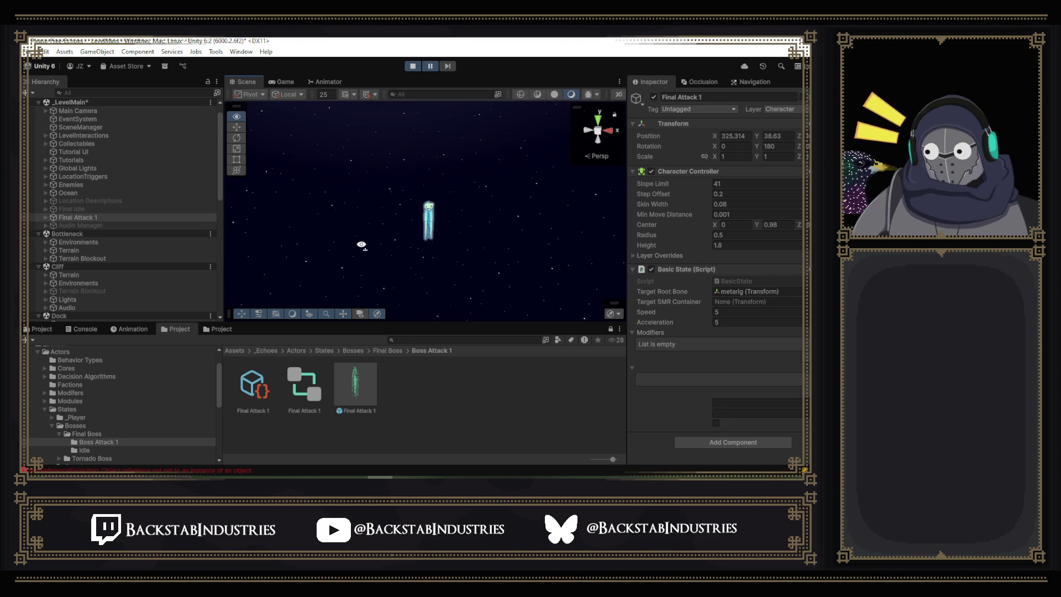
scroll(364, 251, up, 10)
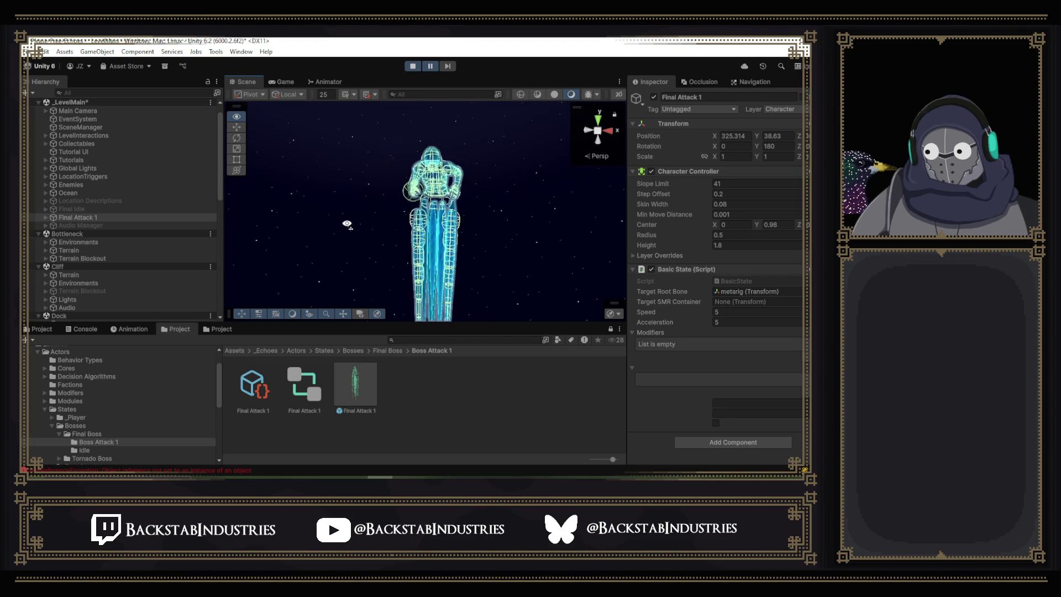
double_click(90, 218)
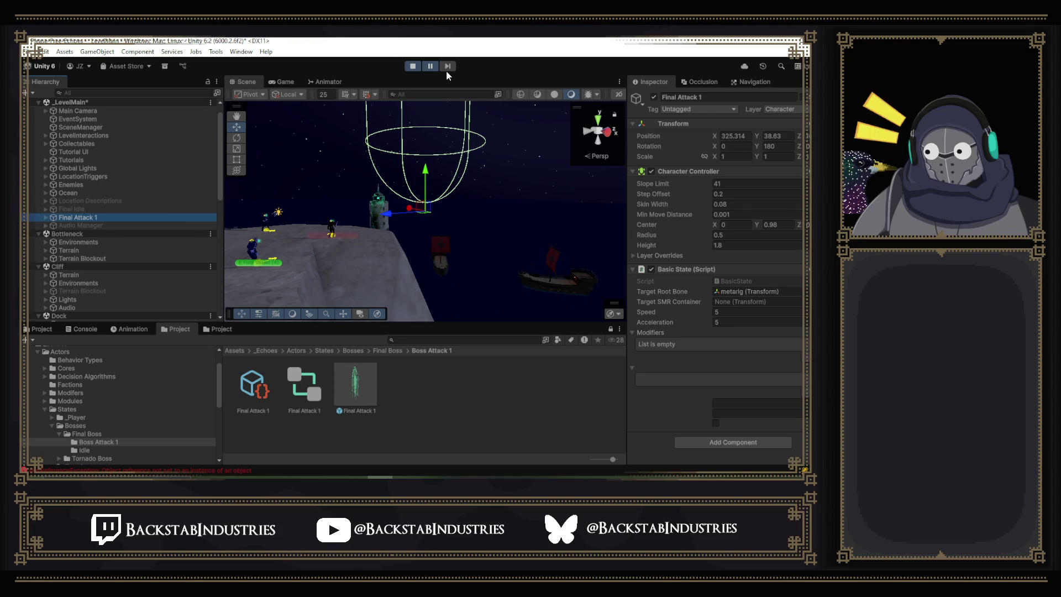
click(413, 66)
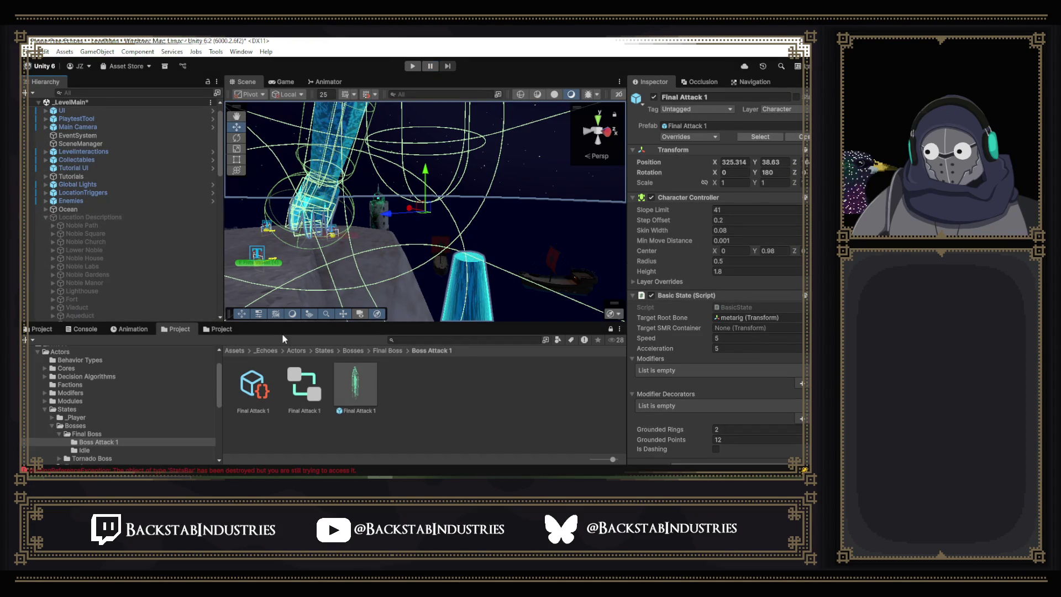
In the Final Attack 1 prefab, turn off Use Gravity on Mermaid Boss's Rigidbody.
double_click(338, 382)
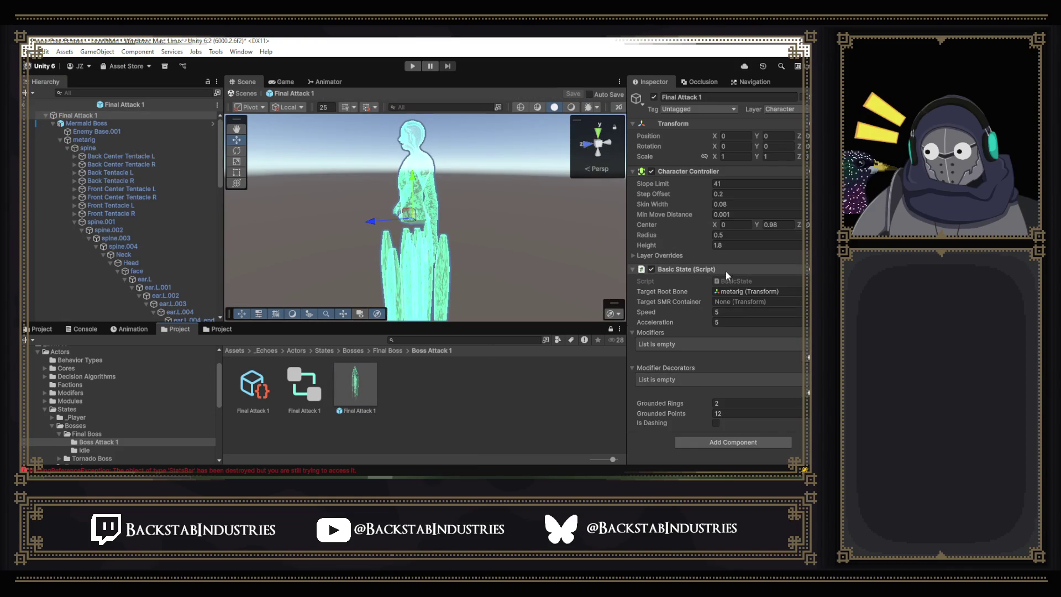
click(82, 123)
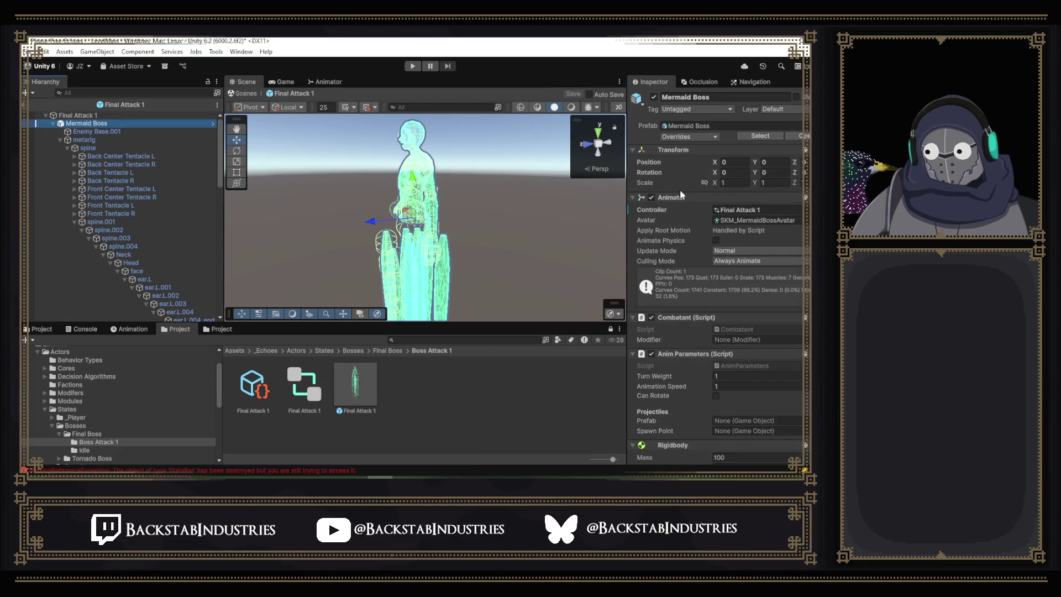
scroll(682, 190, down, 5)
click(715, 343)
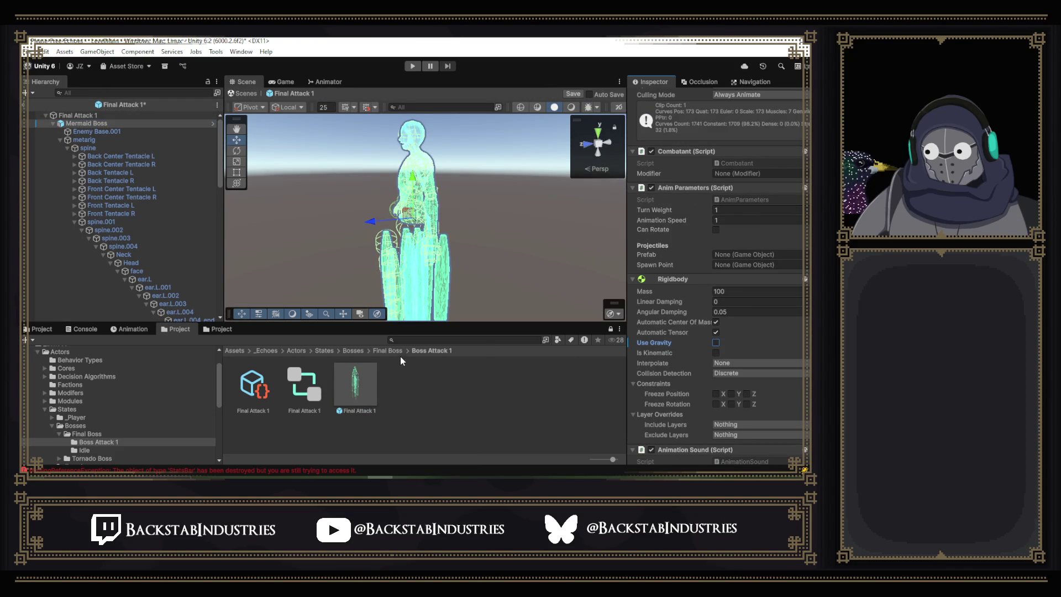
Open the Final Idle prefab from the Idle folder, inspect its objects, and start Play mode.
click(389, 352)
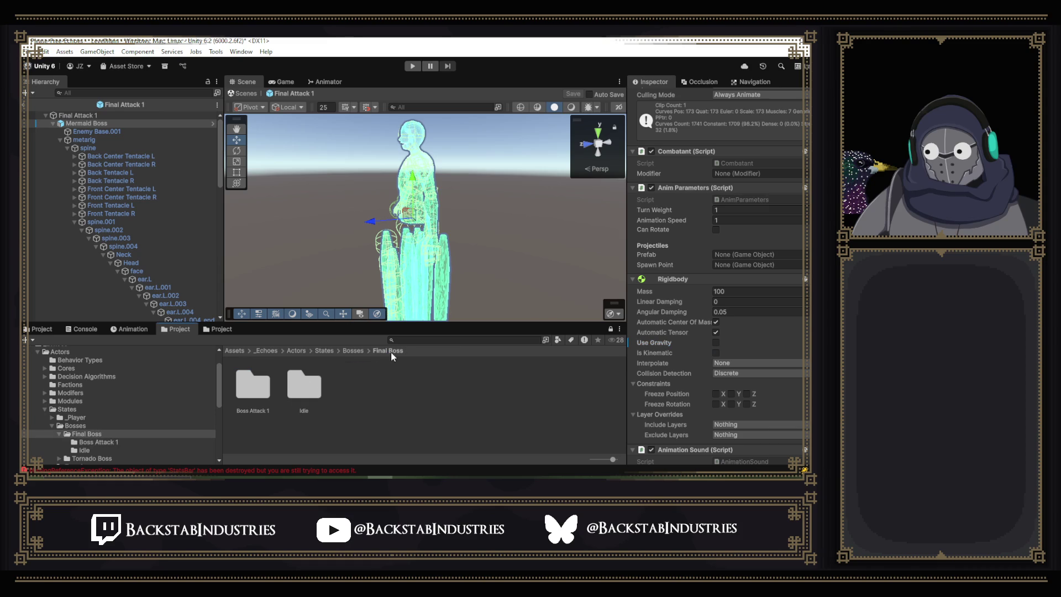
double_click(256, 387)
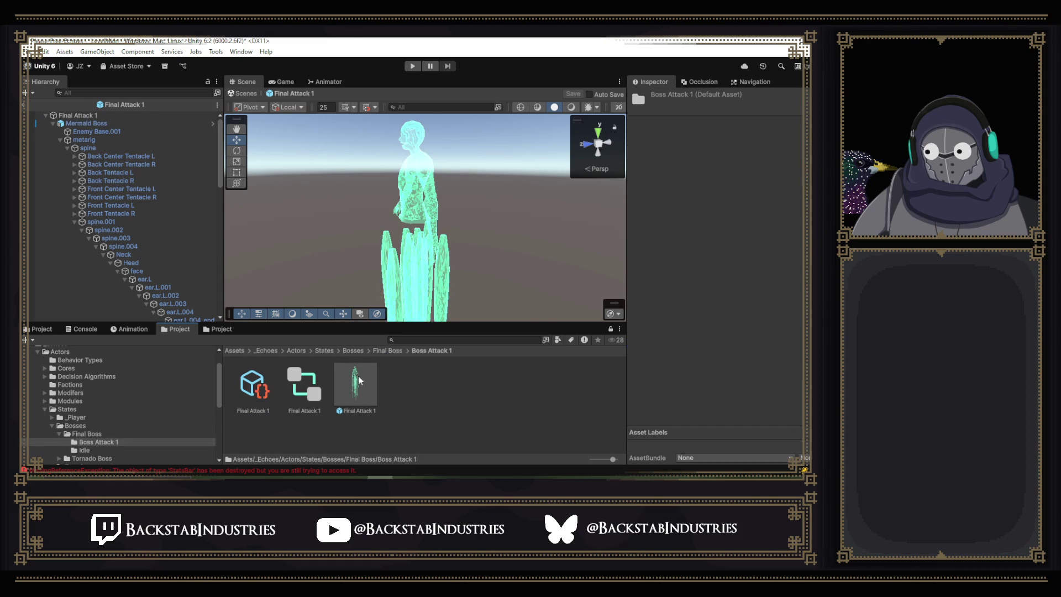
click(385, 353)
double_click(316, 384)
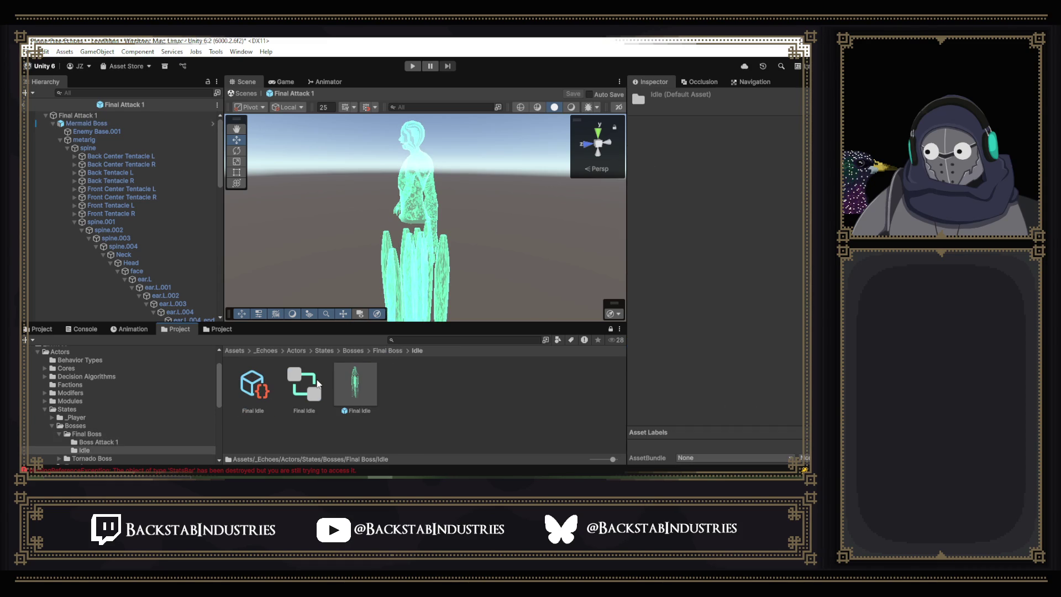
double_click(356, 384)
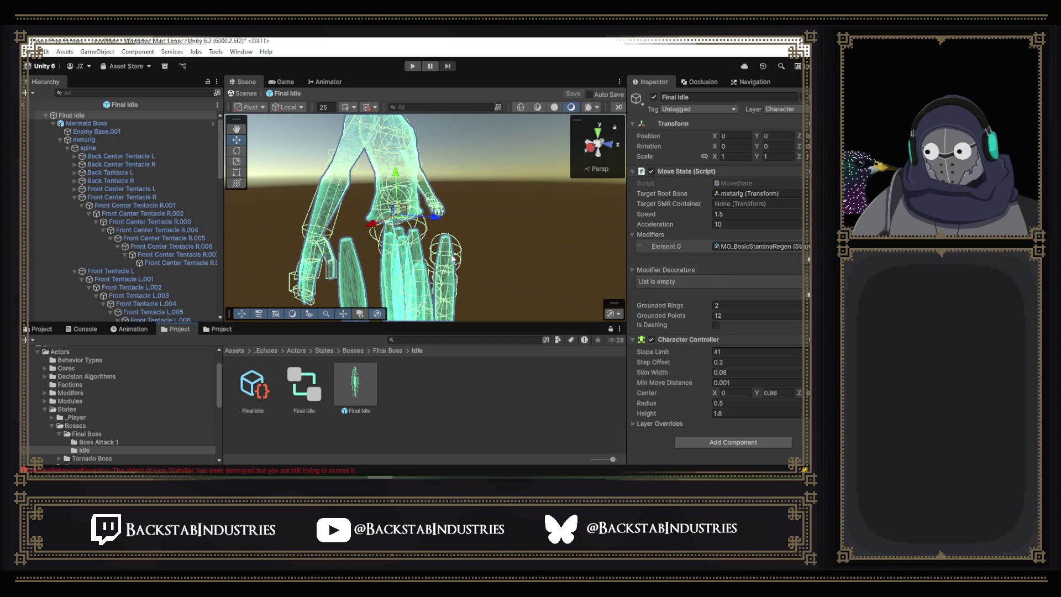
click(109, 139)
click(115, 131)
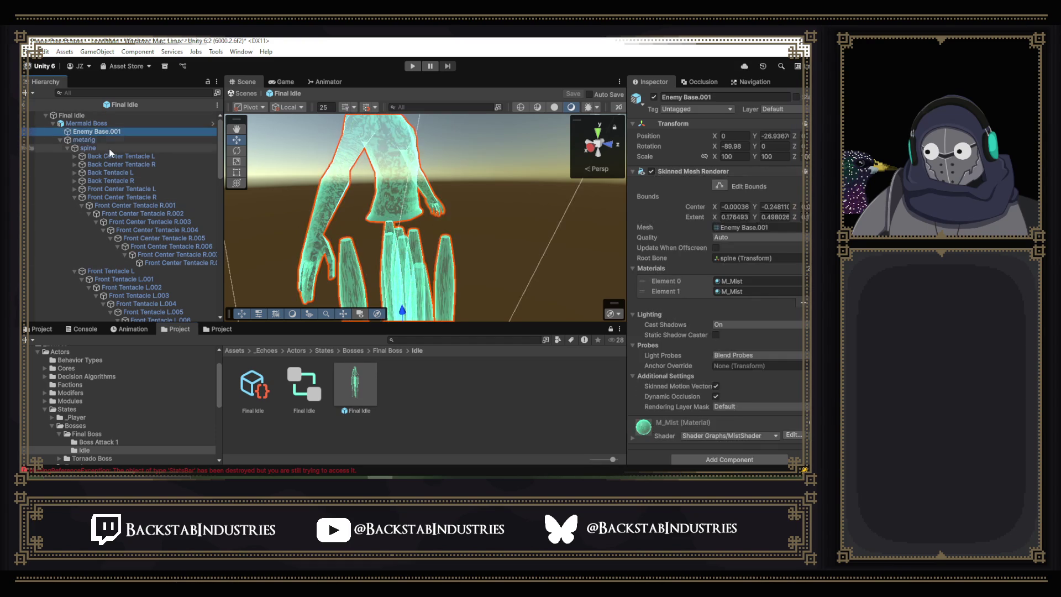
click(91, 122)
scroll(698, 251, down, 5)
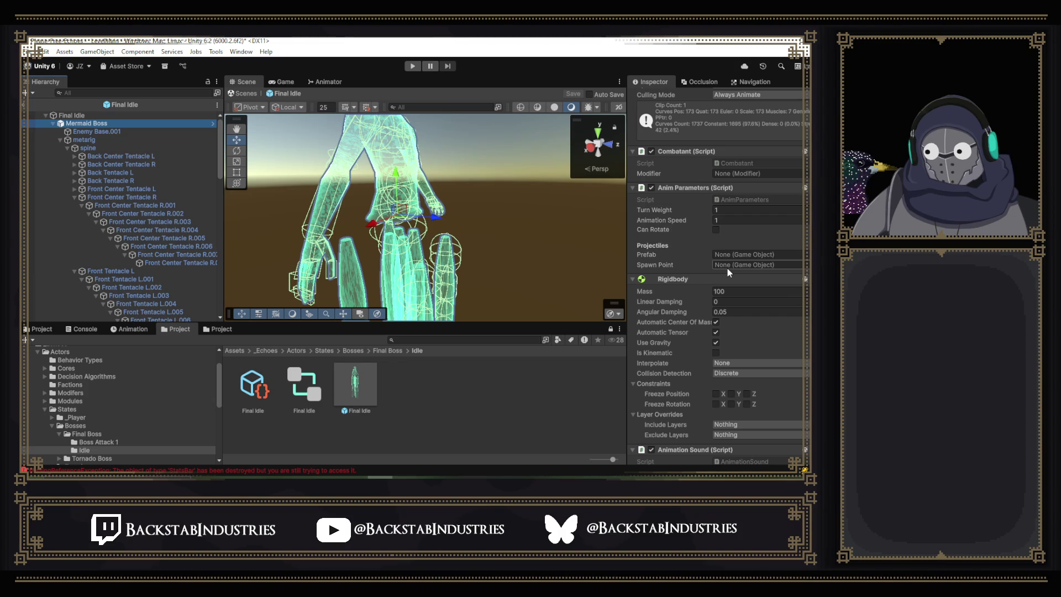
click(412, 65)
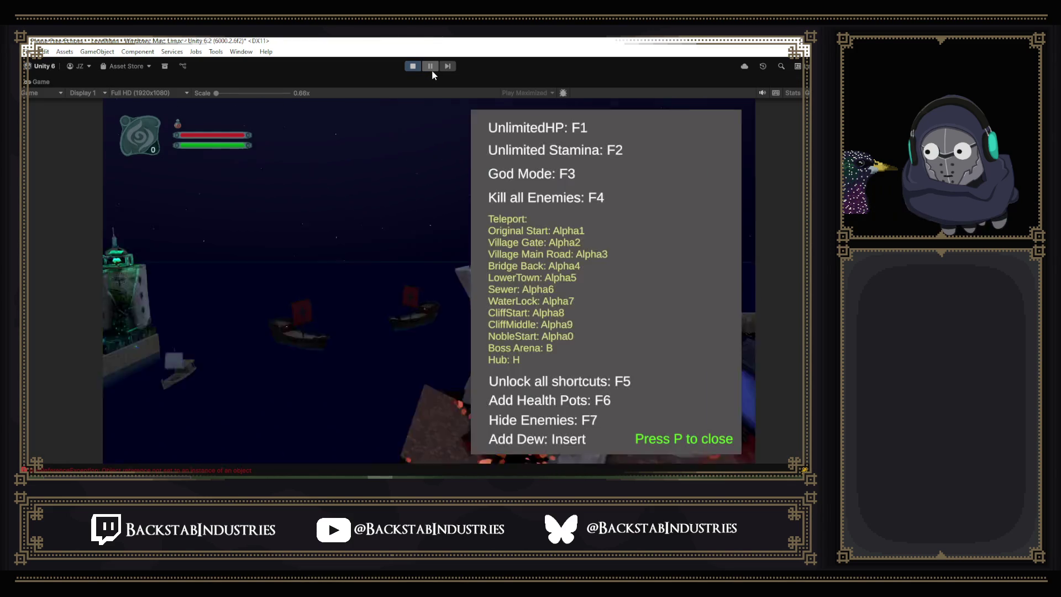
Pause the game, swing the Scene view toward the boss, then resume.
click(432, 70)
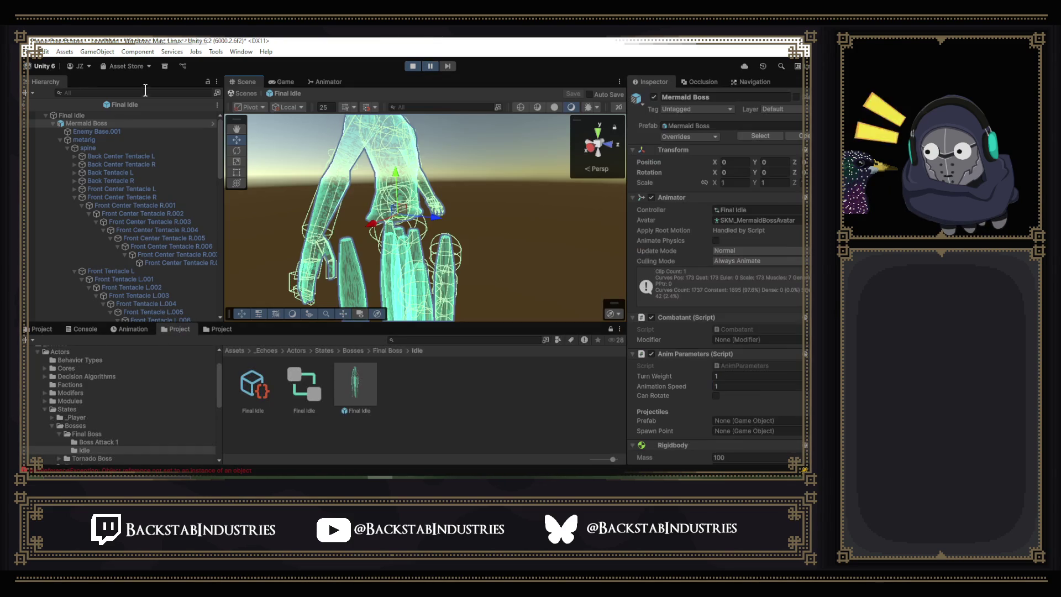
click(29, 101)
drag(363, 185, 674, 211)
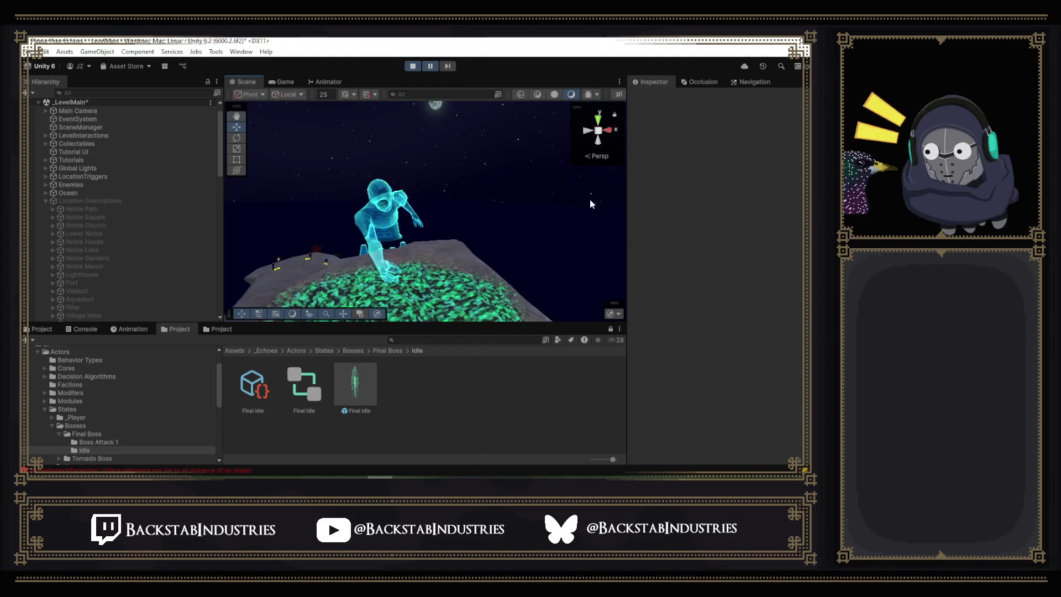
click(431, 69)
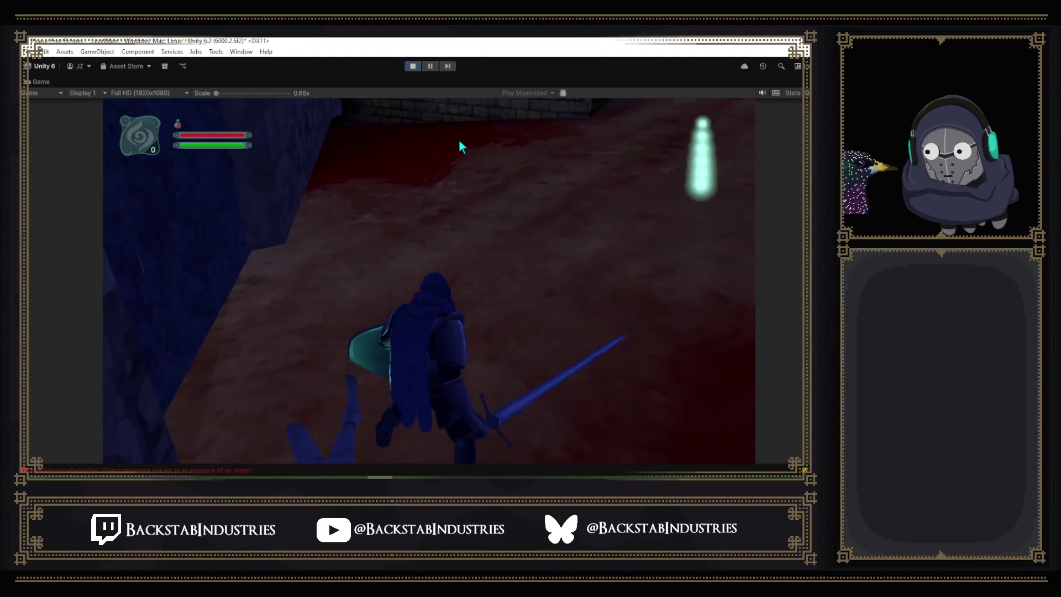
Teleport to the boss arena with the P cheat menu and B, then run toward the boss.
key(p)
key(b)
key(p)
key(w)
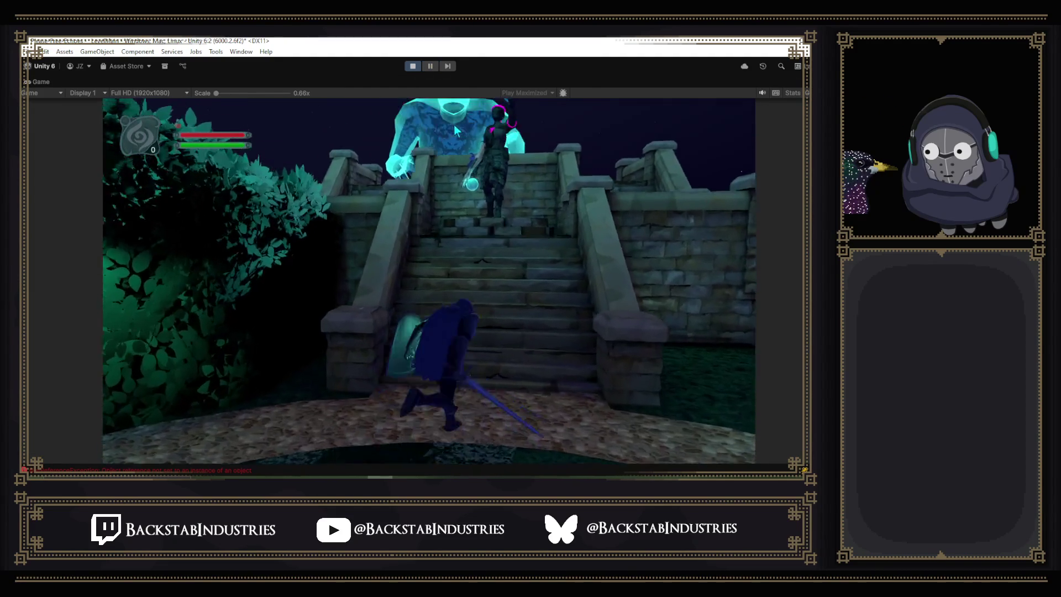
key(w)
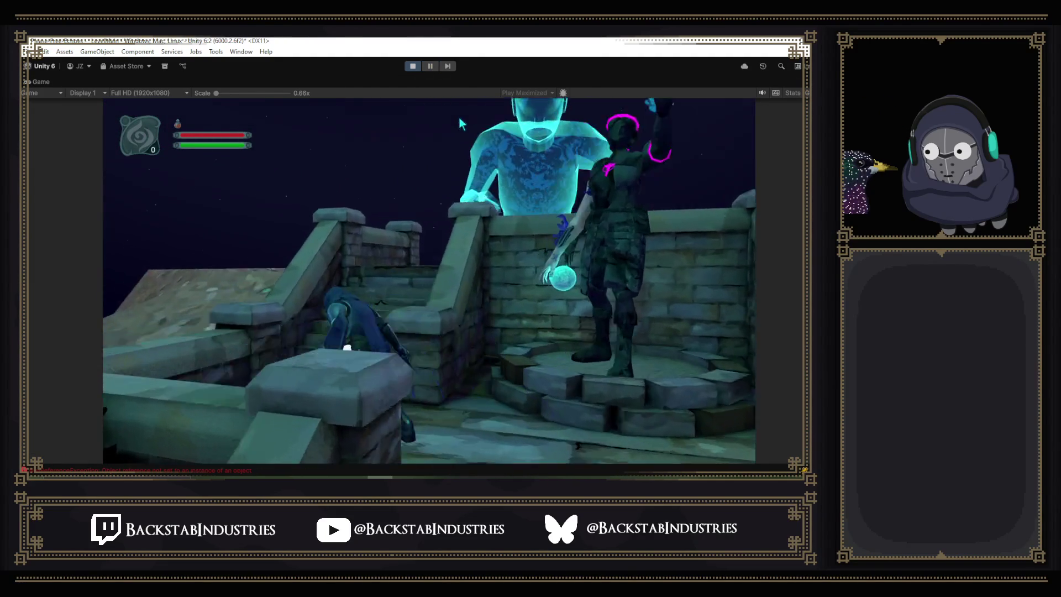
key(w)
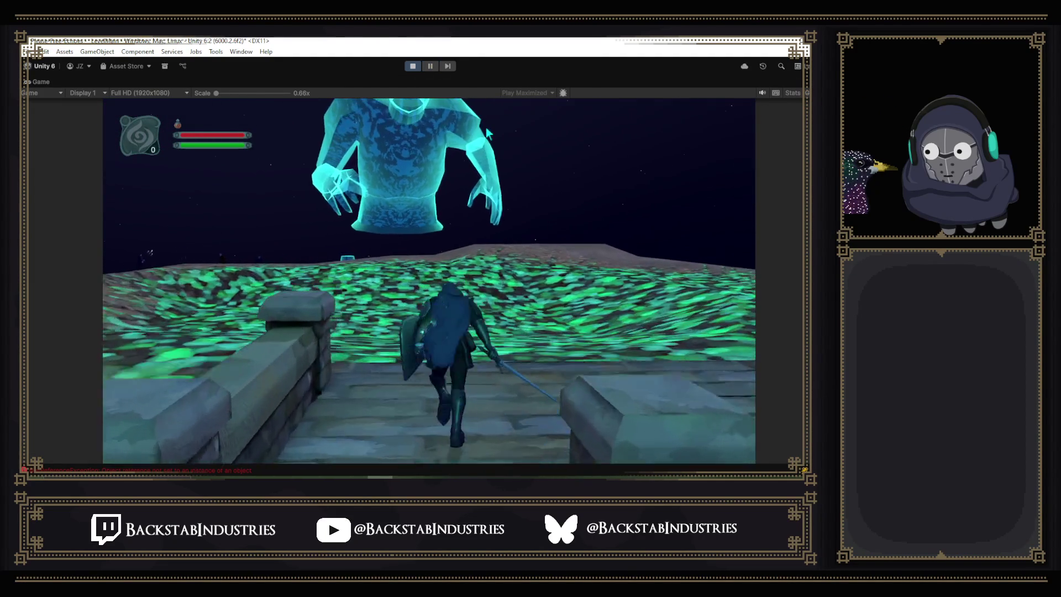
key(w)
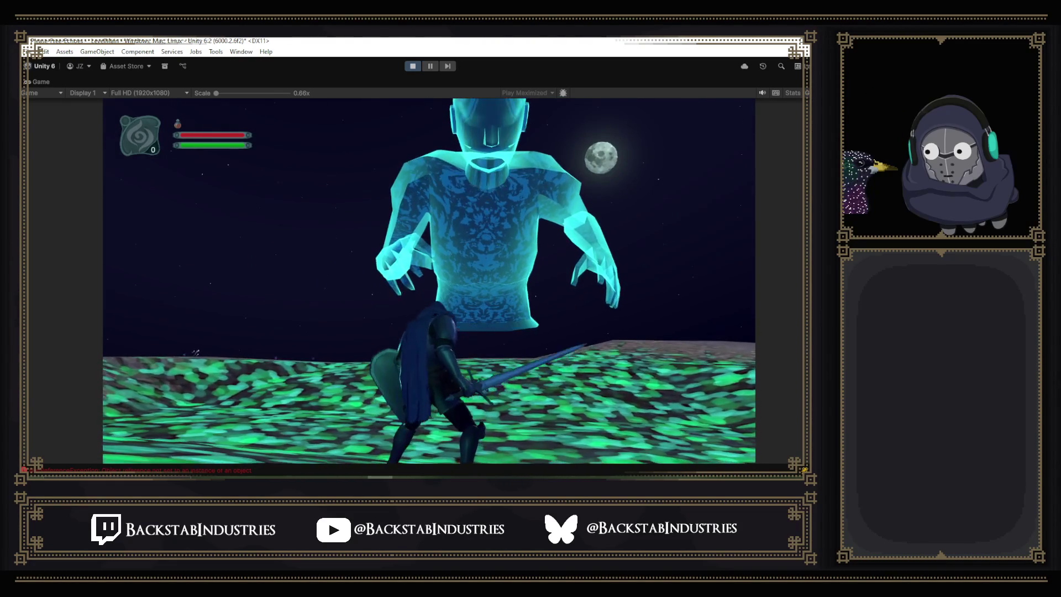
Dodge-roll in beneath the giant boss, open the in-game pause menu, and pause the editor.
key(space)
key(w)
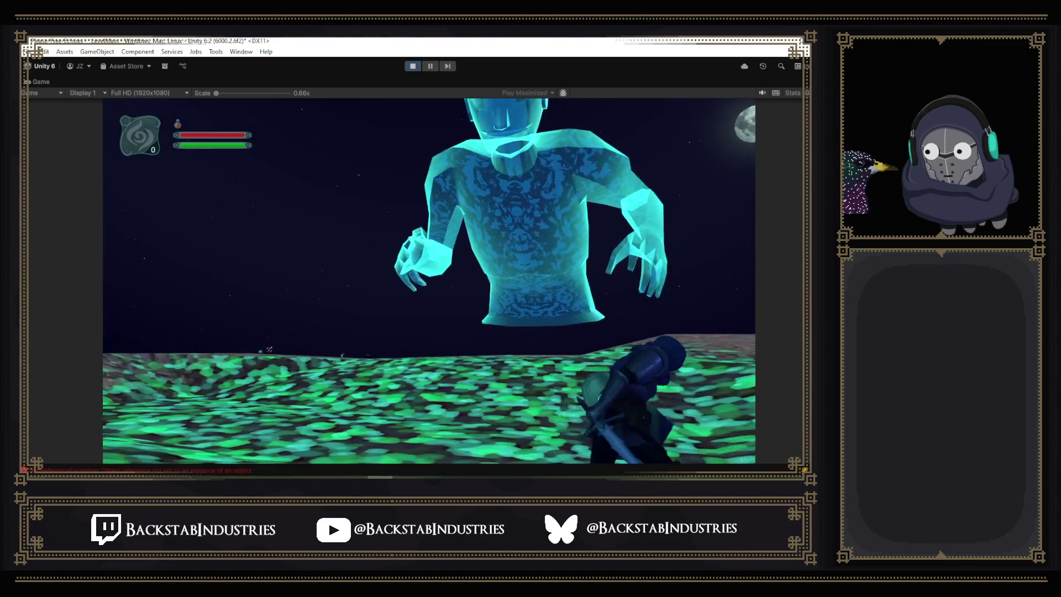
key(space)
key(w)
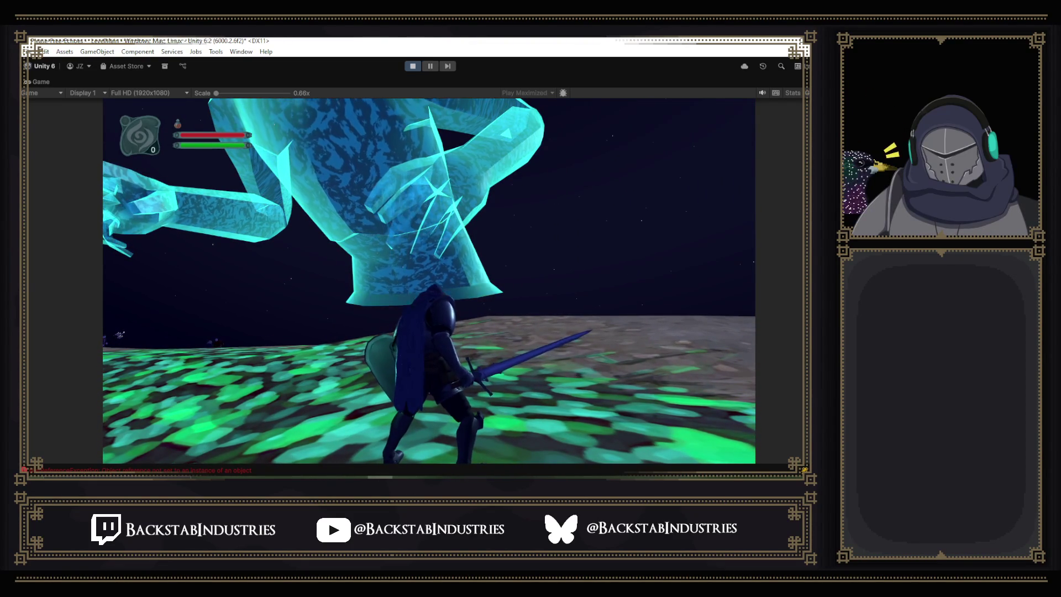
key(w)
key(Escape)
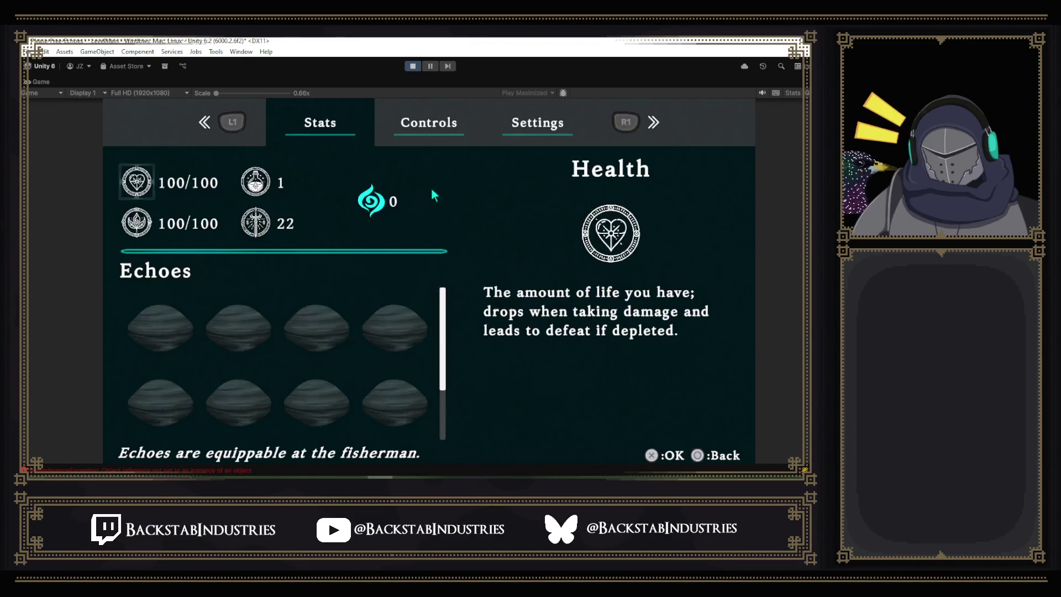
key(e)
click(413, 66)
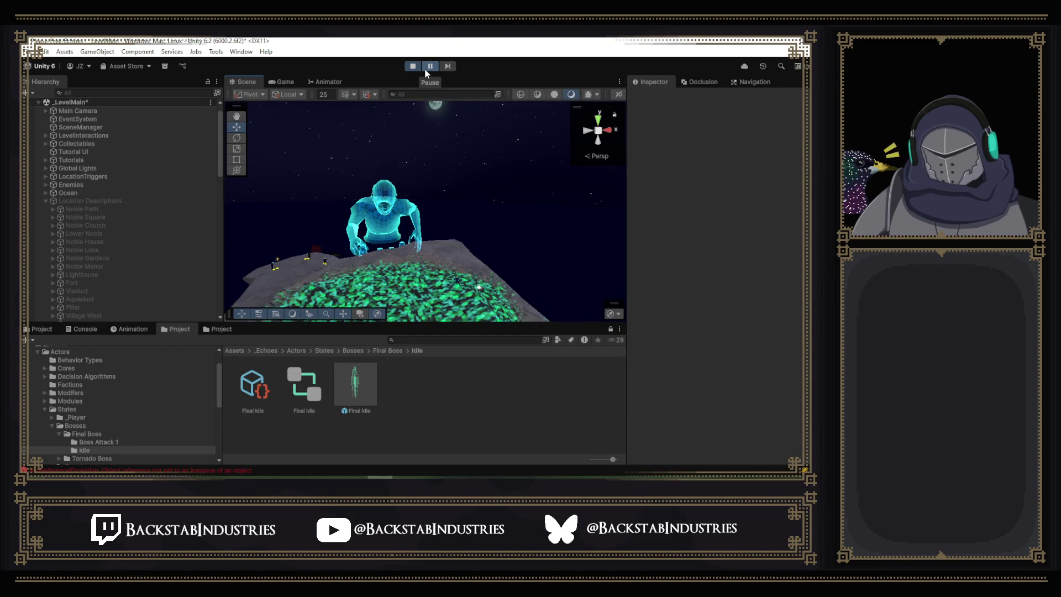
Select the boss and Final Attack 1 in the scene, then stop Play mode.
click(375, 216)
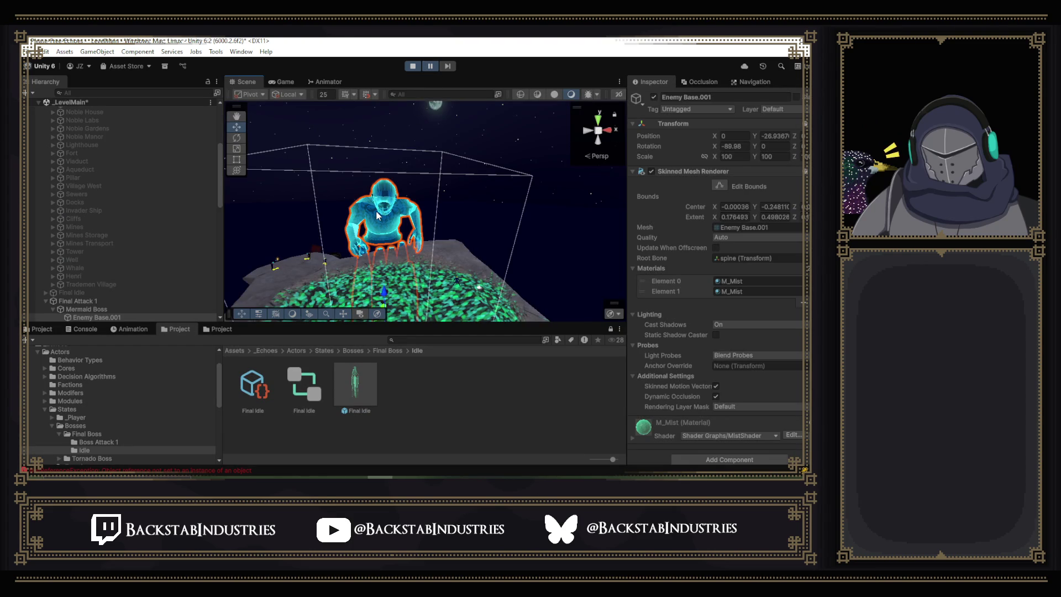
click(140, 301)
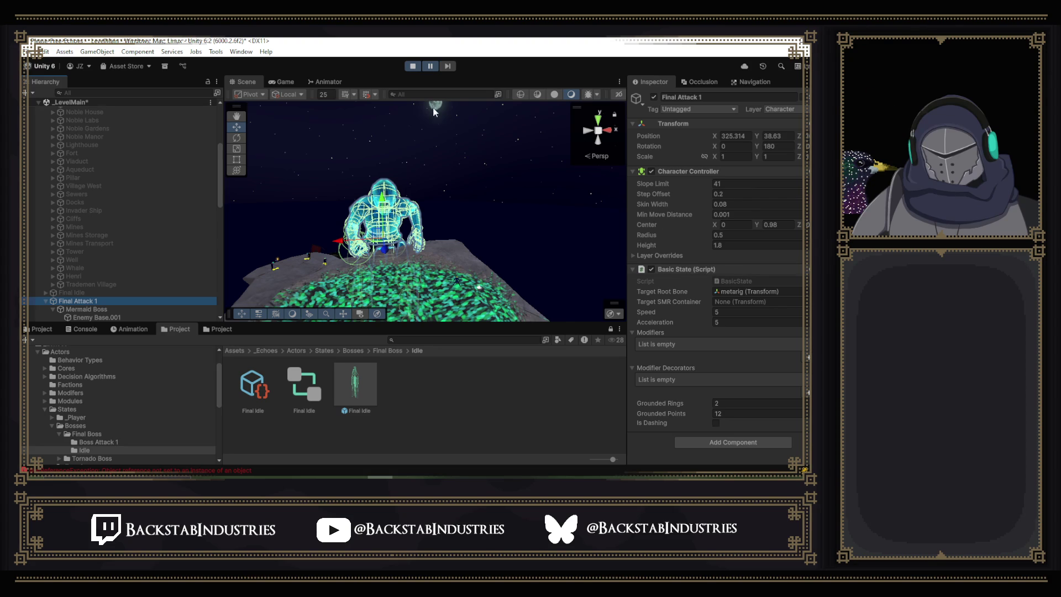
click(418, 67)
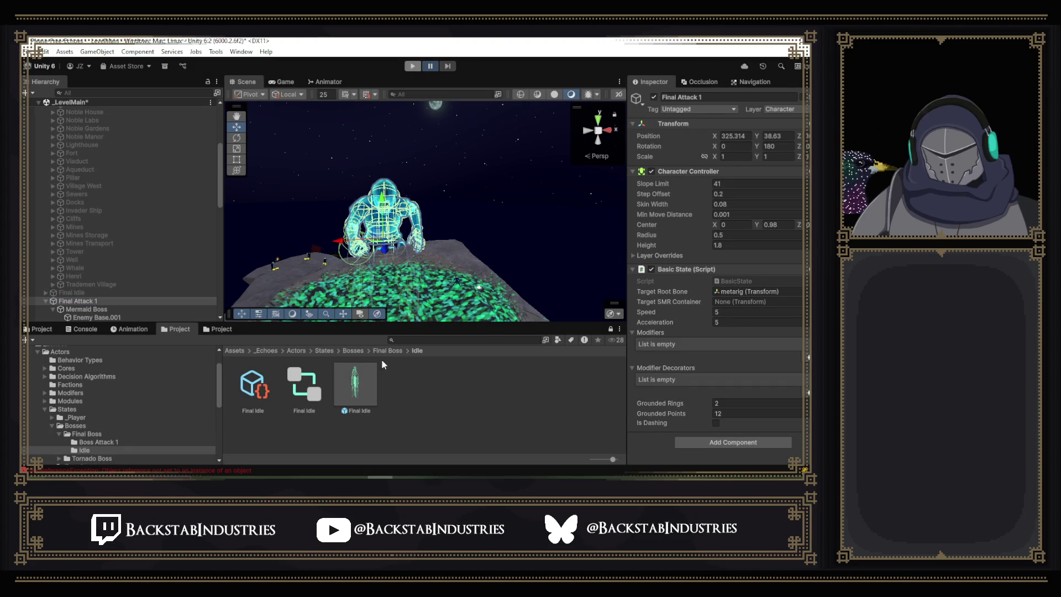
Enable Loop Time on metarig_BossAttack1 in the Final Boss animations folder, then start Play mode.
click(220, 328)
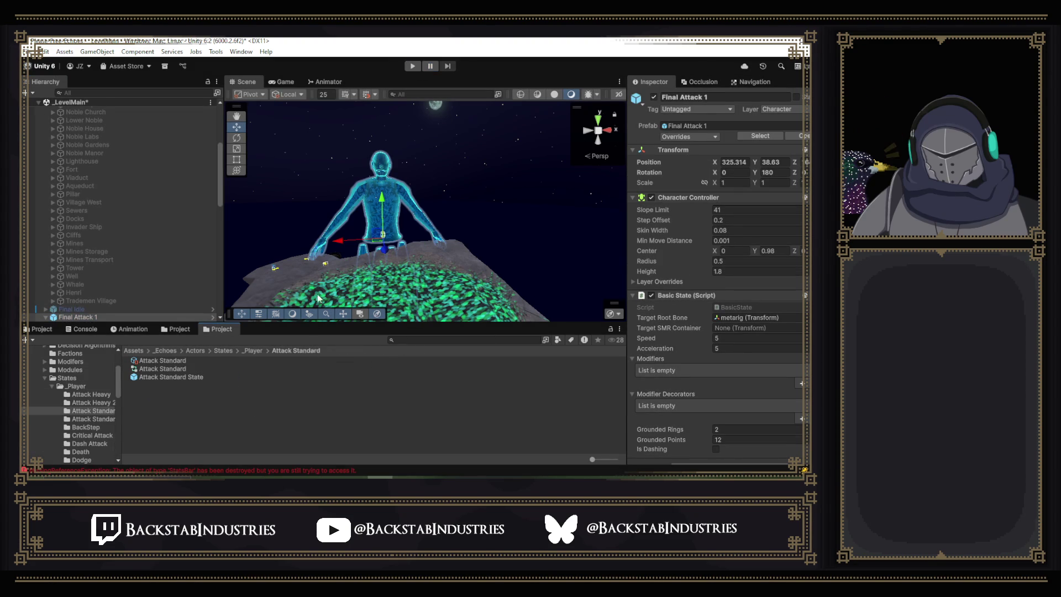
scroll(75, 381, up, 5)
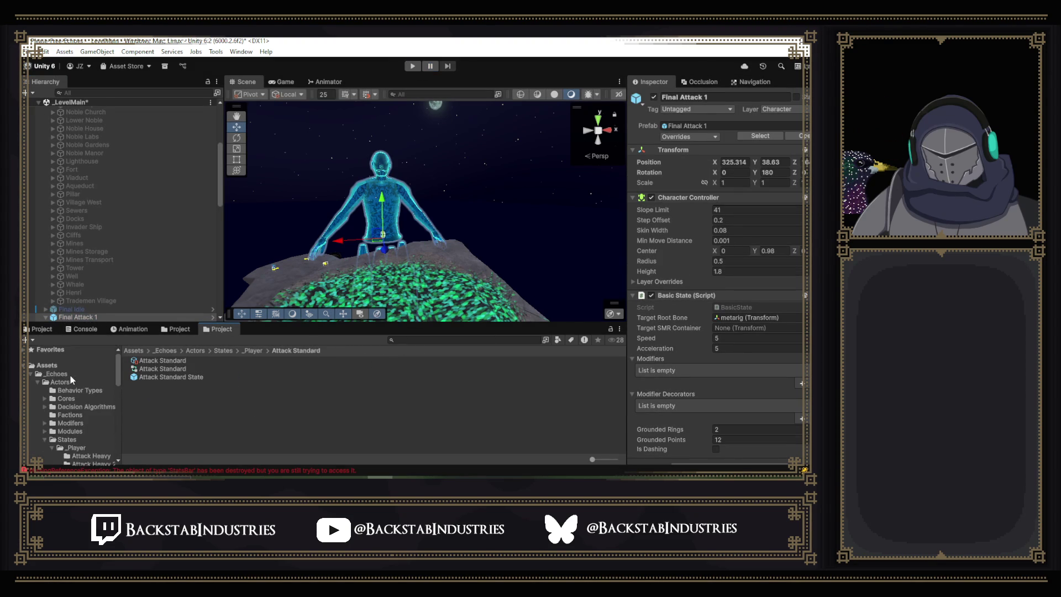
scroll(75, 393, down, 5)
click(77, 400)
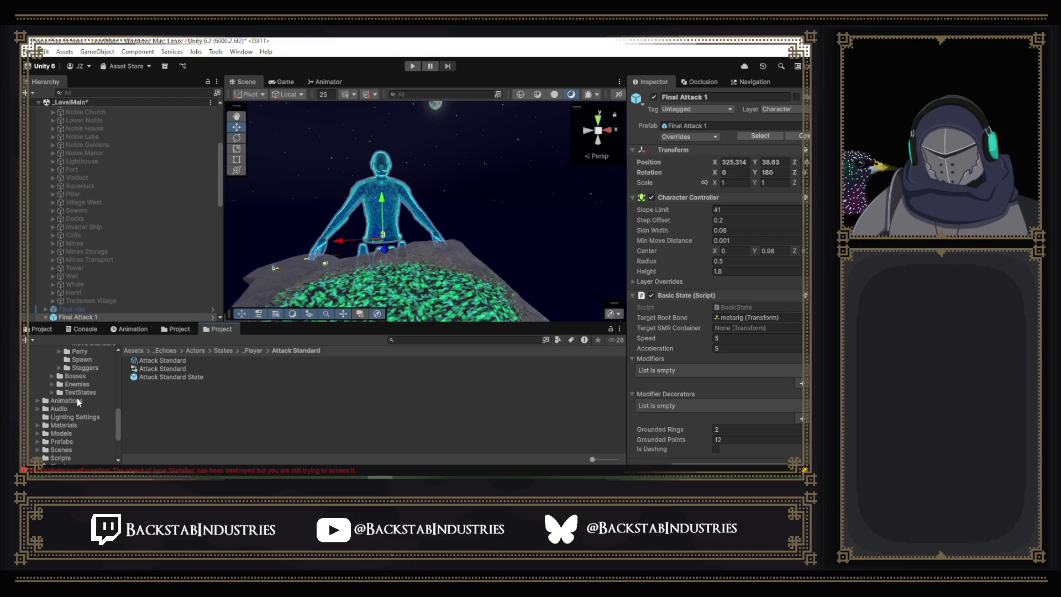
click(38, 401)
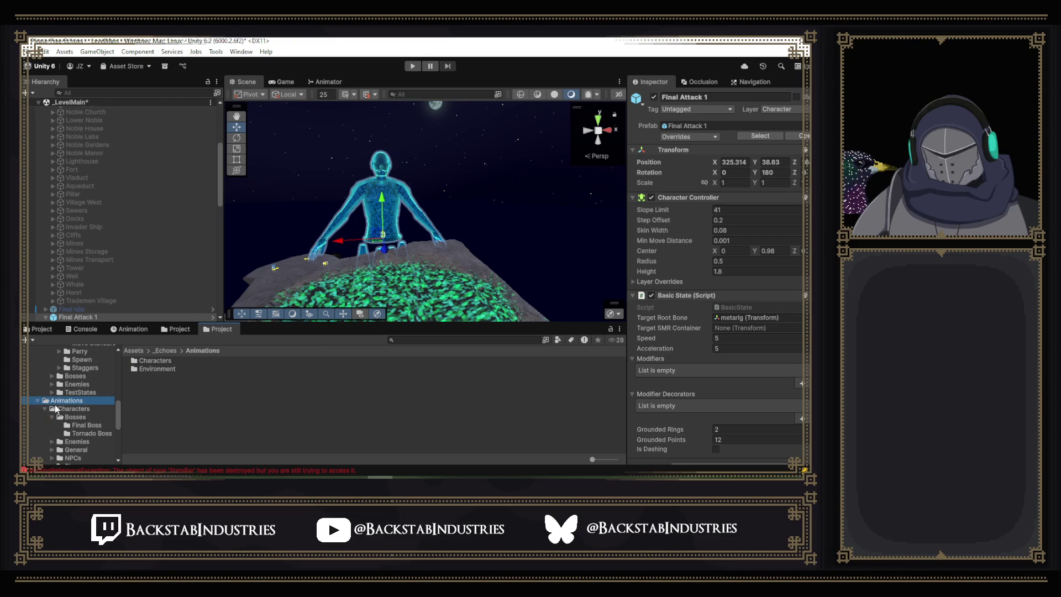
scroll(91, 406, down, 3)
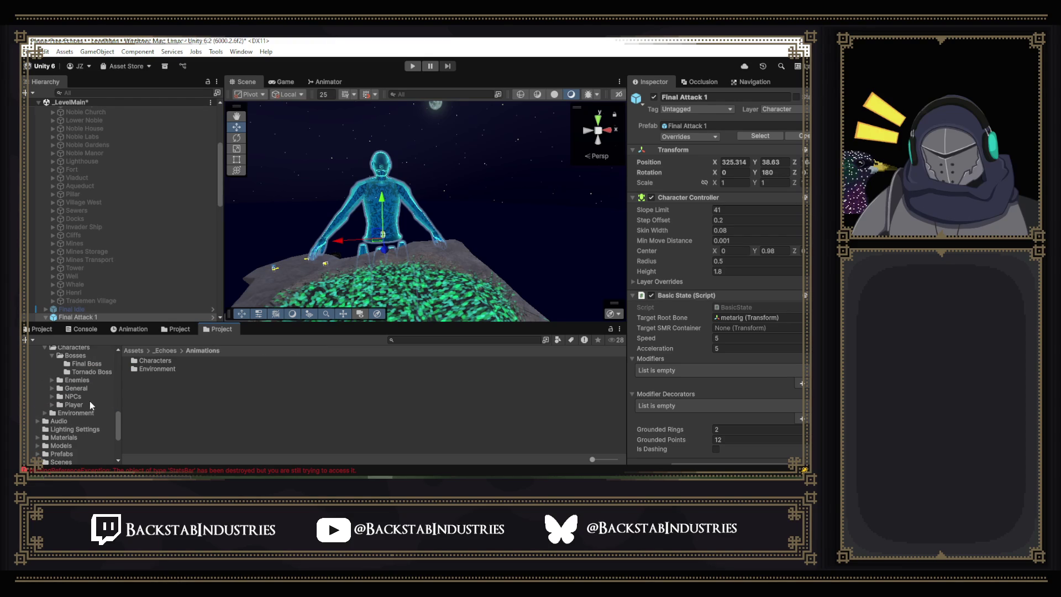
click(87, 363)
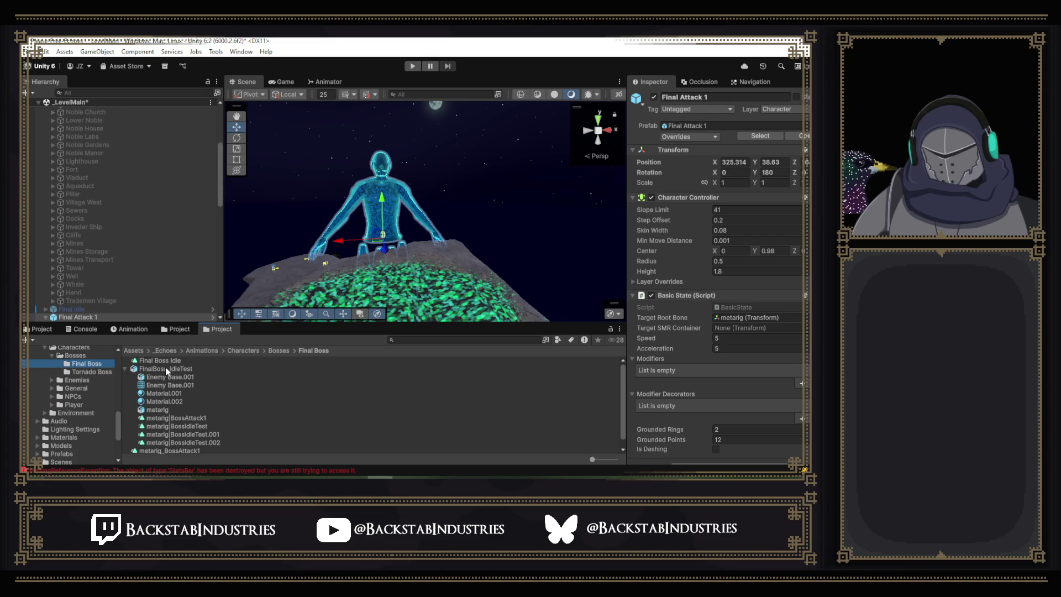
click(200, 441)
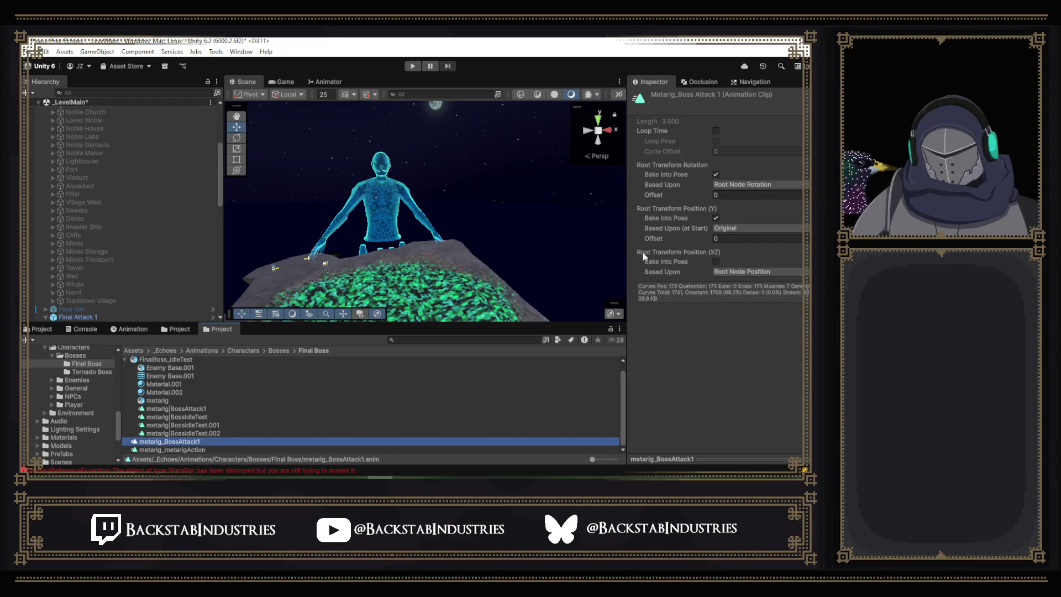
click(714, 132)
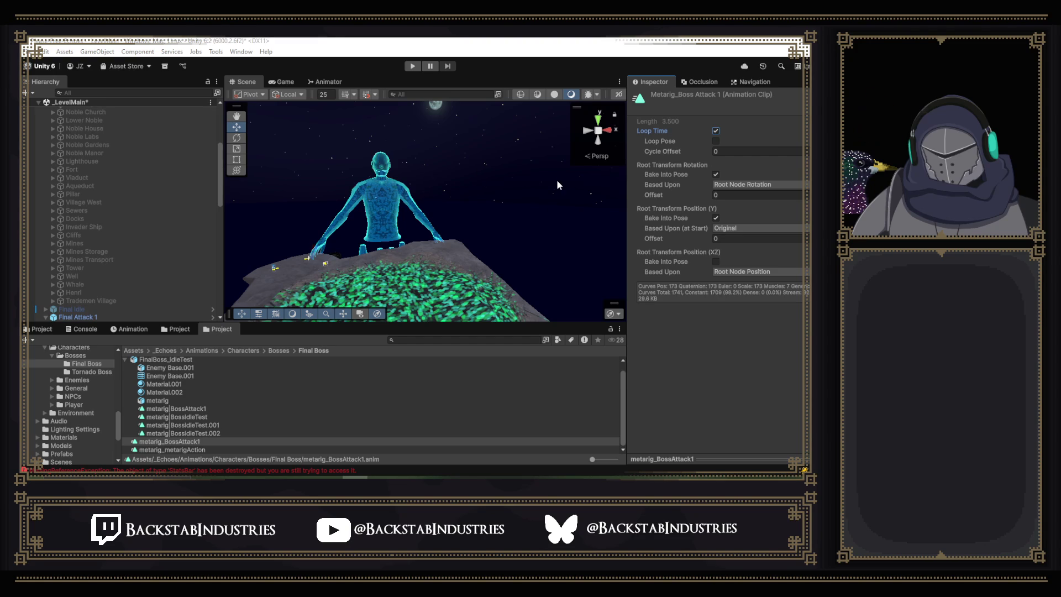
click(417, 67)
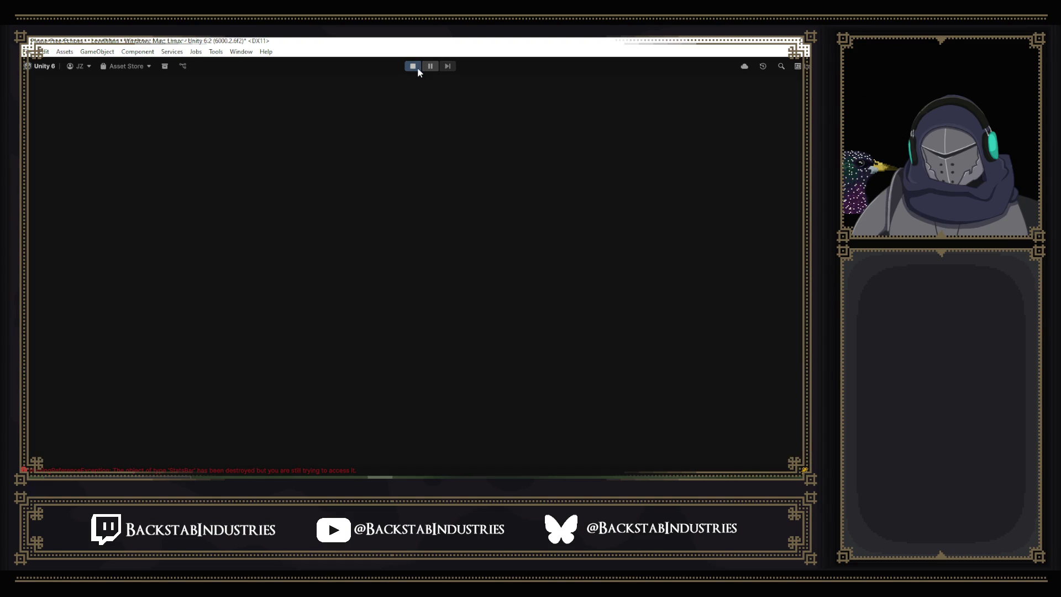
key(p)
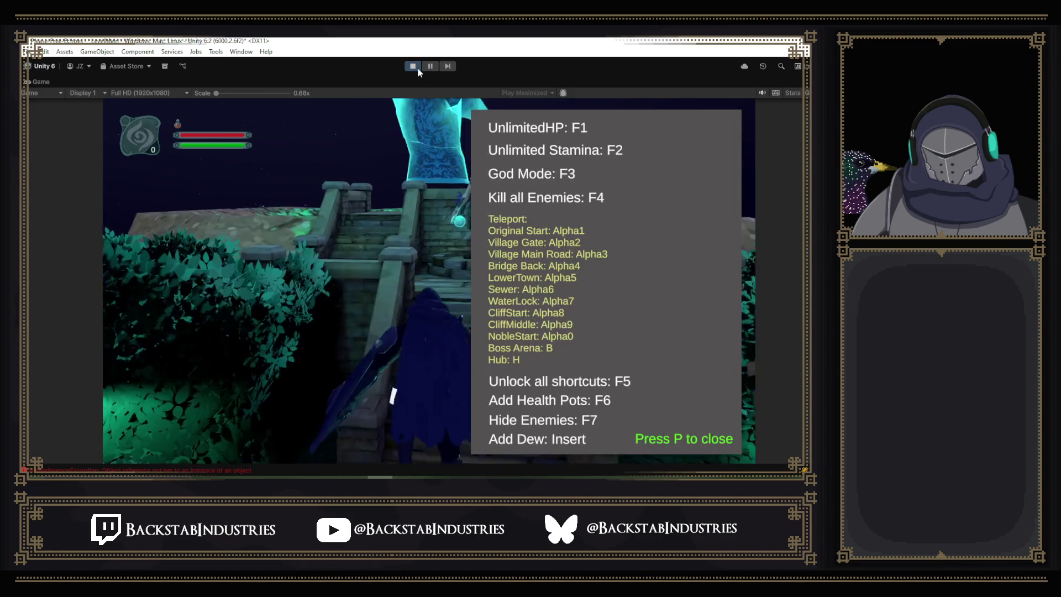
key(p)
key(w)
key(w)
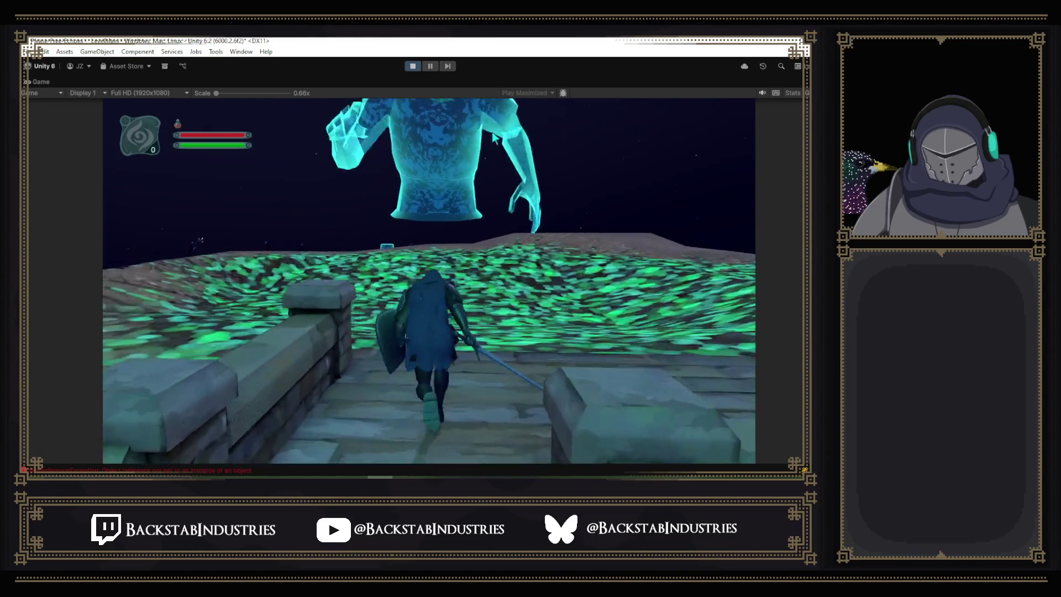
key(w)
key(w)
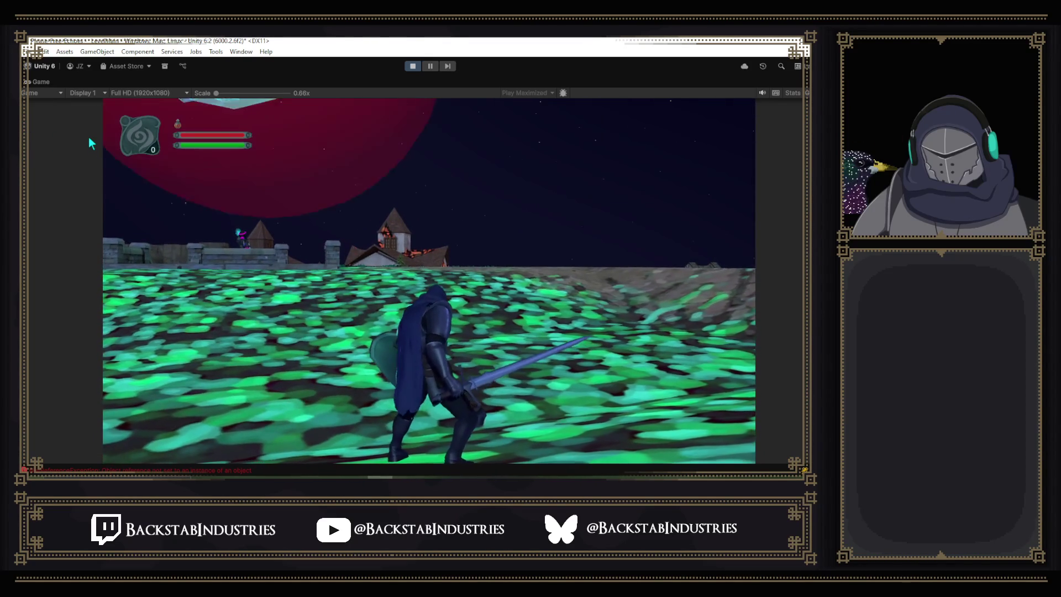
click(413, 67)
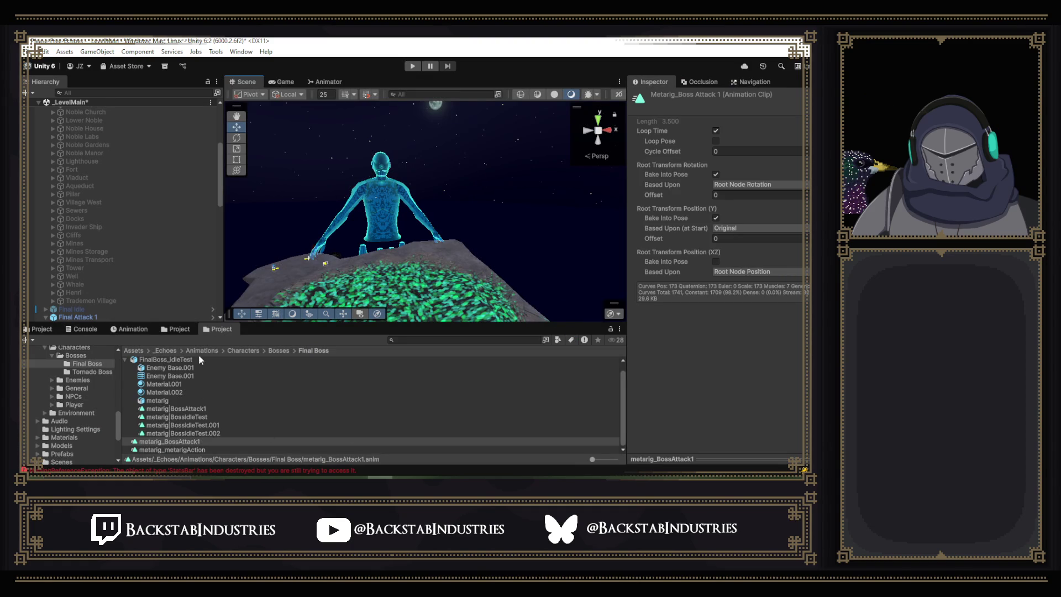
Open the Final Attack 1 prefab and scrub Mermaid Boss's animation to the frame 58 attack pose.
click(177, 329)
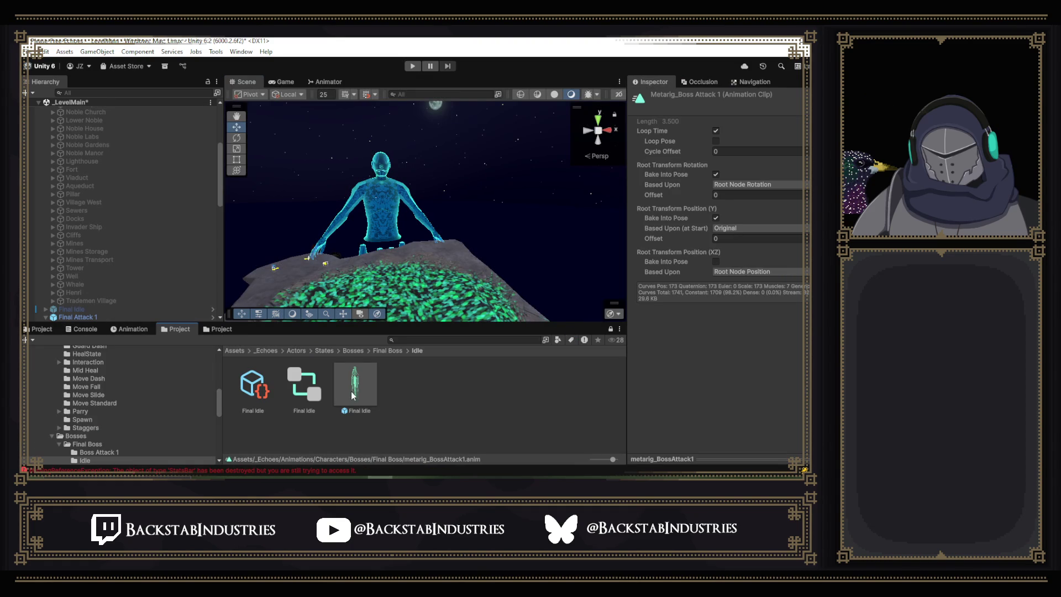
click(379, 354)
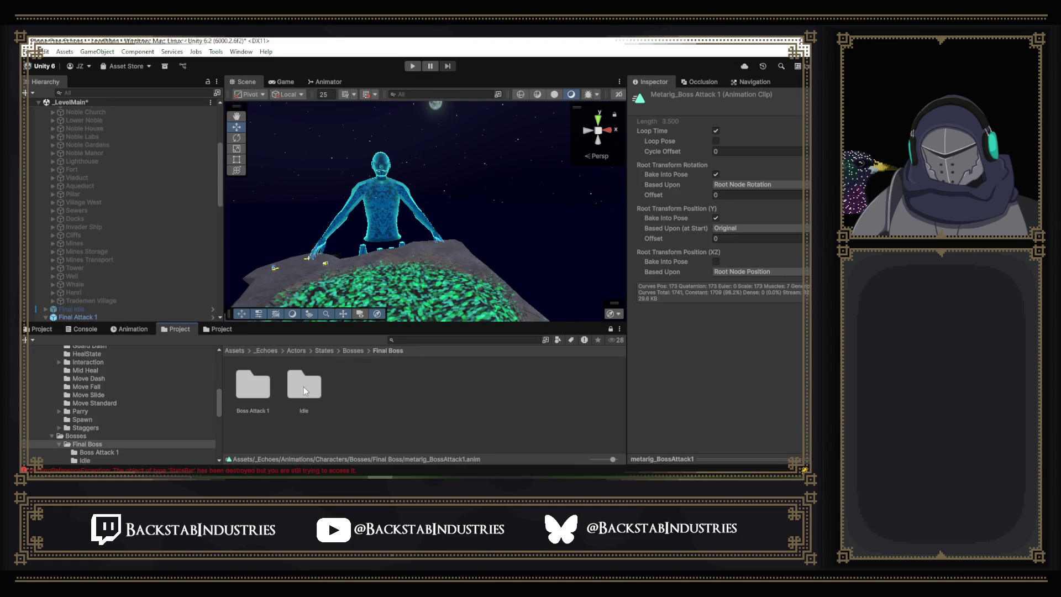
double_click(256, 395)
double_click(359, 387)
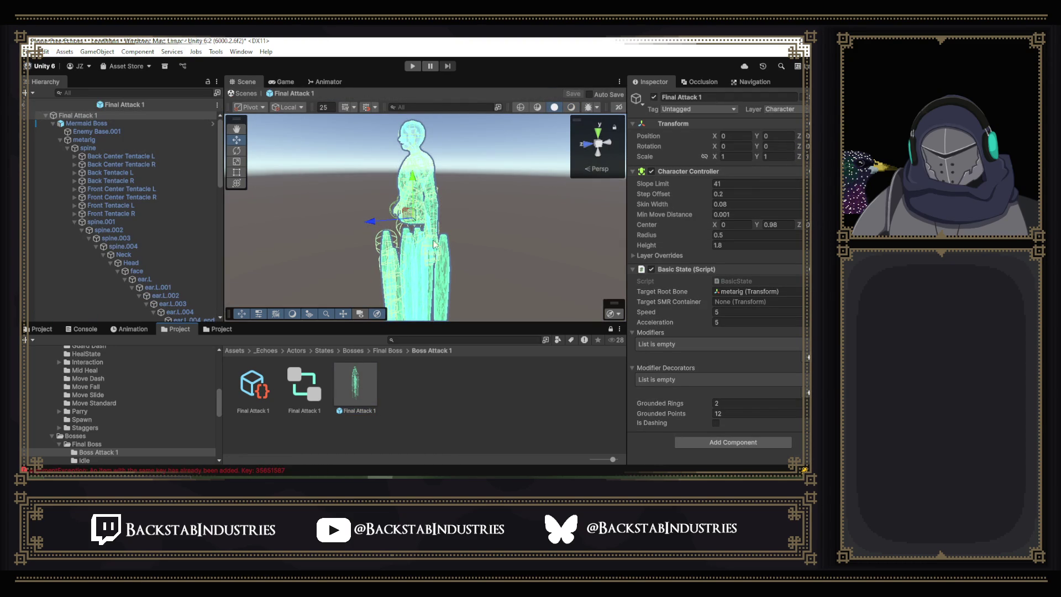
click(130, 330)
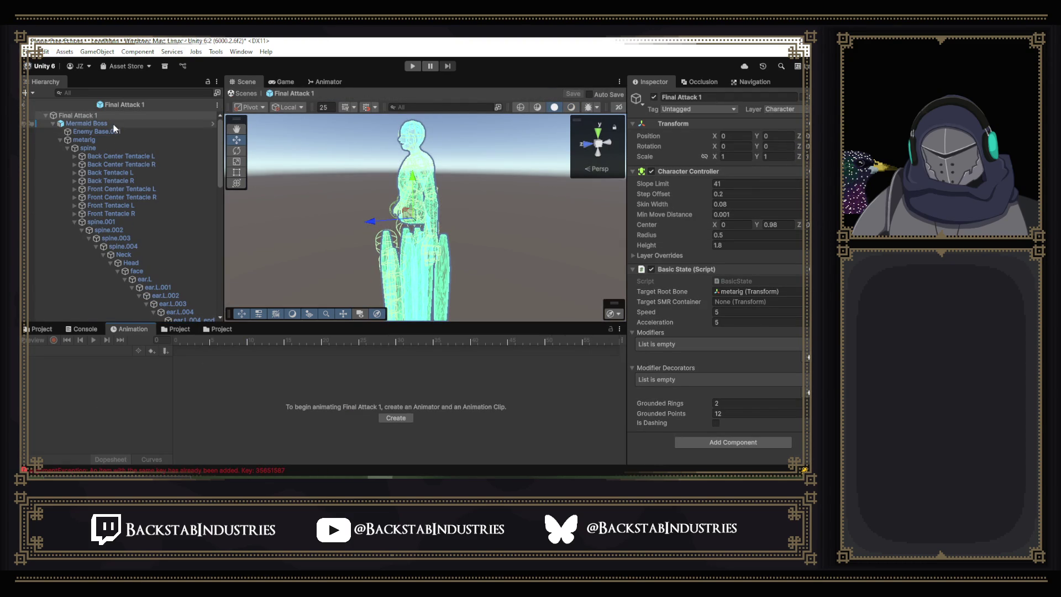
click(110, 124)
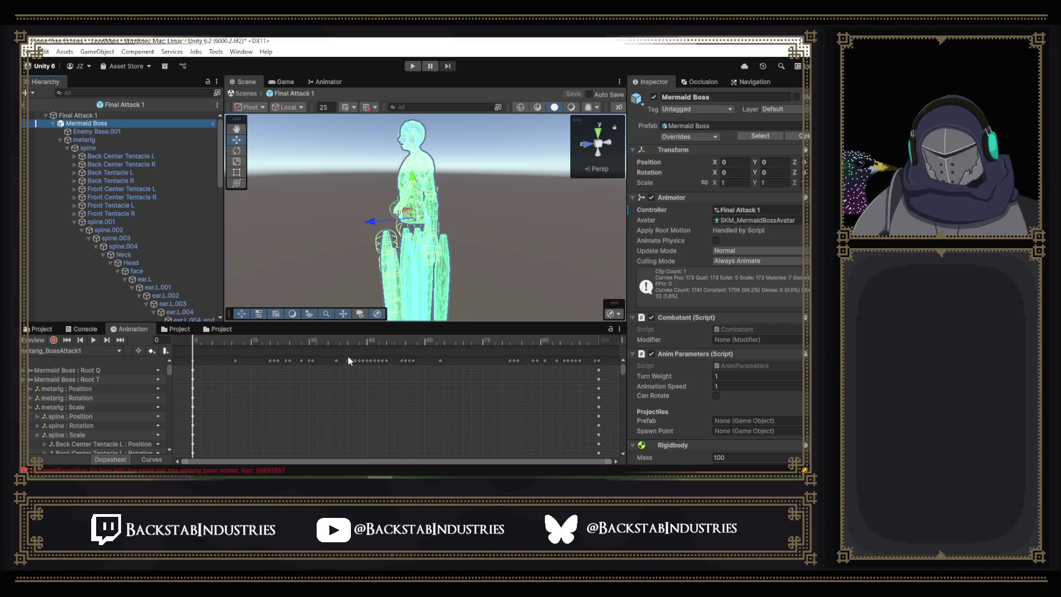
mouse_move(340, 340)
mouse_down()
mouse_move(468, 338)
mouse_move(418, 342)
mouse_up()
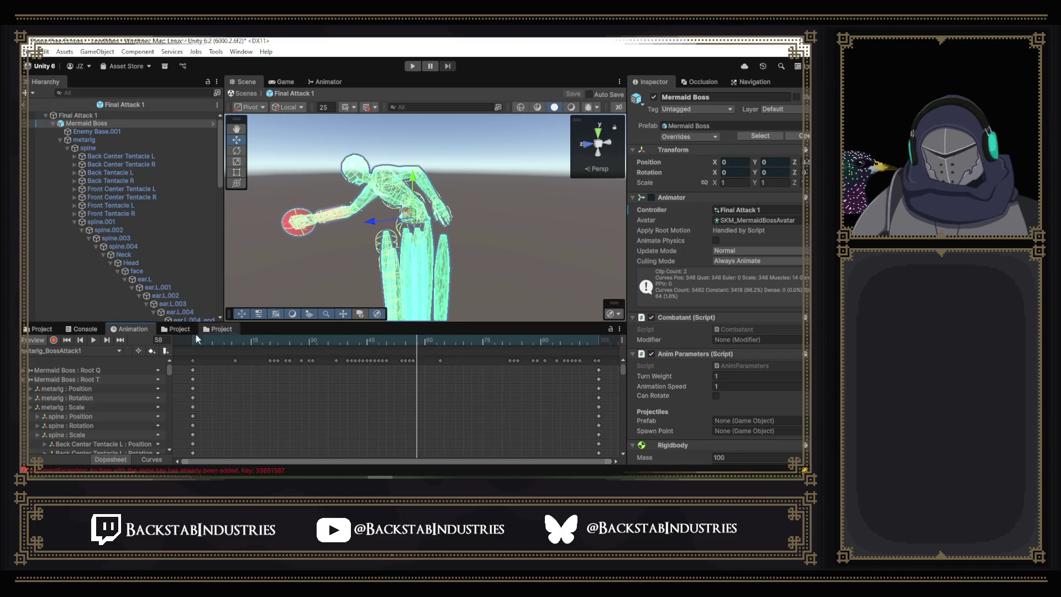
click(181, 330)
click(228, 332)
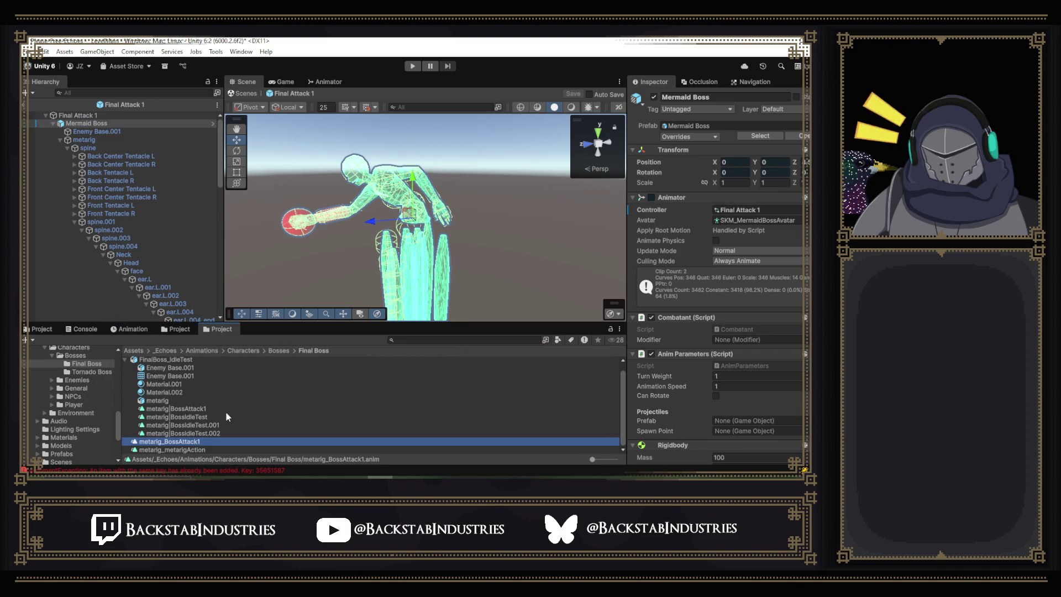
Rename the metarig_BossAttack1 clip to 'Boss Attack 1' and exit Prefab Mode to the _LevelMain scene.
right_click(176, 442)
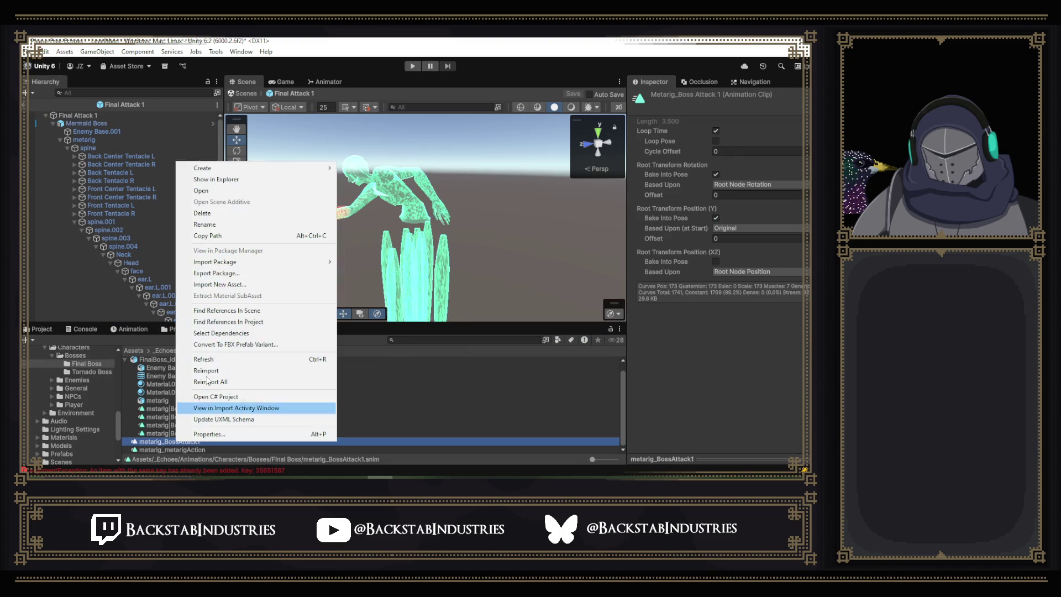
click(239, 219)
key(BackSpace)
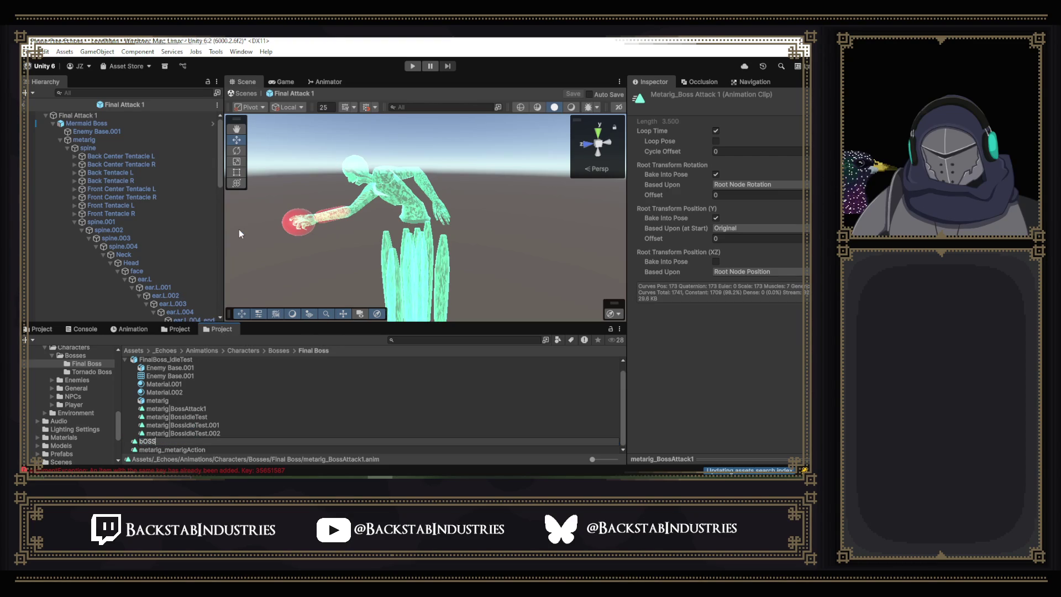
text(Boss Attack 1)
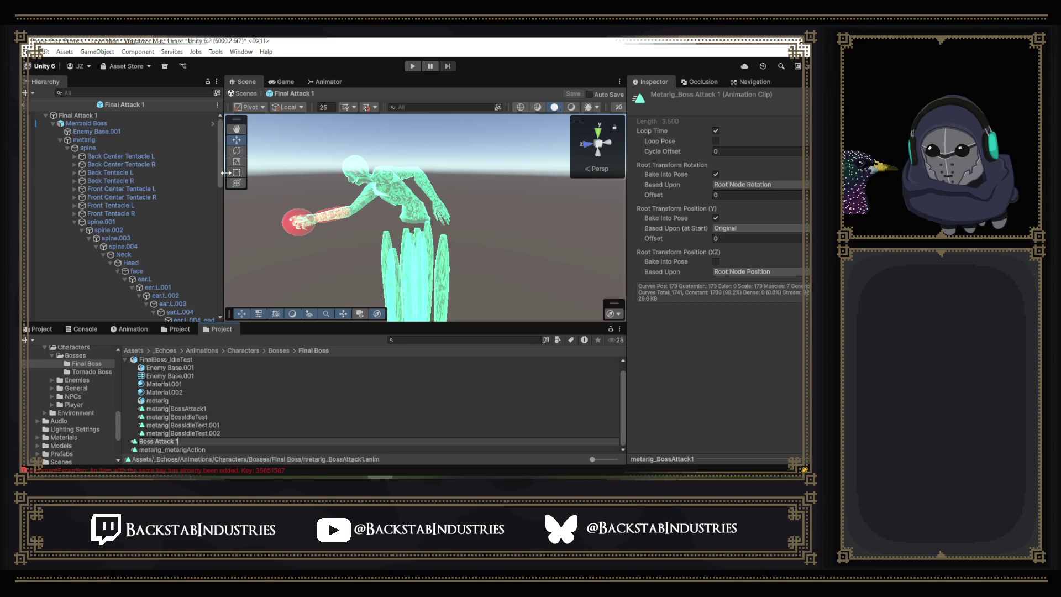
click(25, 105)
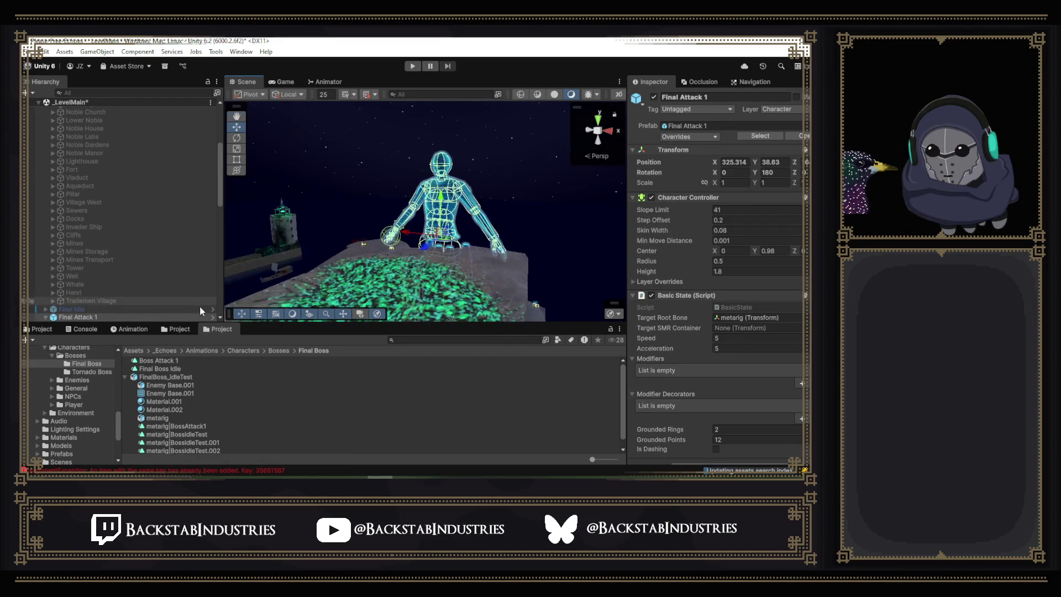
Load Mermaid Boss's Boss Attack 1 clip in the Animation window and play its preview.
drag(402, 246, 216, 204)
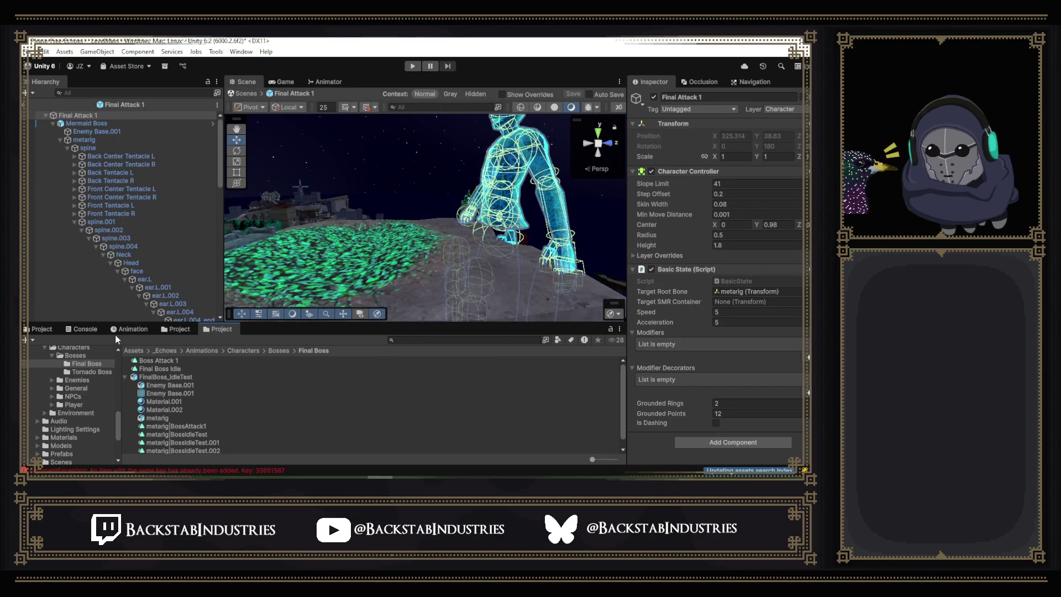
click(132, 329)
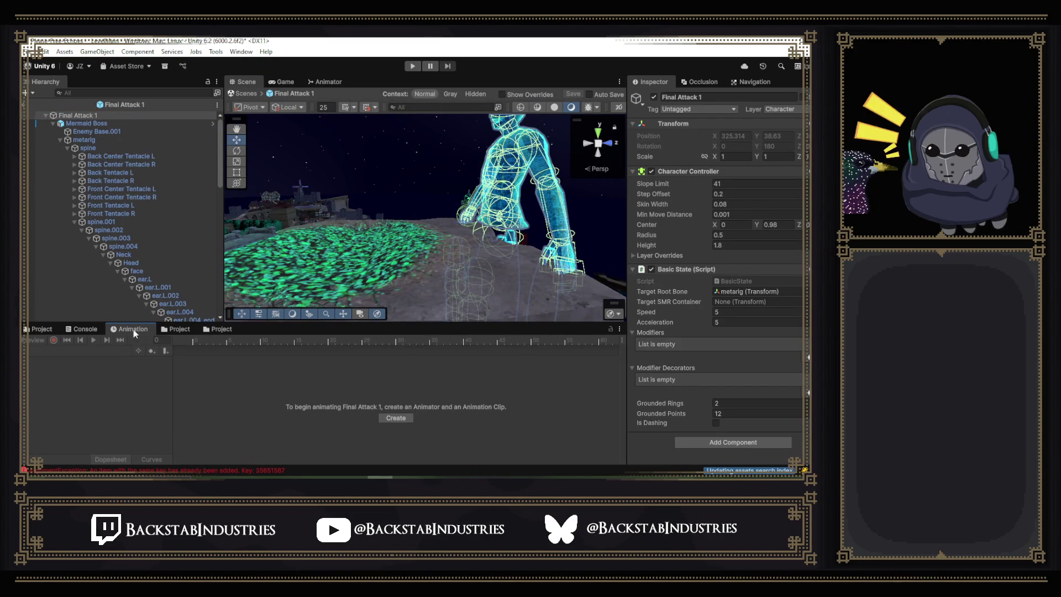
click(93, 123)
key(space)
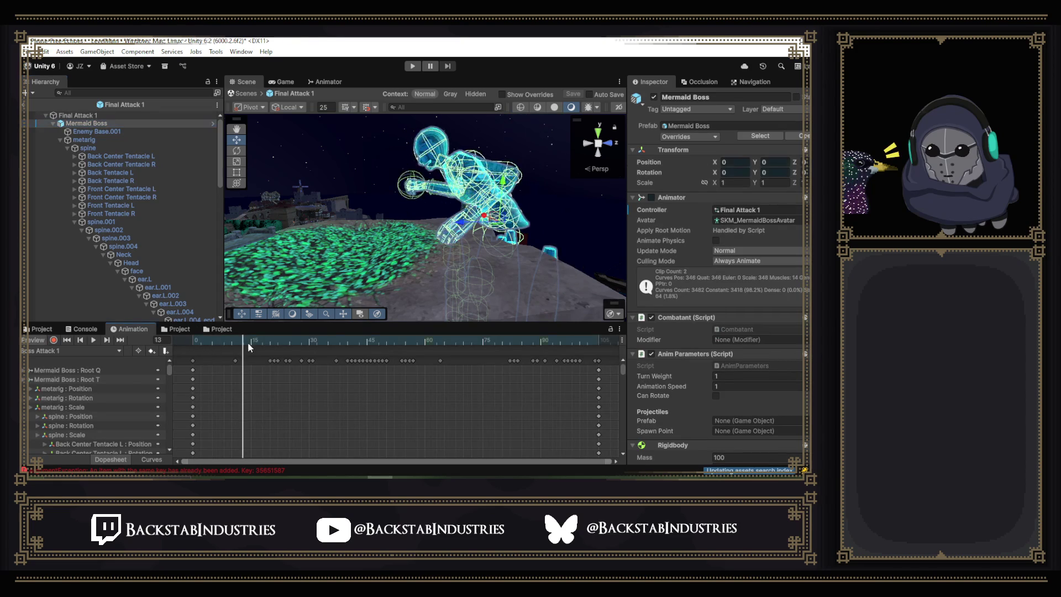
Scrub the clip to around frame 55–59, zoom in on the arm, and expand spine Rotation (75.544, 180, 180).
drag(373, 360, 422, 368)
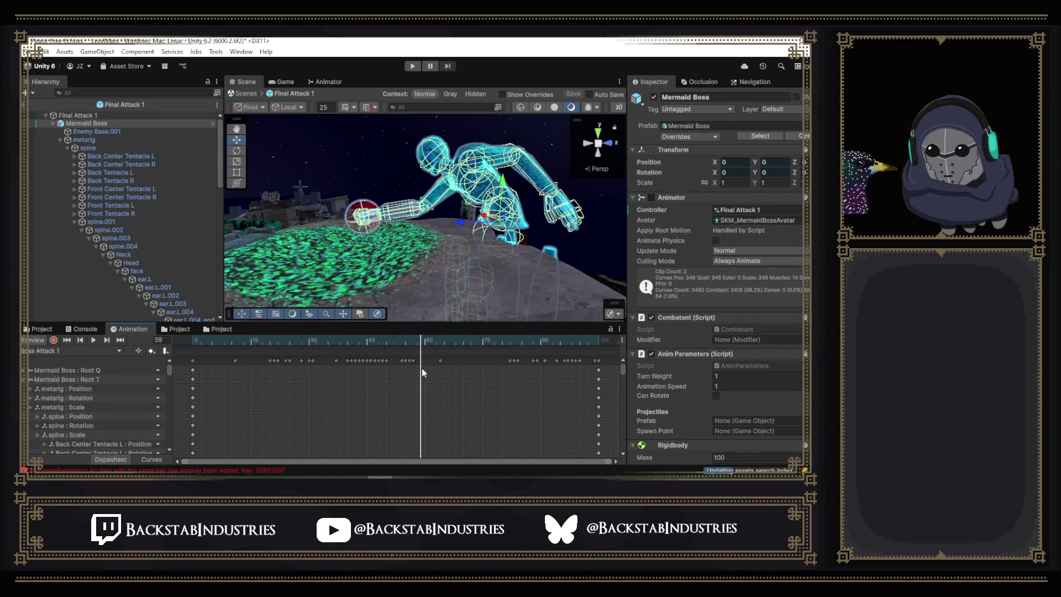
mouse_move(451, 197)
mouse_down()
mouse_move(438, 168)
mouse_move(446, 218)
mouse_up()
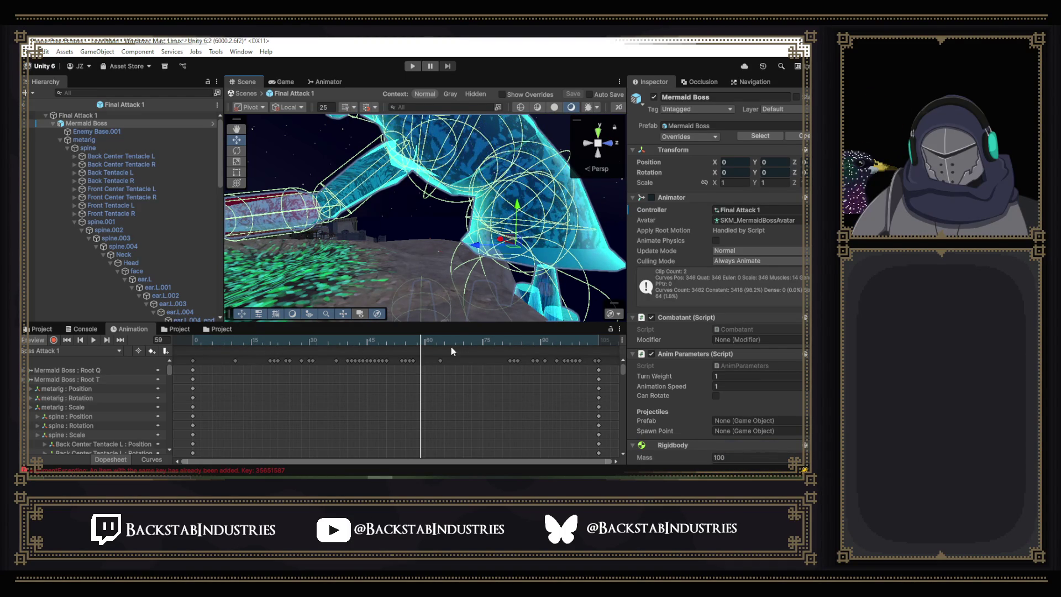
mouse_move(420, 341)
mouse_down()
mouse_move(403, 338)
mouse_move(413, 345)
mouse_up()
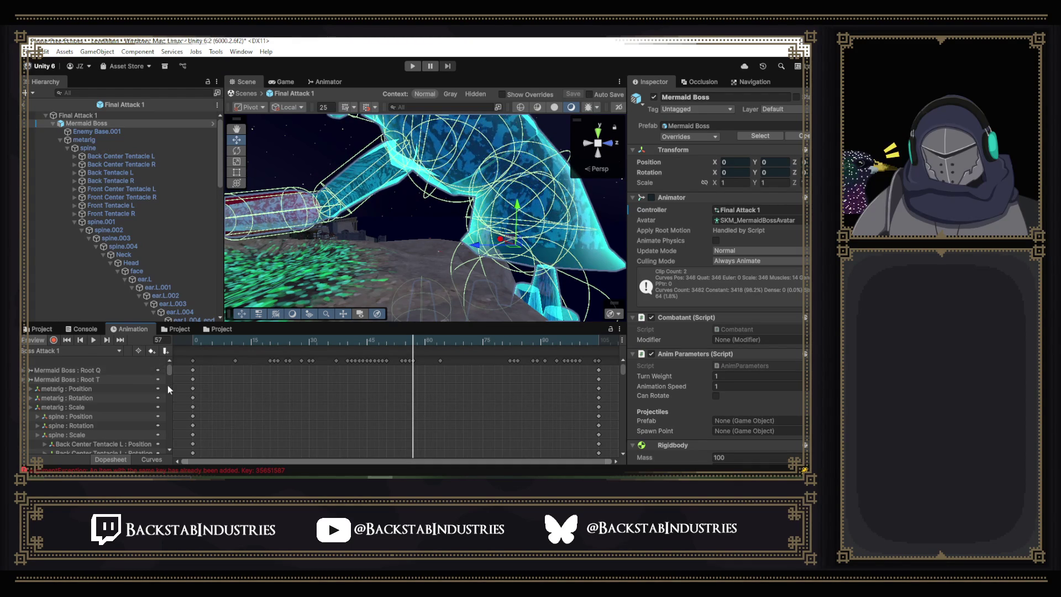
mouse_move(170, 369)
mouse_down()
mouse_move(168, 440)
mouse_move(162, 367)
mouse_up()
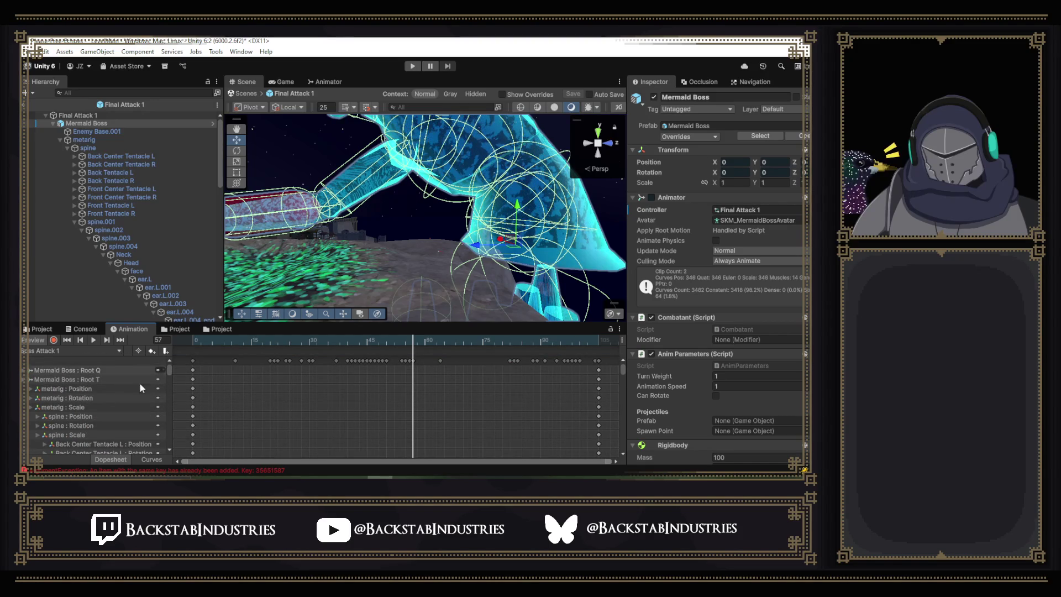
click(41, 427)
scroll(137, 417, down, 2)
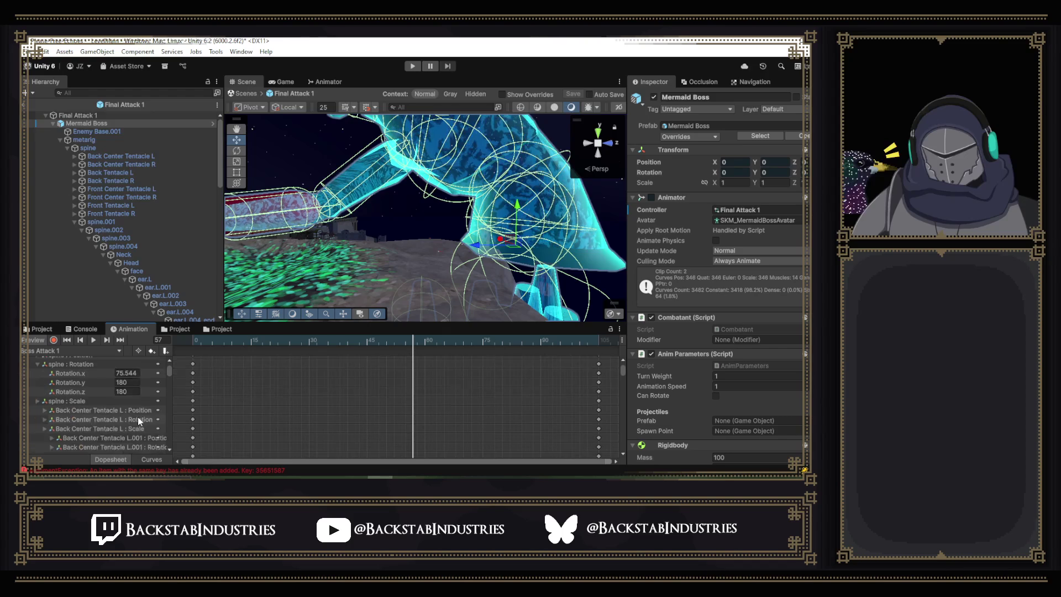
Show only the spine Rotation.x curve in Curves view and scrub the preview toward frame 53.
click(152, 459)
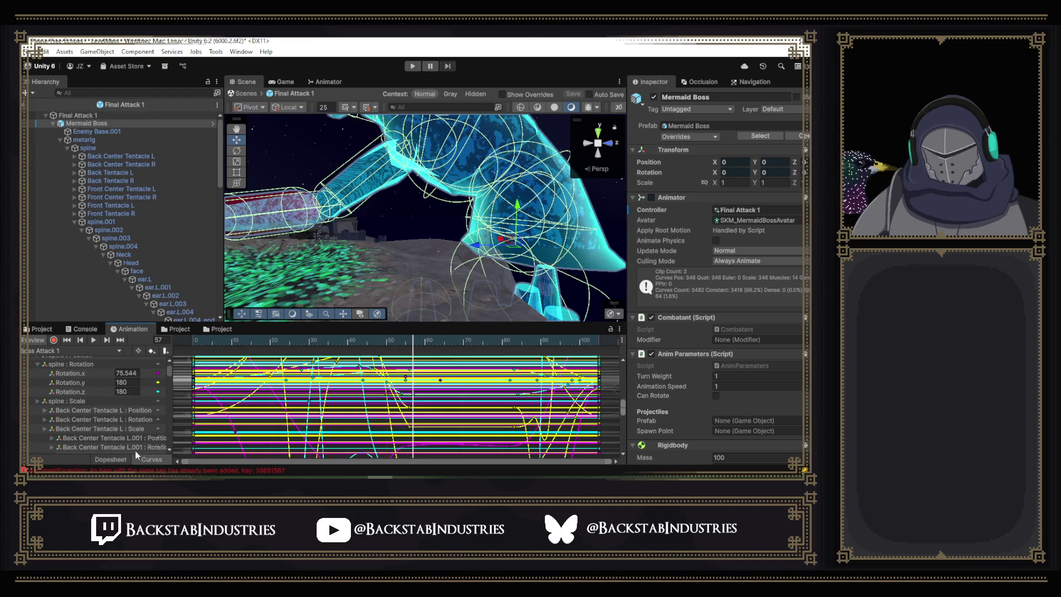
click(89, 374)
scroll(531, 429, down, 2)
drag(624, 433, 624, 365)
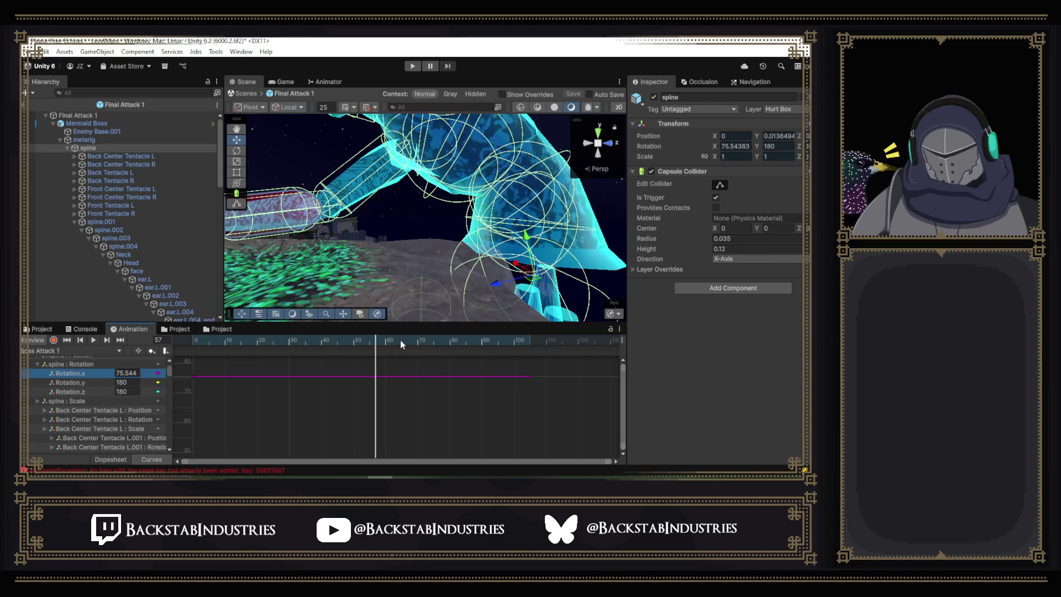
mouse_move(375, 341)
mouse_down()
mouse_move(339, 343)
mouse_move(383, 347)
mouse_move(361, 351)
mouse_up()
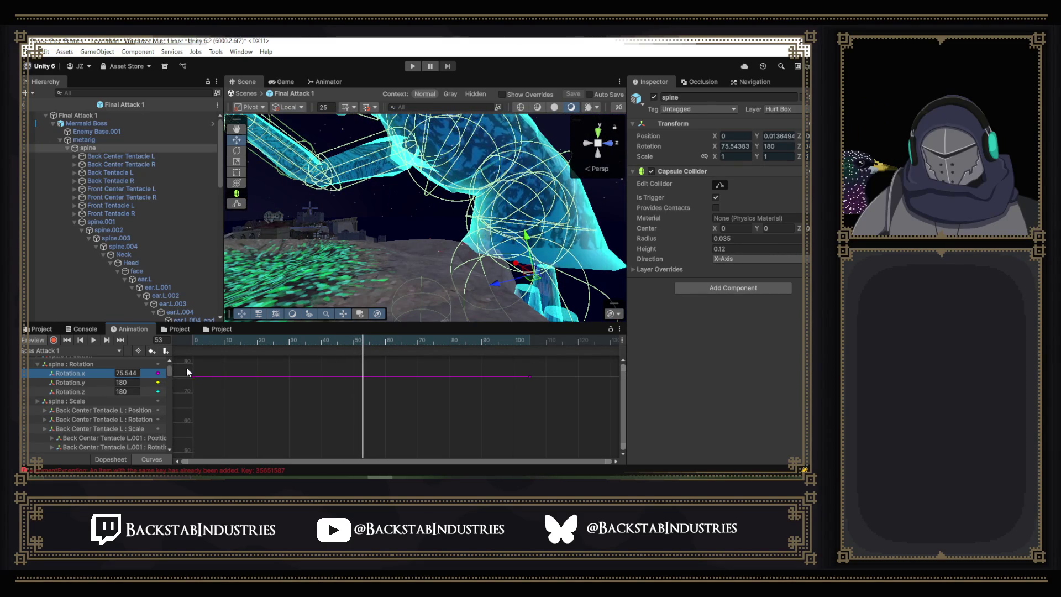
drag(170, 372, 171, 419)
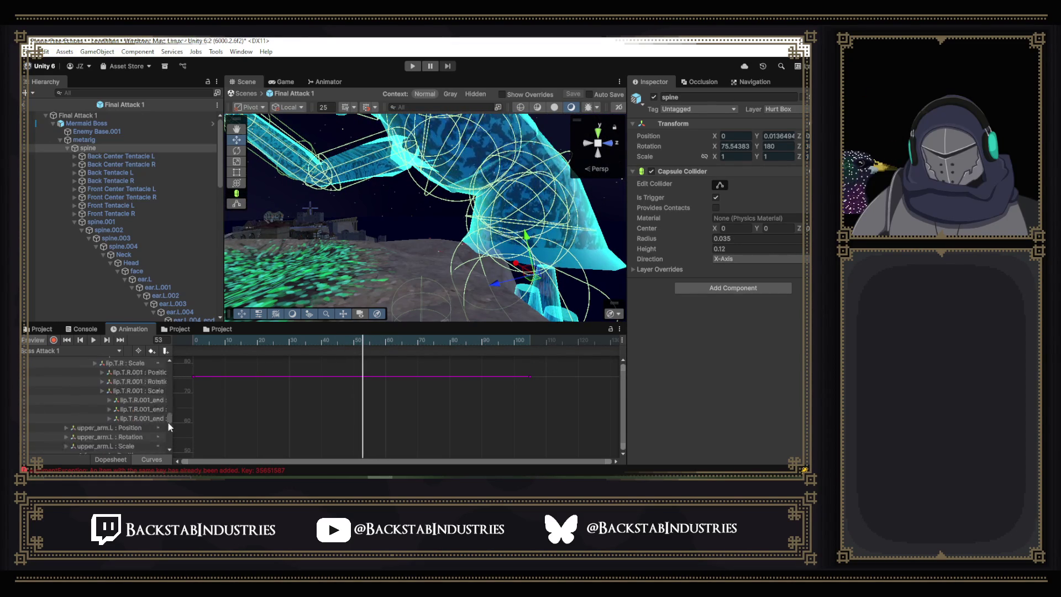
Browse the property list and select the spine.001 rotation track.
scroll(170, 419, up, 10)
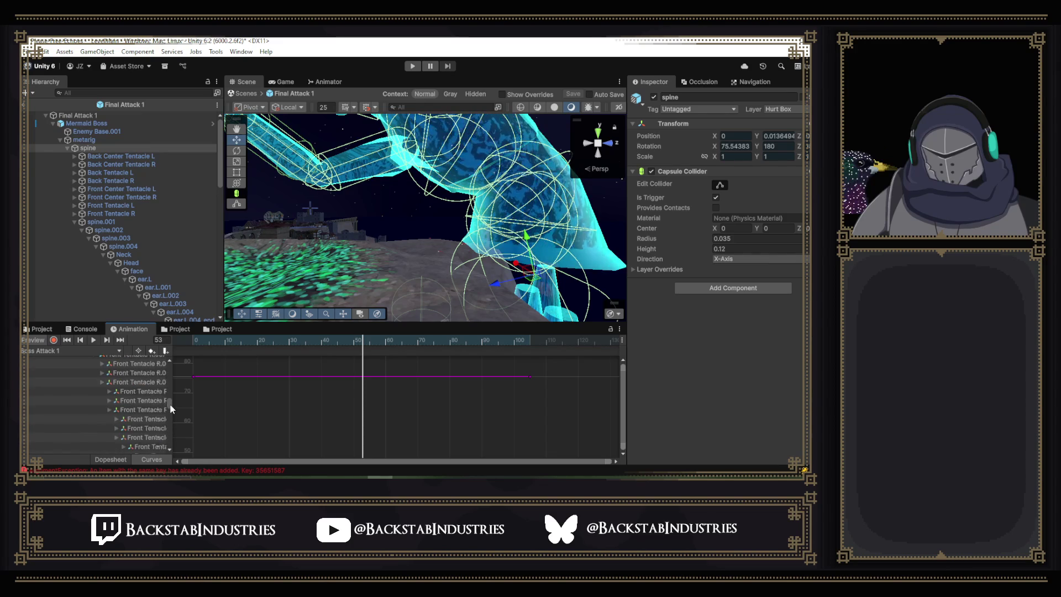
scroll(168, 419, down, 10)
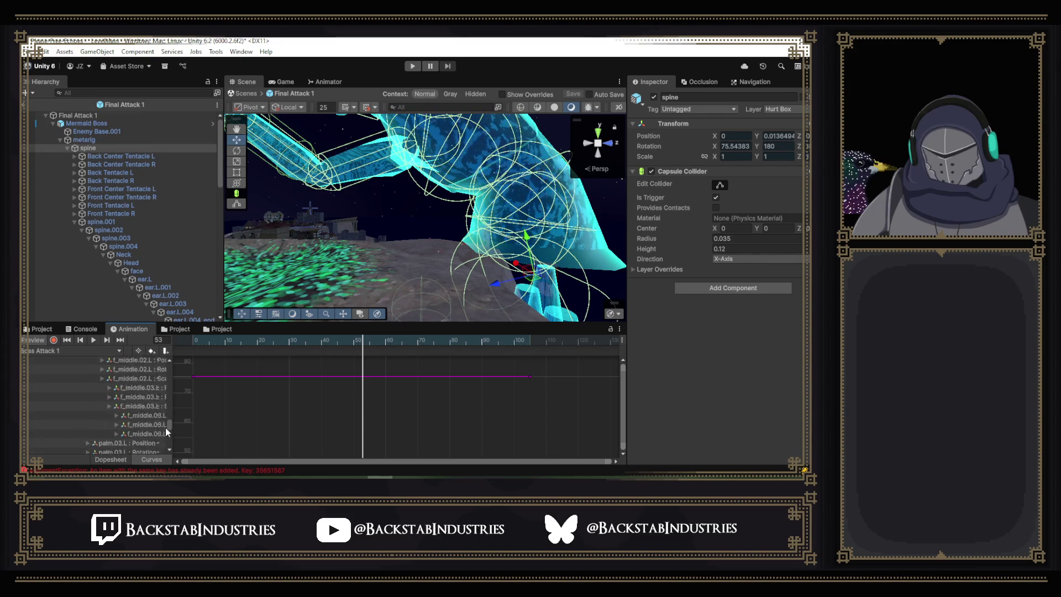
scroll(163, 433, up, 5)
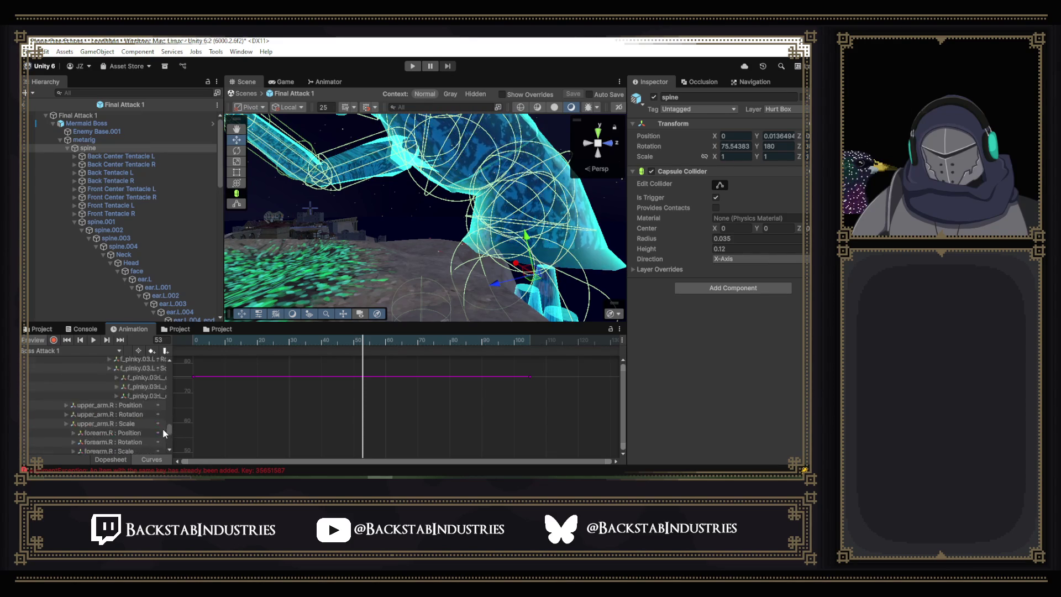
scroll(133, 420, up, 3)
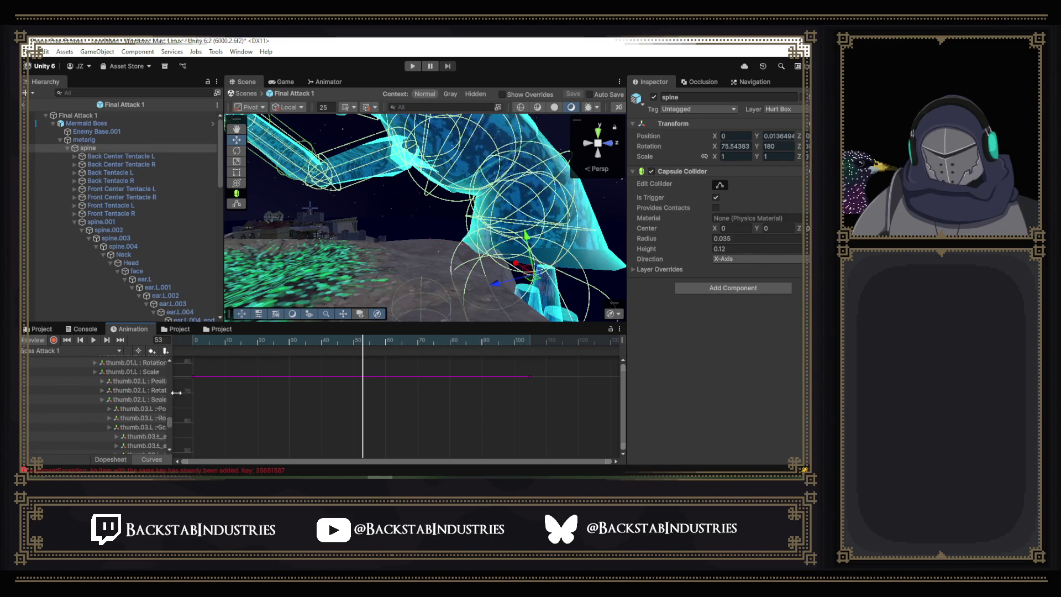
drag(174, 390, 228, 391)
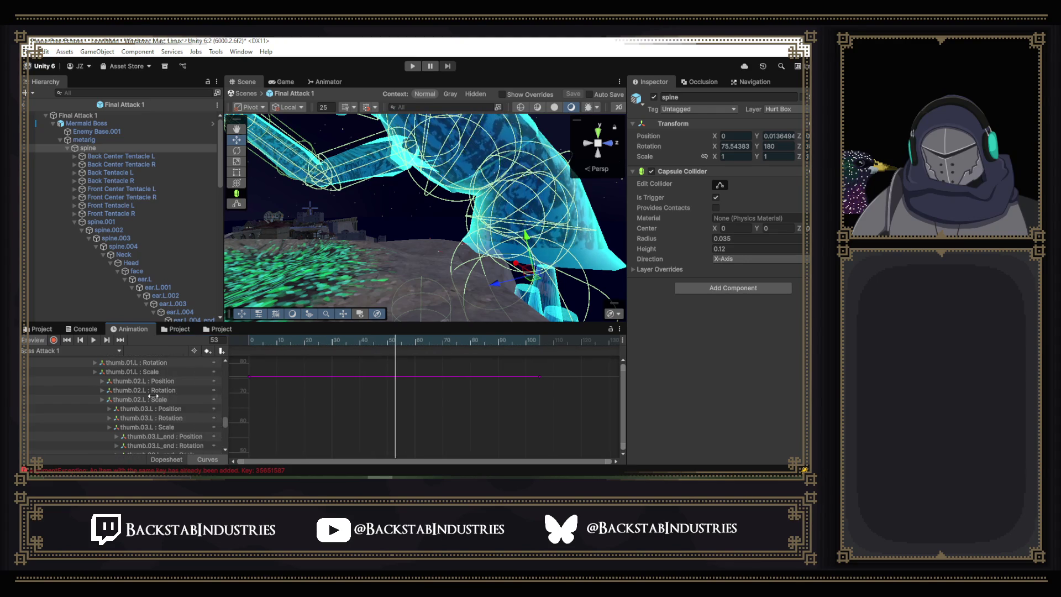
scroll(143, 393, up, 3)
scroll(143, 393, up, 10)
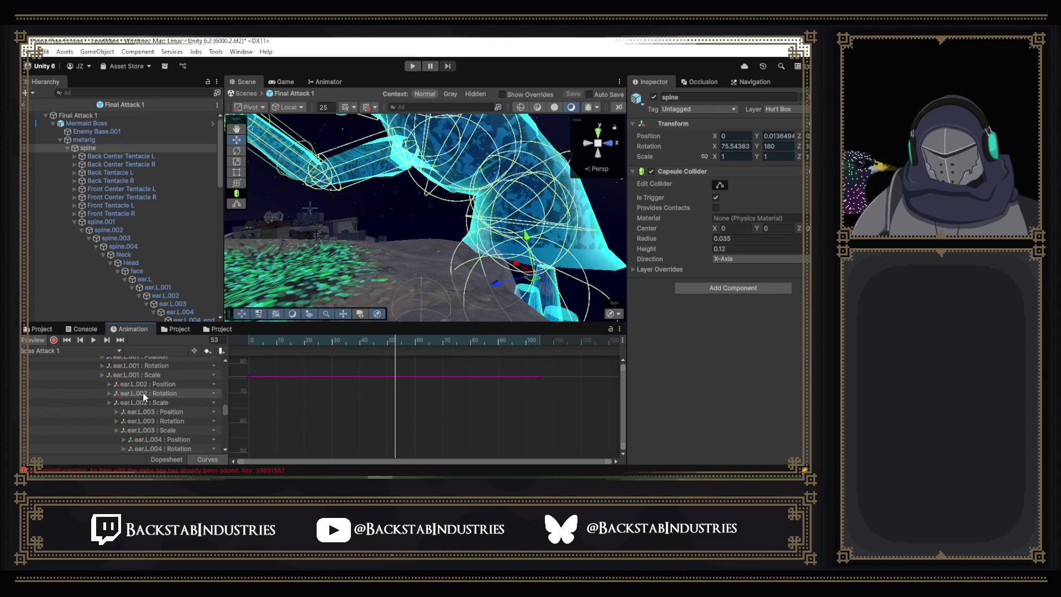
scroll(144, 392, up, 8)
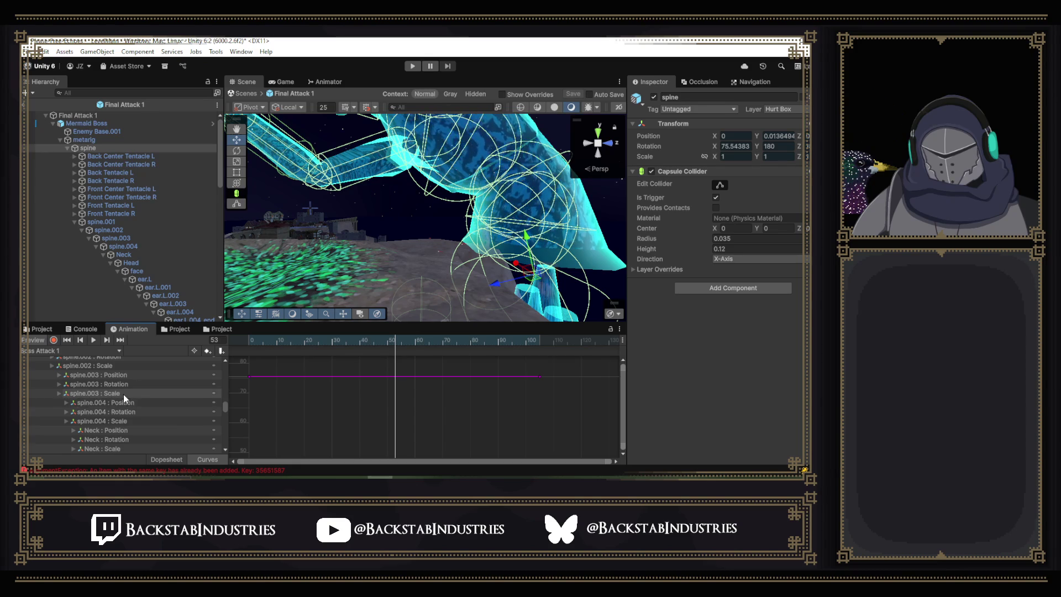
scroll(125, 394, up, 3)
click(105, 390)
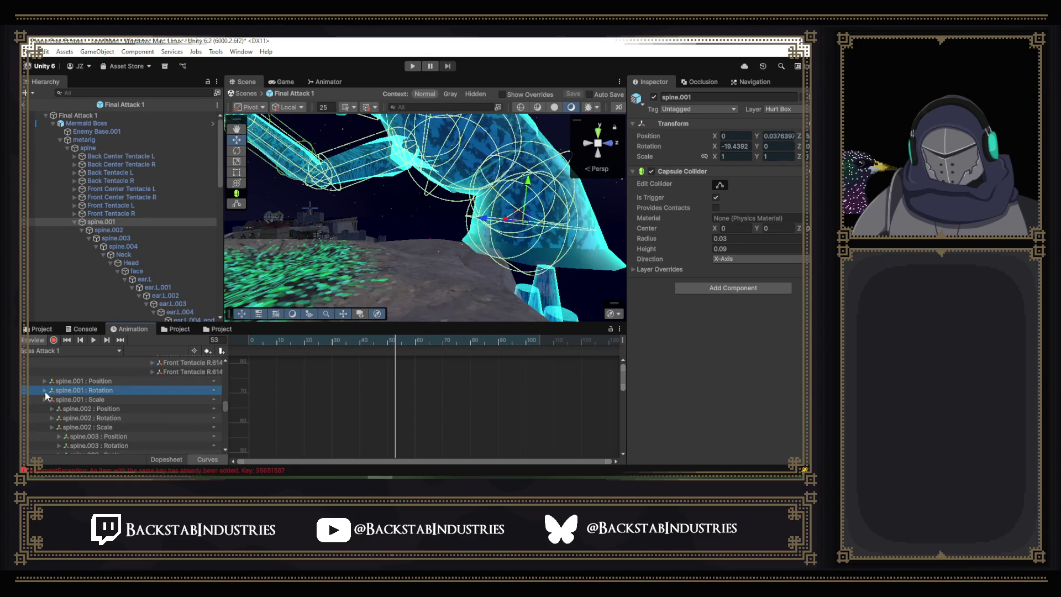
Expand spine.001 Rotation, show its Rotation.x curve, and move the preview to frame 55.
key(Right)
click(127, 399)
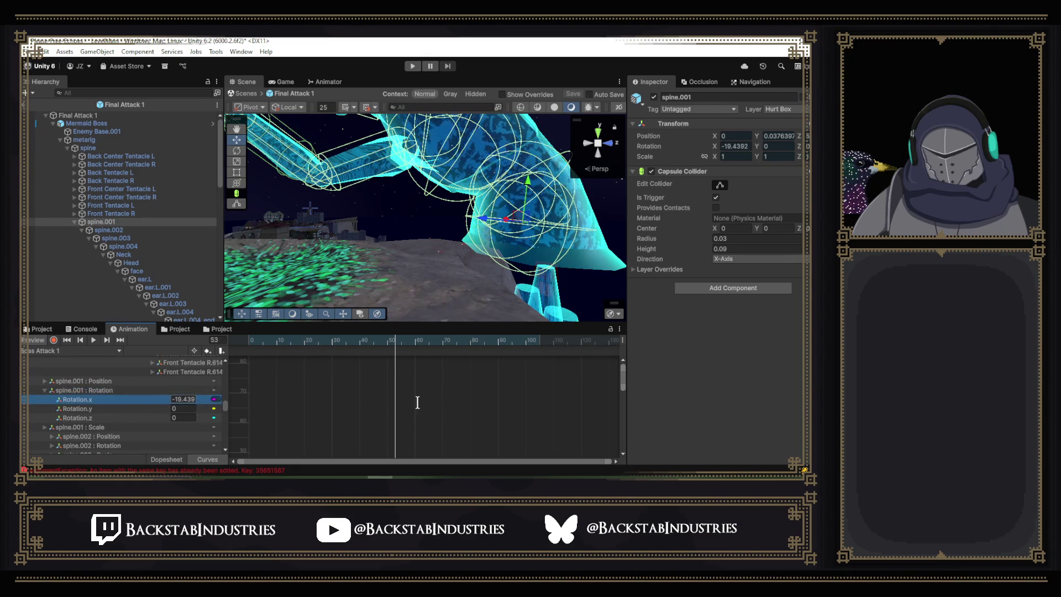
drag(624, 390, 625, 436)
mouse_move(396, 342)
mouse_down()
mouse_move(359, 342)
mouse_move(401, 353)
mouse_up()
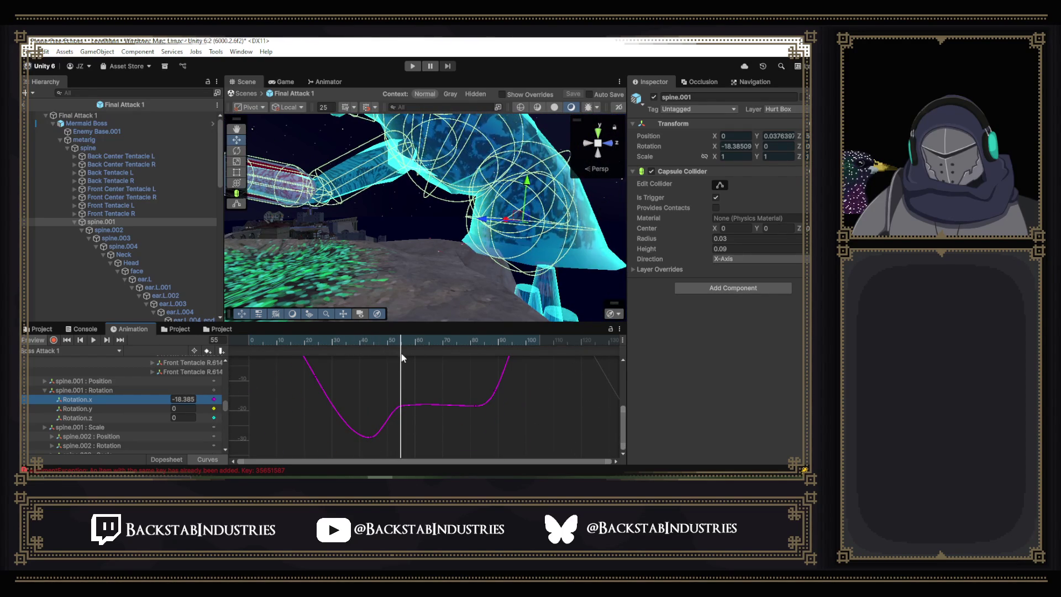
Select the keys at frames 55 and 82 and drag the hold between them lower.
click(476, 405)
shift+click(402, 407)
scroll(402, 408, down, 1)
drag(413, 406, 415, 414)
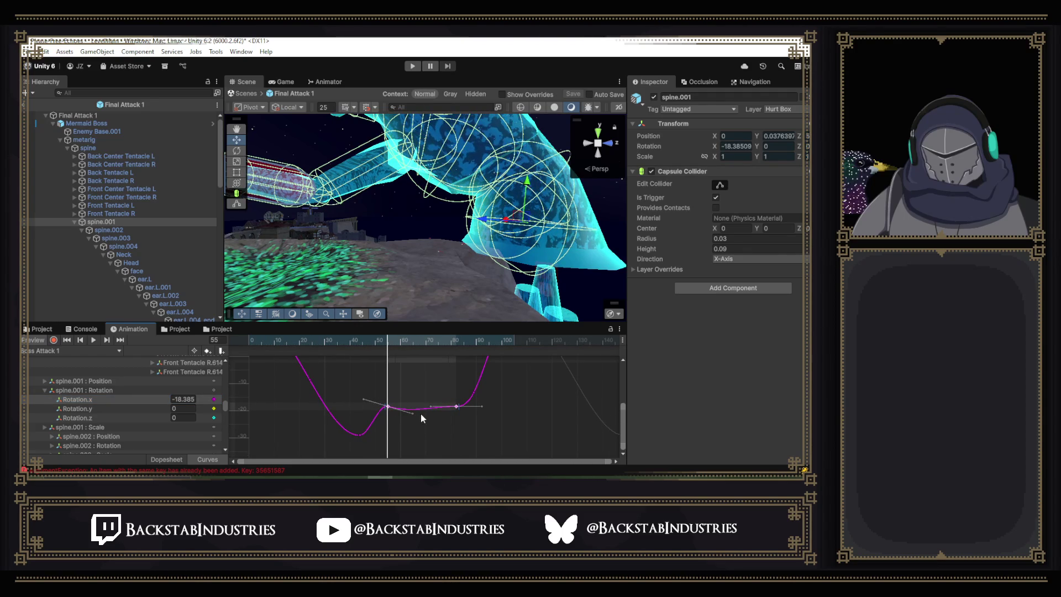
key(ctrl+z)
drag(415, 406, 416, 416)
key(ctrl+z)
scroll(453, 432, up, 2)
mouse_move(409, 409)
mouse_down()
mouse_move(409, 423)
mouse_move(408, 359)
mouse_up()
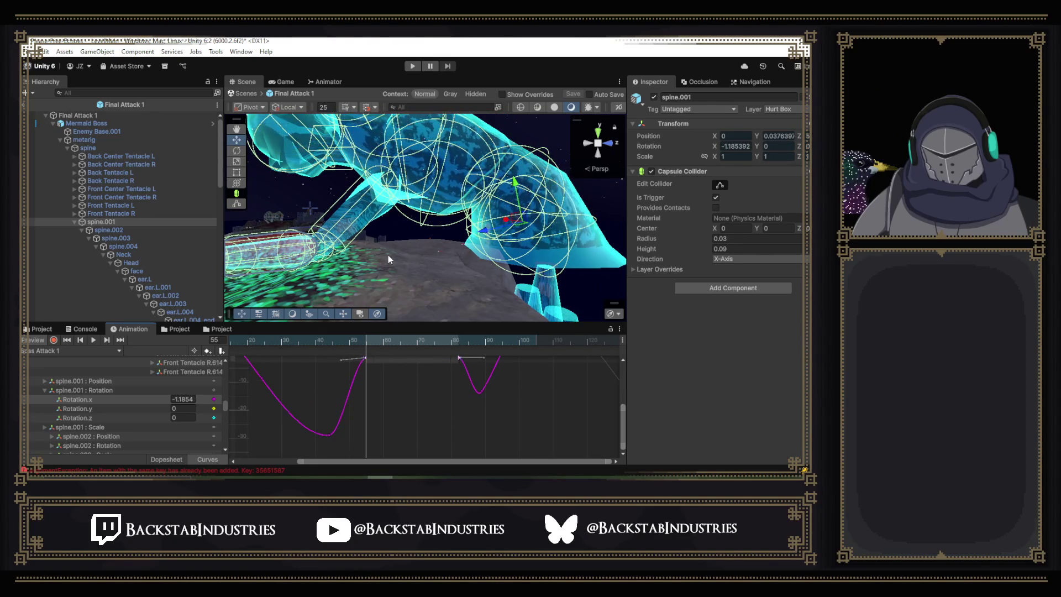
Orbit the scene back from the boss and play the attack preview from the start.
drag(392, 244, 251, 348)
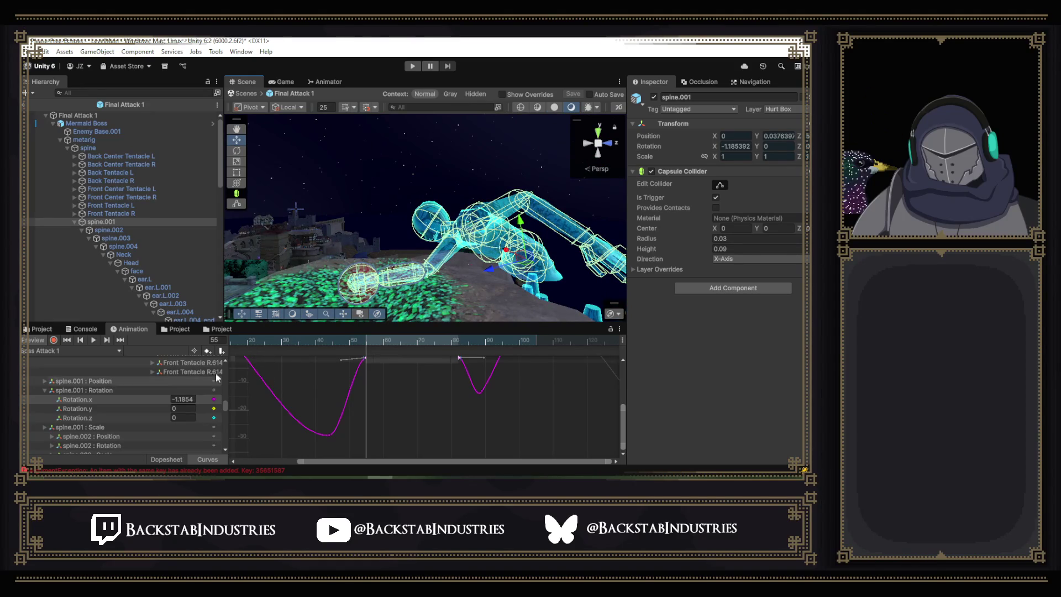
drag(342, 341, 78, 343)
click(93, 339)
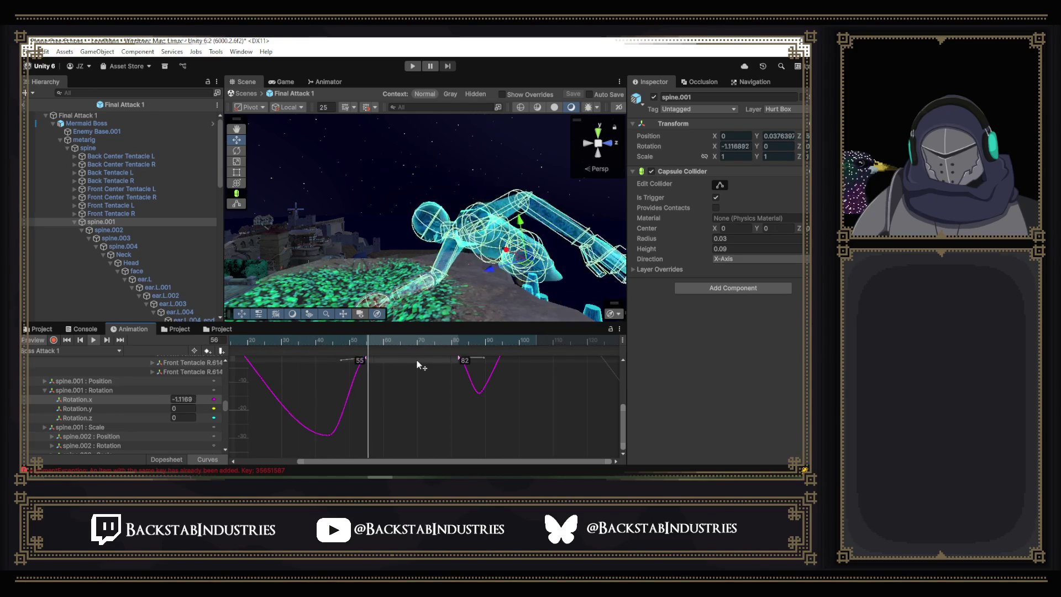
scroll(433, 382, up, 1)
Nudge the spine.001 hold between keys 55 and 82 slightly lower.
drag(624, 426, 623, 416)
drag(400, 373, 400, 378)
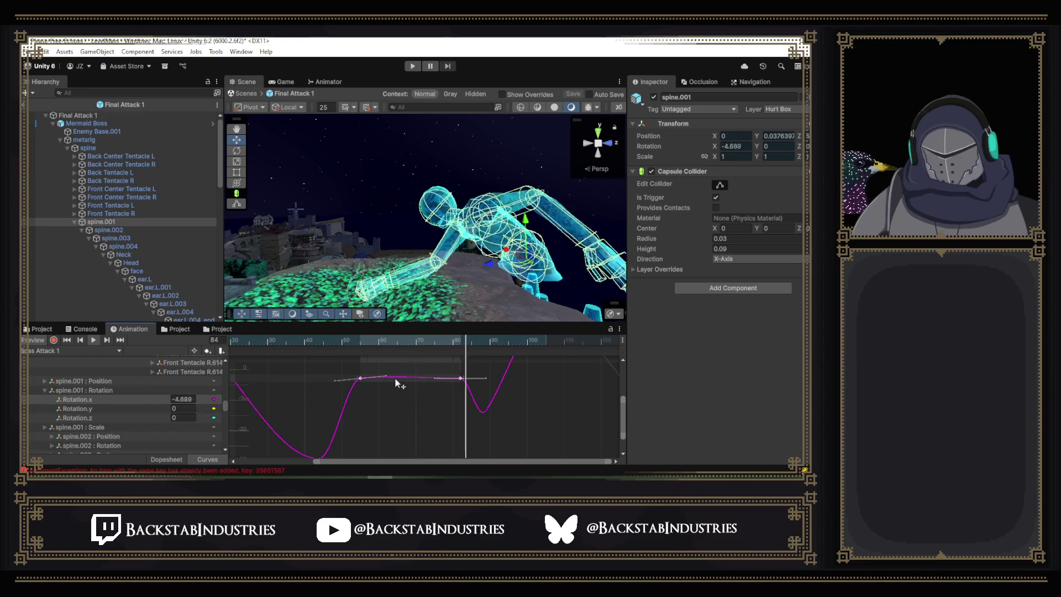
drag(390, 378, 391, 382)
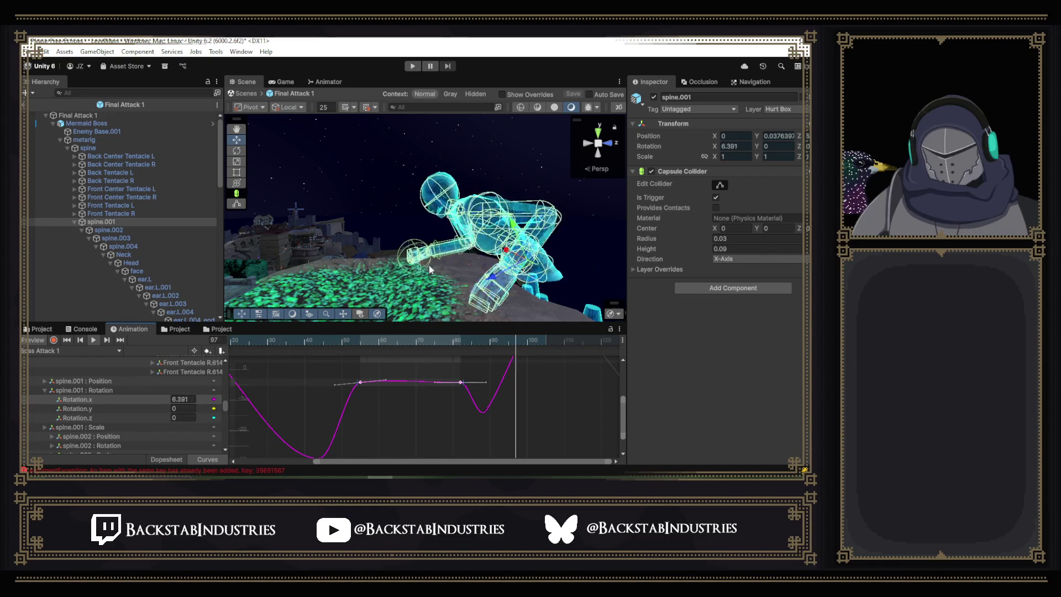
mouse_move(429, 265)
alt+mouse_down()
mouse_move(440, 280)
mouse_move(425, 260)
alt+mouse_up()
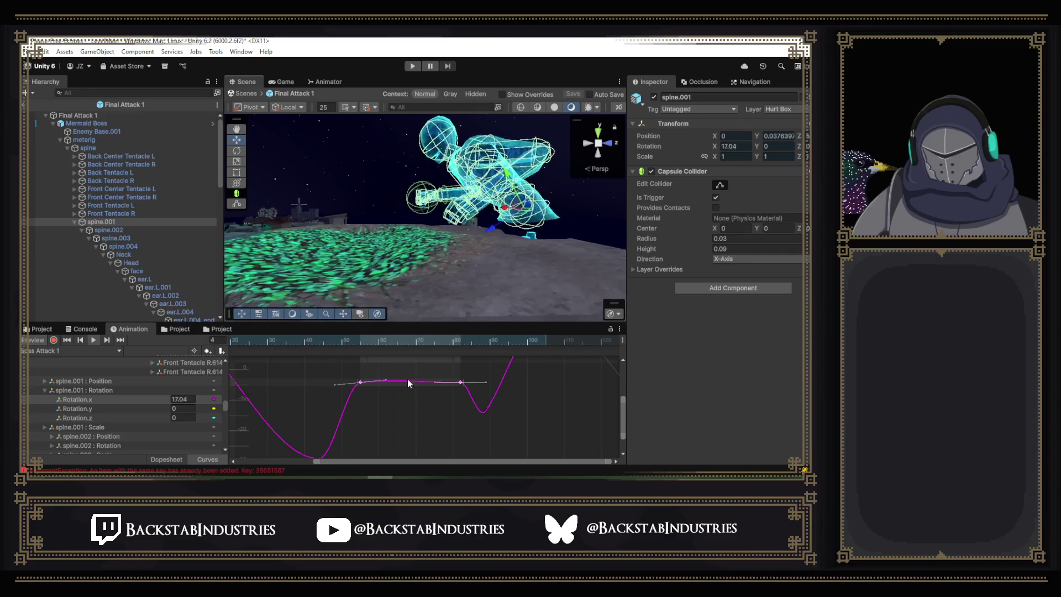
drag(403, 385, 403, 390)
mouse_move(422, 259)
alt+mouse_down()
mouse_move(397, 246)
mouse_move(575, 253)
mouse_move(534, 254)
alt+mouse_up()
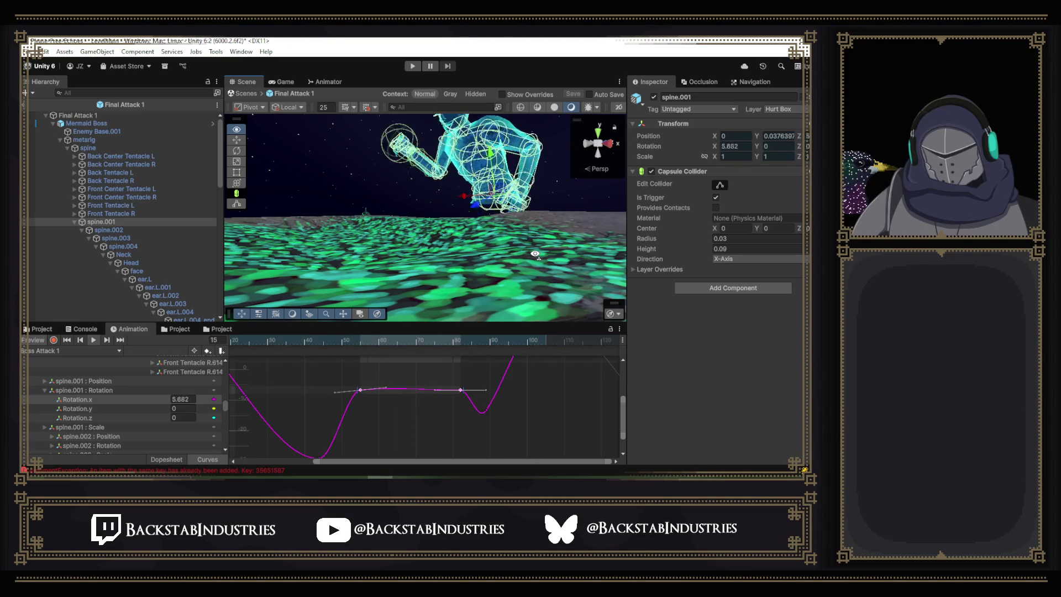
Select the key at the curve's dip near frame 89 and flatten its tangent.
drag(621, 416, 621, 406)
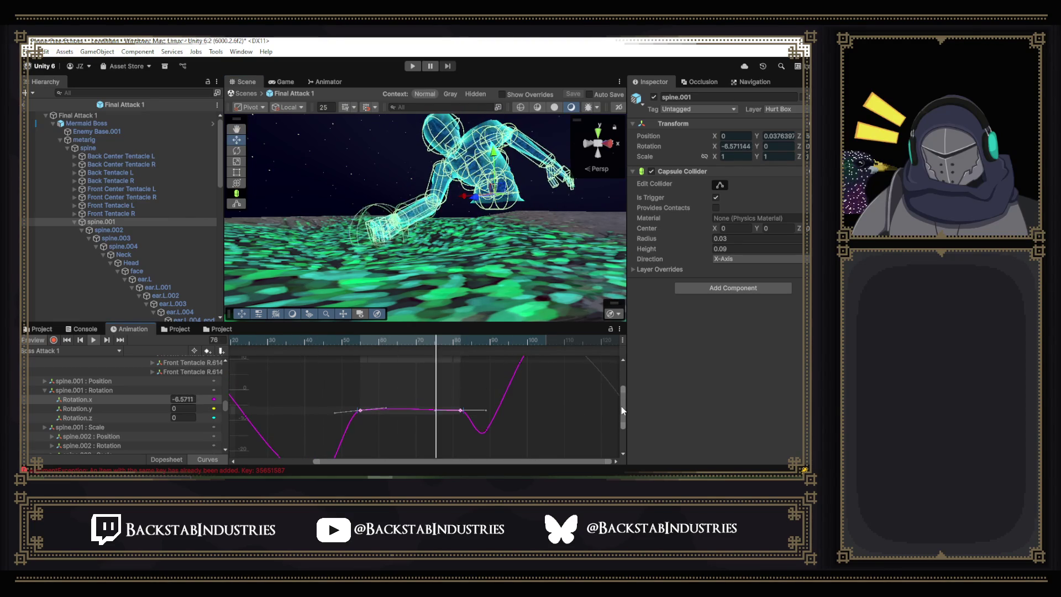
click(486, 431)
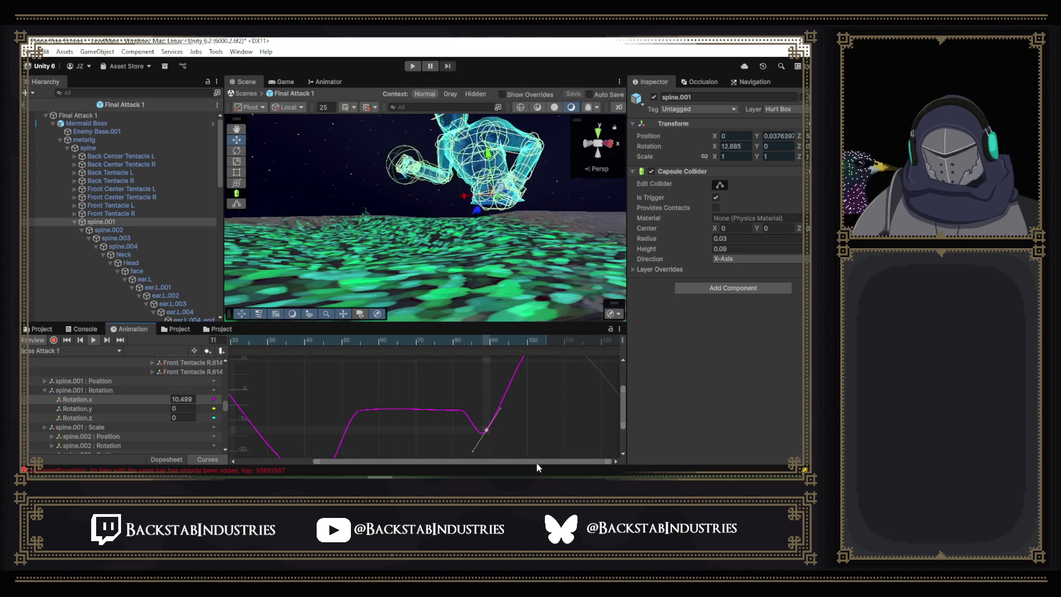
scroll(549, 439, up, 1)
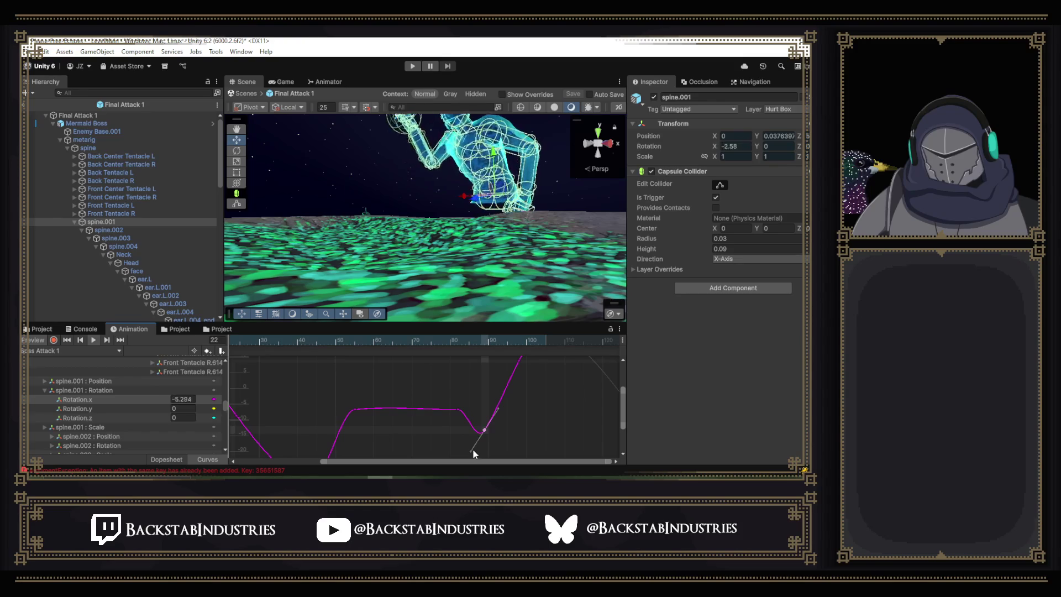
mouse_move(468, 450)
mouse_down()
mouse_move(476, 424)
mouse_move(464, 416)
mouse_up()
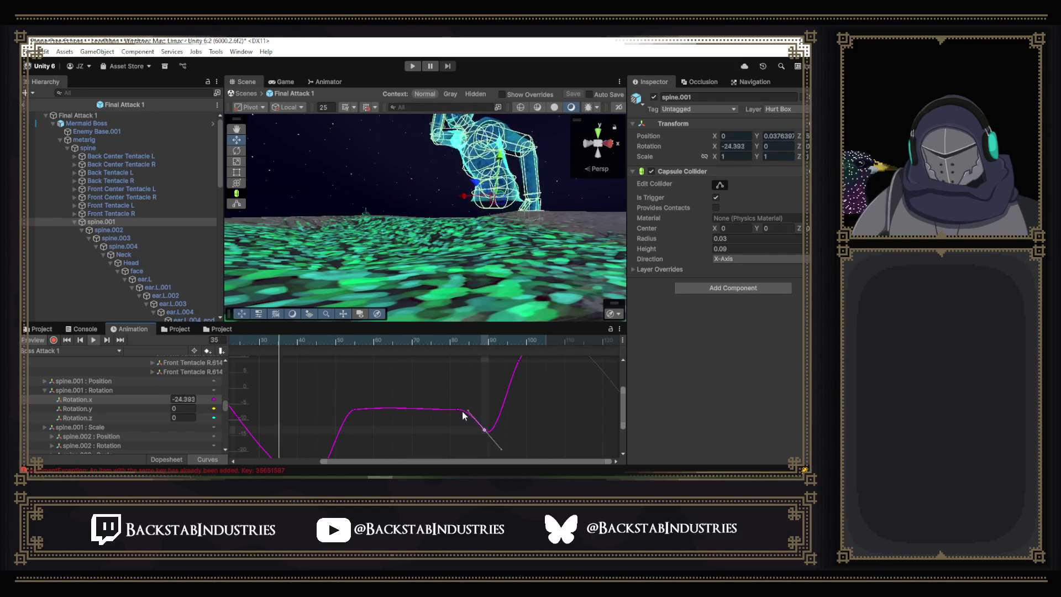
Change the dip key's right tangent mode and play the attack preview.
right_click(460, 410)
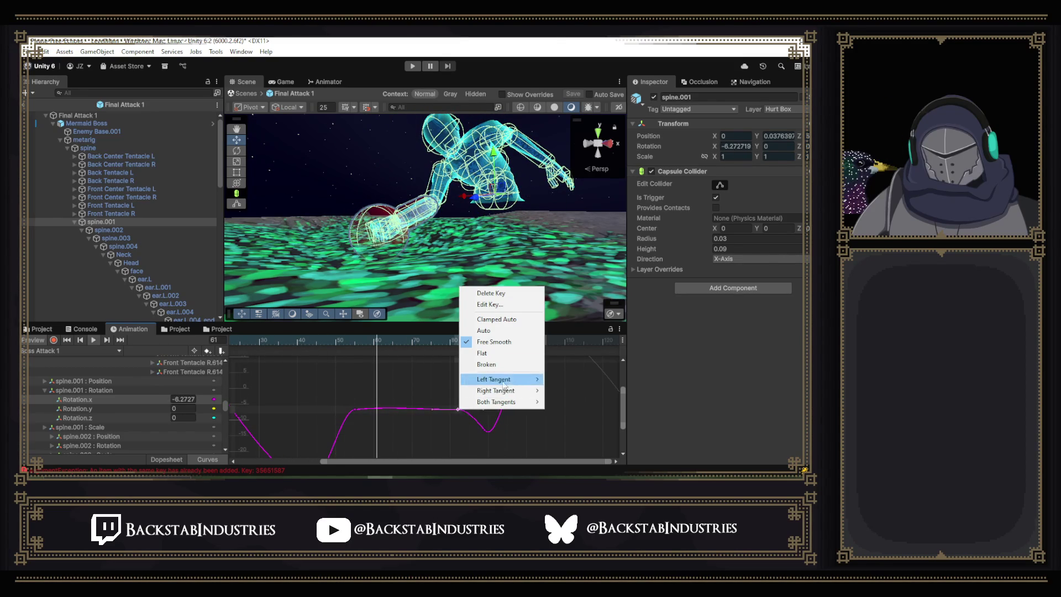
mouse_move(512, 392)
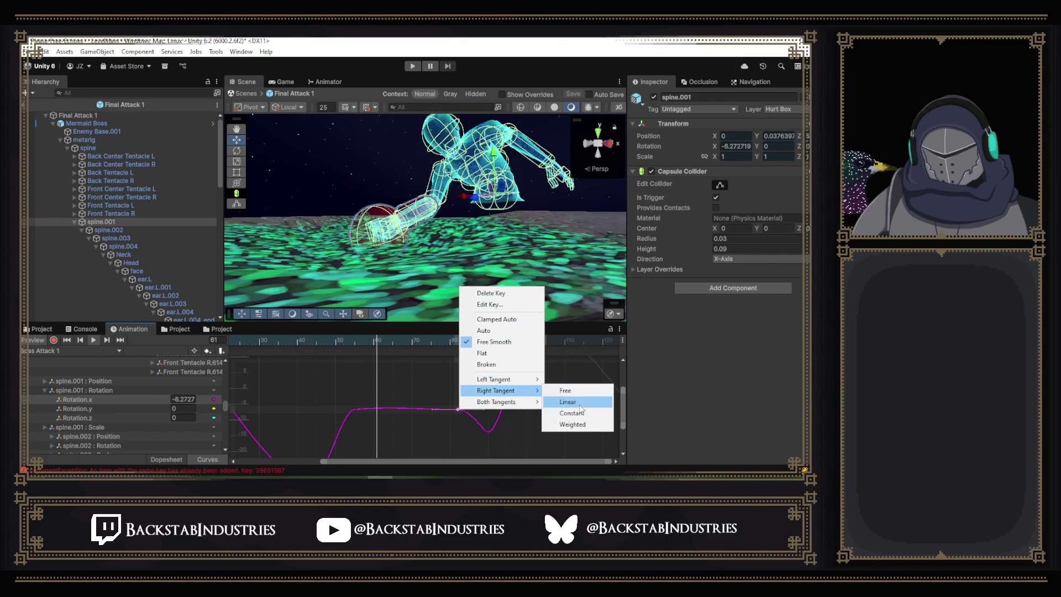
click(574, 393)
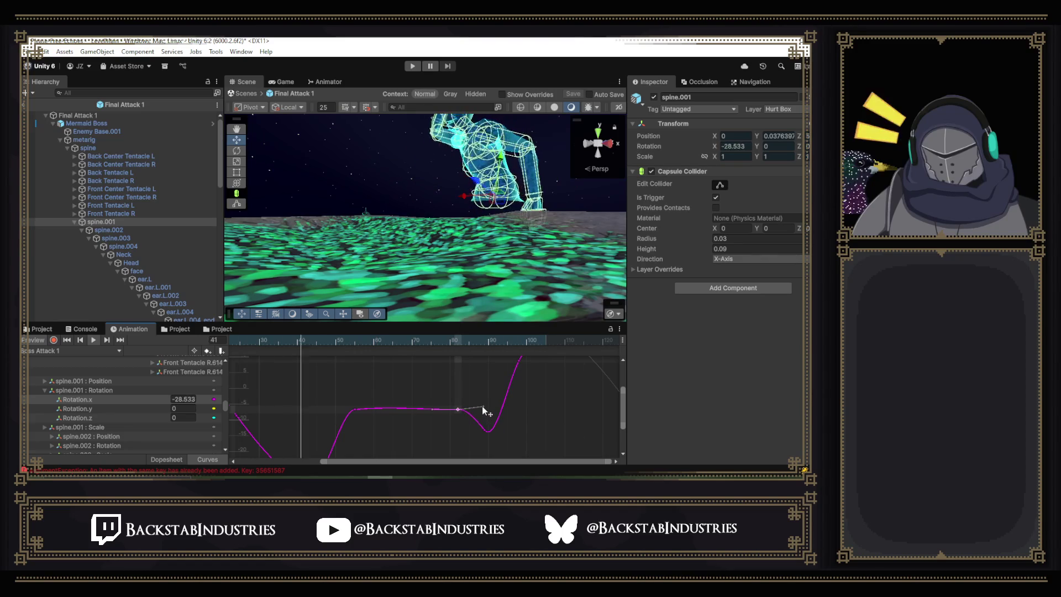
key(space)
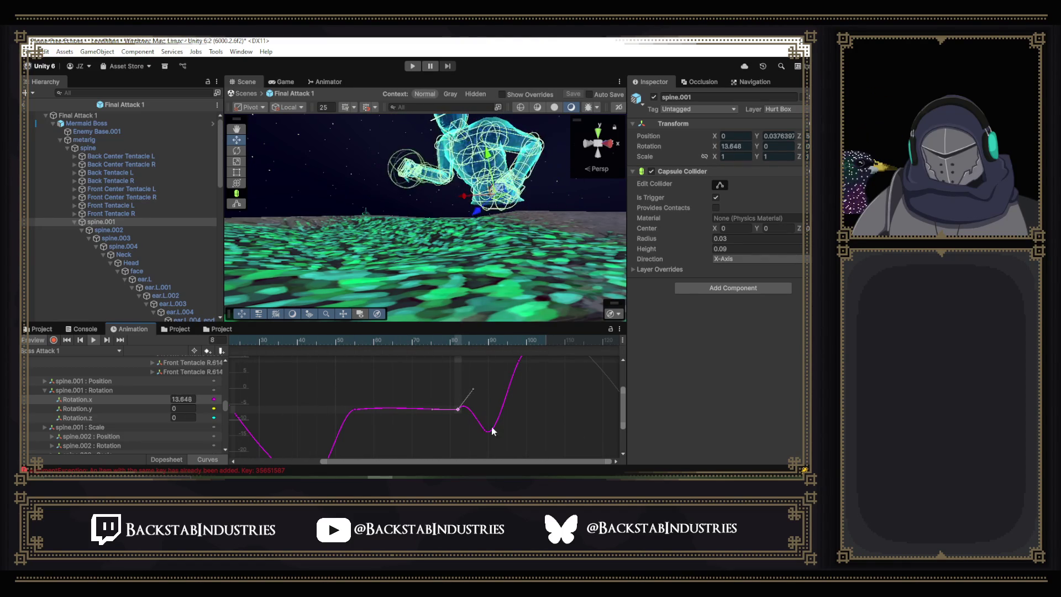
scroll(494, 426, down, 3)
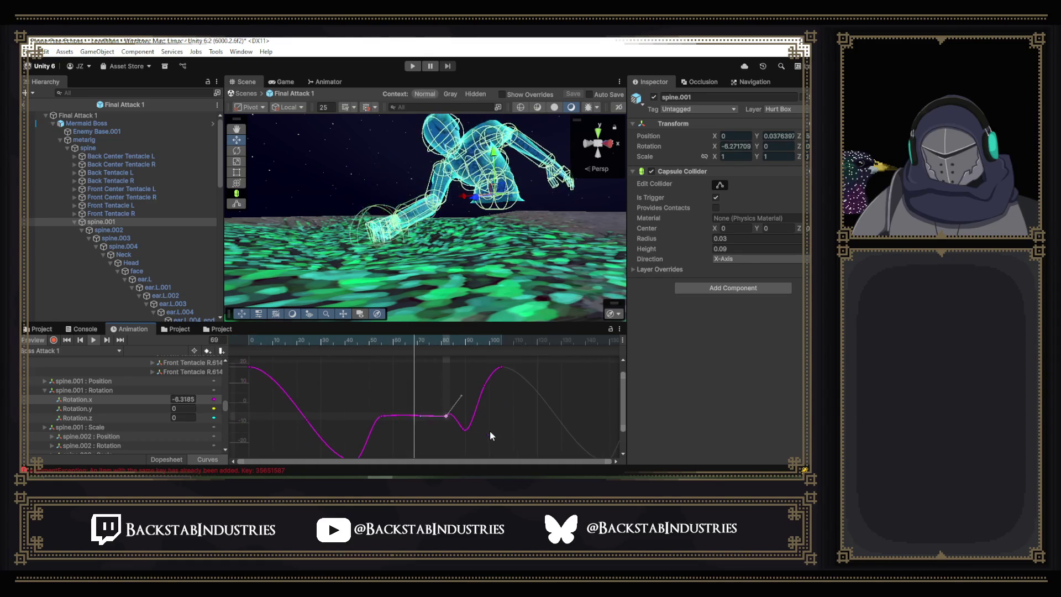
Reshape the tangents at frames 80 and 89 so the curve drops steeply into the dip and rises out.
drag(462, 429, 465, 444)
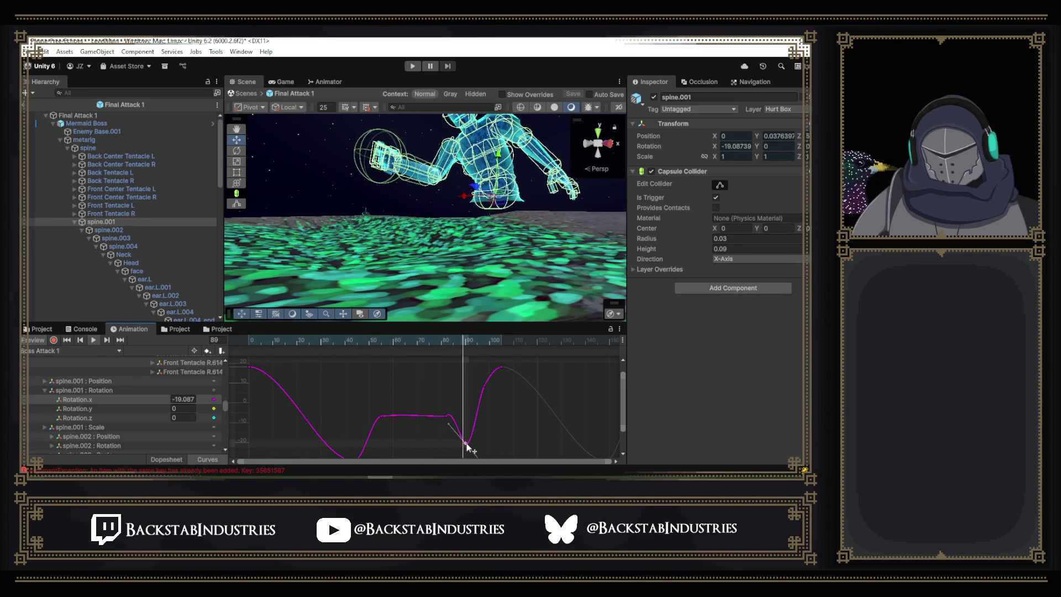
click(446, 416)
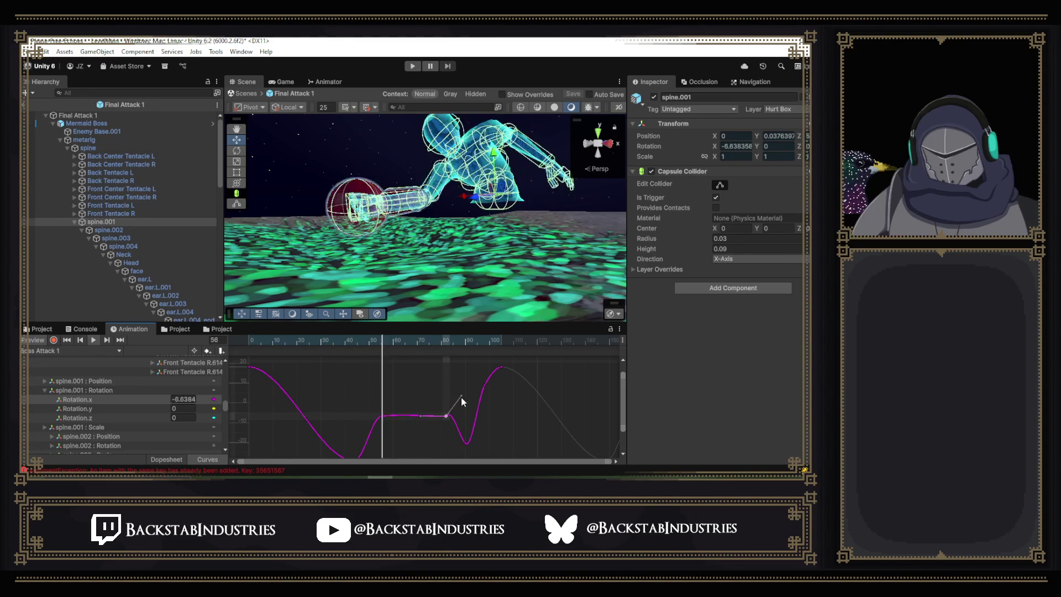
drag(470, 409, 451, 444)
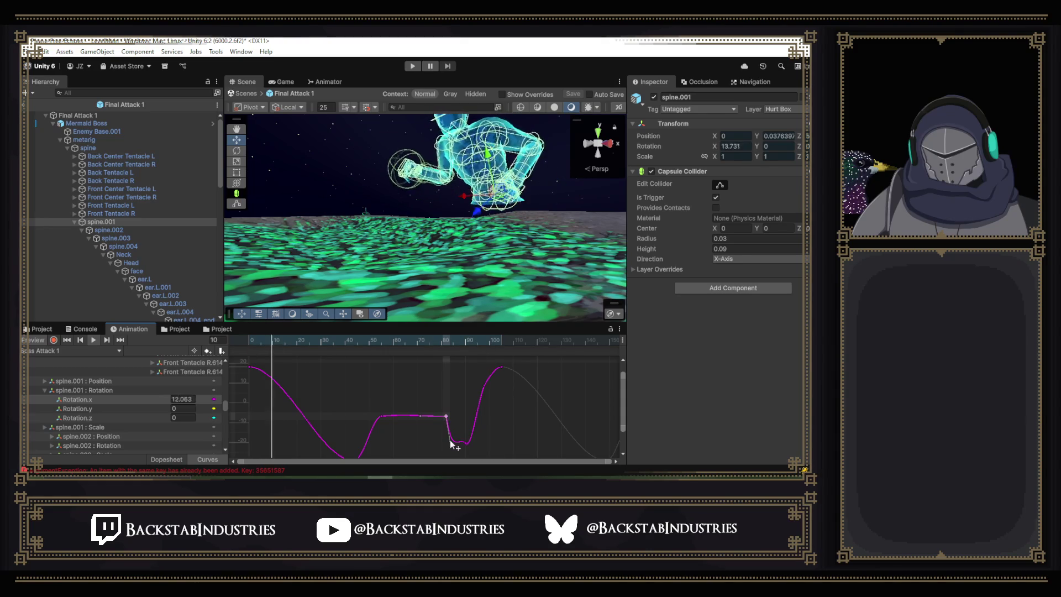
click(466, 443)
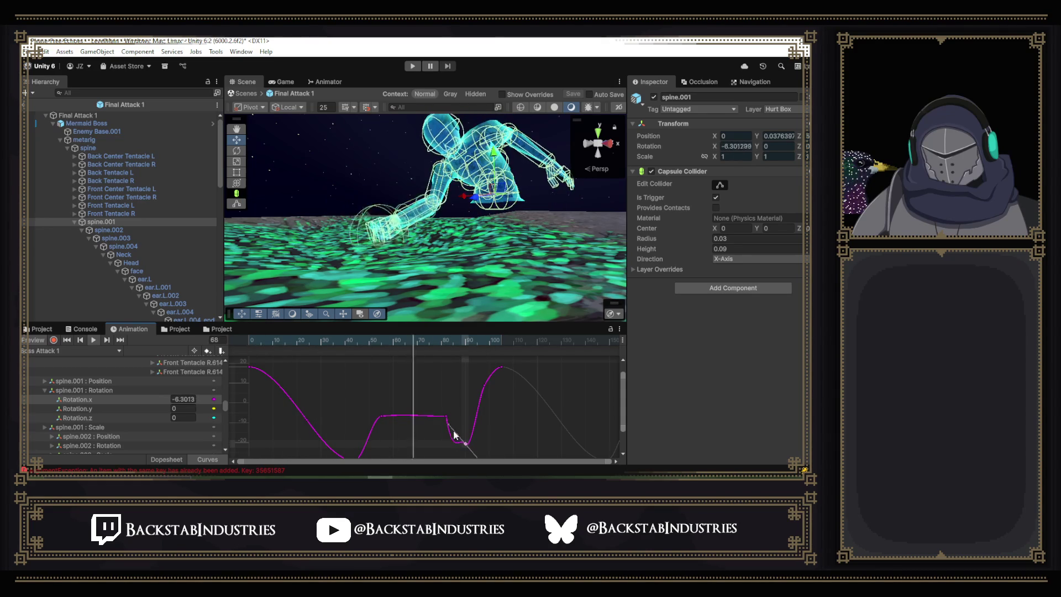
drag(448, 455, 453, 458)
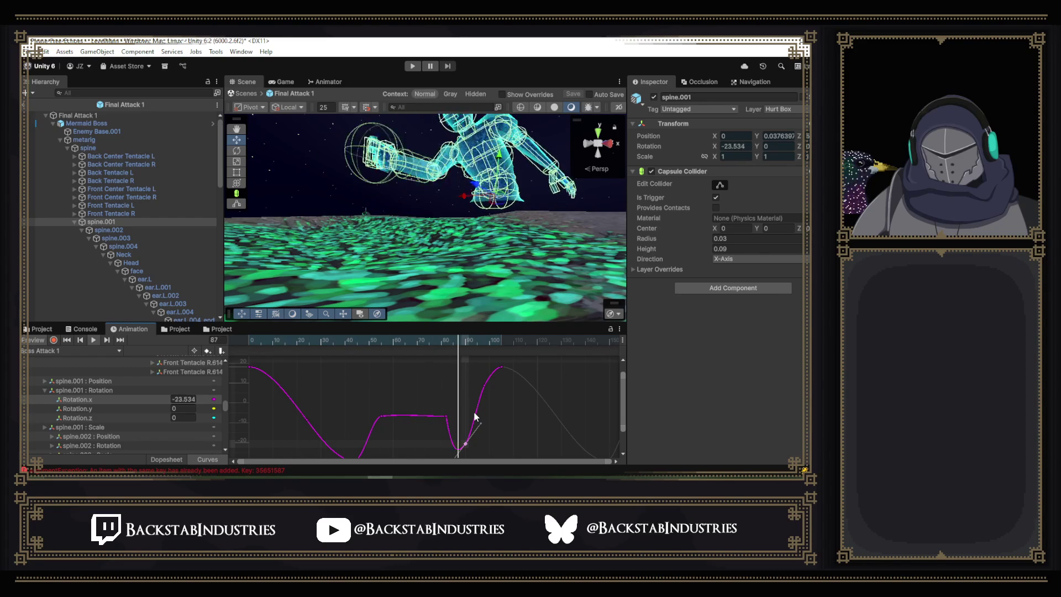
mouse_move(442, 341)
mouse_down()
mouse_move(451, 345)
mouse_move(447, 412)
mouse_move(470, 443)
mouse_up()
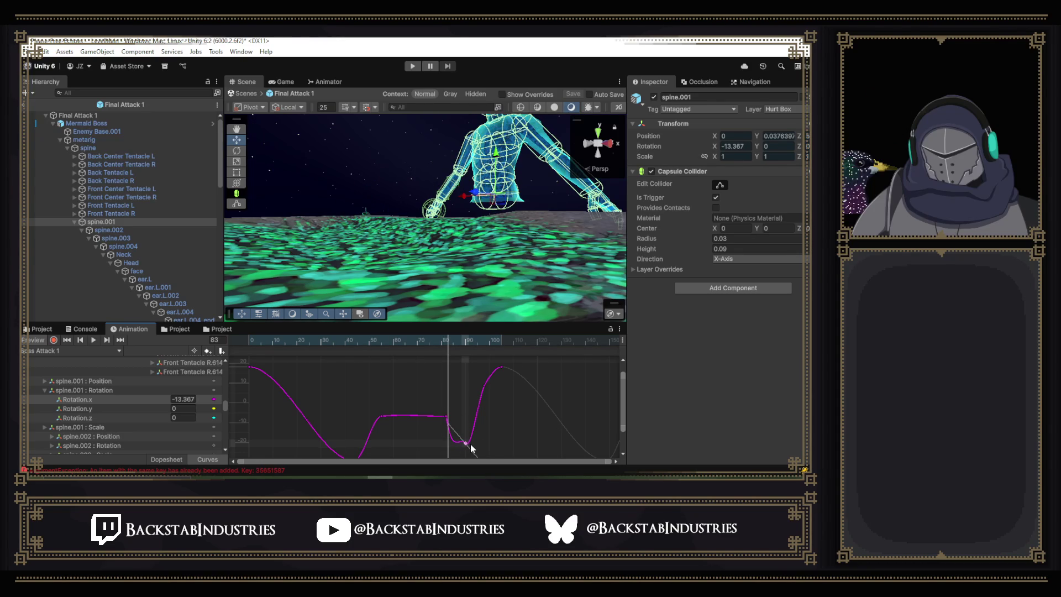
key(ctrl+z)
click(467, 443)
mouse_move(464, 428)
mouse_down()
mouse_move(448, 417)
mouse_move(453, 393)
mouse_up()
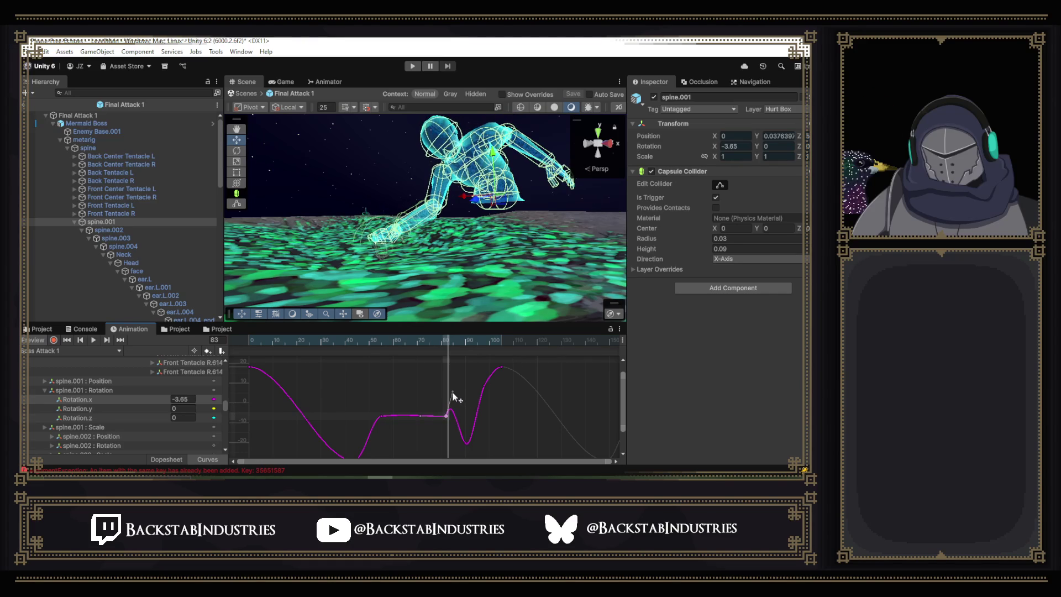
drag(448, 343, 542, 381)
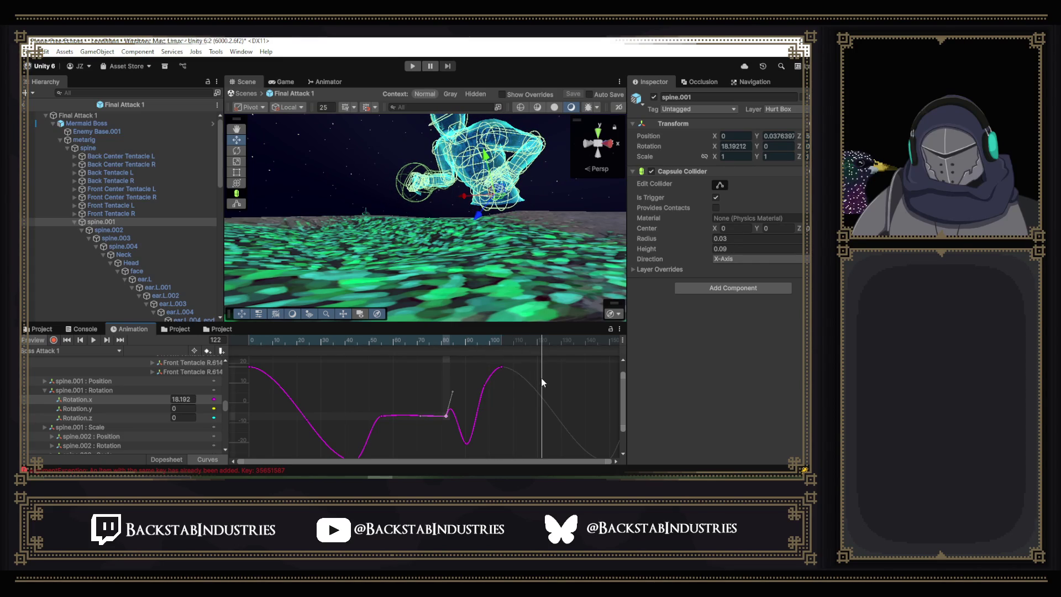
click(402, 341)
click(94, 340)
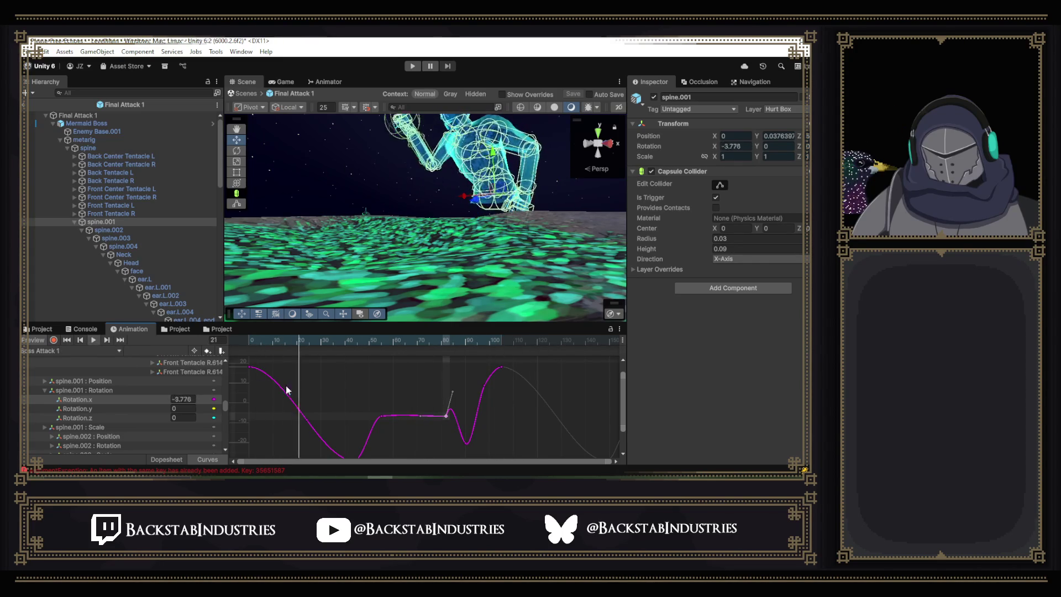
click(466, 442)
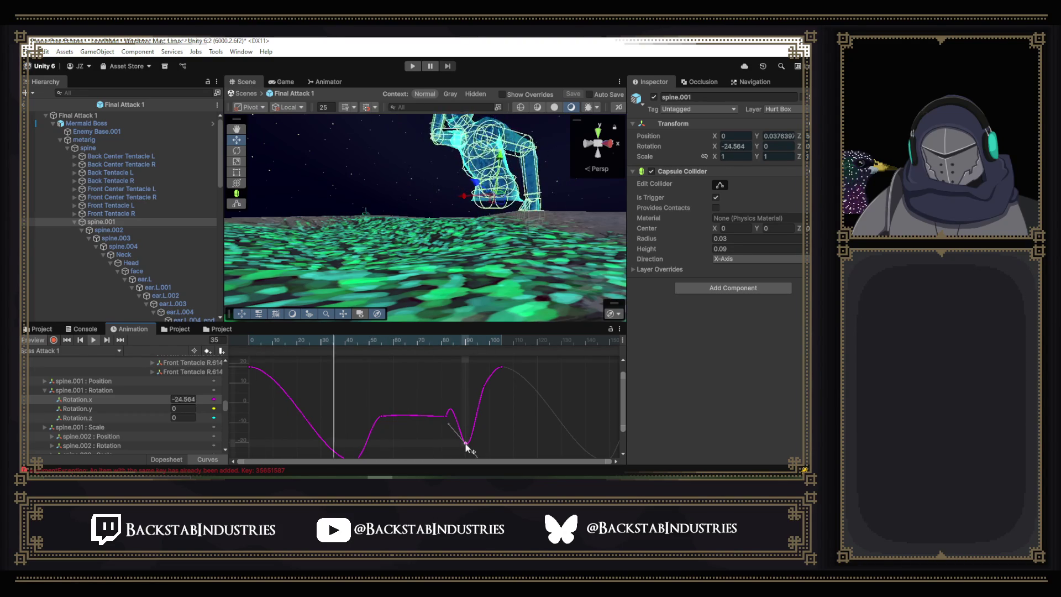
mouse_move(432, 345)
mouse_down()
mouse_move(510, 365)
mouse_move(465, 376)
mouse_move(522, 376)
mouse_move(462, 374)
mouse_move(503, 376)
mouse_up()
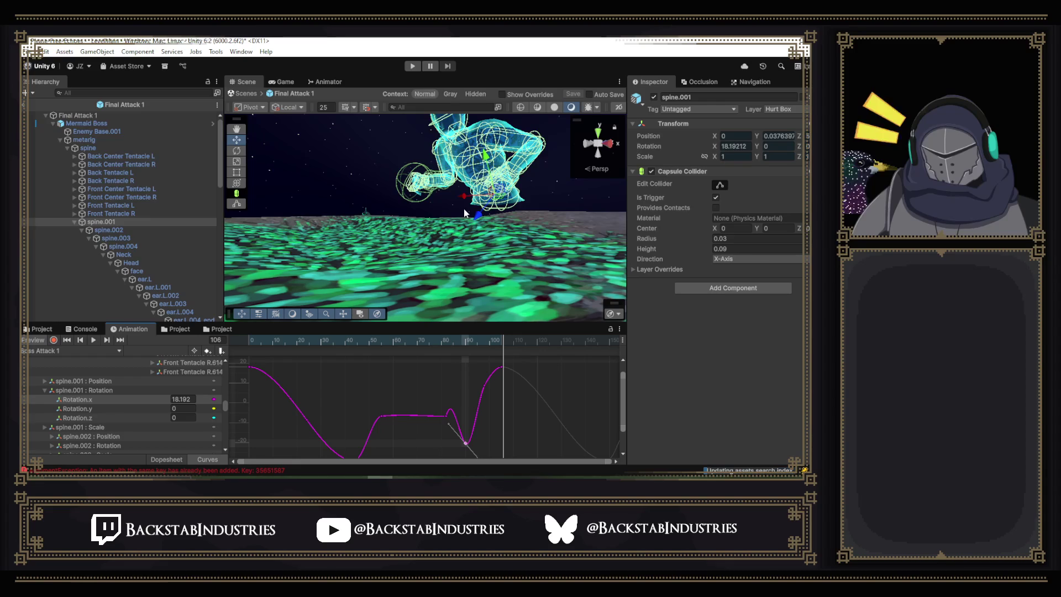
mouse_move(512, 231)
mouse_down()
mouse_move(446, 229)
mouse_move(465, 210)
mouse_up()
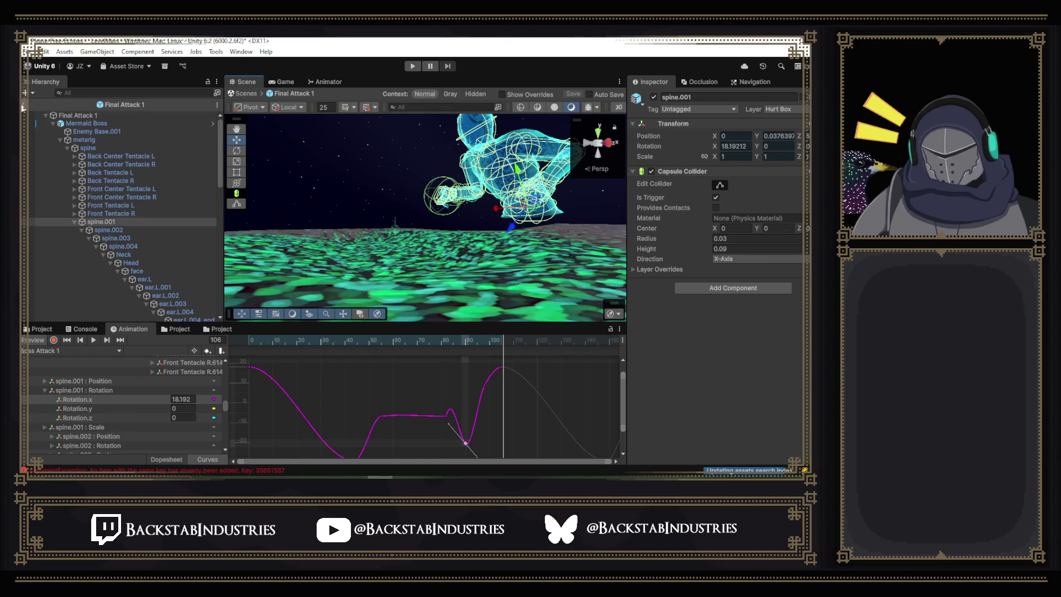
Exit Prefab Mode, playtest the level against the boss, close the cheat menu, and pause.
click(26, 106)
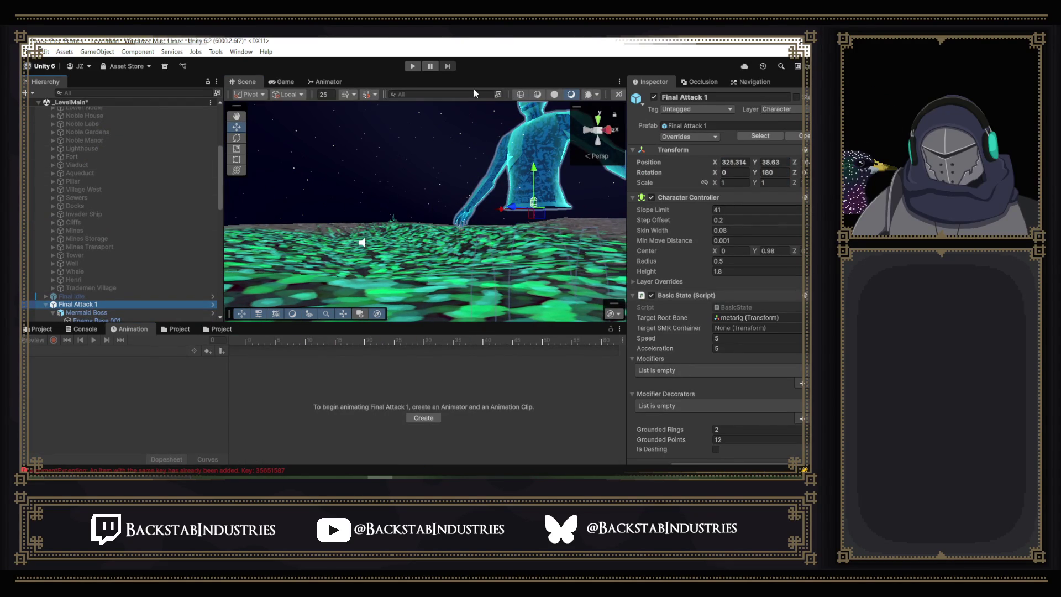
click(414, 66)
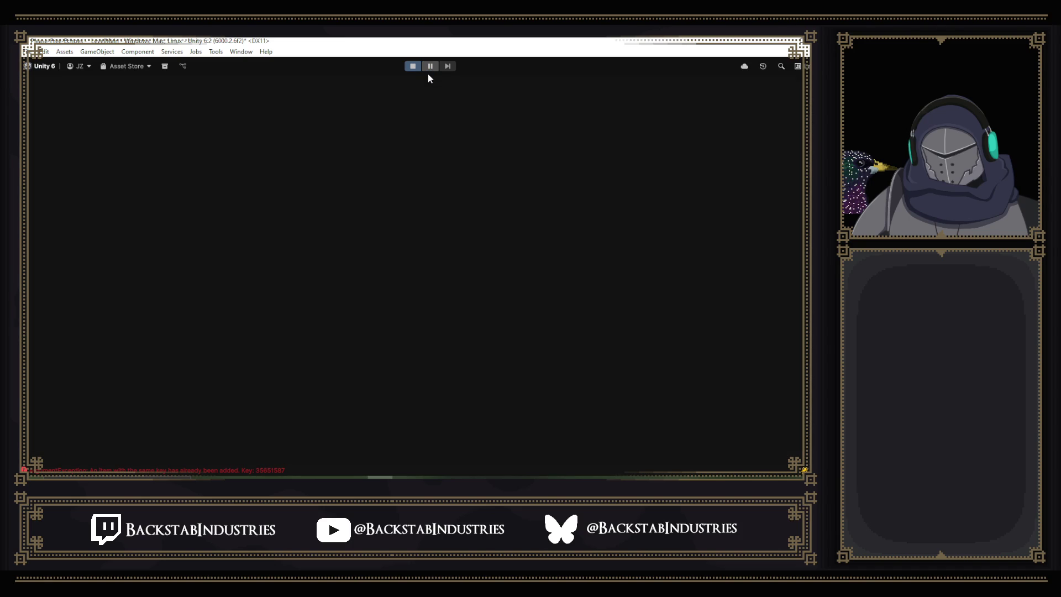
key(p)
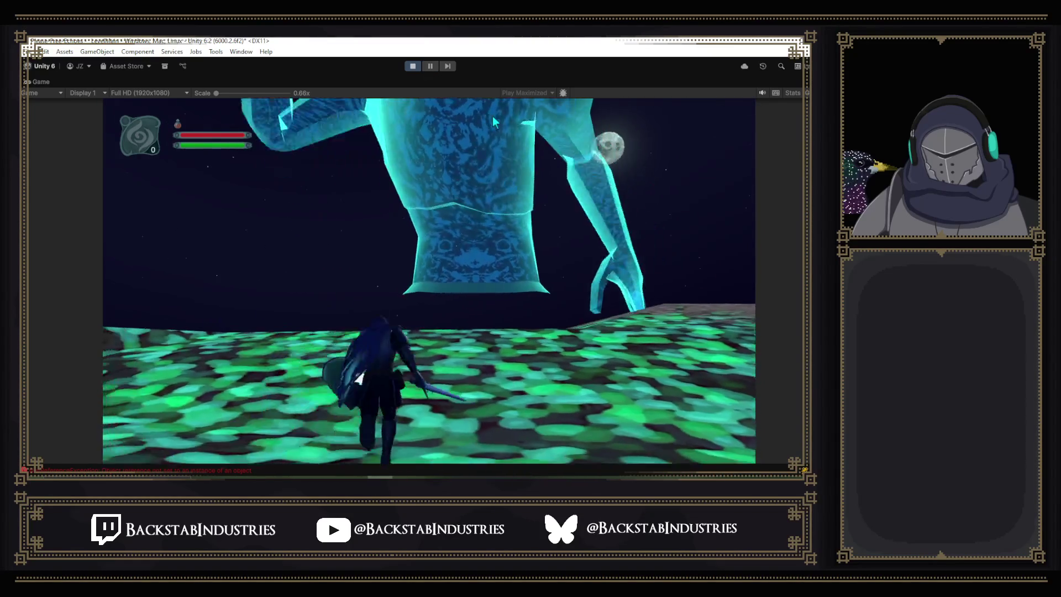
click(430, 65)
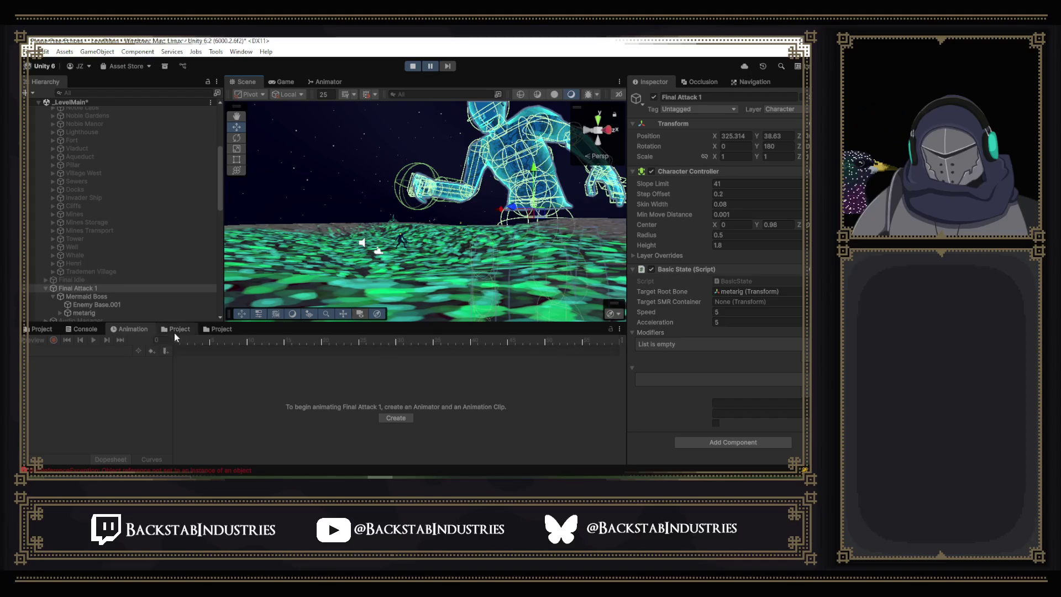
Review the earliest runtime errors in the Console, then stop Play mode with Ctrl+P.
click(83, 329)
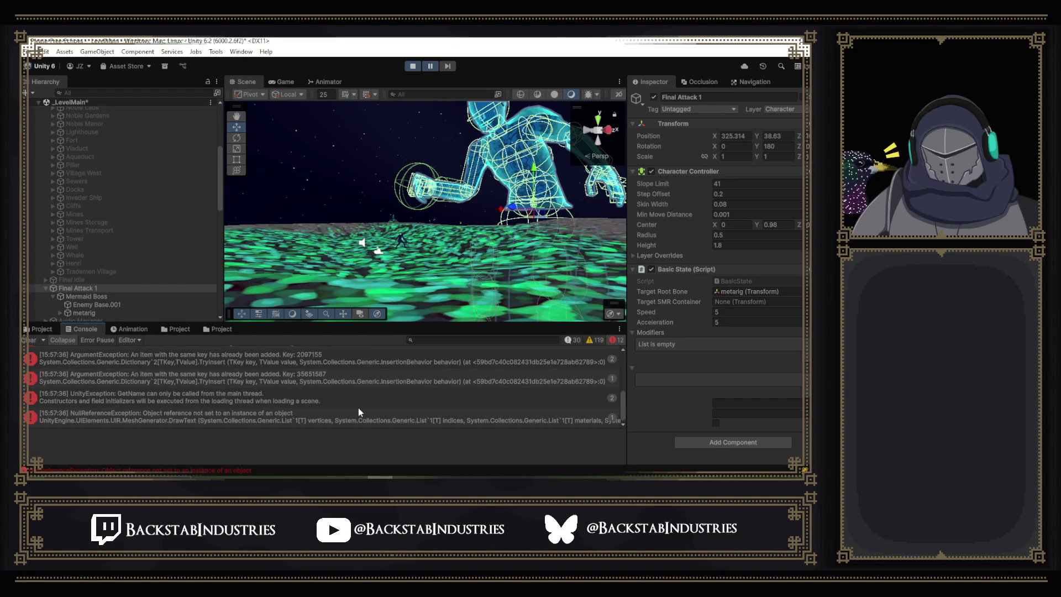
scroll(485, 412, up, 10)
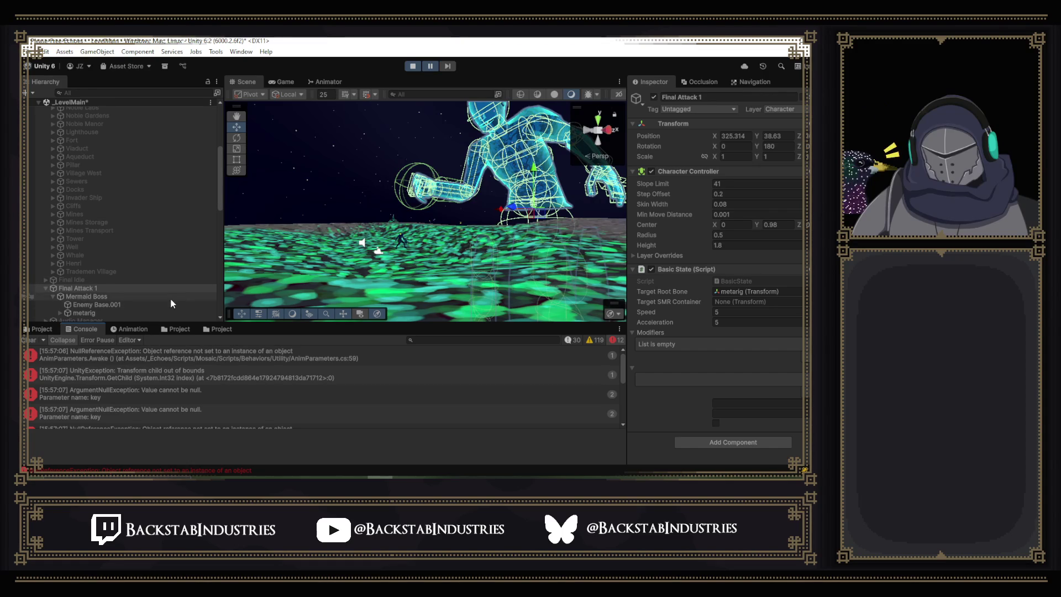
key(ctrl+p)
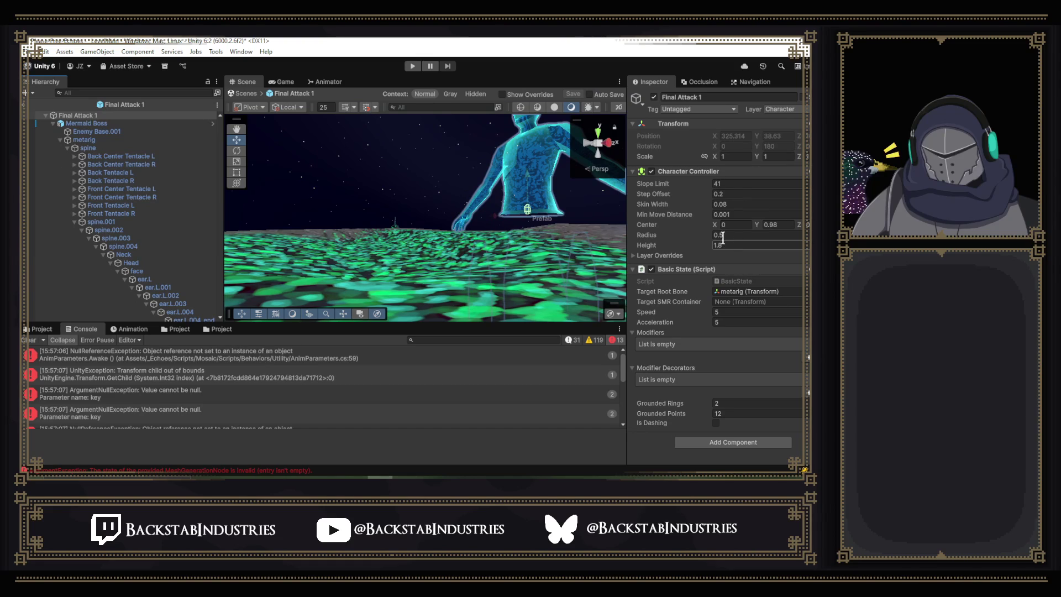
Select Mermaid Boss's hand Sphere and open the picker for its Weapon Modifier, MO_KillDamage.
click(117, 123)
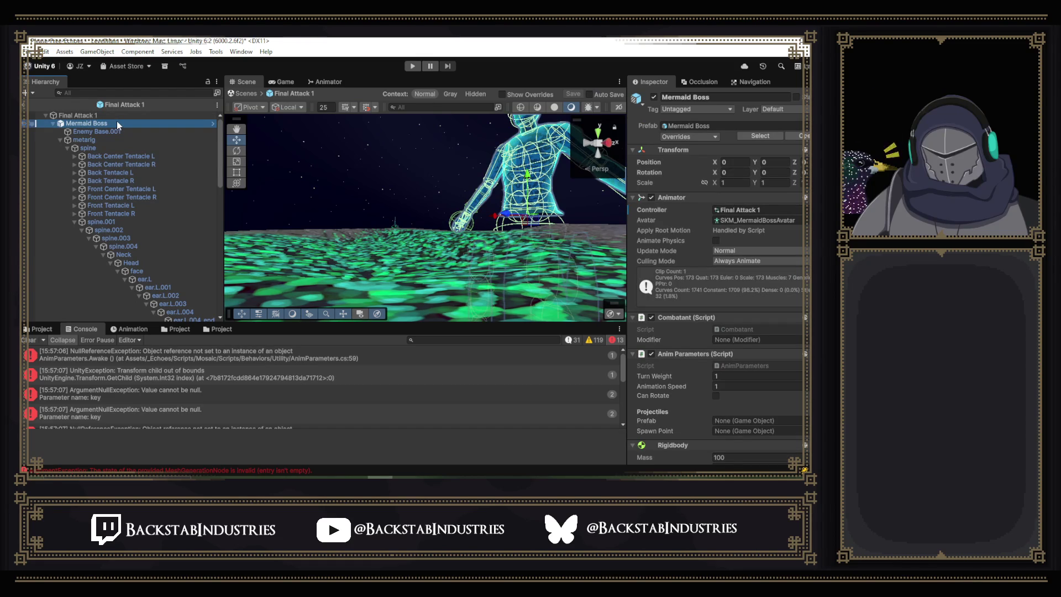
scroll(118, 165, down, 10)
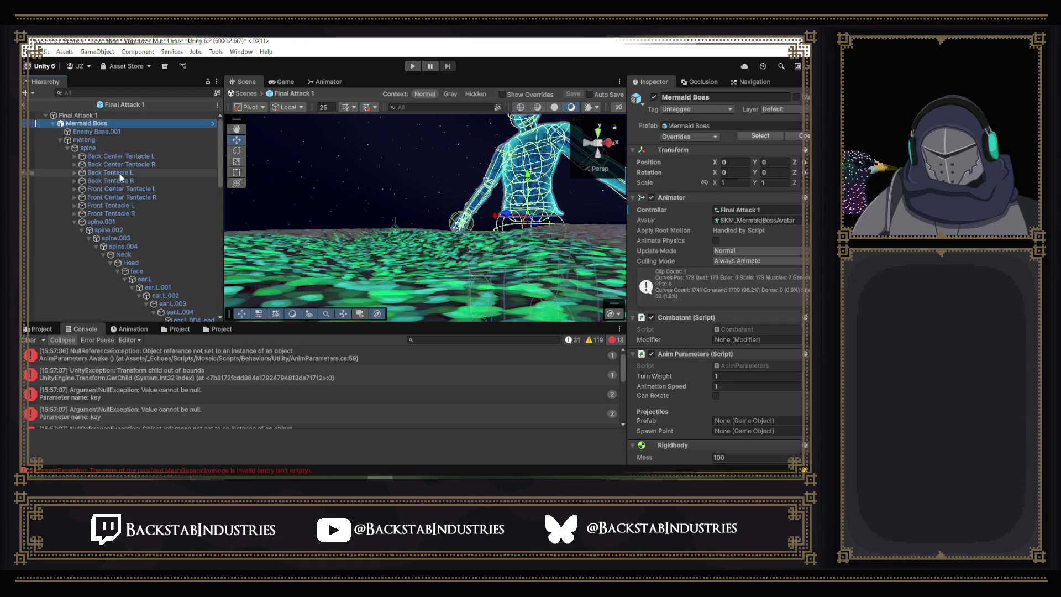
scroll(127, 196, down, 10)
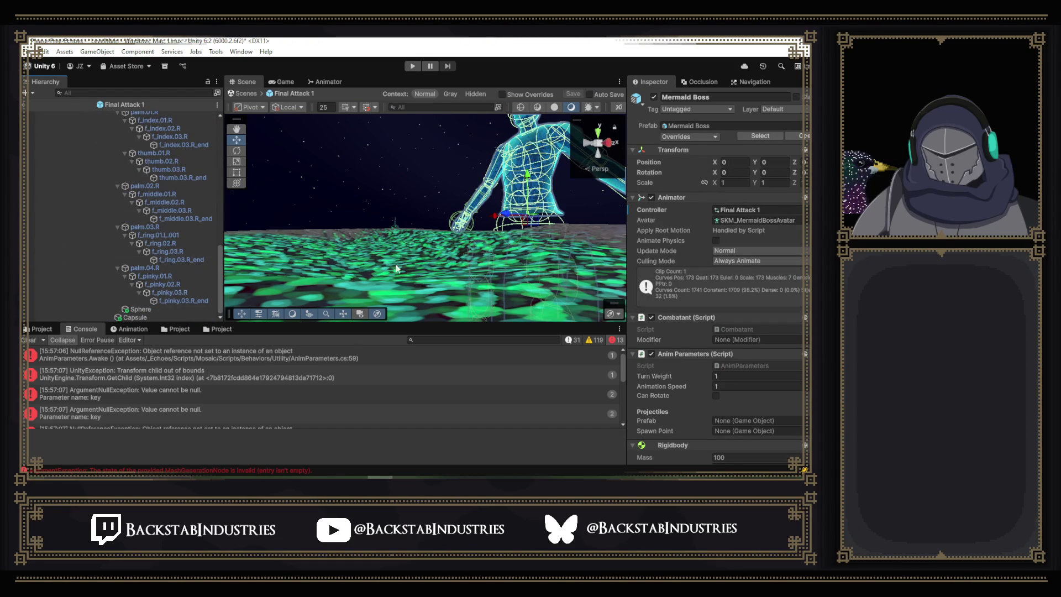
click(139, 310)
scroll(697, 253, down, 5)
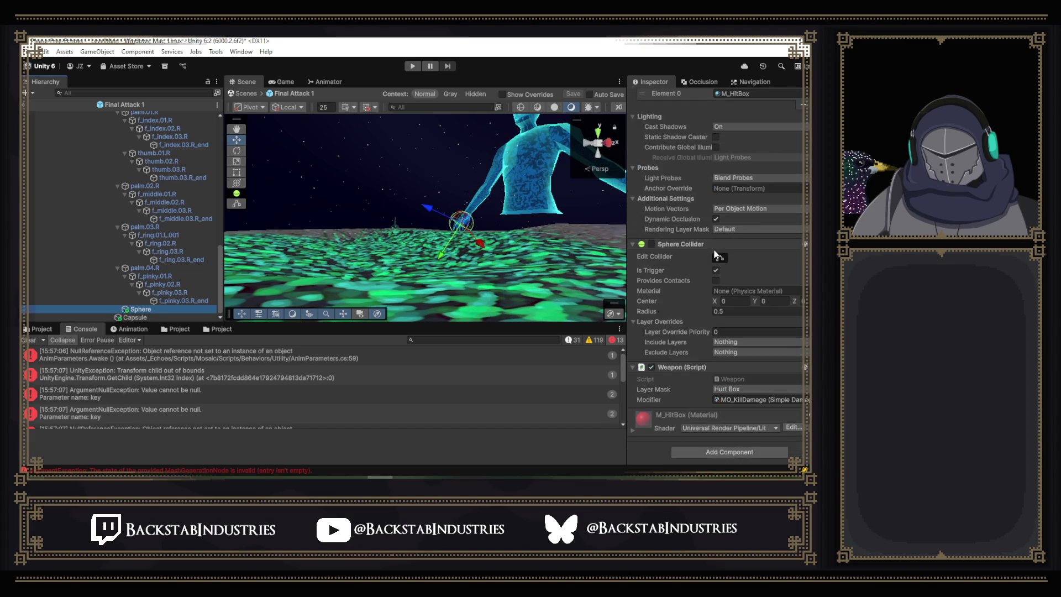
click(771, 399)
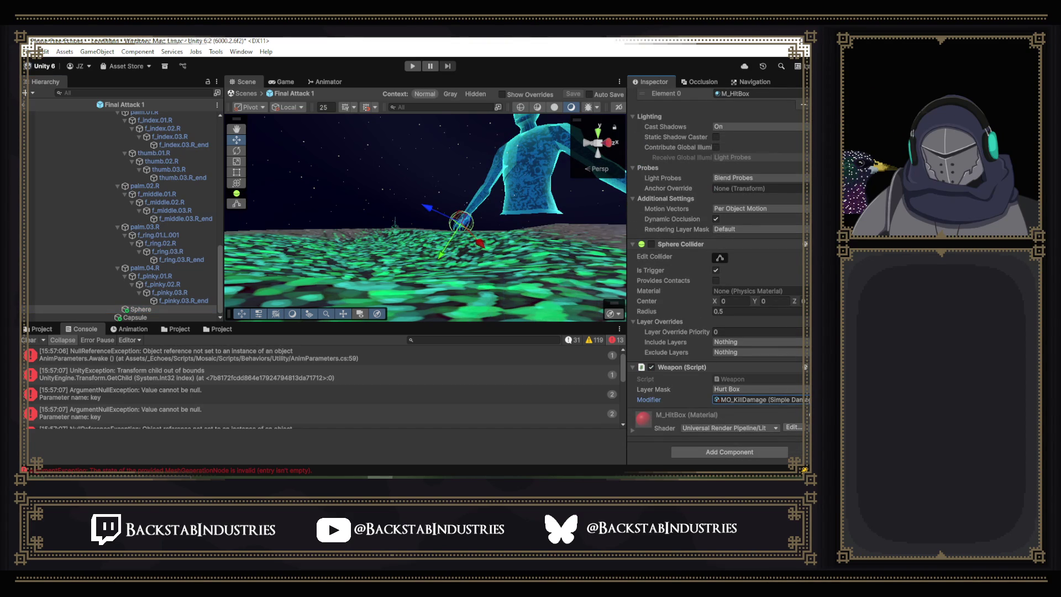
key(Return)
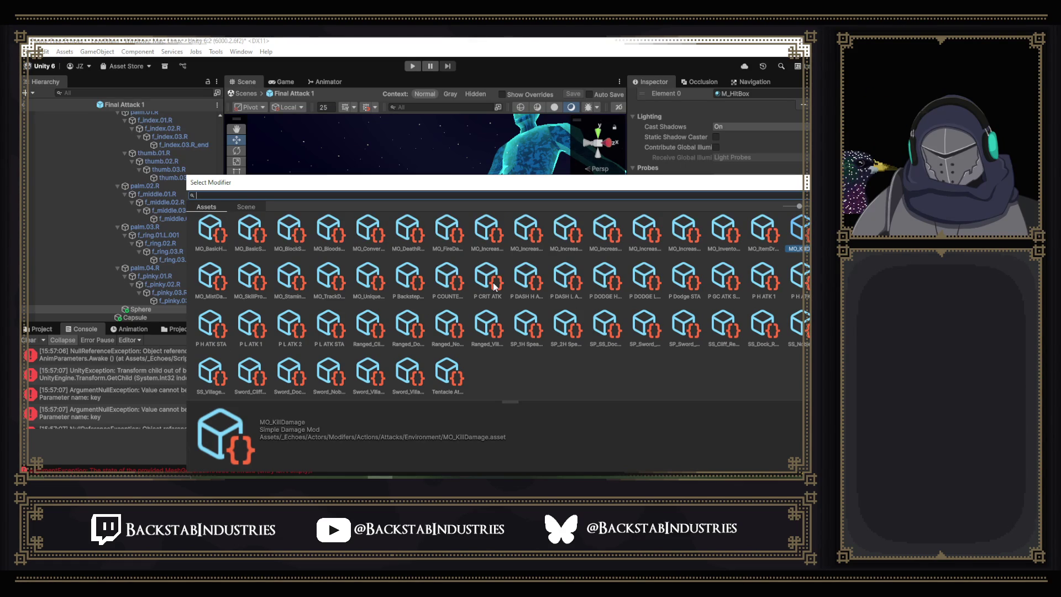
Search the modifier picker for 'boss', then close it leaving MO_KillDamage unchanged.
text(boss)
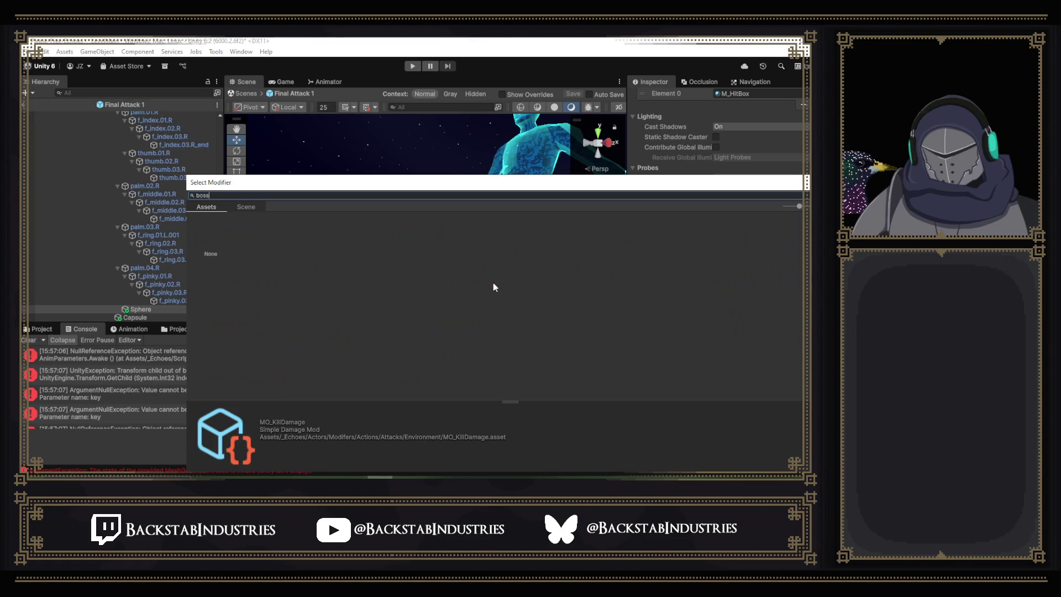
key(BackSpace)
key(BackSpace)
key(BackSpace)
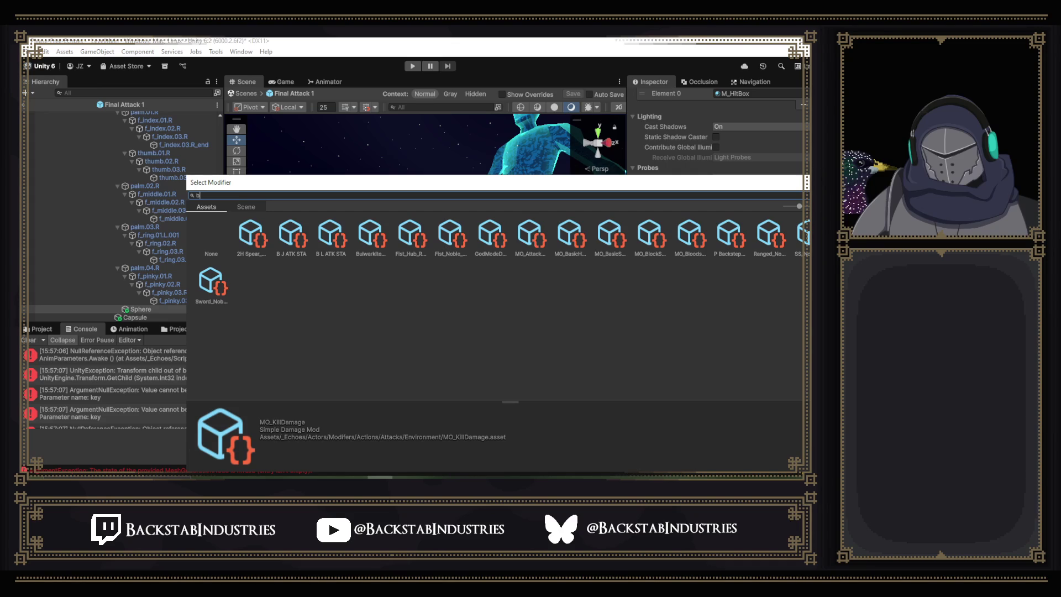
key(Escape)
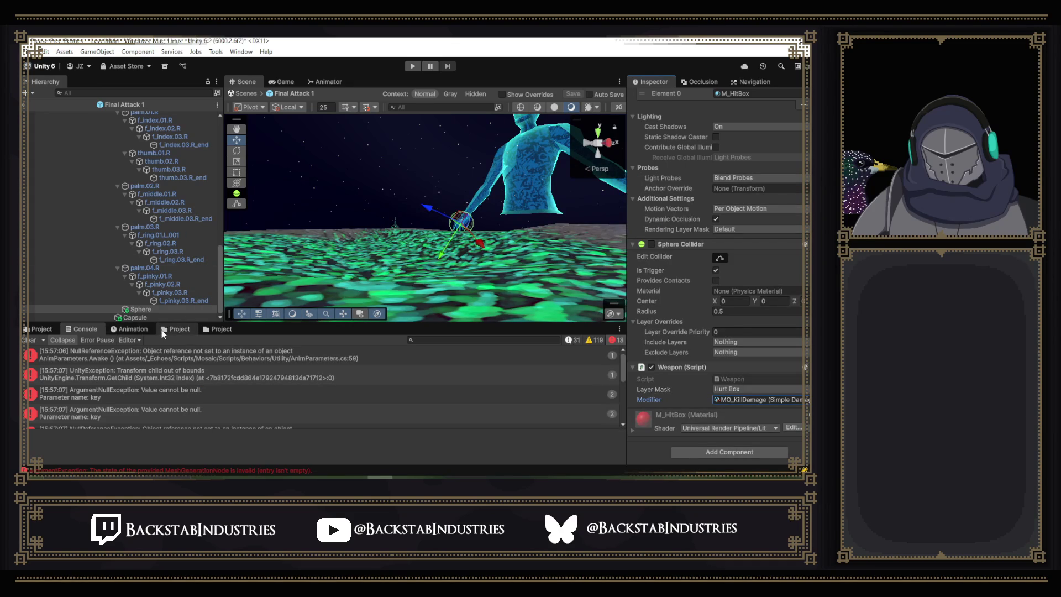
Open the Final Attack 1 prefab from the Boss Attack 1 folder and view the Final Boss animations.
click(177, 329)
double_click(353, 385)
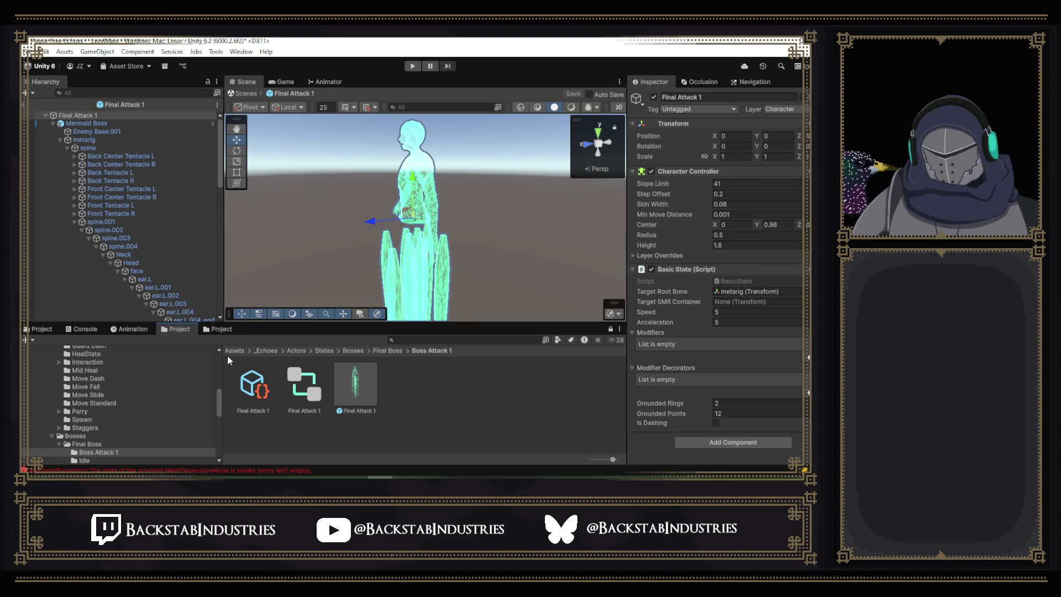
click(224, 330)
click(48, 330)
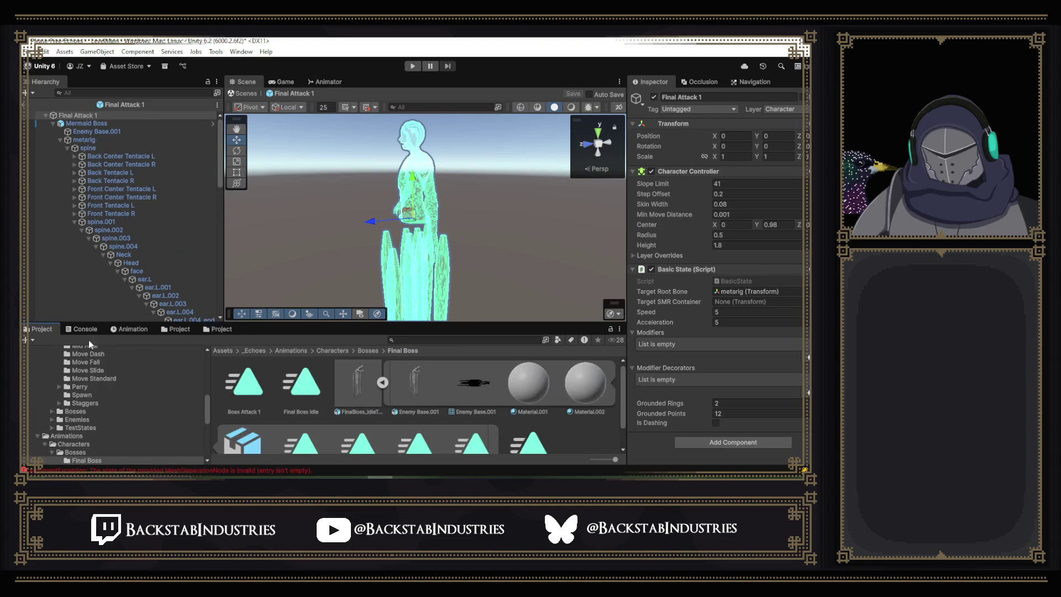
Browse to Modifers > Actions > Attacks > Enemies > Body, inspect Tentacle Attack, then exit Prefab Mode.
scroll(159, 397, up, 10)
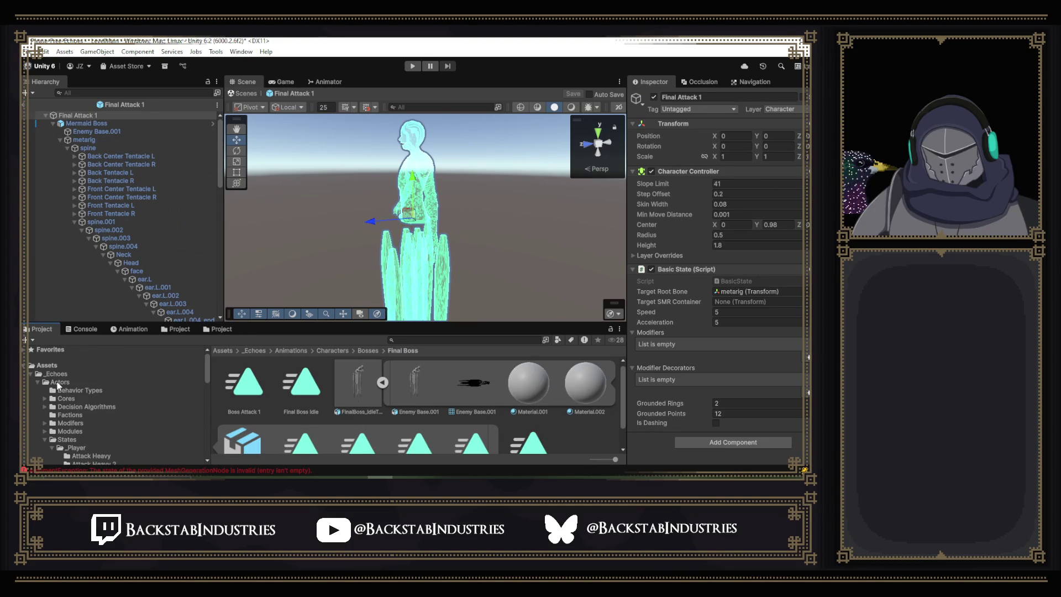
click(41, 432)
click(44, 423)
click(72, 432)
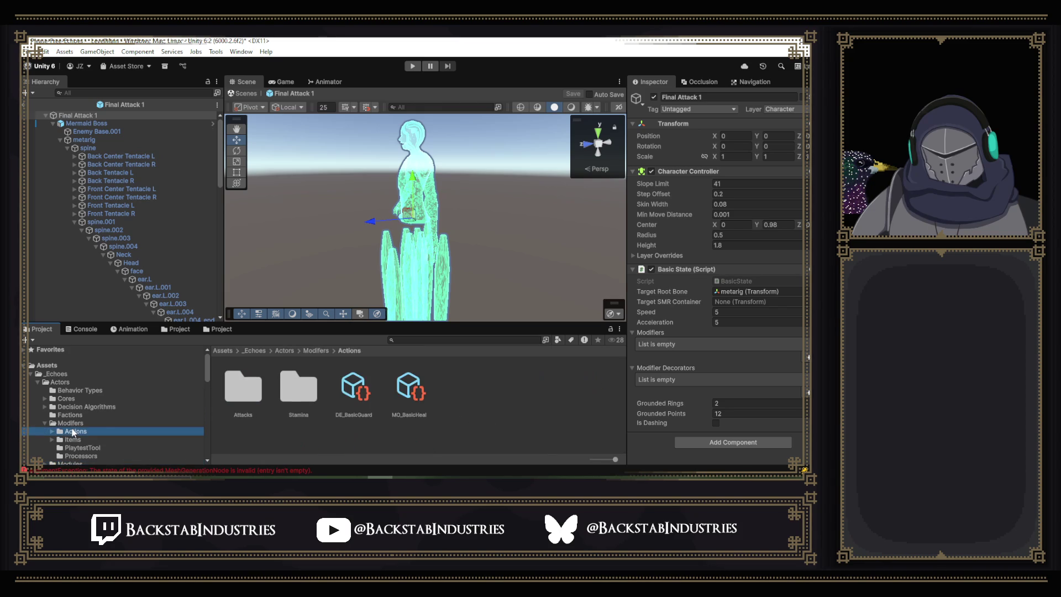
click(252, 390)
double_click(251, 389)
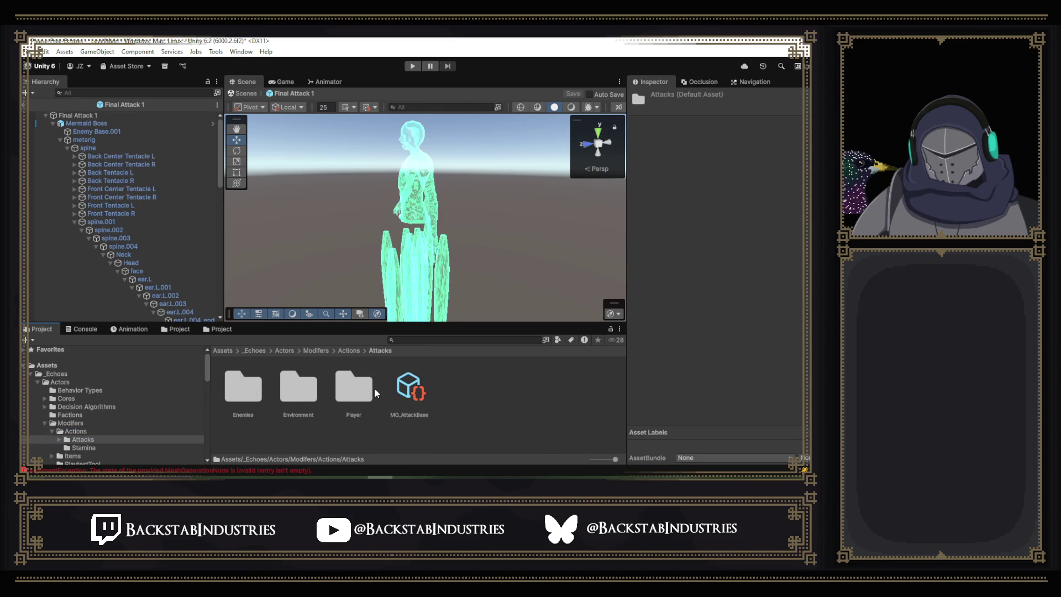
click(418, 393)
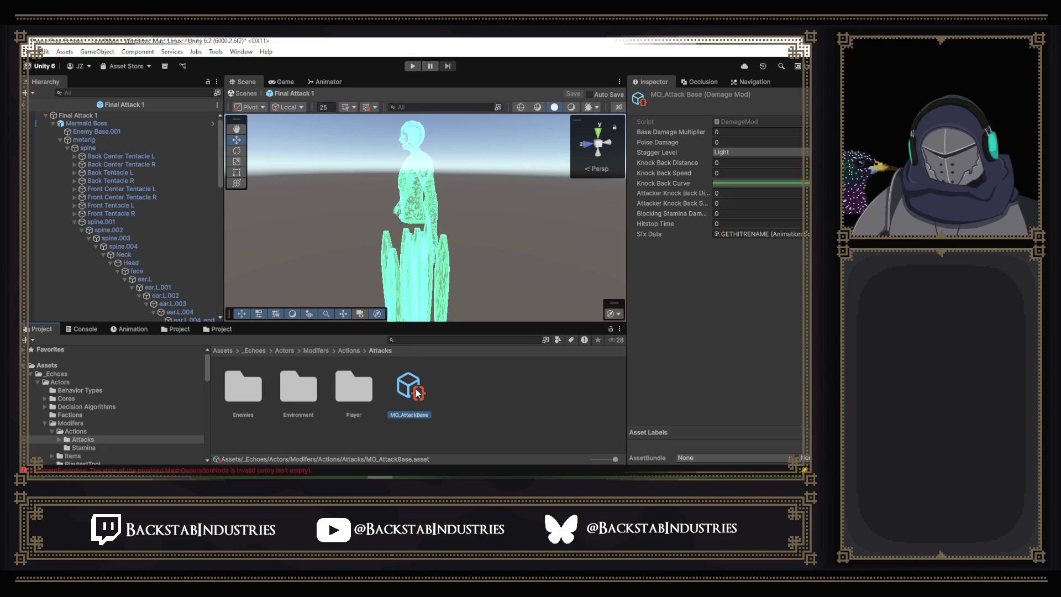
double_click(248, 400)
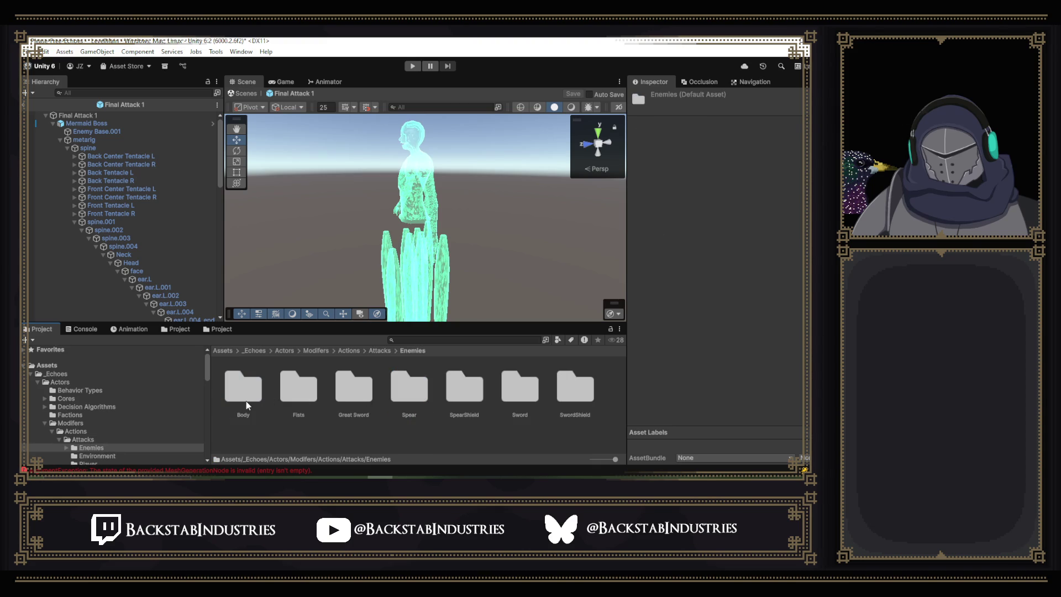
double_click(244, 390)
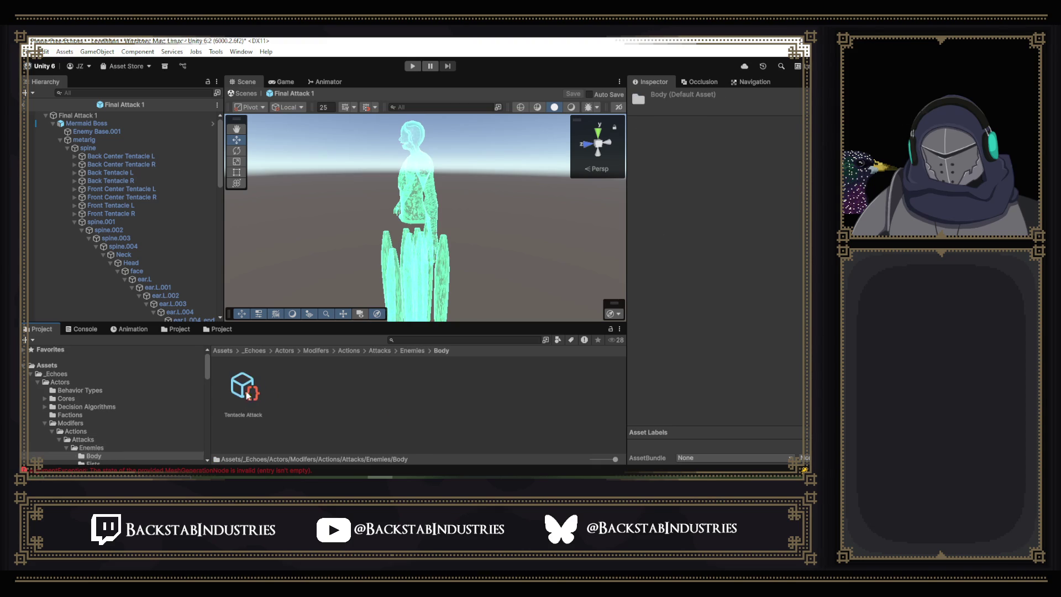
click(233, 394)
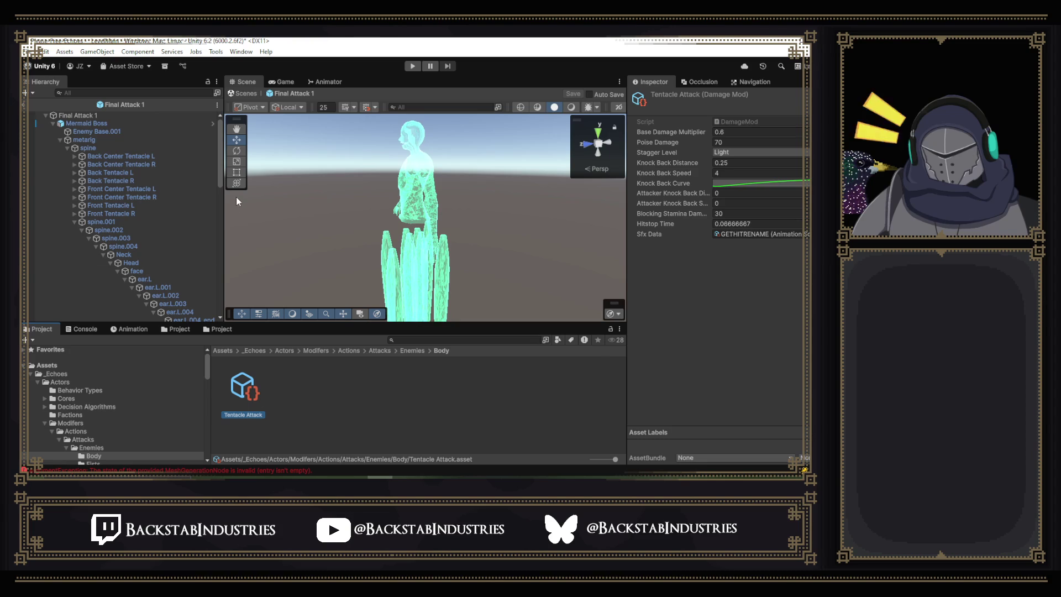
click(28, 107)
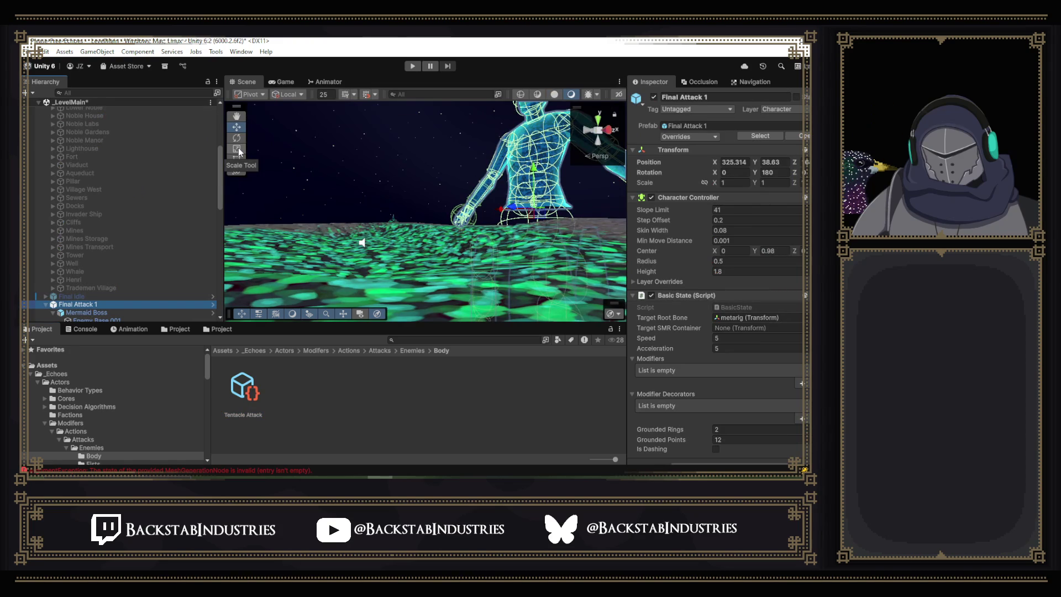
Reopen the Final Attack 1 prefab and uncheck Loop Time on the Boss Attack 1 clip.
click(47, 305)
click(114, 303)
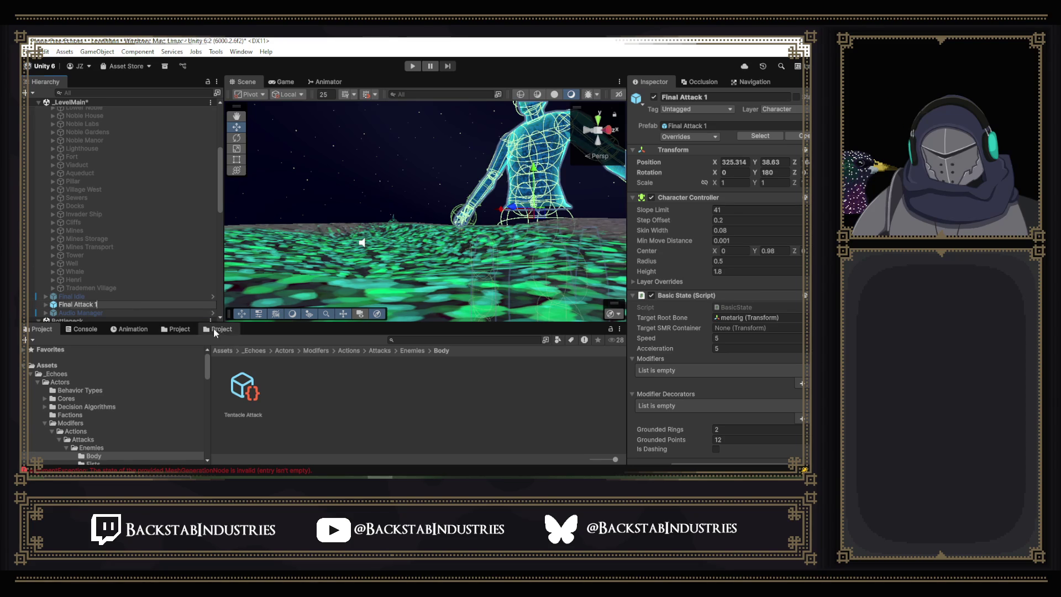
click(186, 329)
double_click(363, 382)
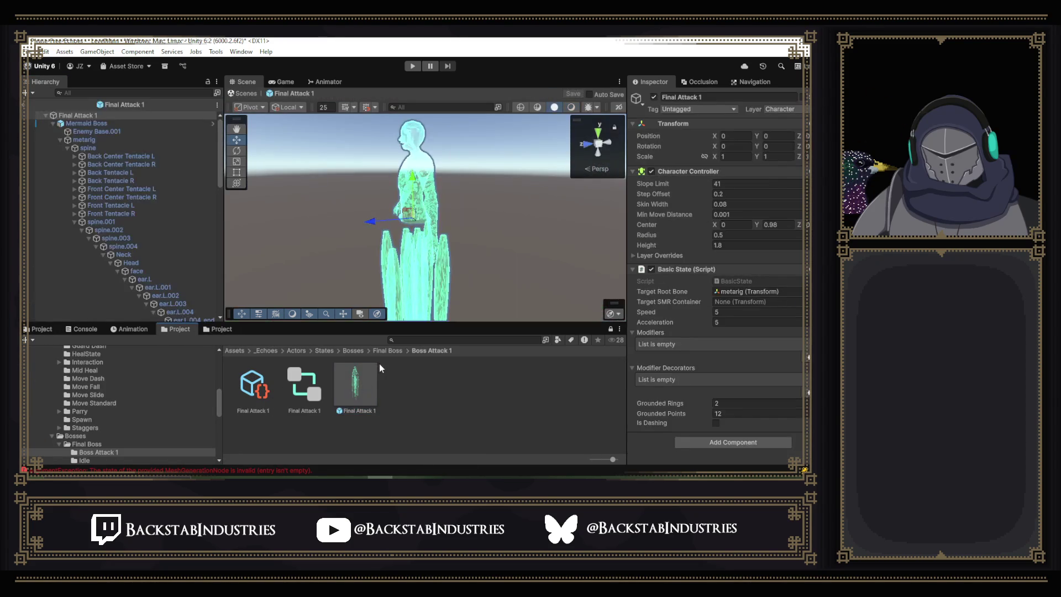
click(222, 329)
scroll(190, 450, down, 1)
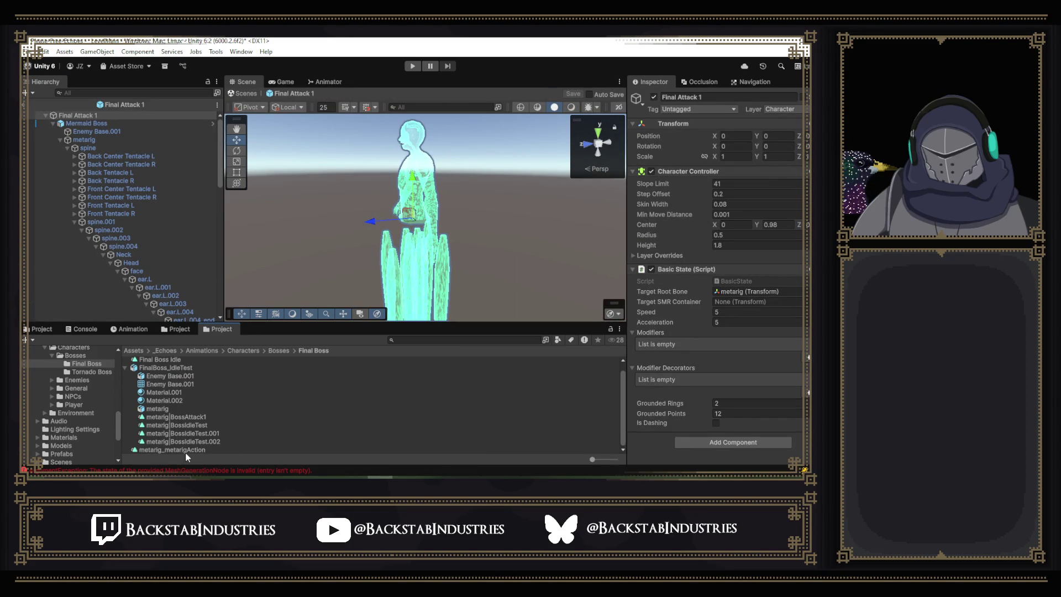
mouse_move(193, 450)
mouse_down()
mouse_move(171, 396)
mouse_move(176, 360)
mouse_up()
click(716, 131)
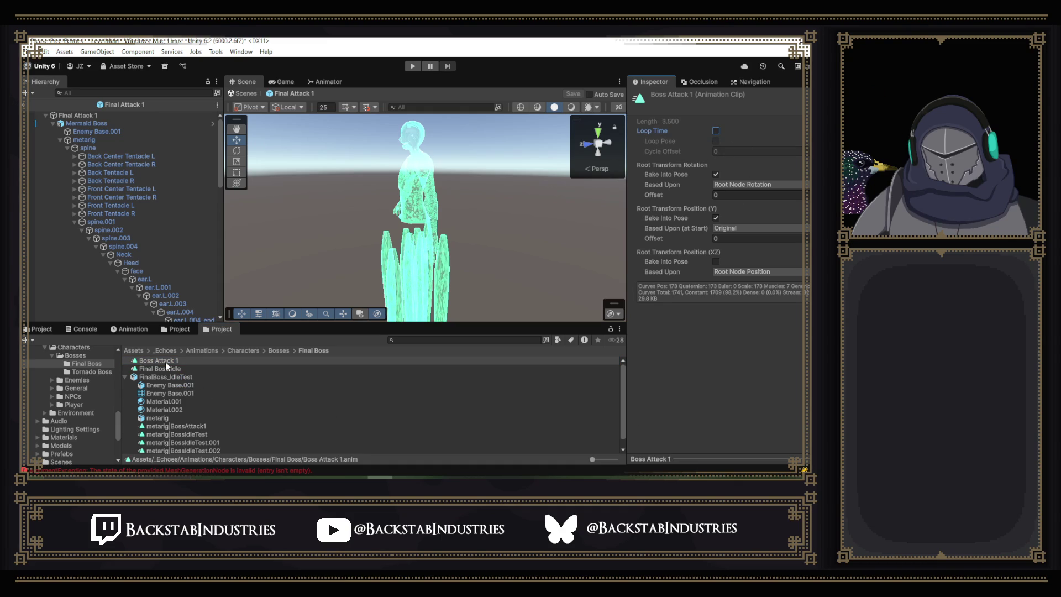
click(81, 126)
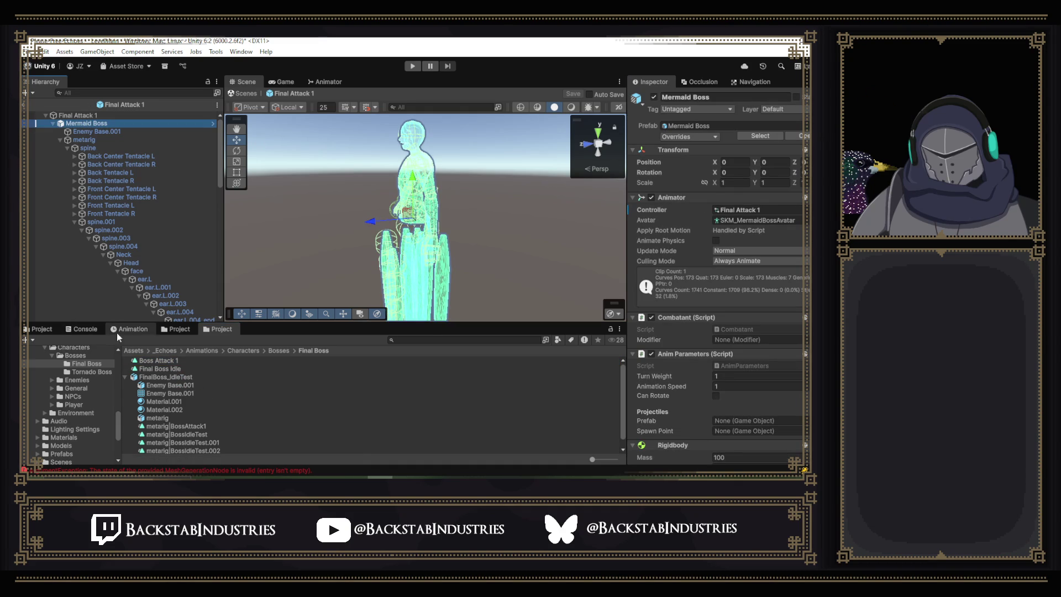
Add an animation event to Boss Attack 1 that calls AnimParameters > Methods > ExitState.
click(144, 329)
click(173, 329)
click(130, 329)
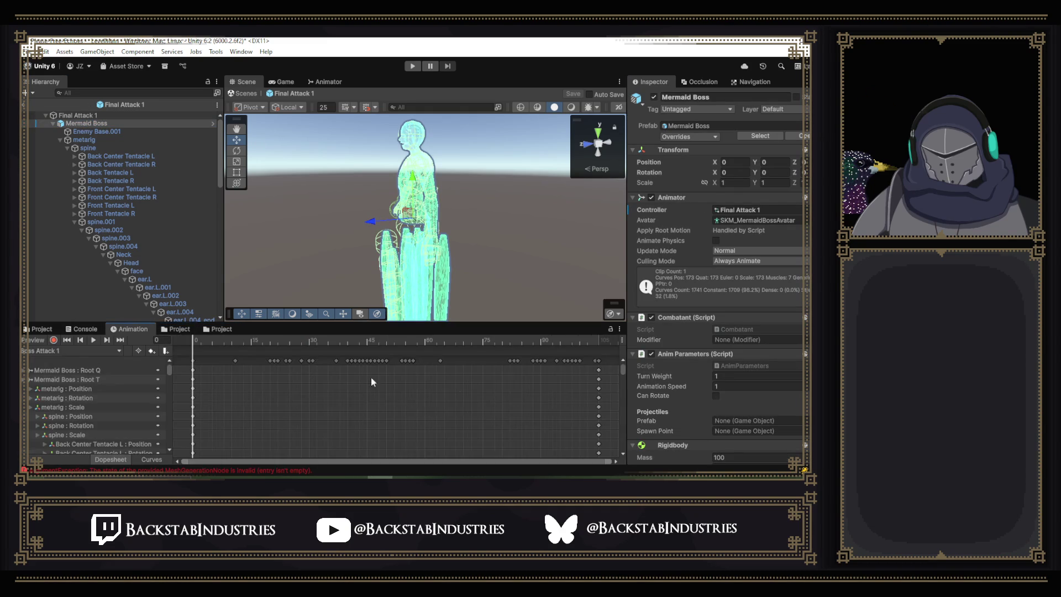
right_click(604, 349)
click(633, 367)
click(776, 121)
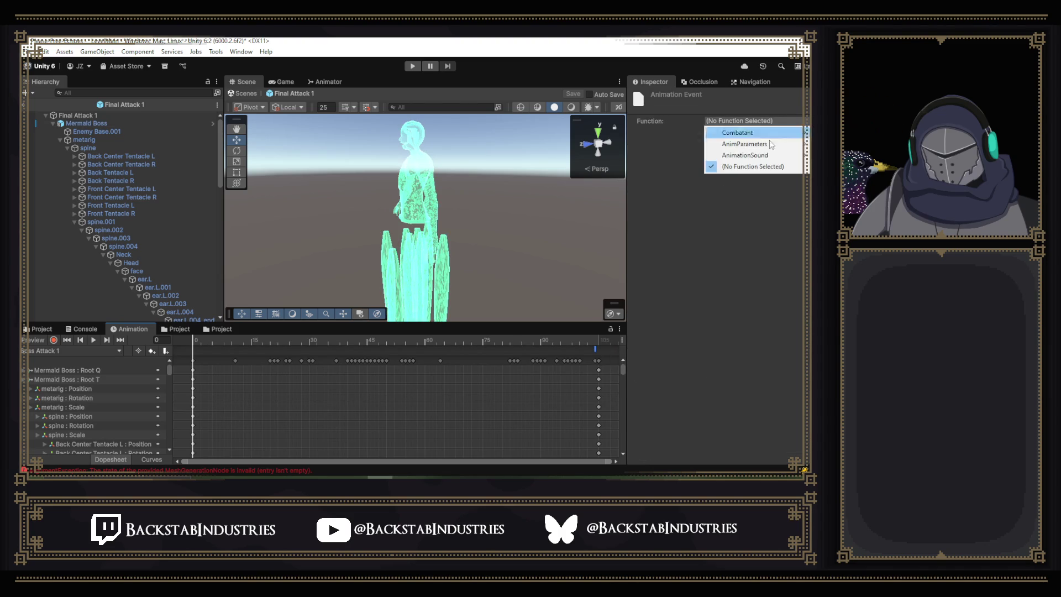
mouse_move(729, 144)
mouse_move(681, 155)
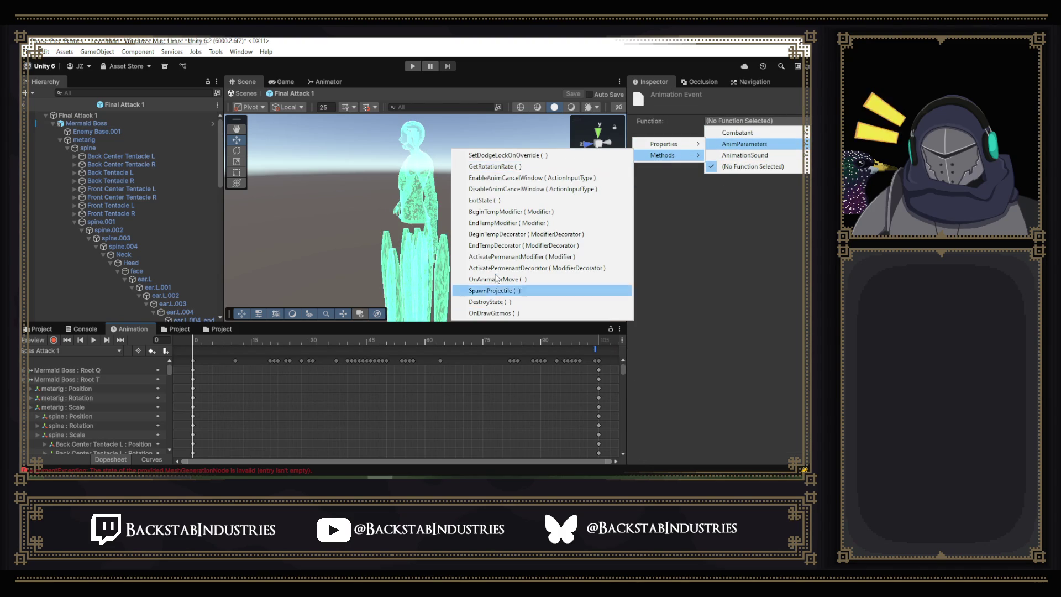
click(483, 200)
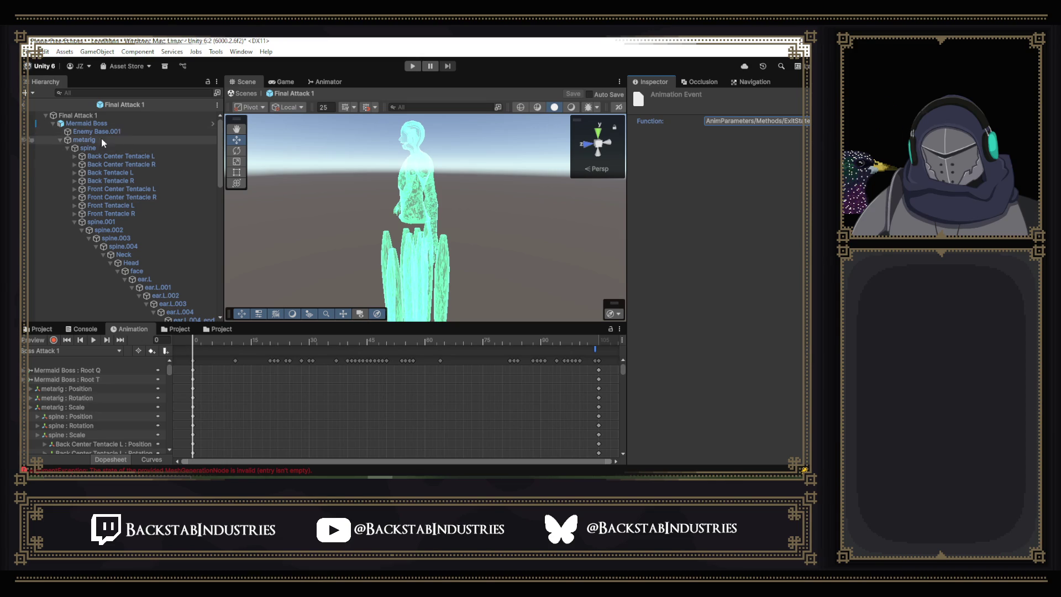
click(85, 149)
scroll(128, 195, down, 5)
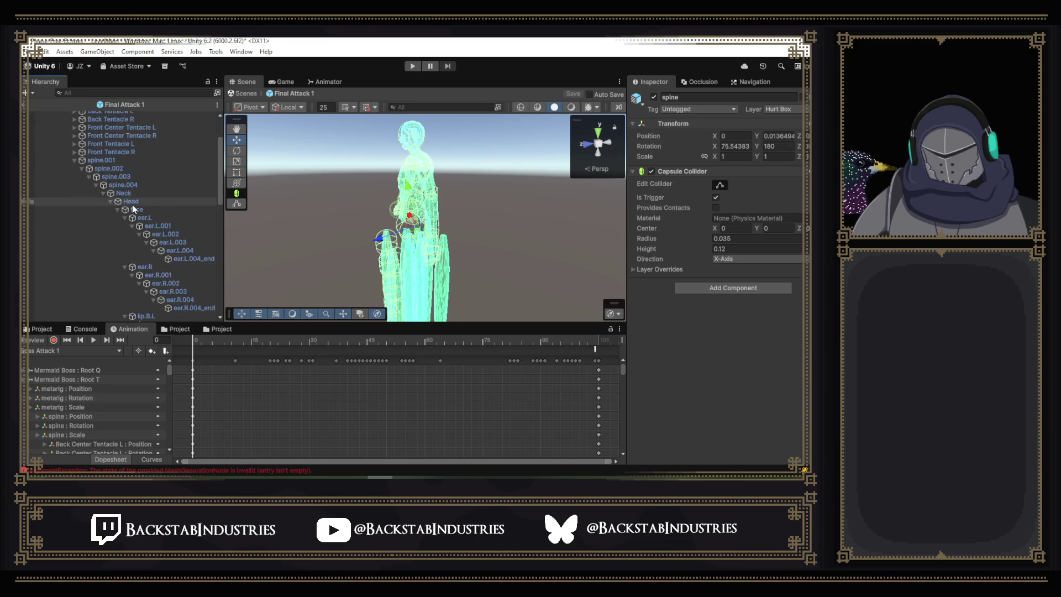
scroll(133, 205, down, 10)
mouse_move(354, 231)
mouse_down()
mouse_move(387, 231)
mouse_move(182, 238)
mouse_up()
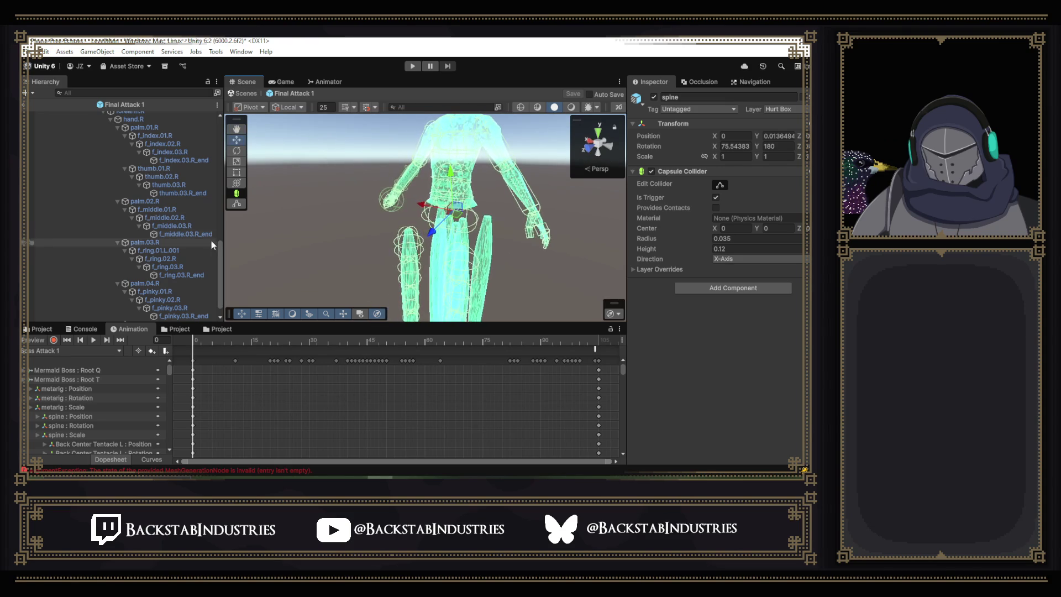
scroll(216, 221, up, 5)
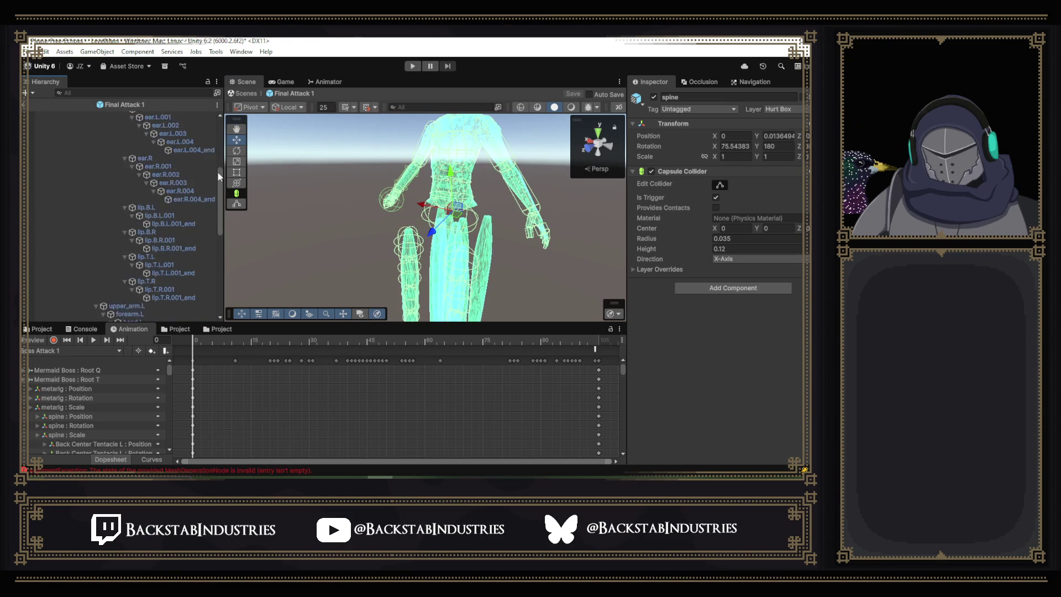
scroll(210, 219, up, 10)
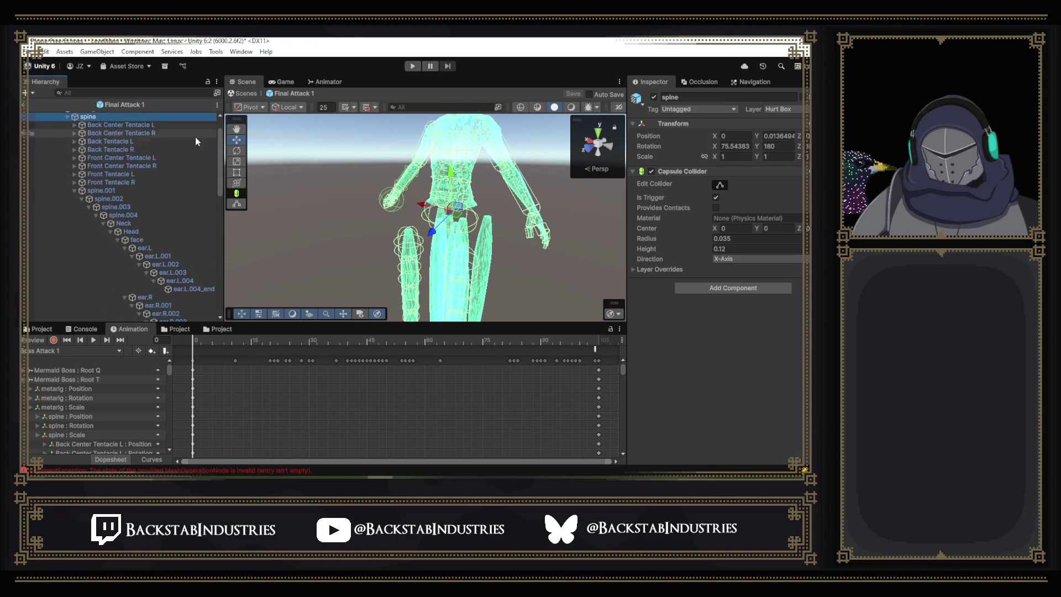
key(e)
click(249, 149)
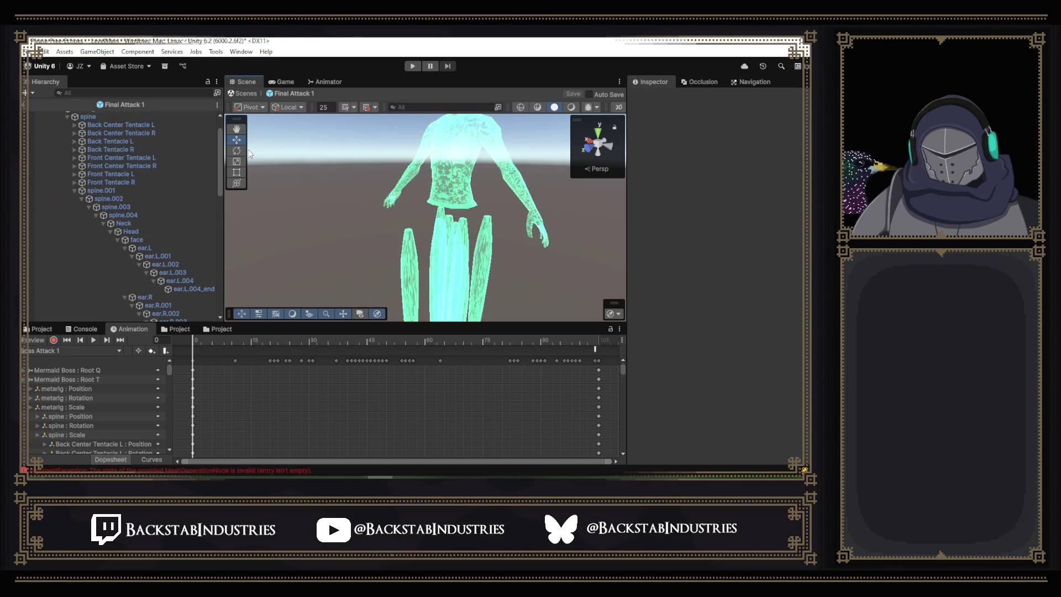
scroll(349, 204, up, 3)
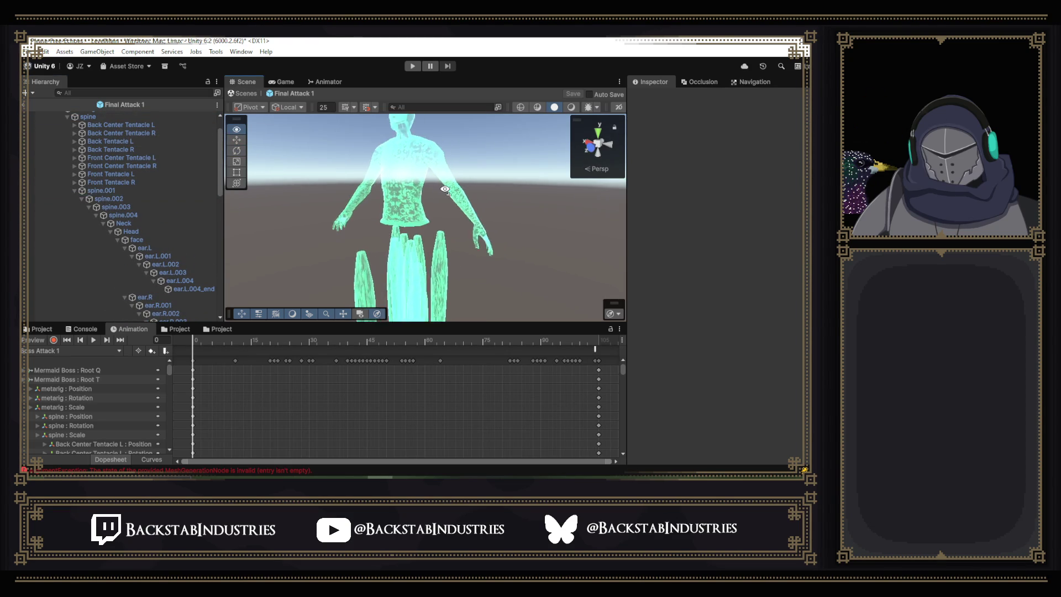
click(105, 190)
key(f)
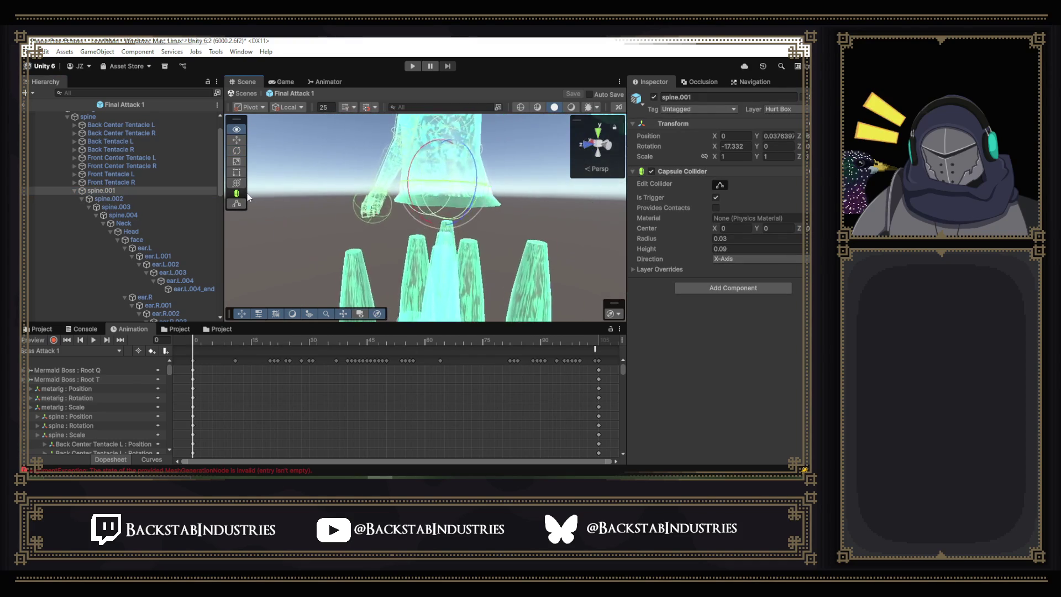
mouse_move(433, 223)
mouse_down()
mouse_move(494, 222)
mouse_move(372, 224)
mouse_move(507, 232)
mouse_move(369, 218)
mouse_move(469, 245)
mouse_move(441, 264)
mouse_move(541, 238)
mouse_move(515, 253)
mouse_move(459, 257)
mouse_move(505, 250)
mouse_up()
scroll(505, 251, up, 5)
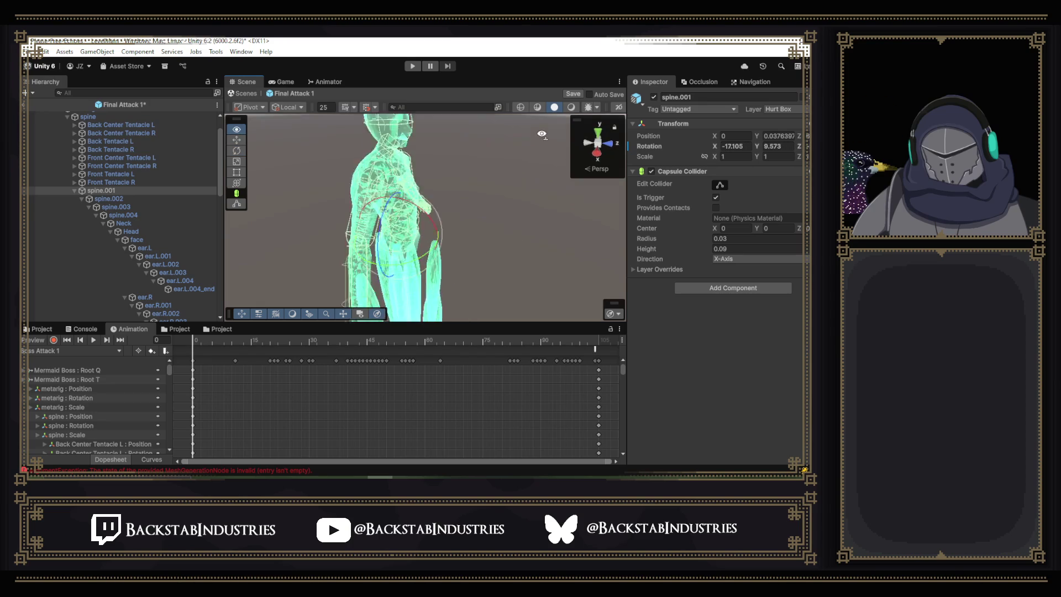
click(109, 198)
key(ctrl+z)
key(ctrl+z)
key(ctrl+z)
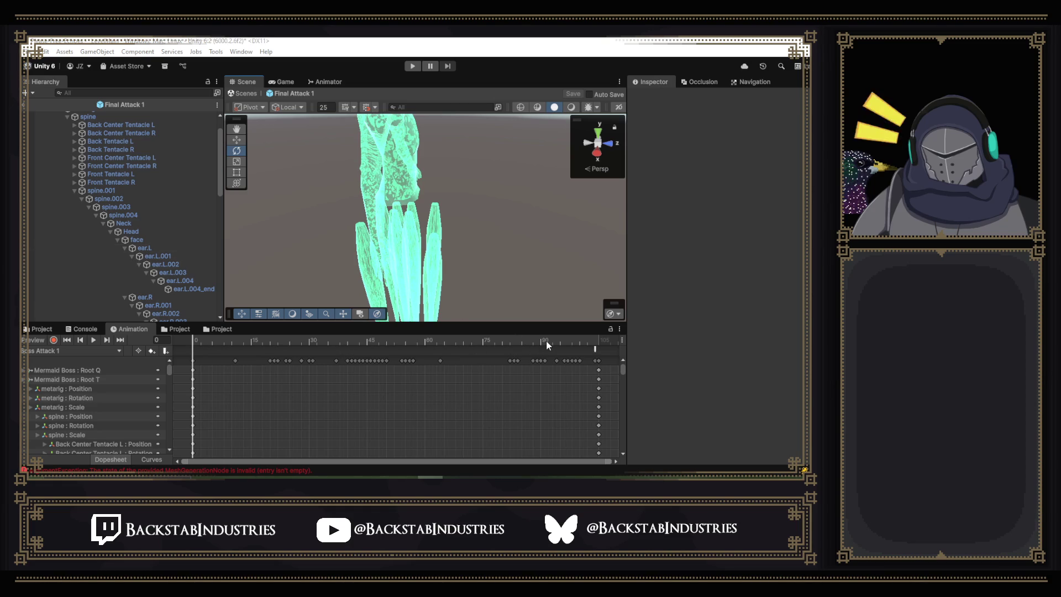
Preview Boss Attack 1, exit Prefab Mode, and open E Final Boss from Actors > Cores > Bosses.
key(space)
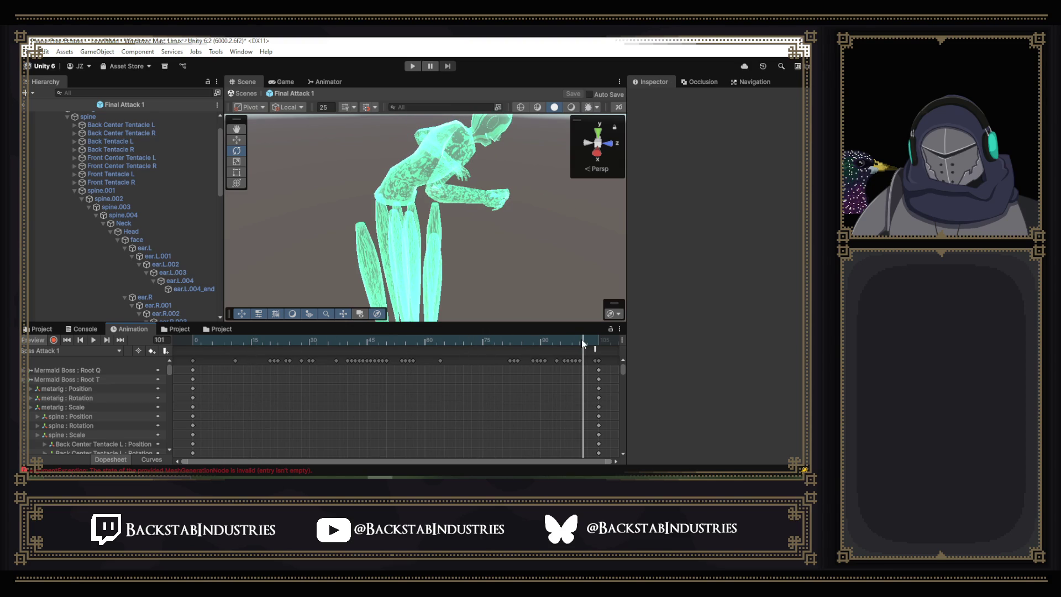
click(243, 93)
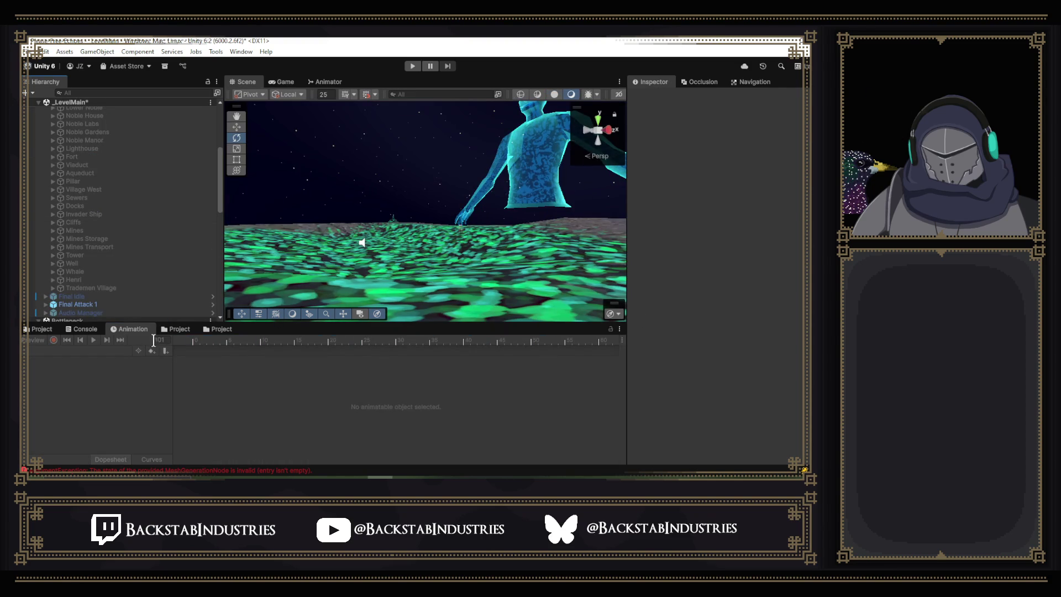
click(48, 330)
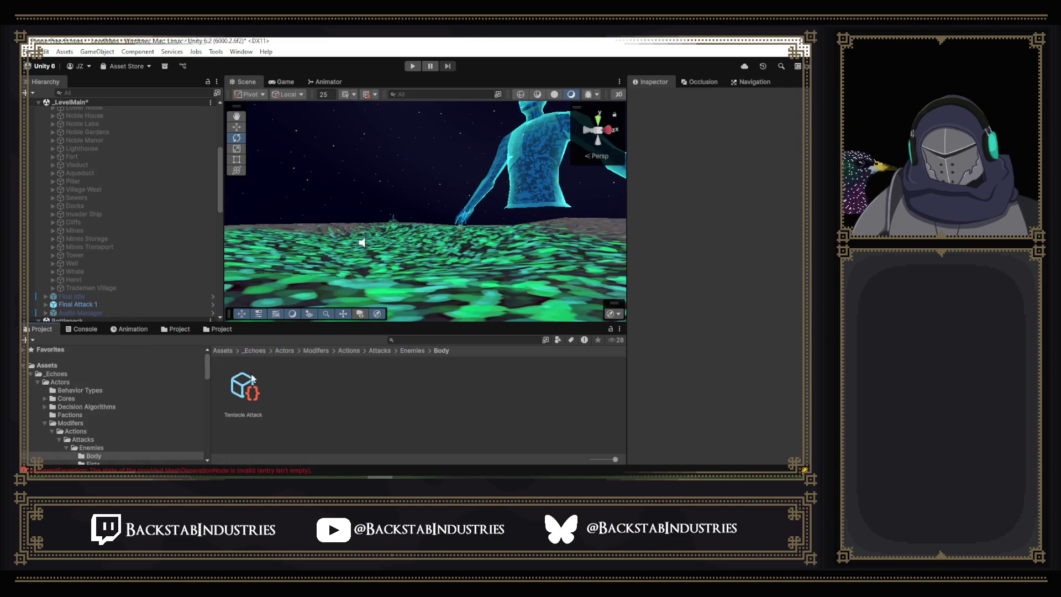
click(60, 382)
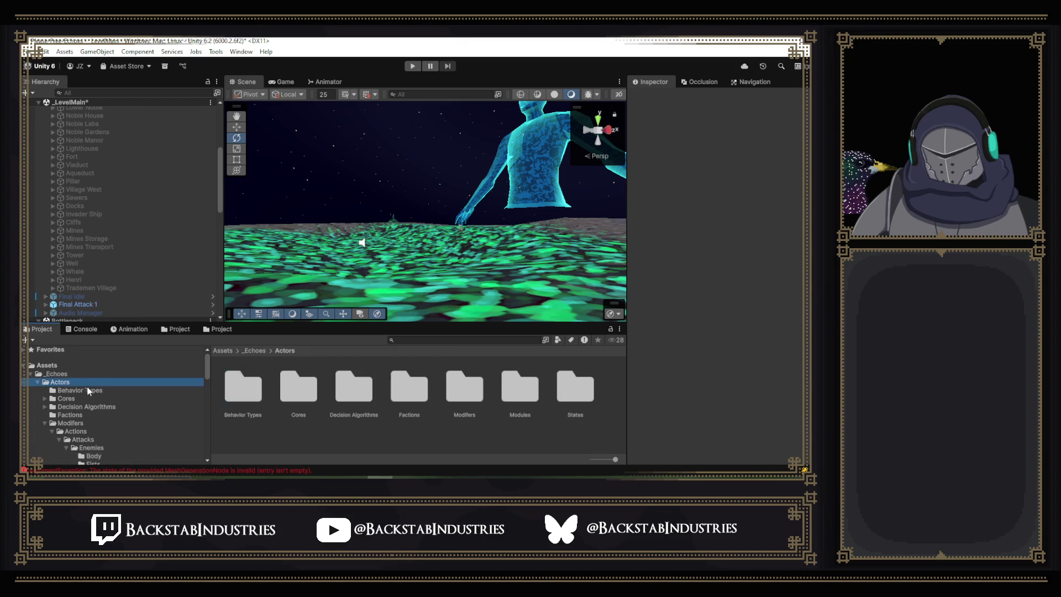
double_click(297, 400)
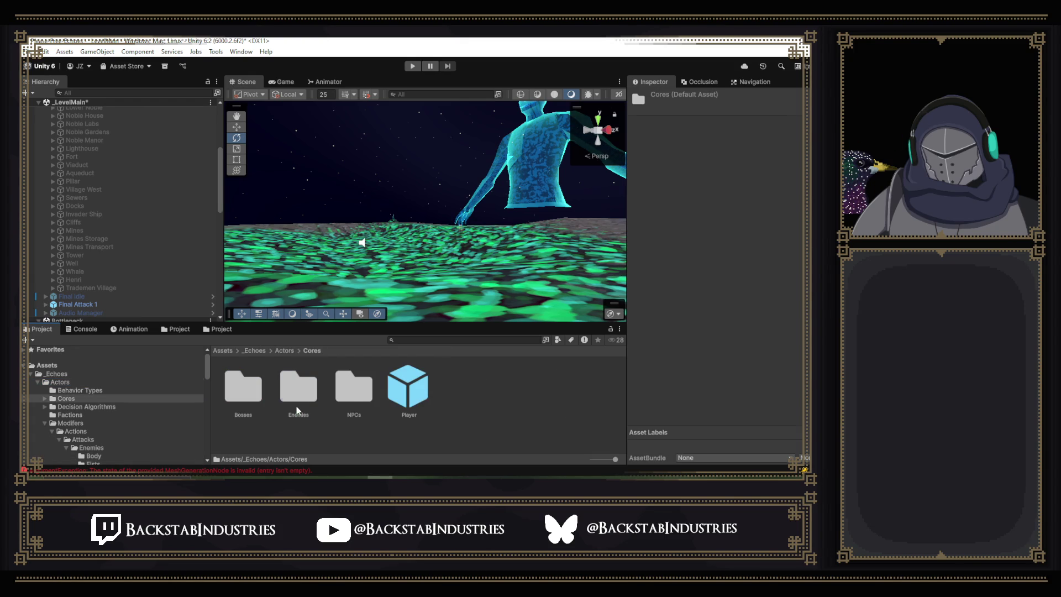
click(253, 390)
double_click(252, 389)
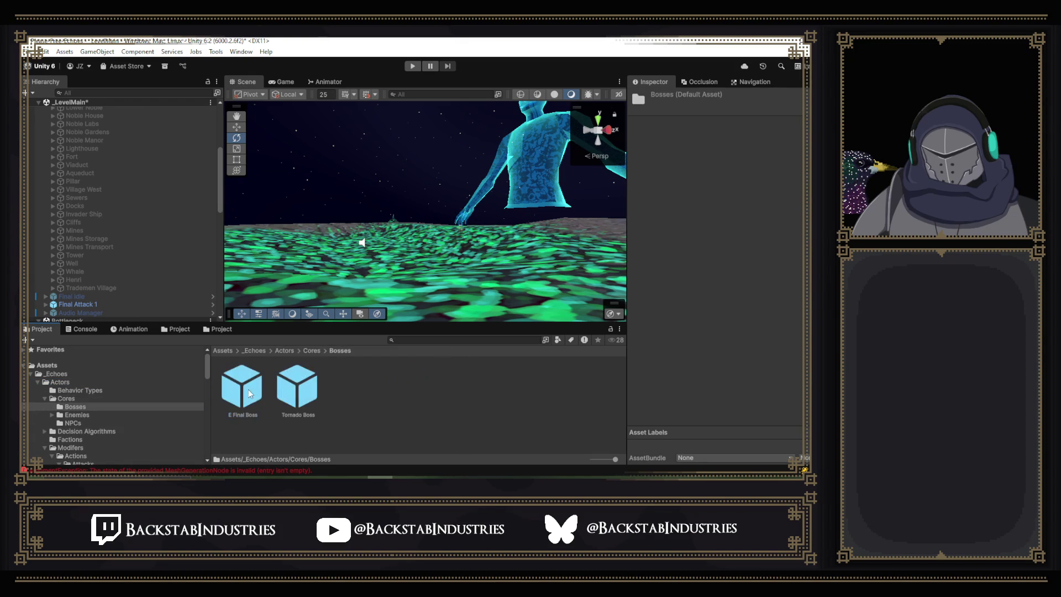
double_click(251, 389)
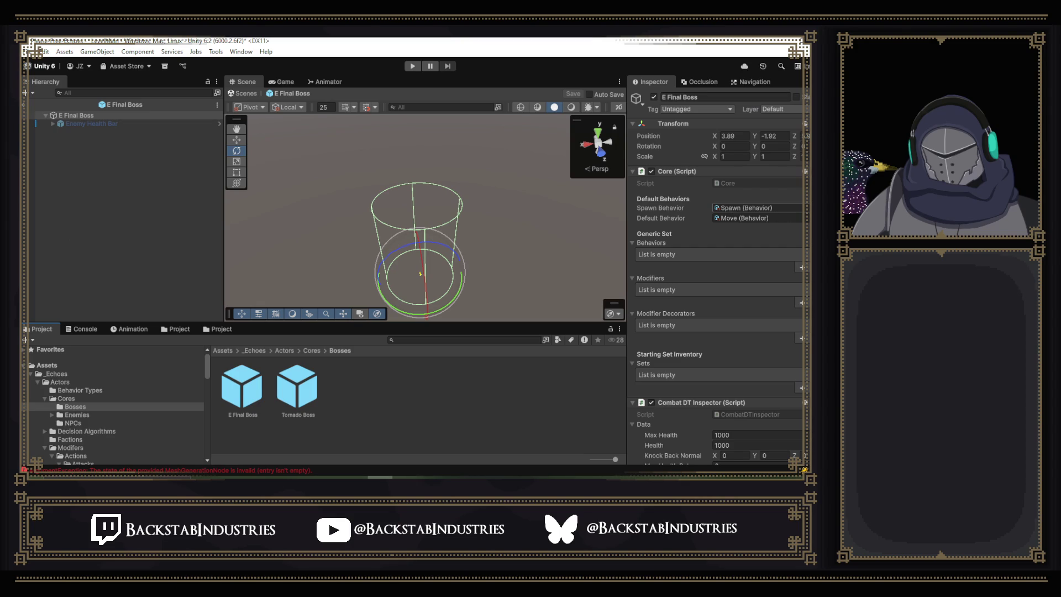
Set the Core's spawn behavior slot to None, then save the prefab.
click(803, 207)
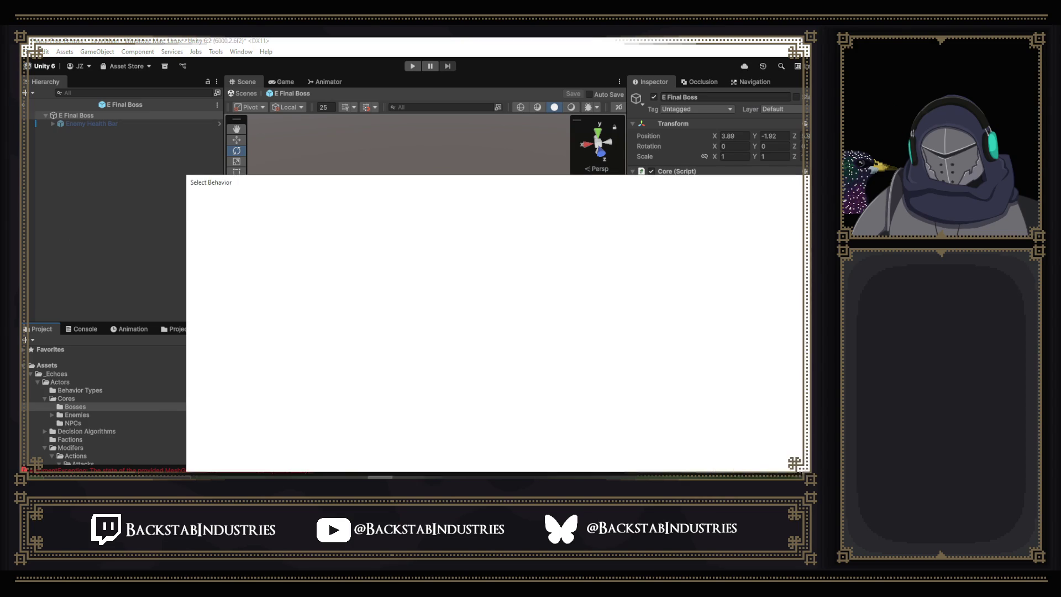
scroll(316, 250, up, 5)
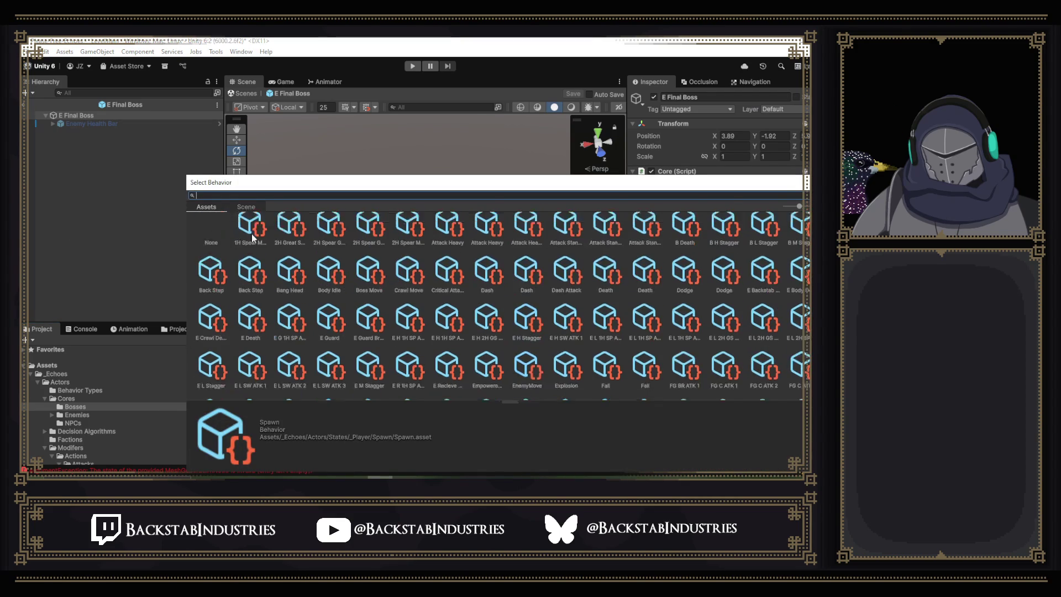
double_click(212, 238)
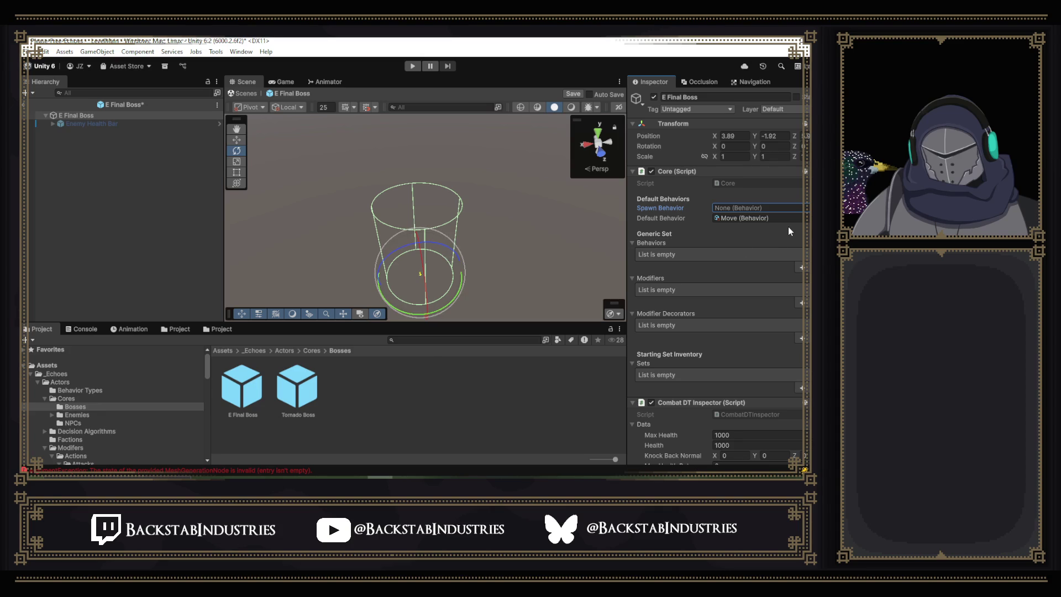
key(ctrl+s)
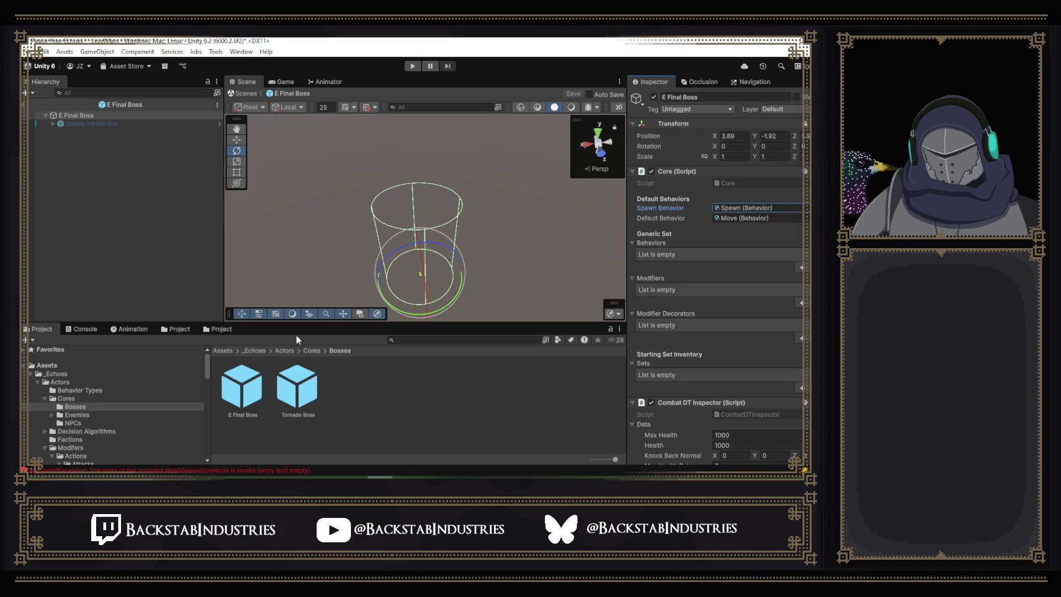
Drag Final Idle from the Idle folder into the Core's Default Behavior slot.
click(179, 329)
click(384, 351)
double_click(290, 395)
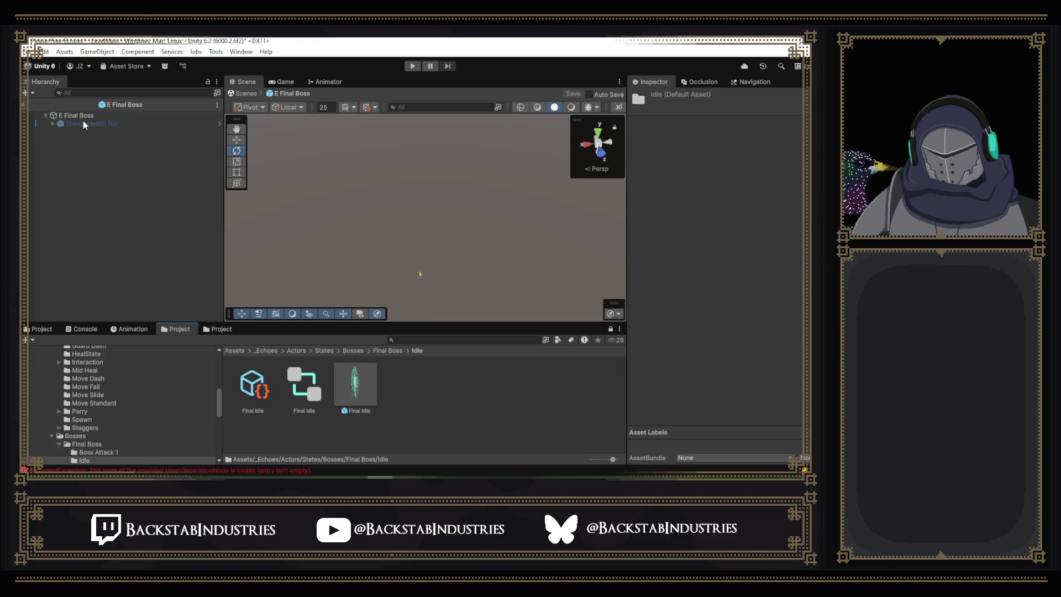
click(39, 329)
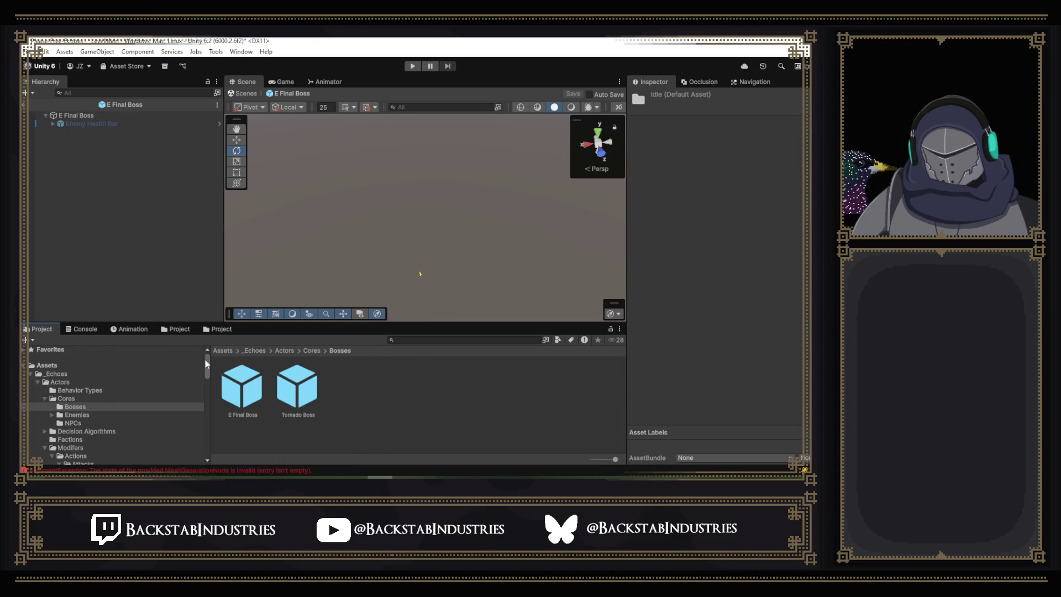
click(73, 115)
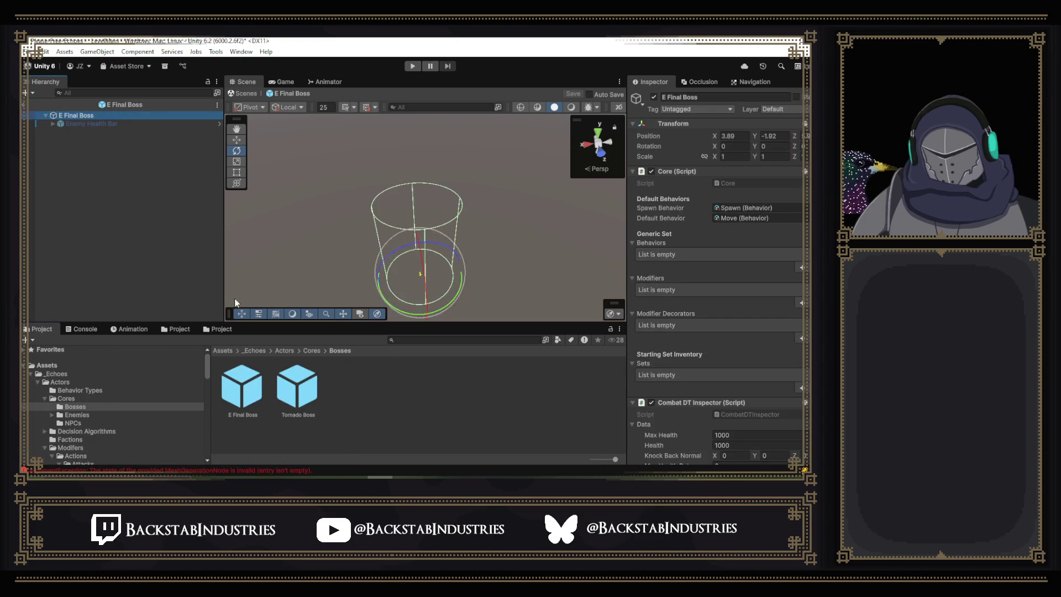
click(221, 328)
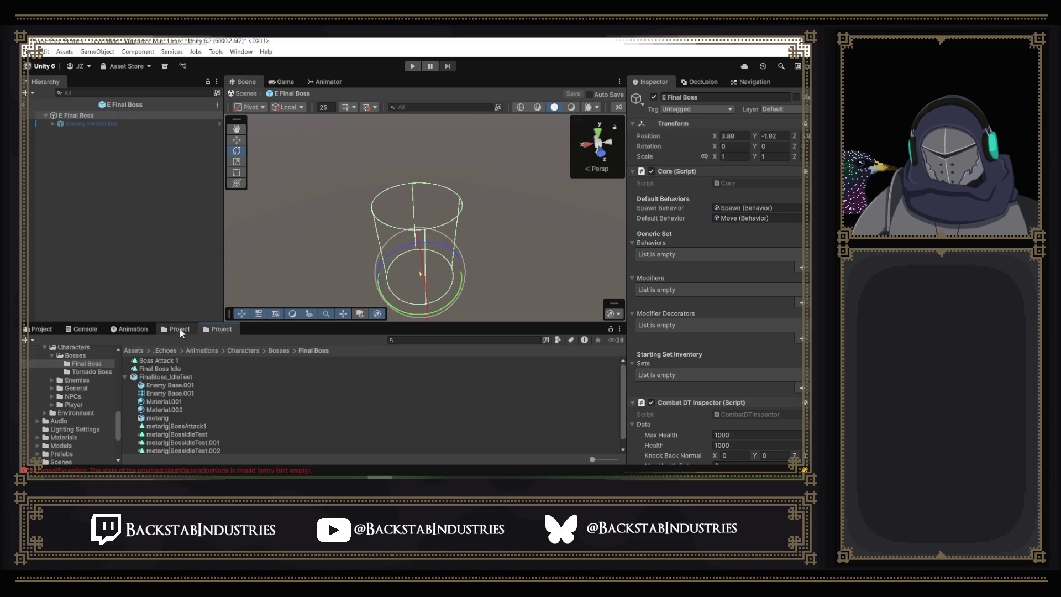
click(180, 330)
mouse_move(252, 385)
mouse_down()
mouse_move(442, 304)
mouse_move(757, 218)
mouse_up()
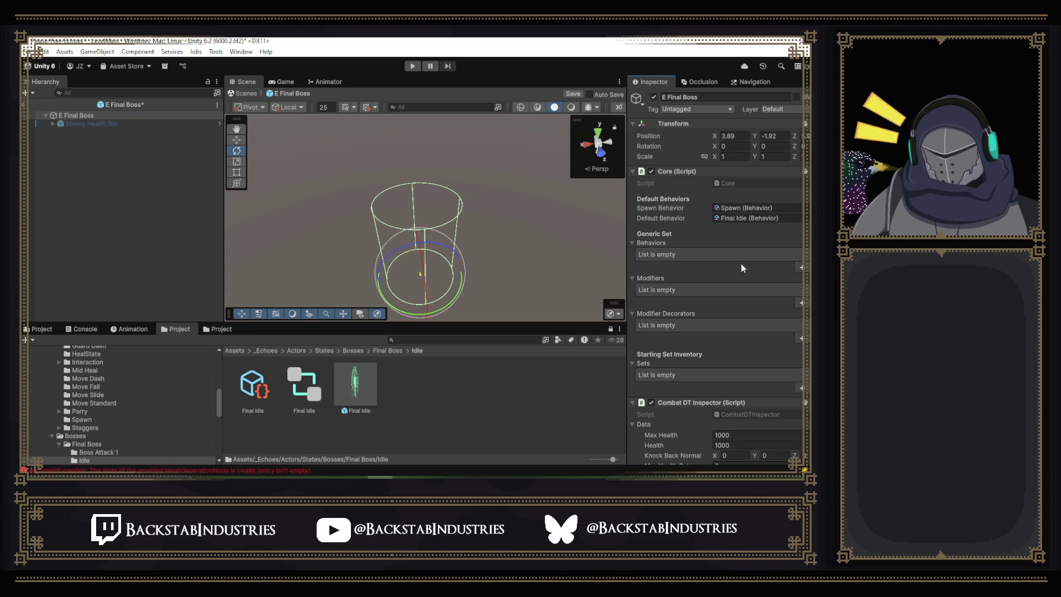
Add a Behaviors element and drop Final Attack 1 into Element 0.
click(801, 268)
click(353, 350)
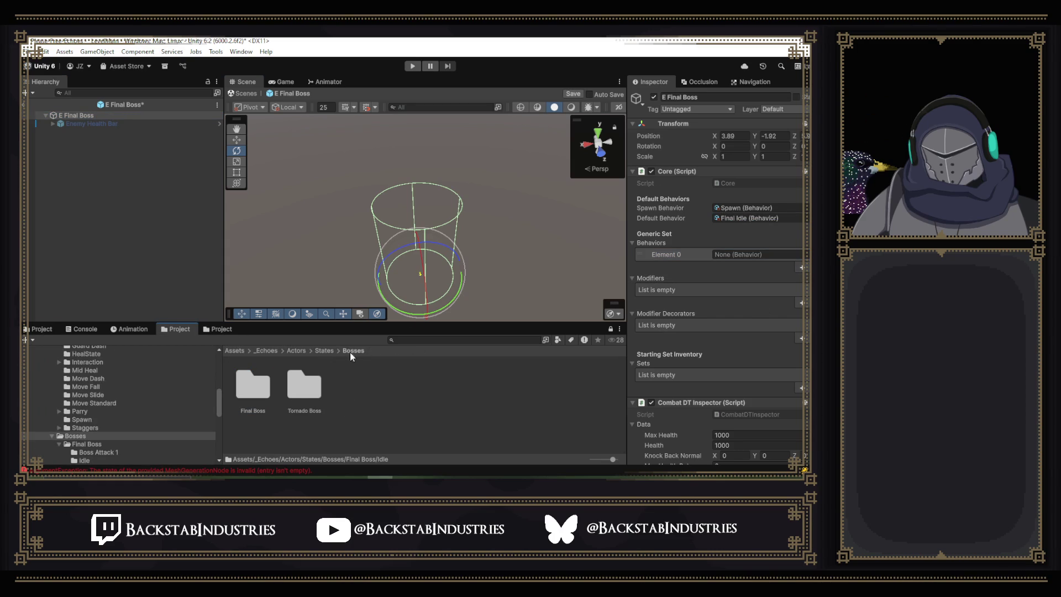
double_click(269, 390)
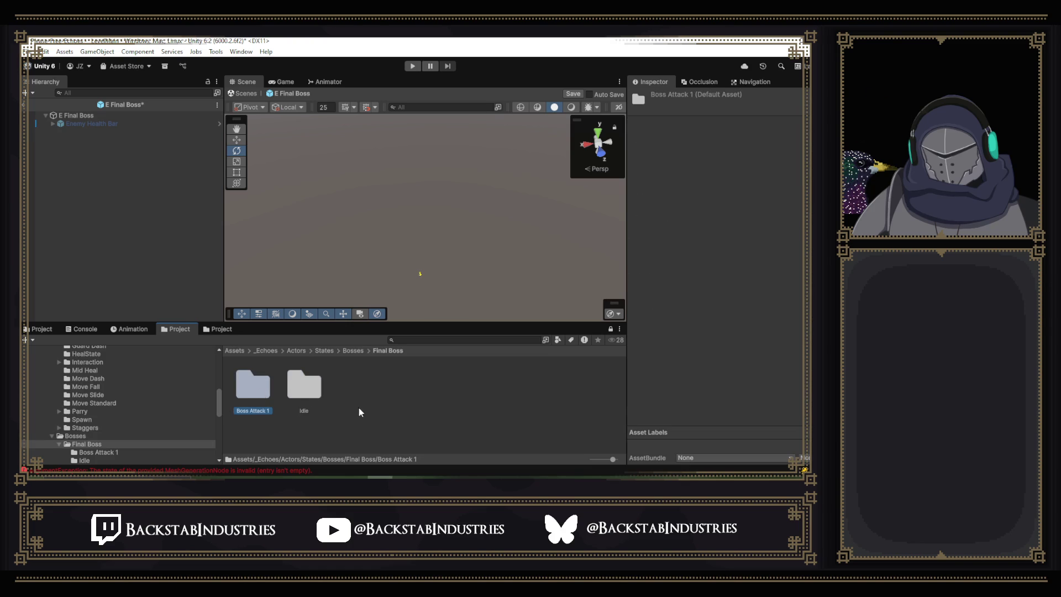
double_click(248, 396)
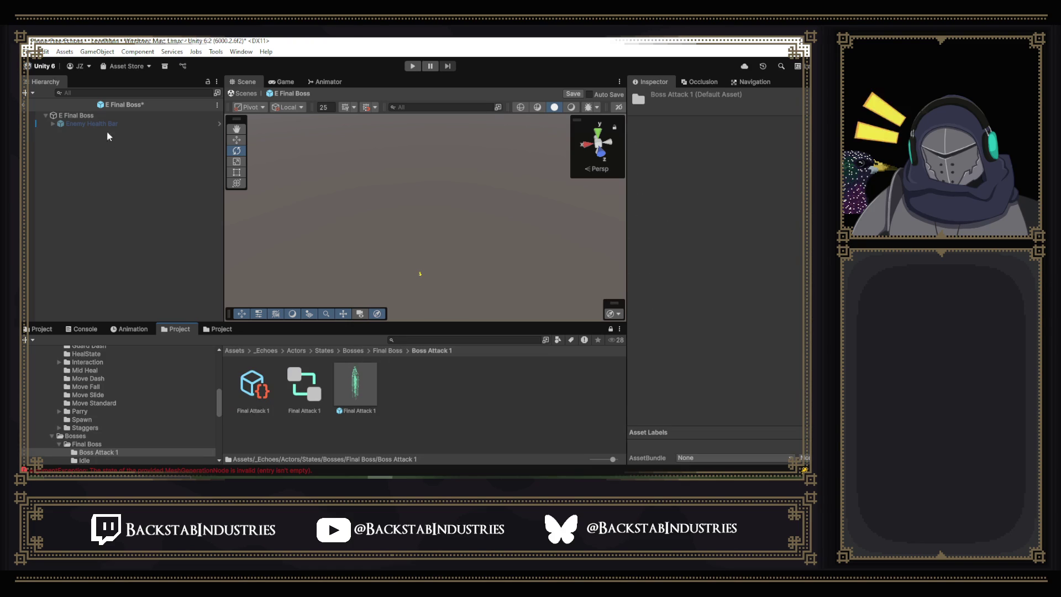
click(78, 115)
mouse_move(255, 391)
mouse_down()
mouse_move(757, 263)
mouse_move(717, 260)
mouse_up()
scroll(717, 260, down, 5)
click(416, 405)
Create an ActionData asset via Create > Soul > AI and name it Final Attack 2.
right_click(416, 402)
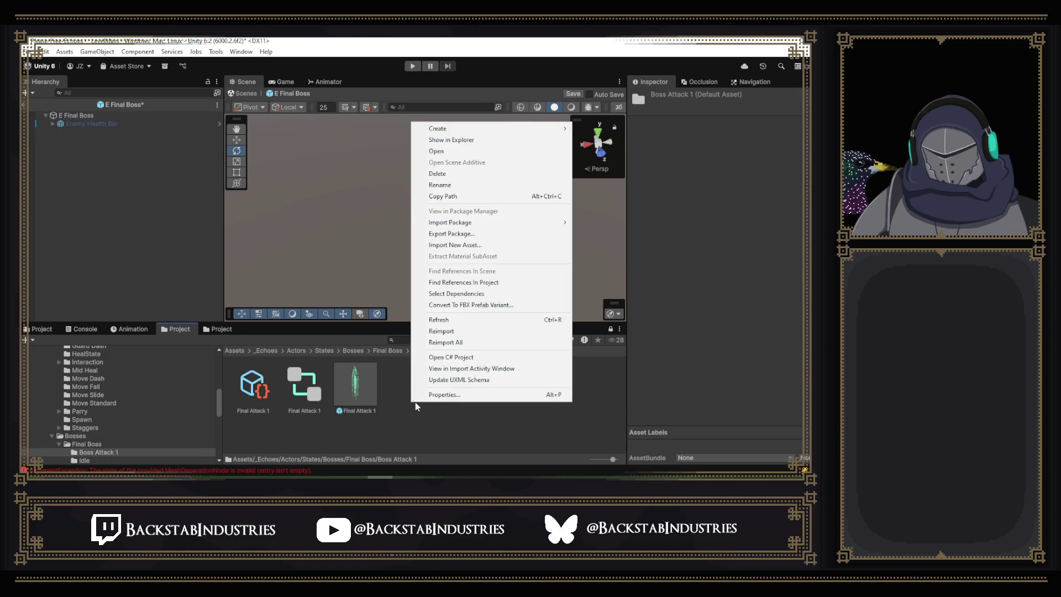
mouse_move(478, 130)
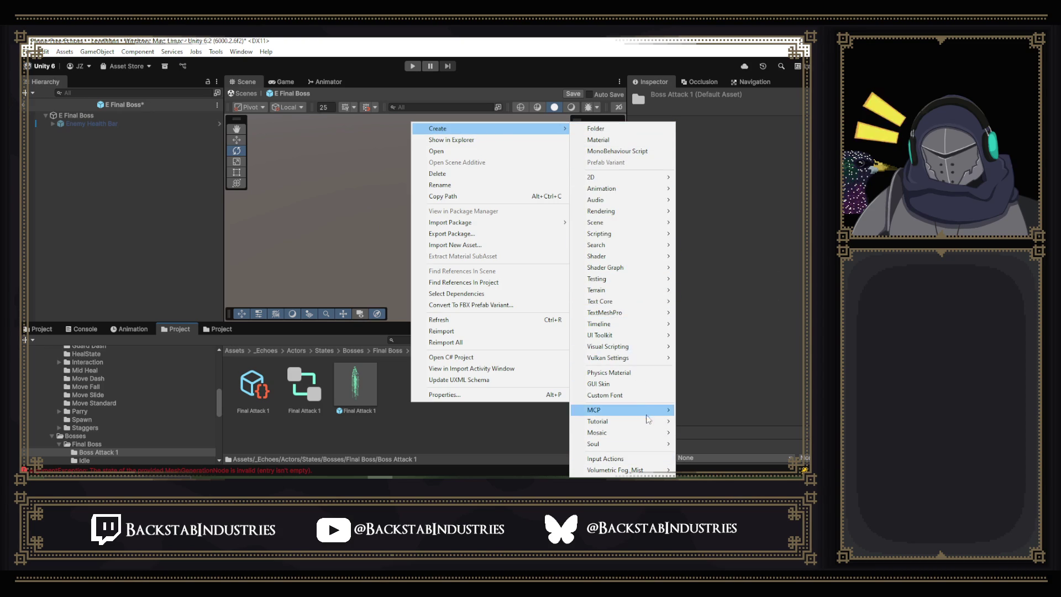
mouse_move(657, 449)
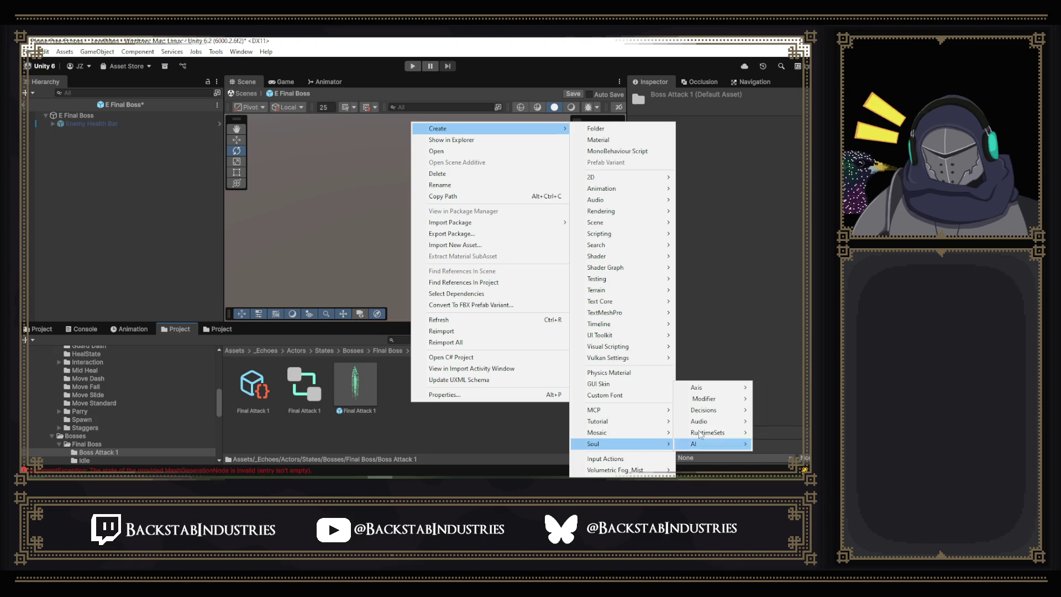
mouse_move(727, 401)
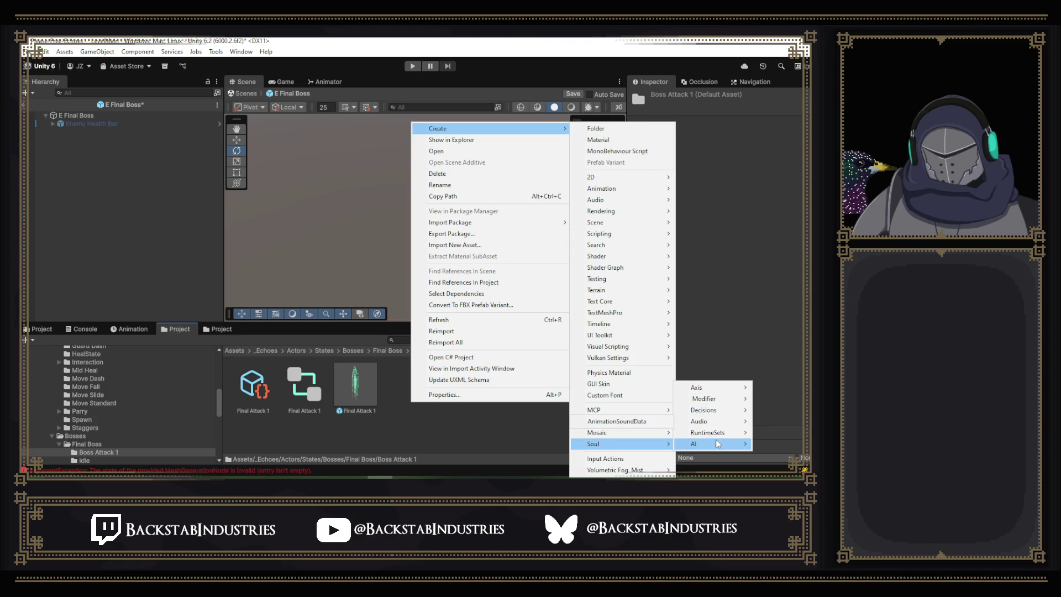
mouse_move(717, 443)
click(768, 445)
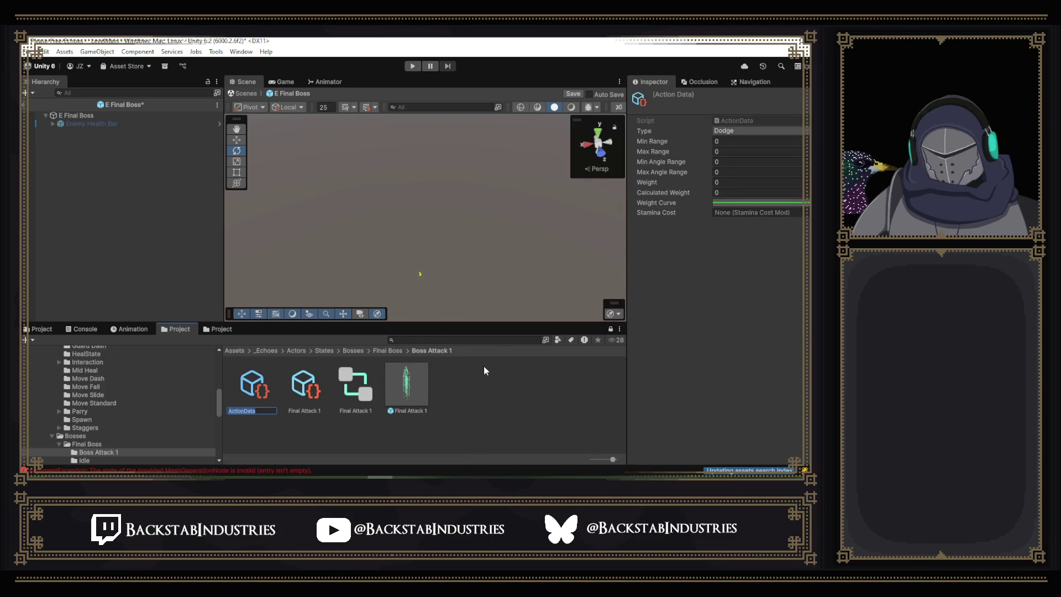
text(Final Attack 1)
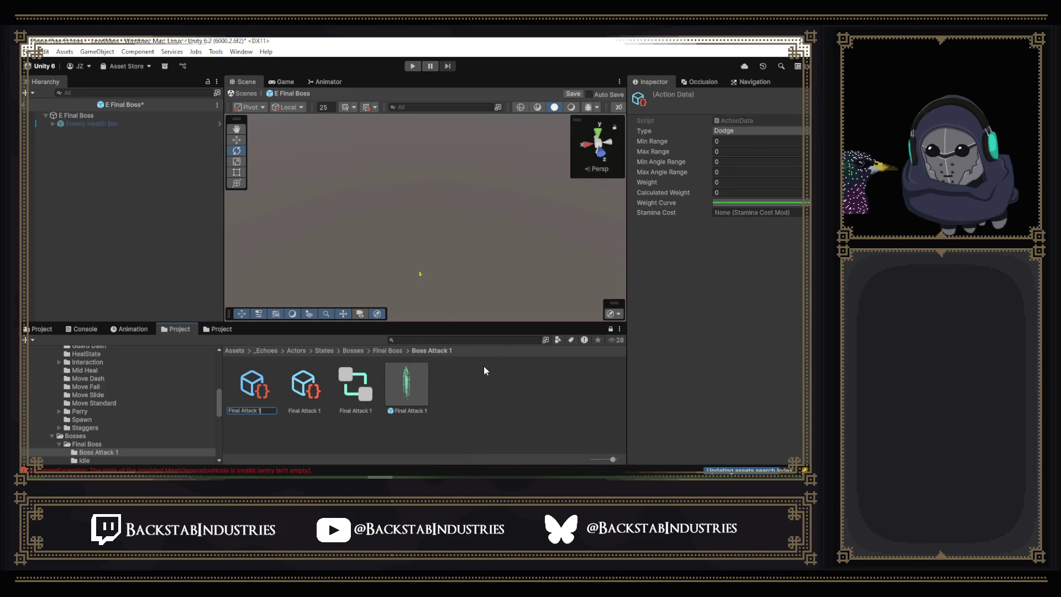
text( 2)
key(Return)
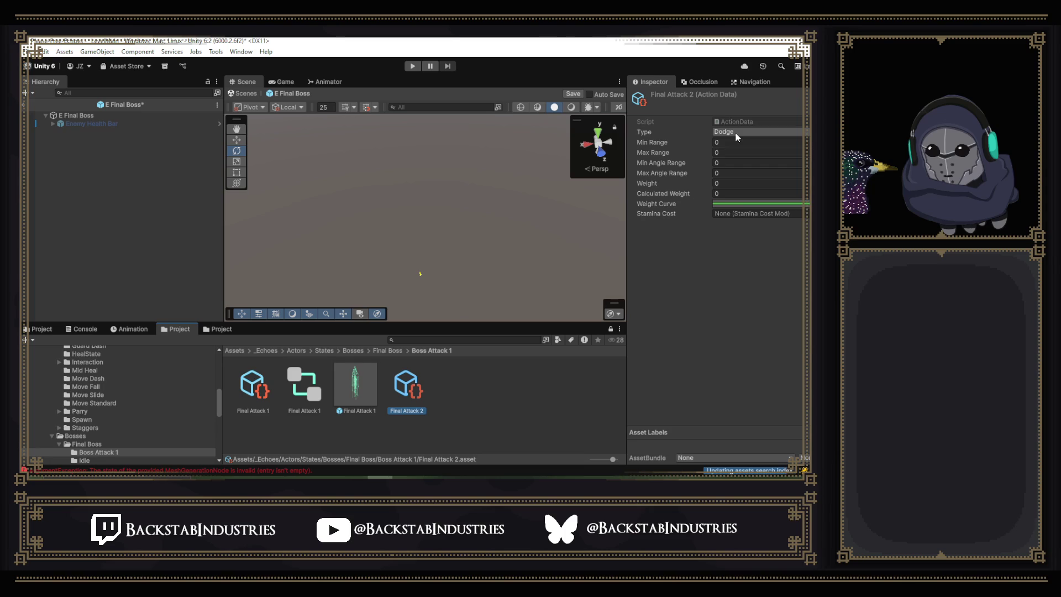
Give Final Attack 2 Type Alt Input 1, Max Range 20, Max Angle 90, Weight 100, B L ATK STA cost.
click(737, 137)
click(764, 249)
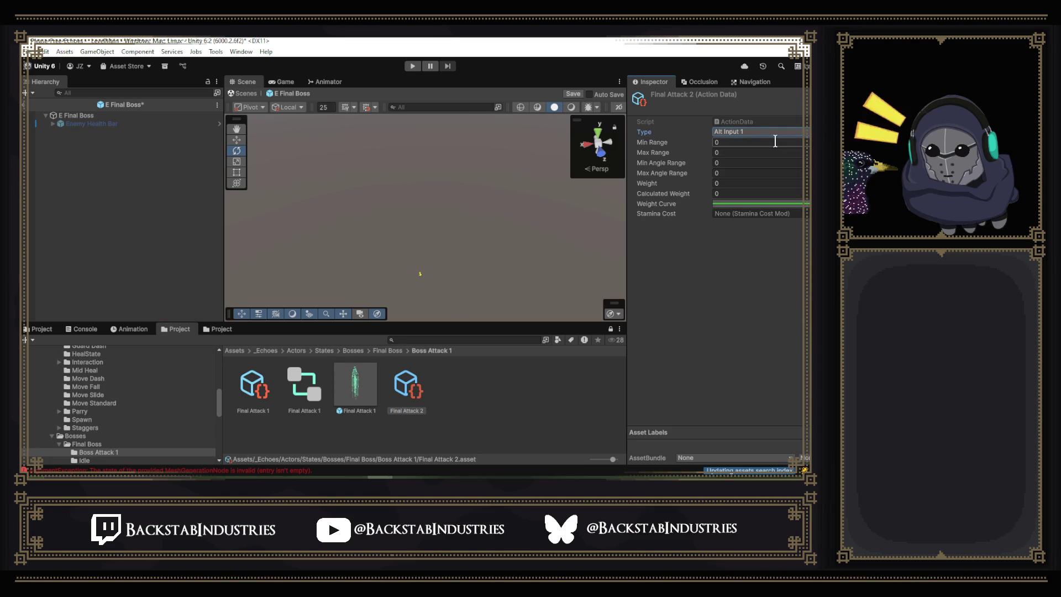
click(734, 143)
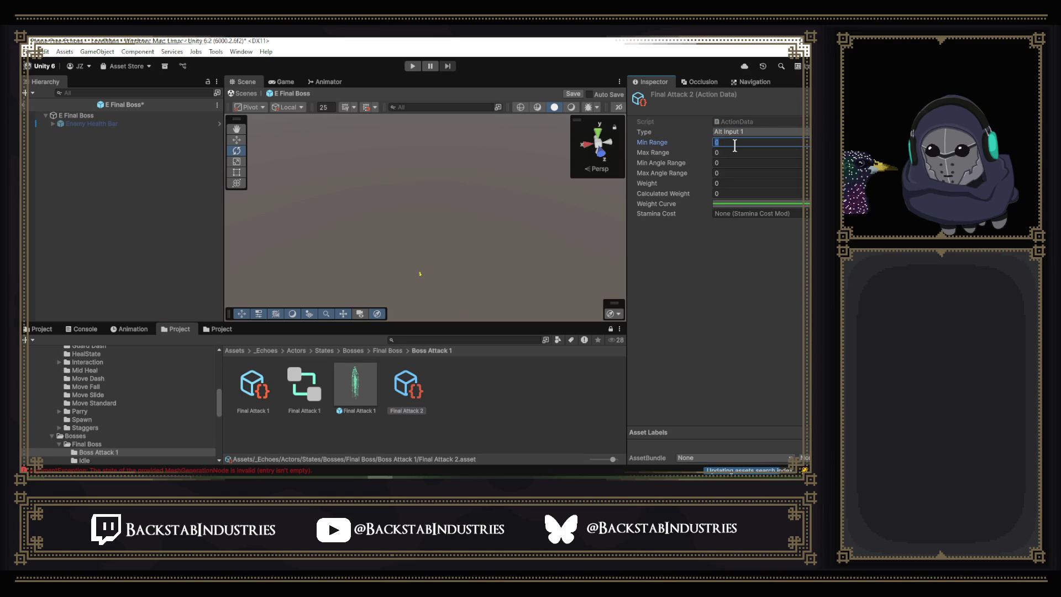
click(733, 153)
text(20)
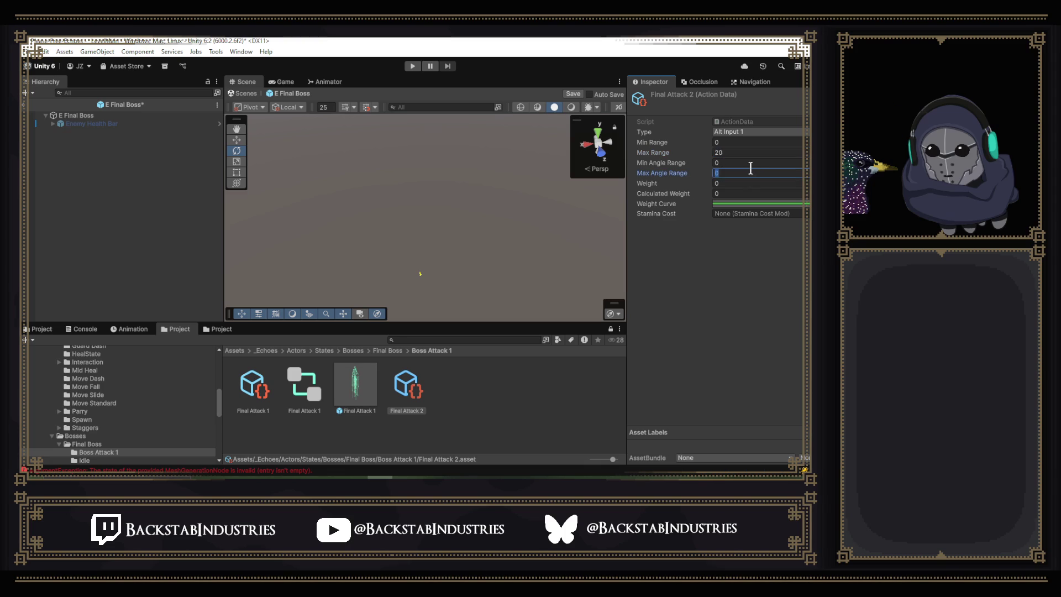
text(00)
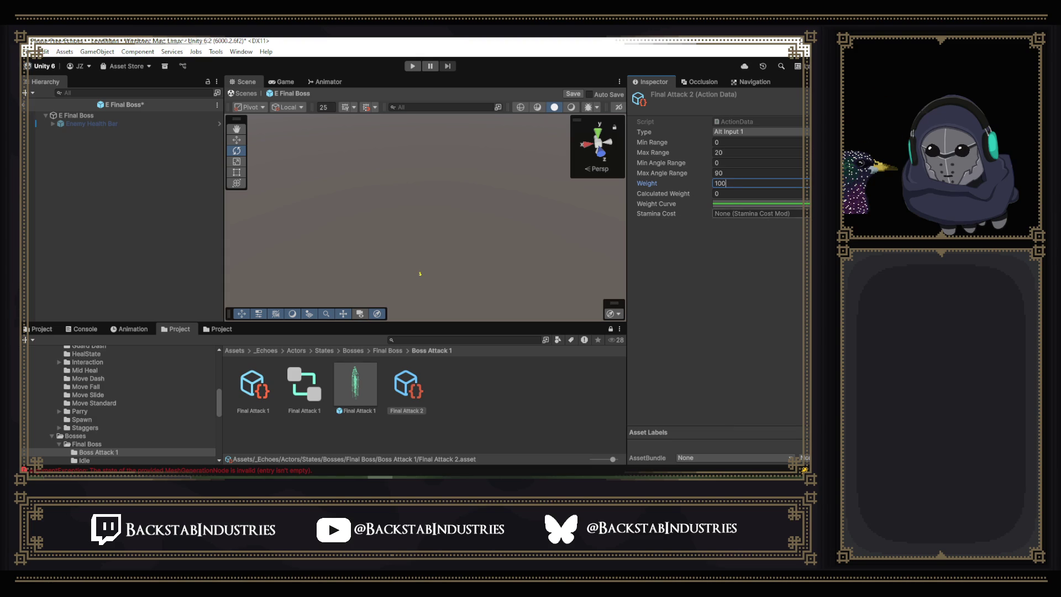
click(800, 213)
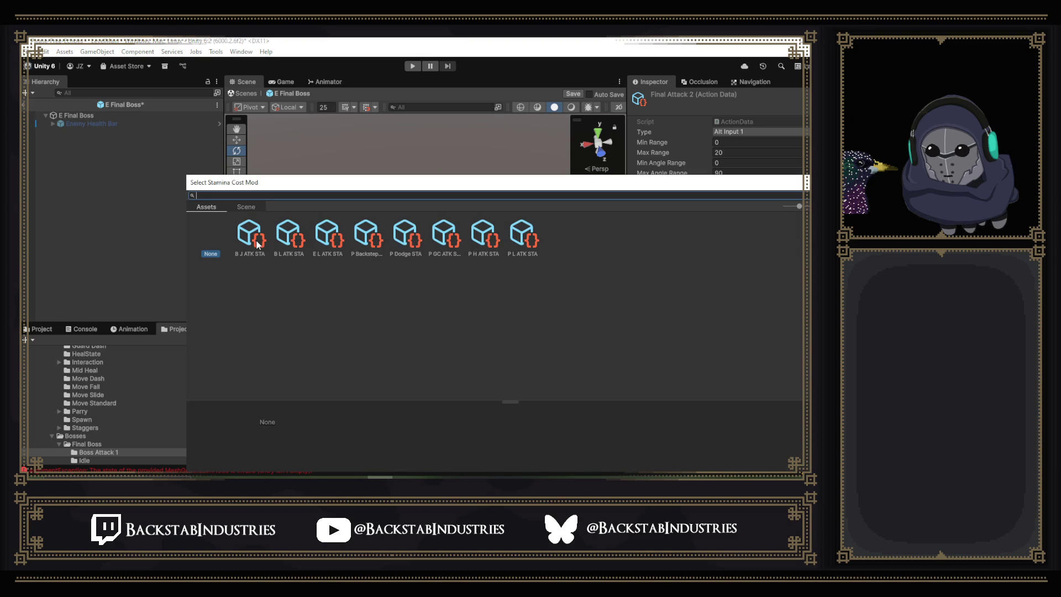
click(288, 234)
double_click(288, 234)
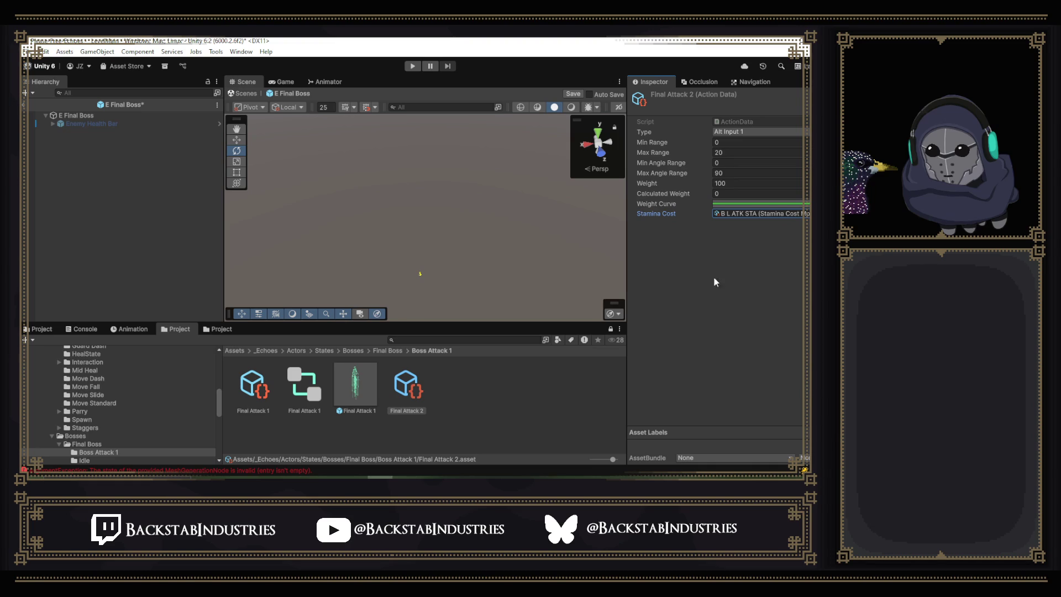
click(559, 405)
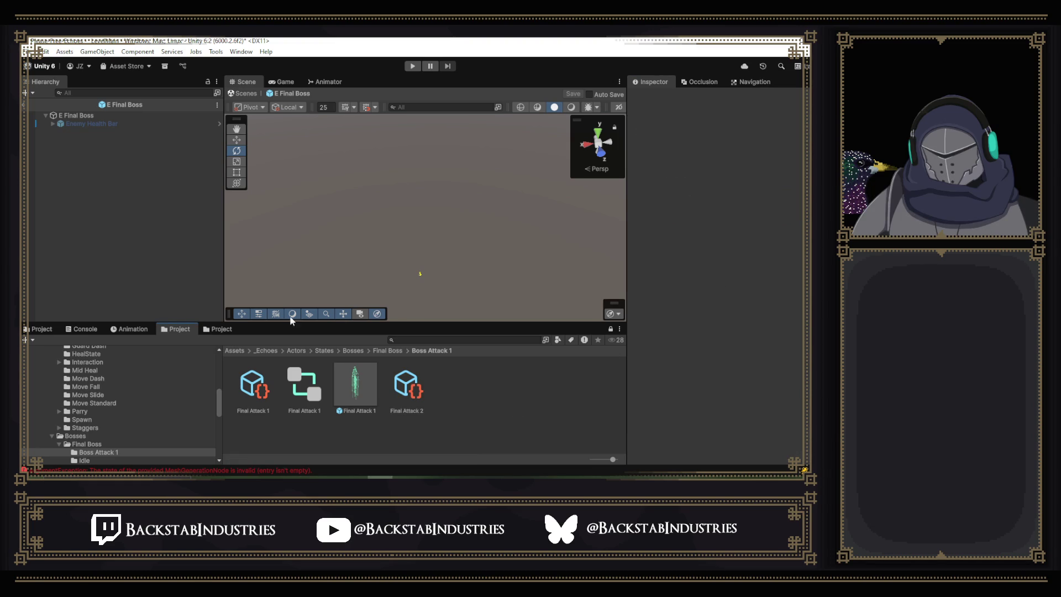
Add Final Attack 2 as the first entry in E Final Boss's Enemy AI Actions list.
click(87, 116)
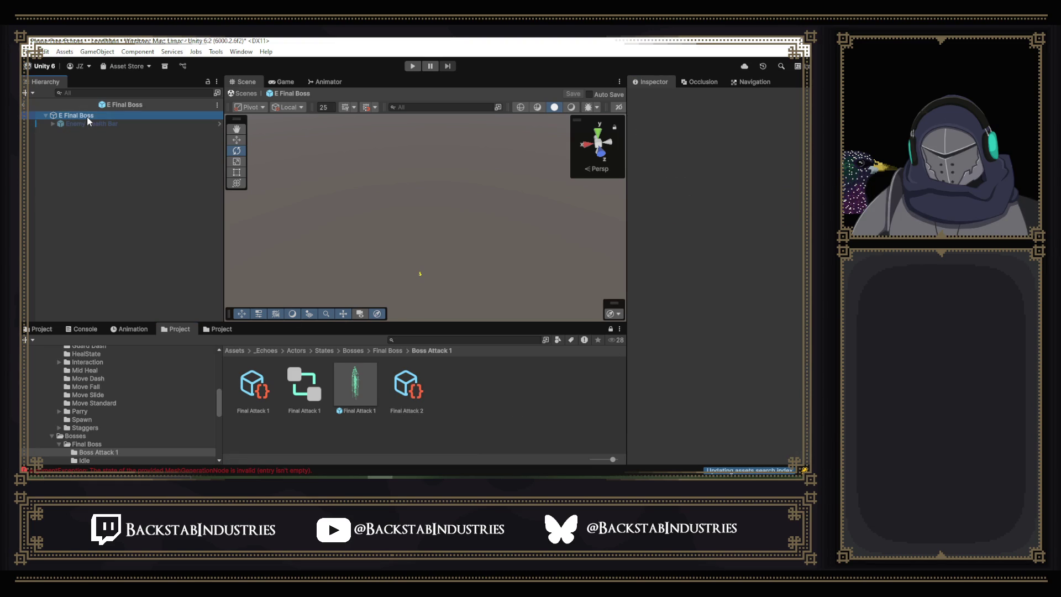
click(409, 381)
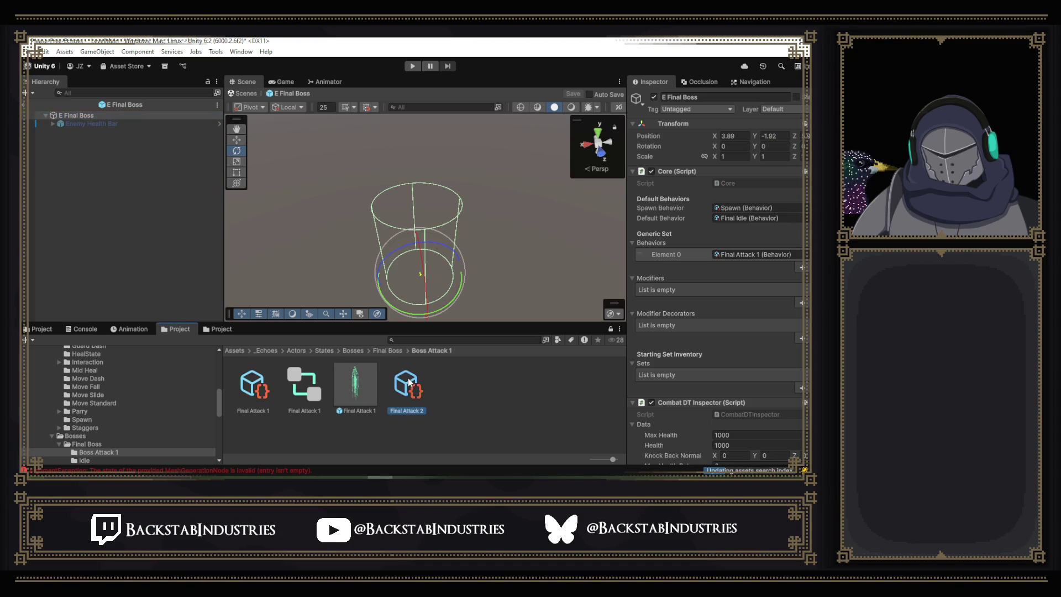
drag(687, 373, 748, 267)
mouse_move(765, 414)
mouse_down()
mouse_move(771, 459)
mouse_move(609, 428)
mouse_move(594, 411)
mouse_up()
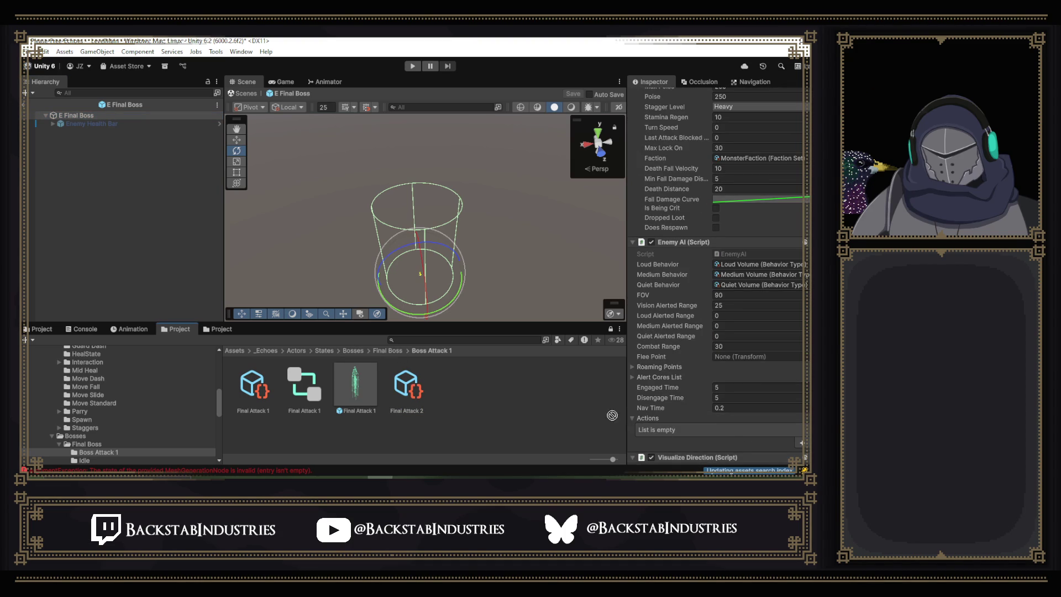
click(799, 442)
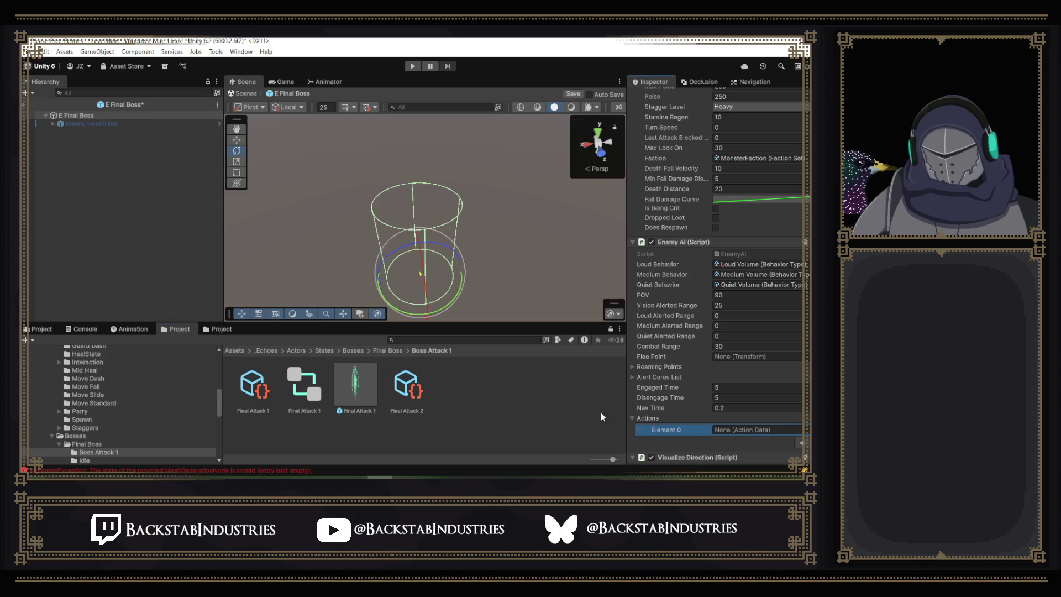
mouse_move(409, 387)
mouse_down()
mouse_move(733, 439)
mouse_move(756, 432)
mouse_up()
scroll(677, 184, down, 3)
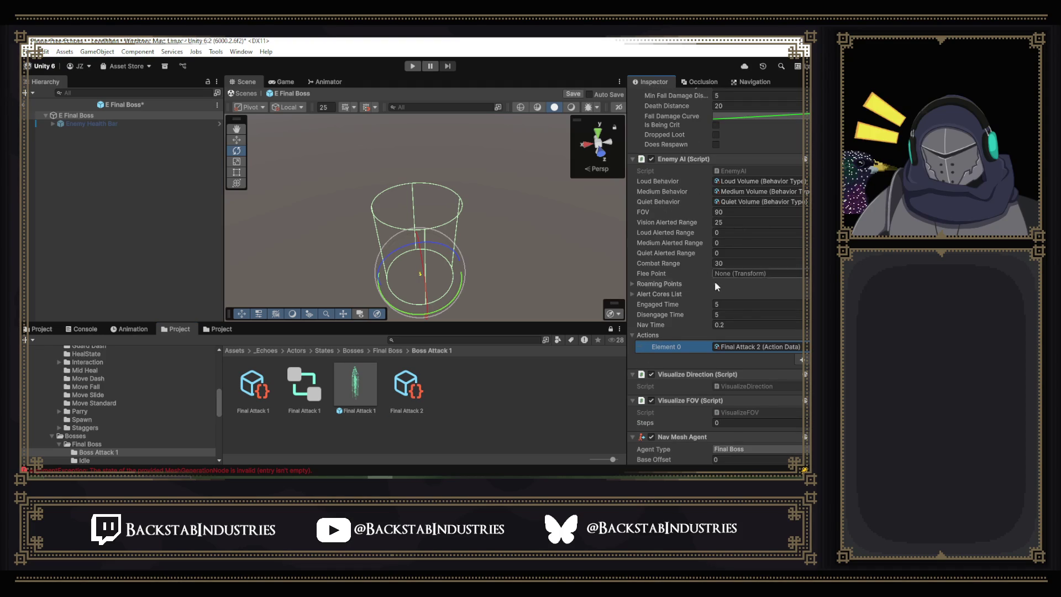
Change the Enemy AI Combat Range to 25 and save the prefab.
click(727, 261)
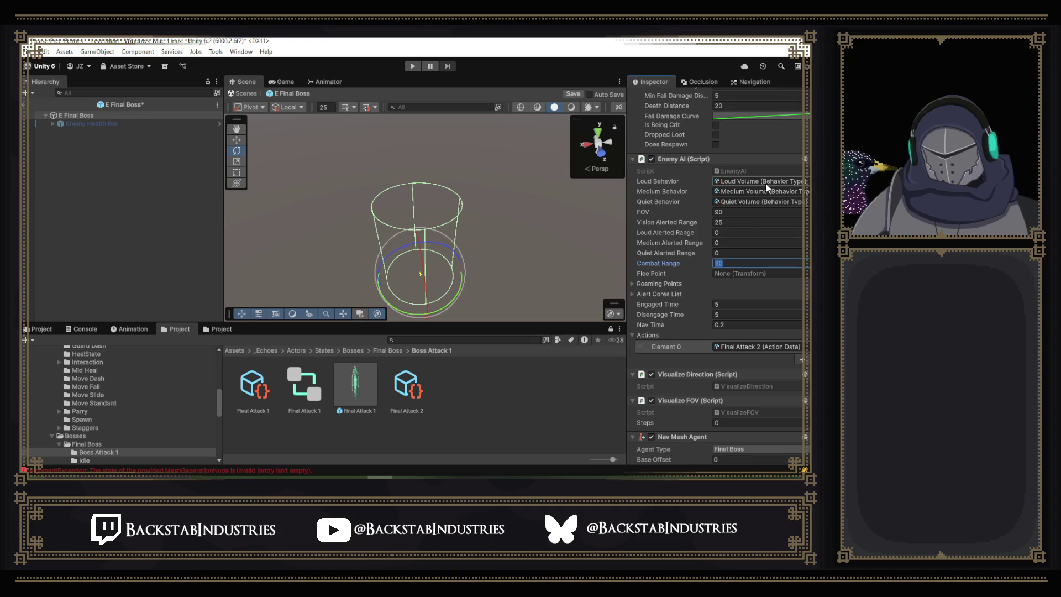
text(25)
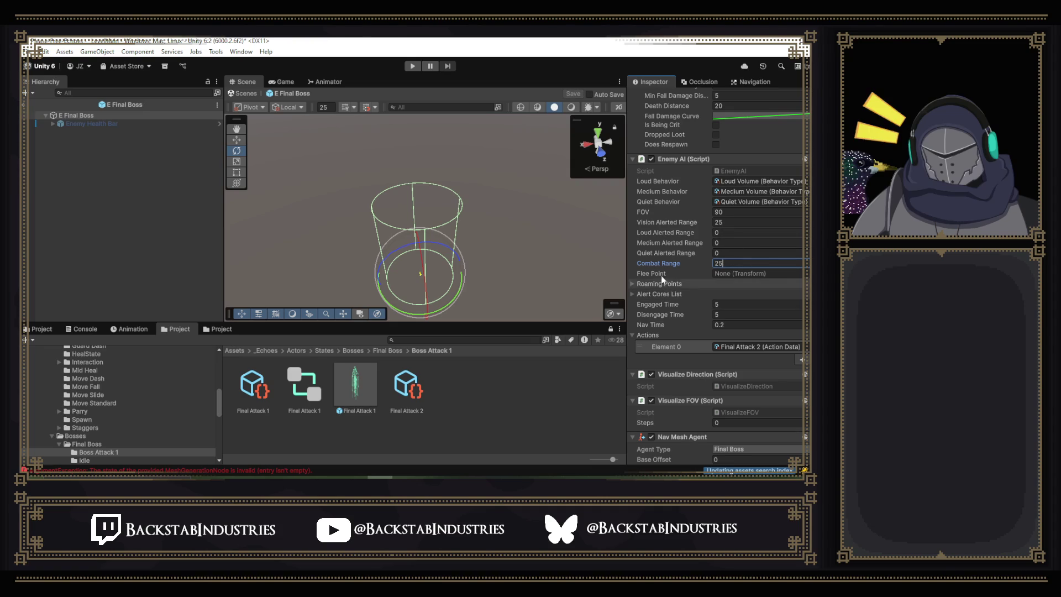
scroll(710, 206, down, 7)
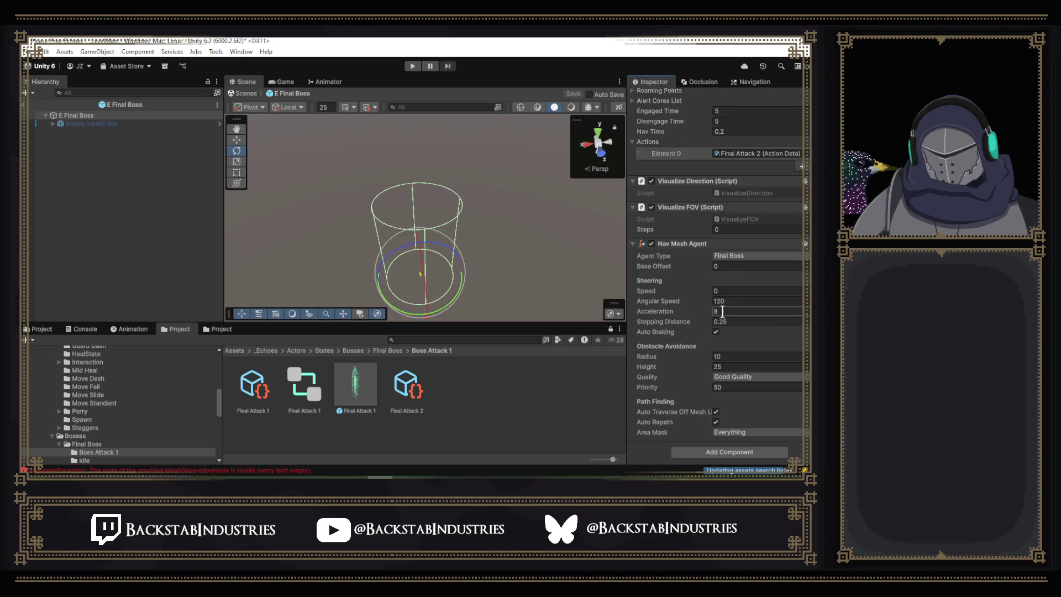
key(ctrl+s)
scroll(724, 265, up, 10)
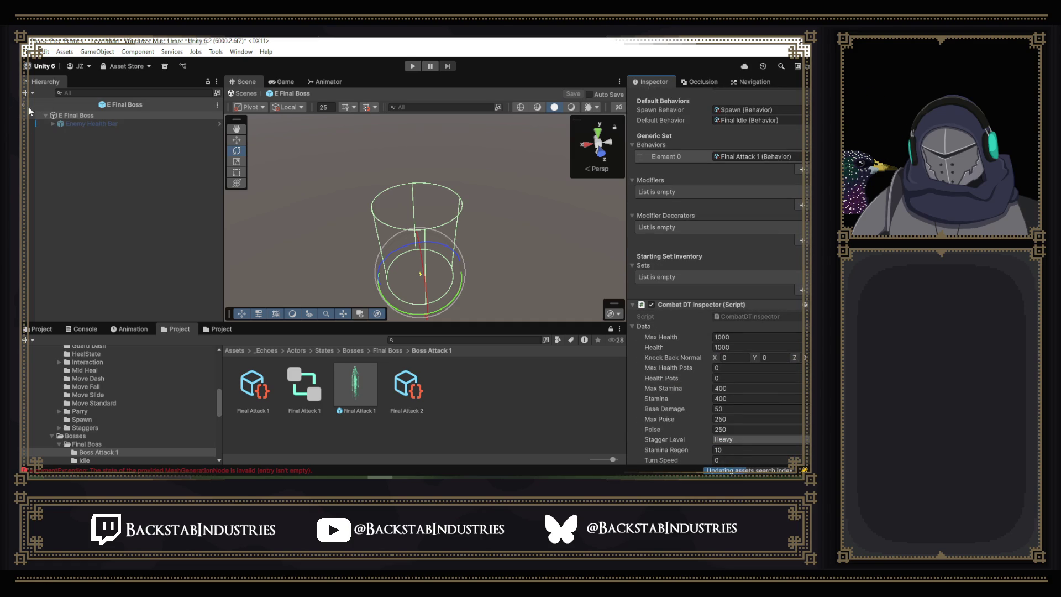
click(119, 114)
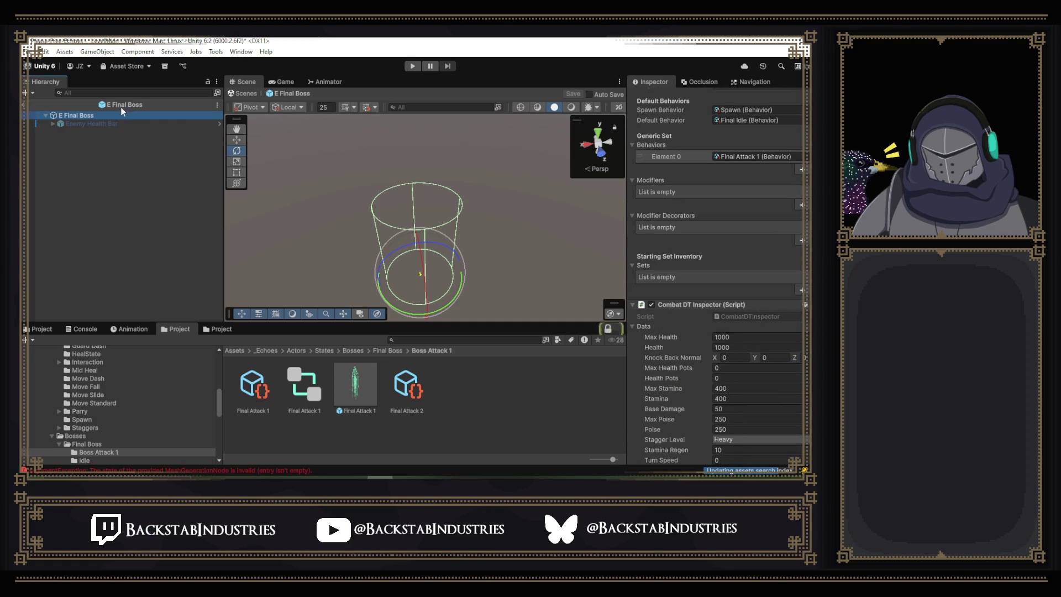
Exit Prefab Mode and copy E Final Boss's world transform.
click(222, 329)
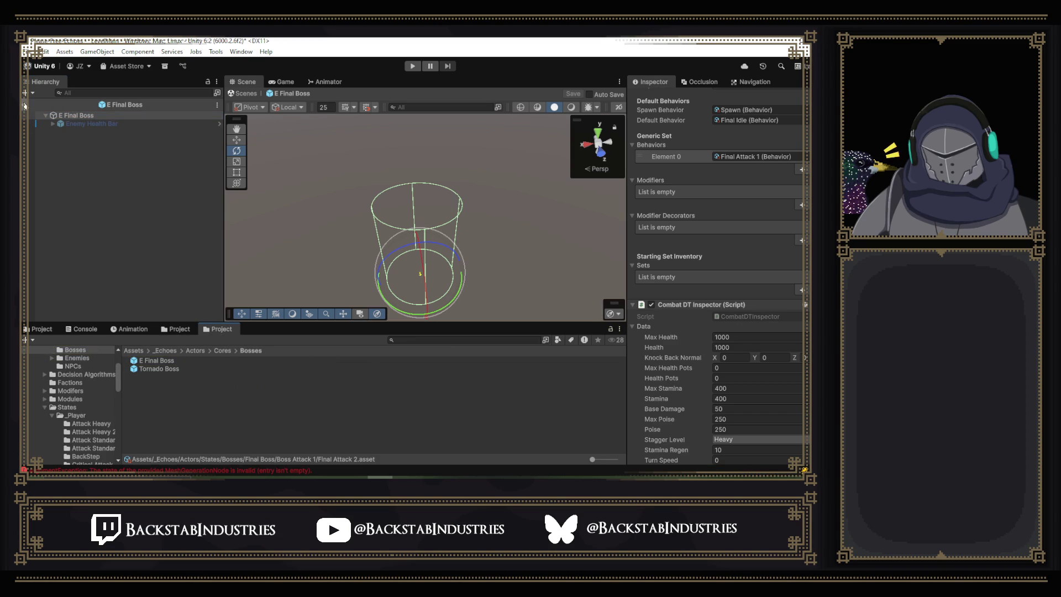
click(24, 105)
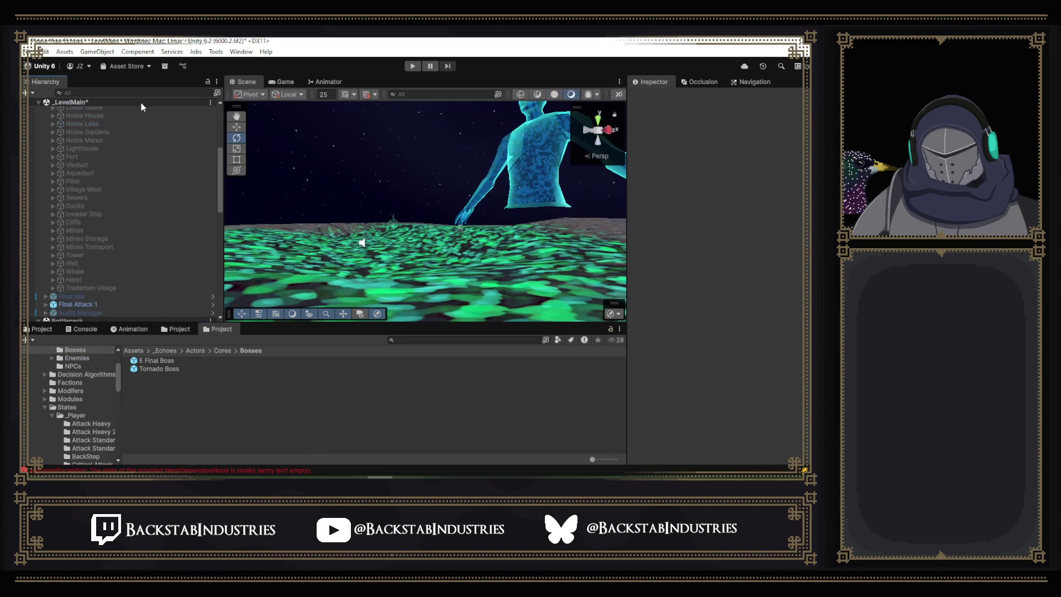
mouse_move(437, 208)
mouse_down()
mouse_move(480, 254)
mouse_move(450, 307)
mouse_move(453, 340)
mouse_move(129, 365)
mouse_move(122, 332)
mouse_move(76, 277)
mouse_move(62, 295)
mouse_move(79, 307)
mouse_move(62, 305)
mouse_up()
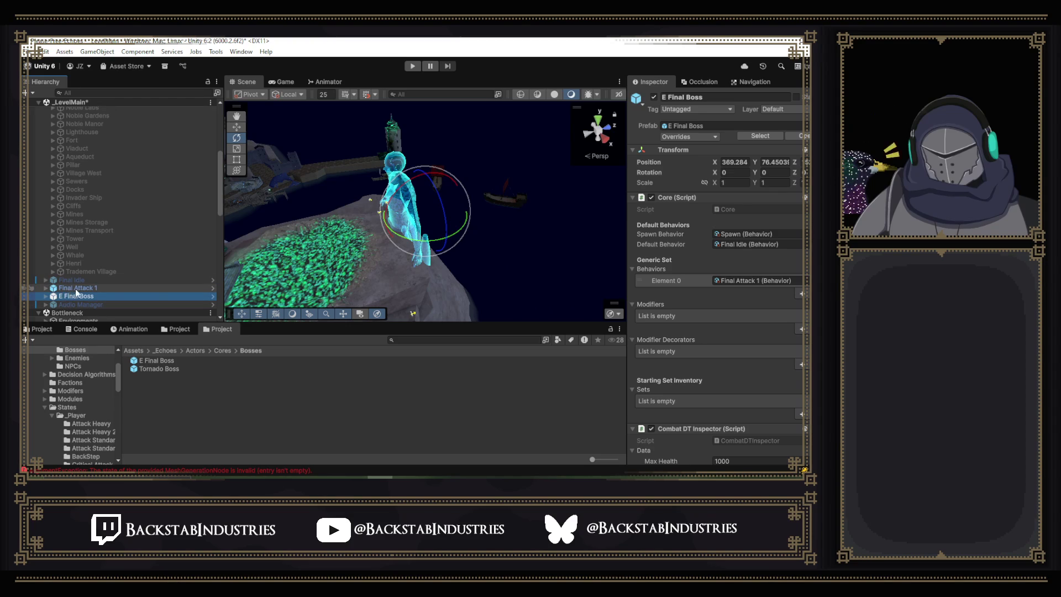
right_click(681, 151)
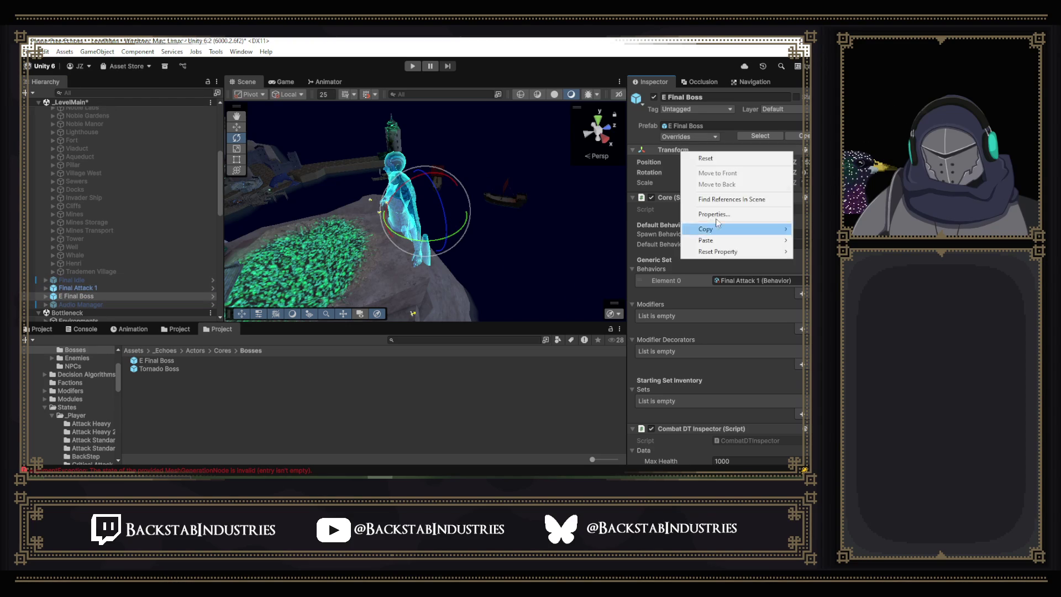
mouse_move(724, 231)
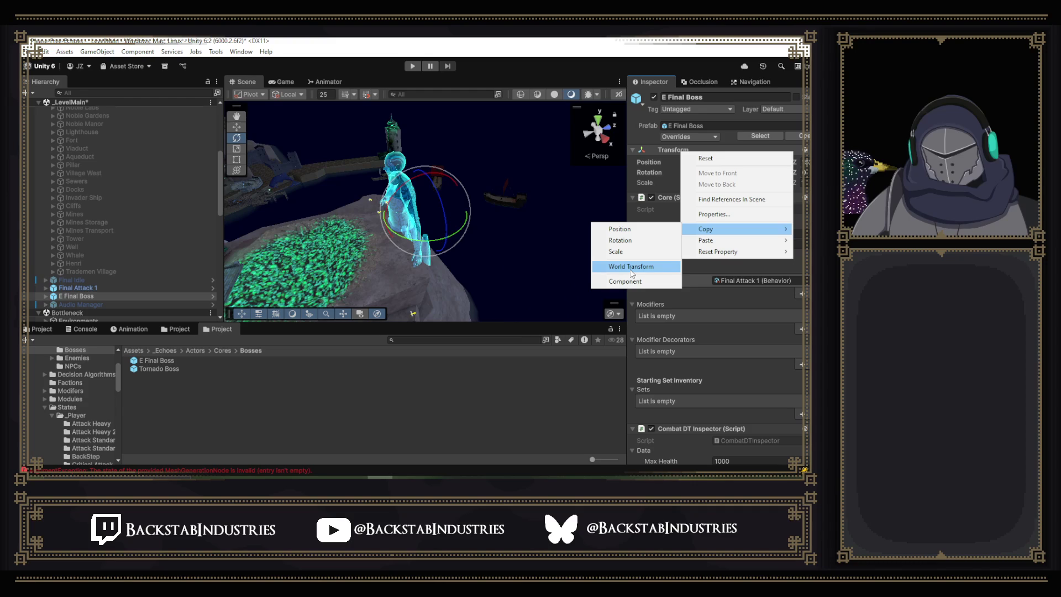
click(632, 266)
Copy Final Attack 1's world transform for pasting onto E Final Boss.
click(82, 288)
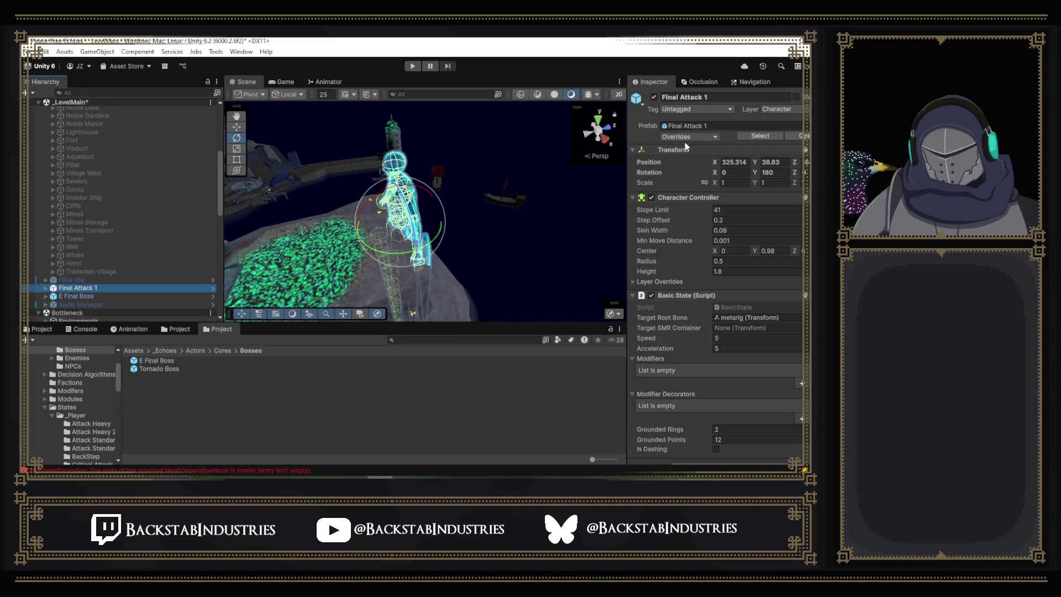
right_click(672, 149)
right_click(672, 149)
mouse_move(710, 235)
click(626, 270)
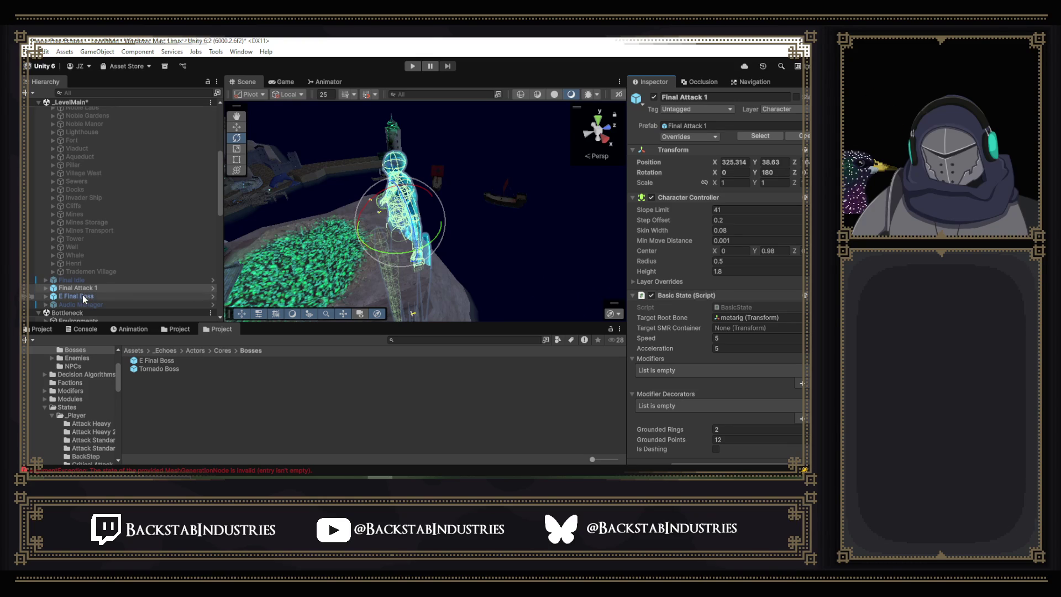
click(89, 297)
right_click(684, 149)
Paste the world transform onto E Final Boss, deactivate Final Attack 1, and start Play mode.
mouse_move(718, 236)
click(613, 275)
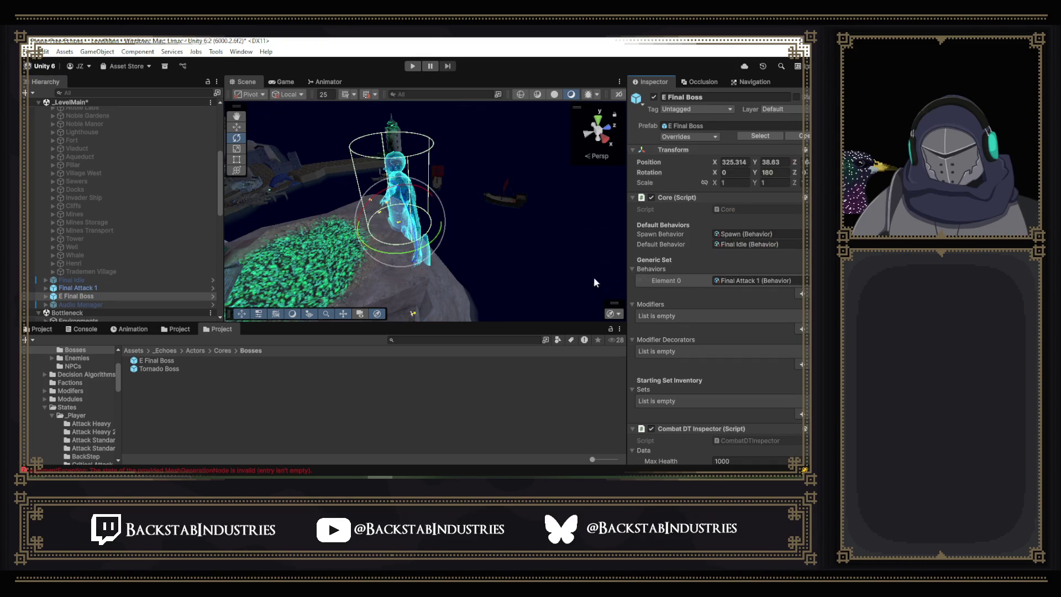
click(191, 287)
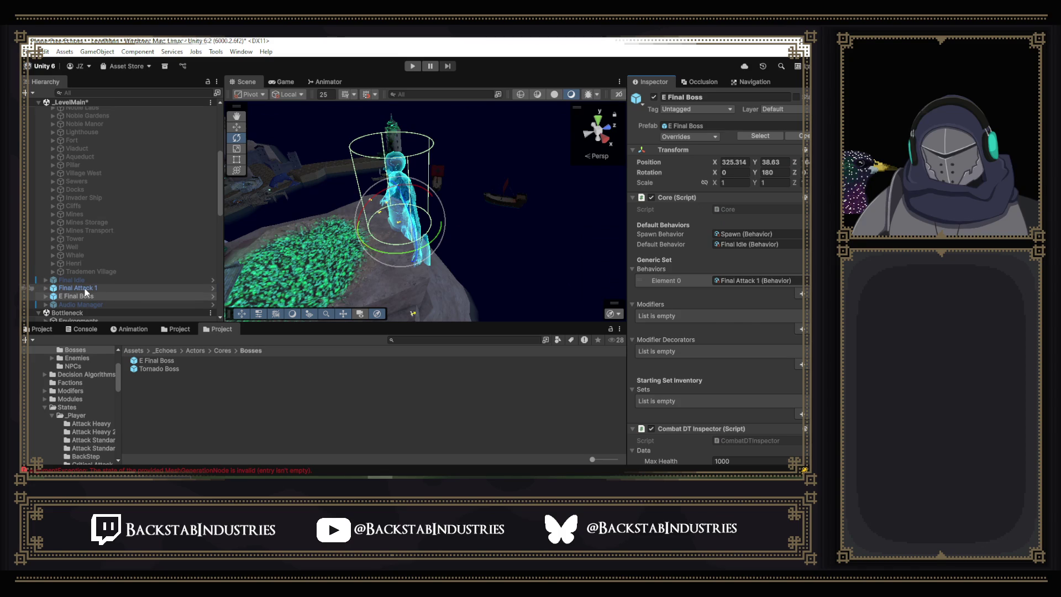
click(654, 97)
drag(543, 152, 497, 119)
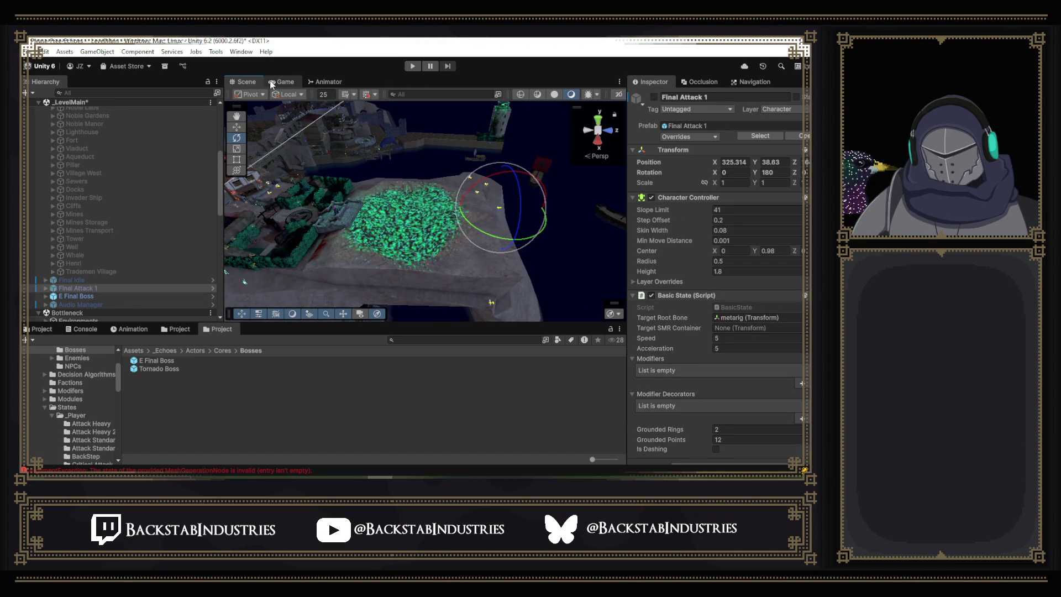
key(ctrl+p)
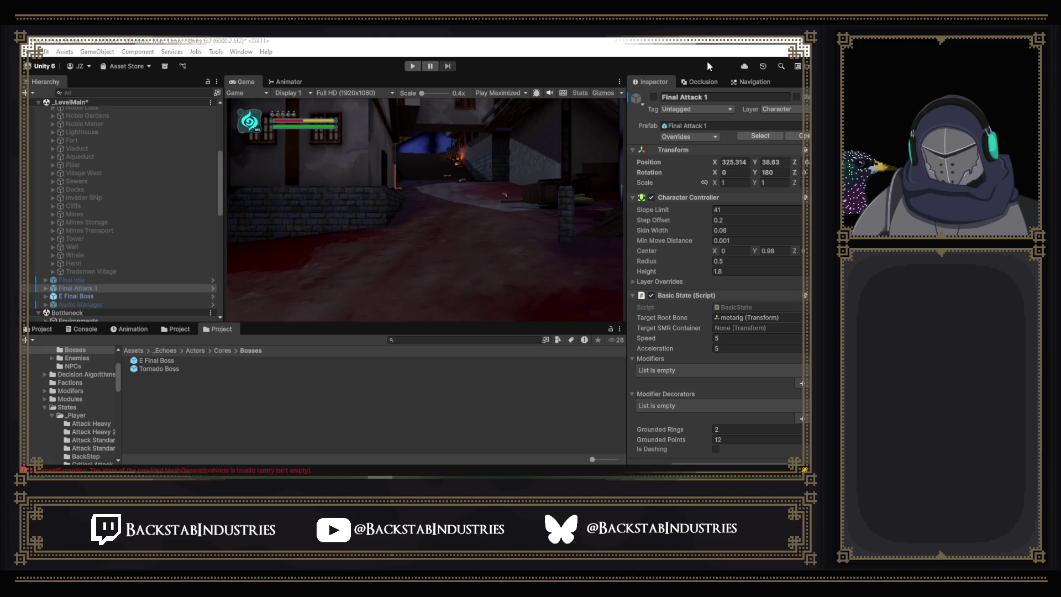
Start Play mode and use the cheat menu to teleport to the Boss Arena.
click(415, 69)
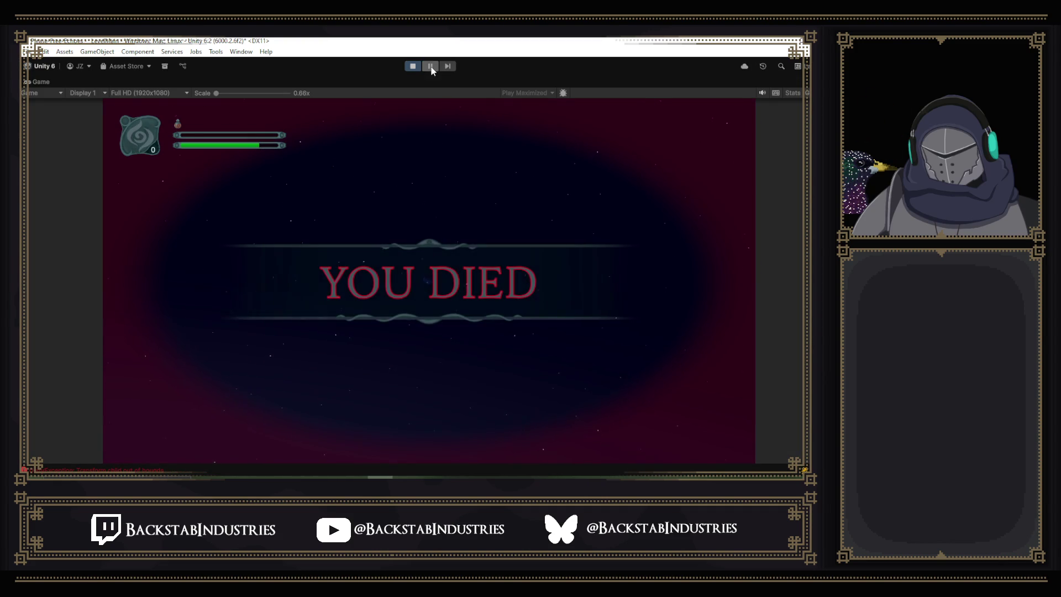
key(p)
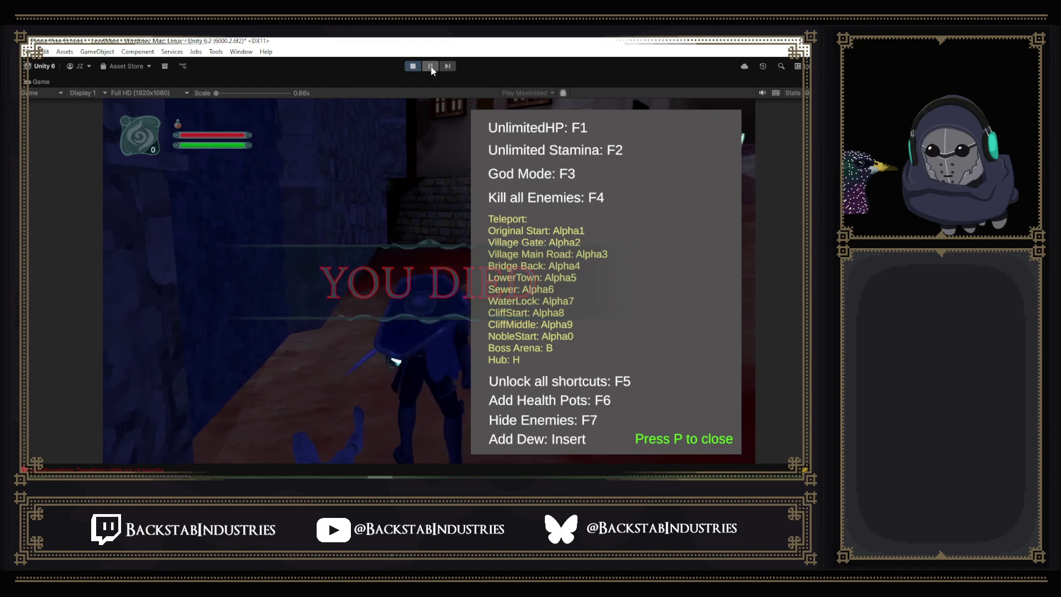
key(h)
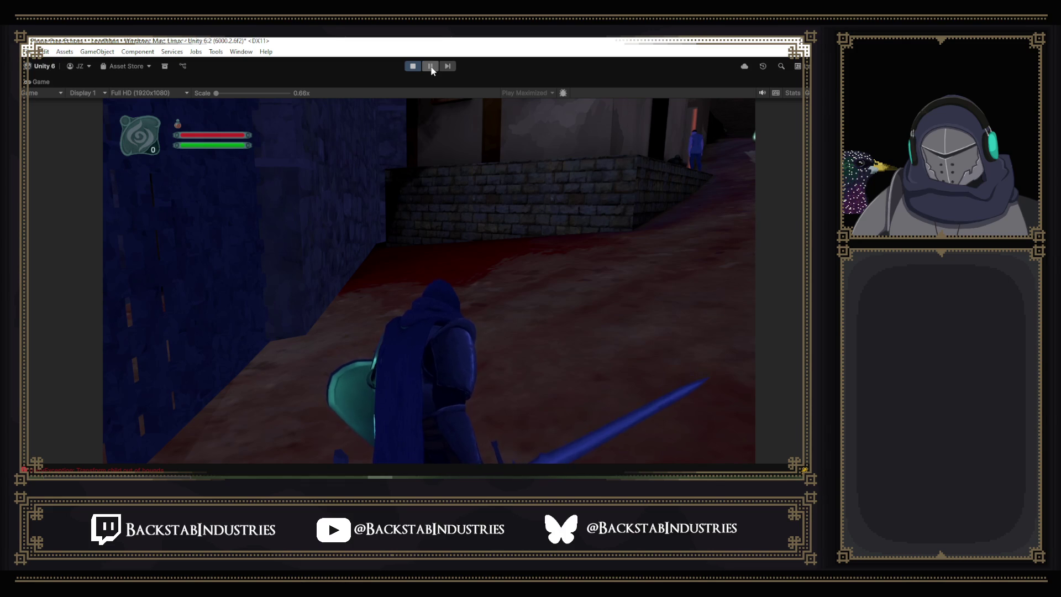
key(p)
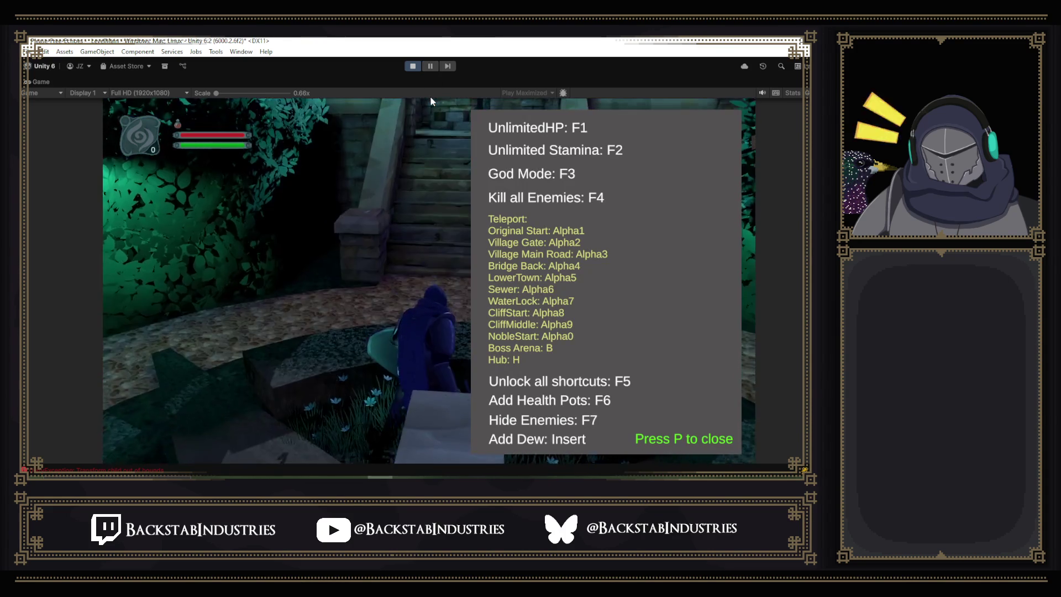
key(p)
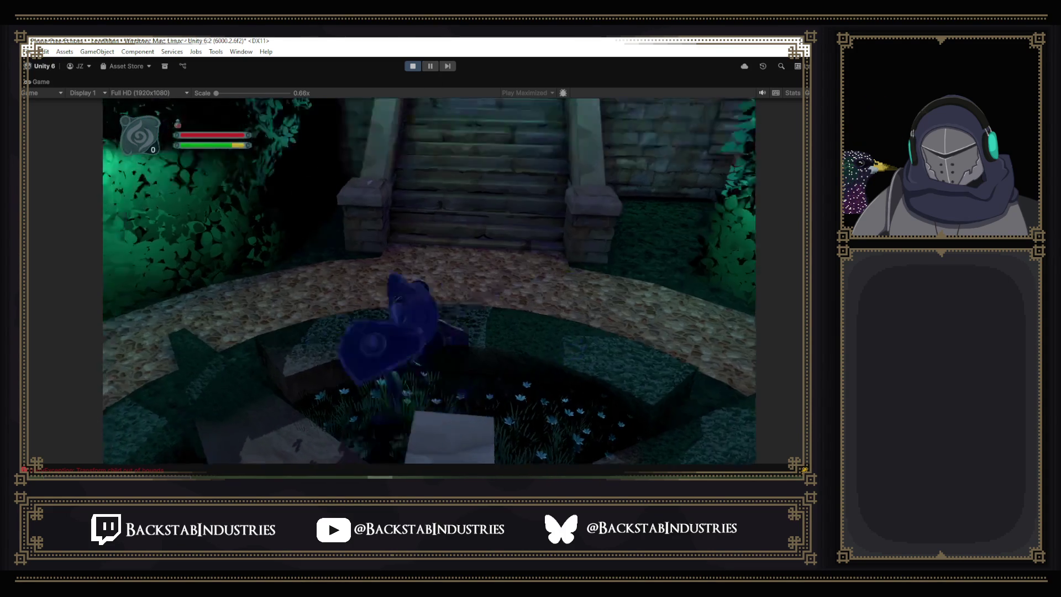
Run up the stairs to the boss, ready the sword, and pause on the Controls page.
key(w)
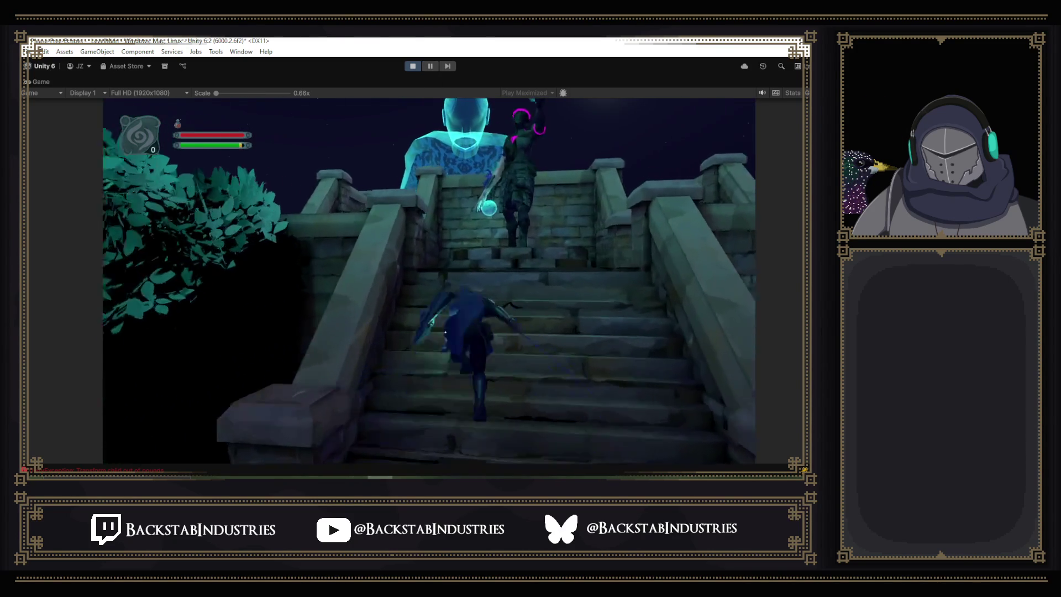
key(w)
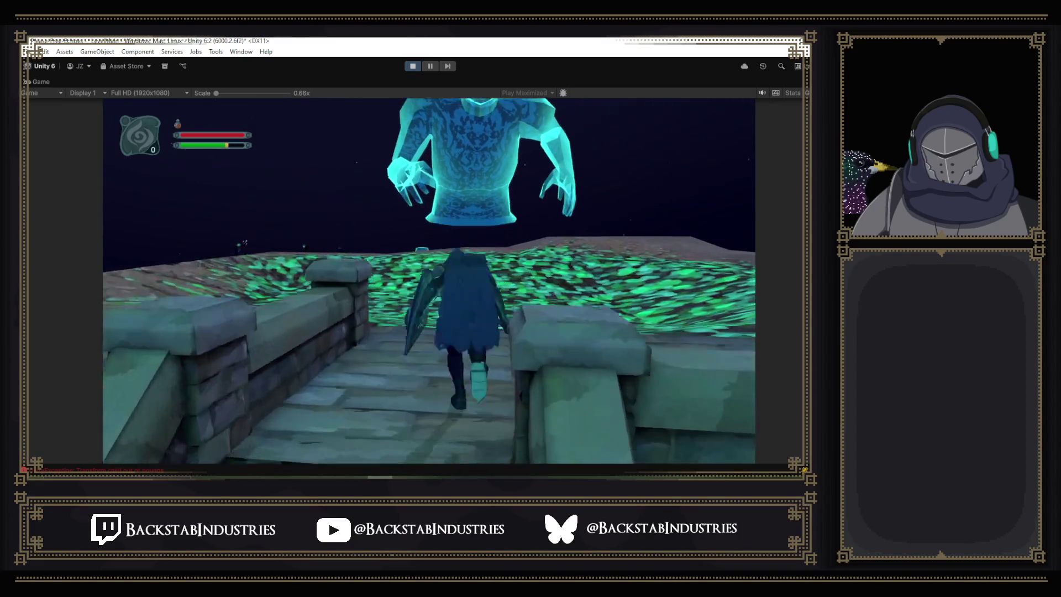
key(e)
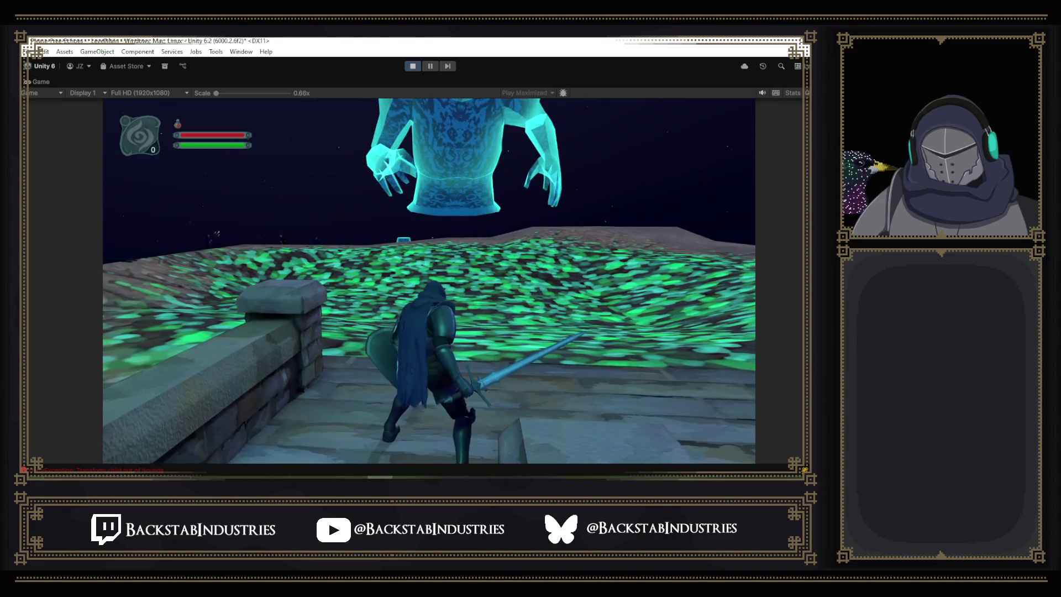
key(Escape)
key(e)
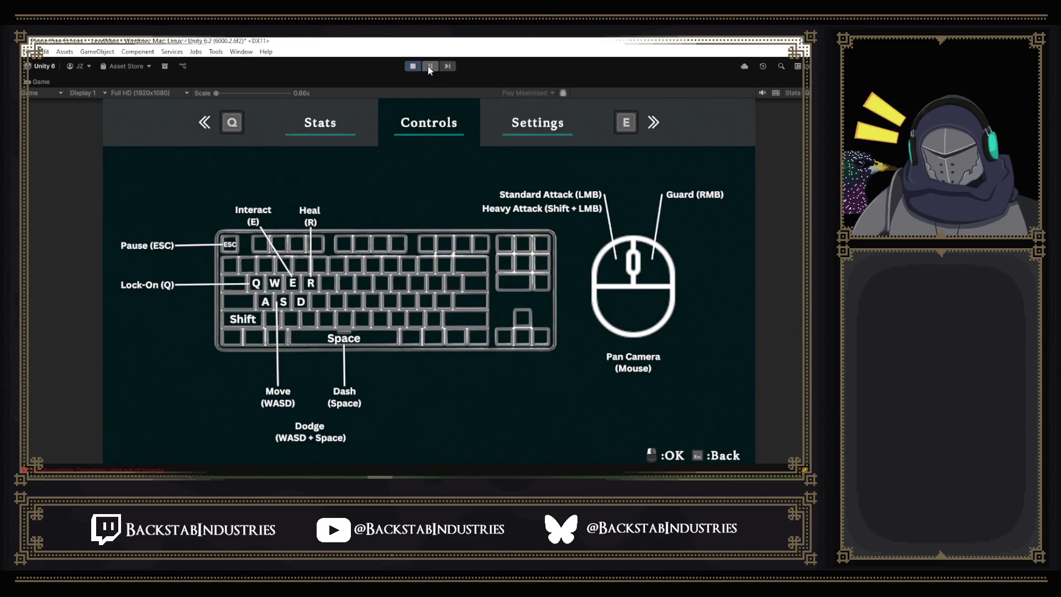
click(430, 66)
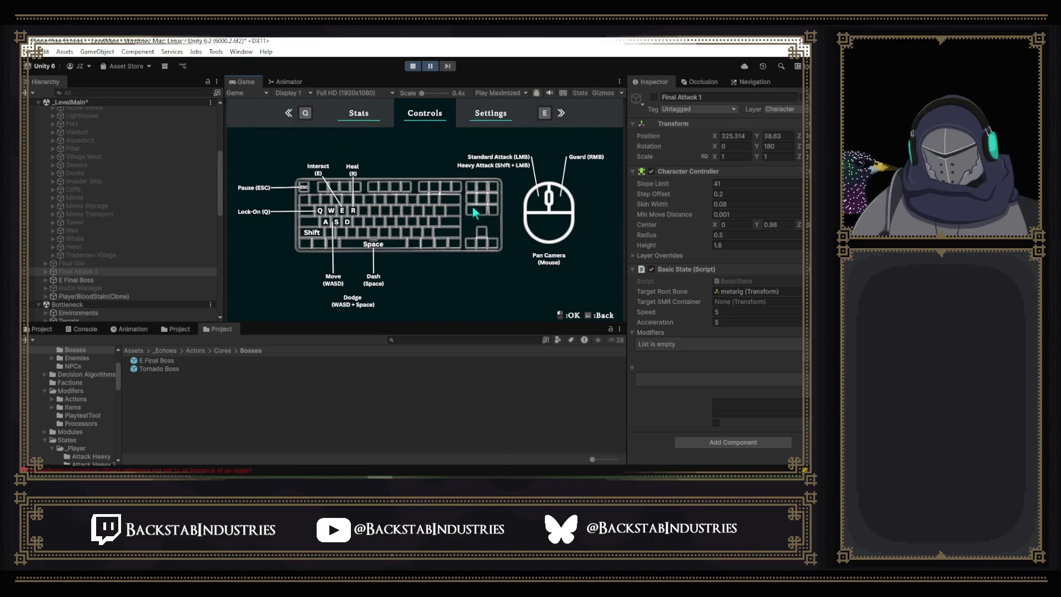
Trace the Console's Transform child out of bounds errors to Combatant.cs line 20, then stop Play mode.
click(83, 330)
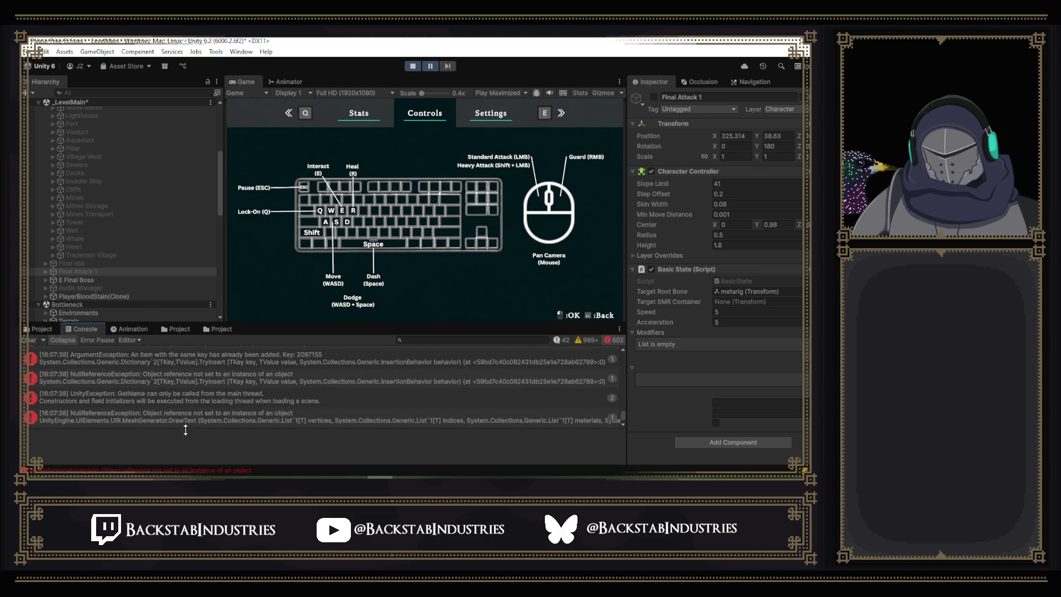
click(167, 419)
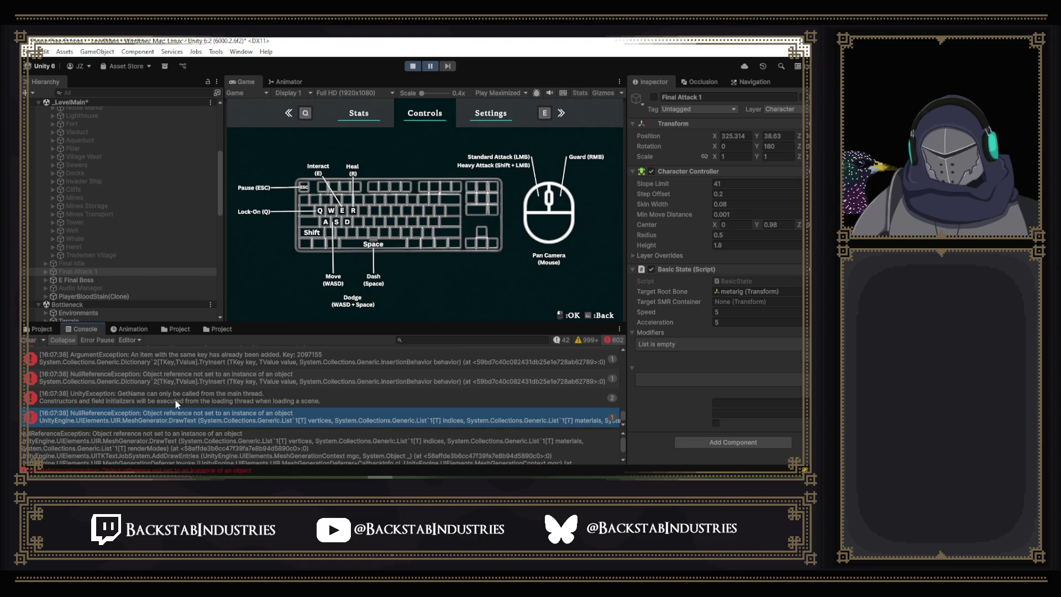
click(175, 400)
scroll(173, 400, up, 5)
scroll(172, 400, up, 2)
click(169, 365)
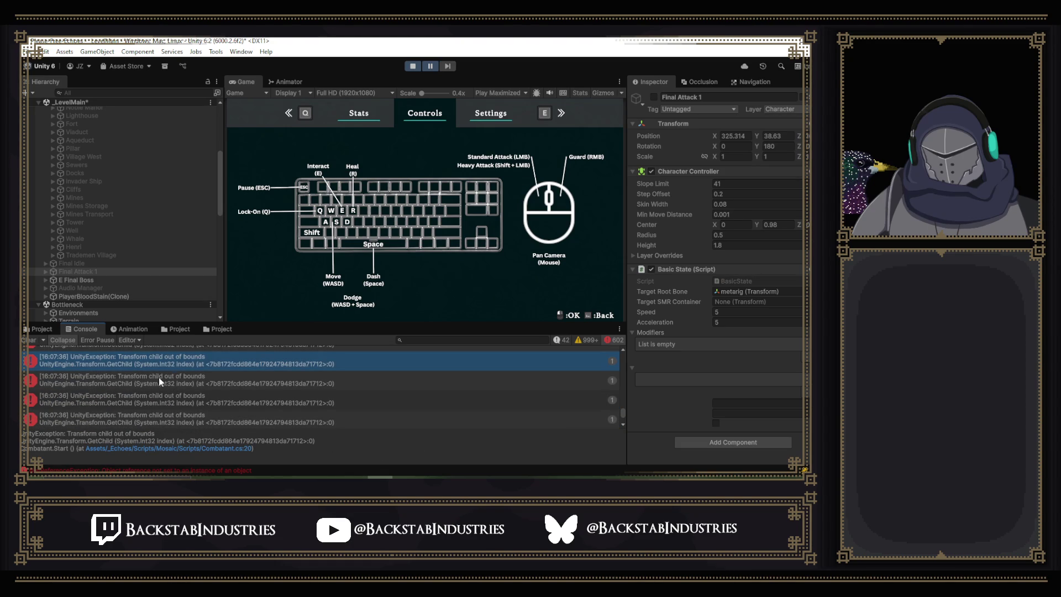
click(157, 379)
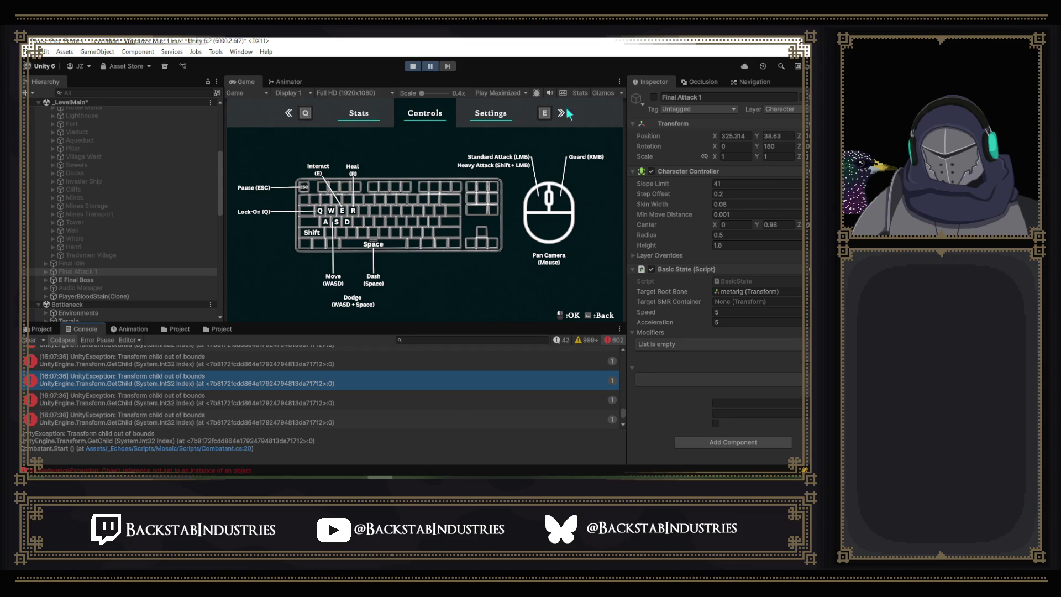
click(414, 67)
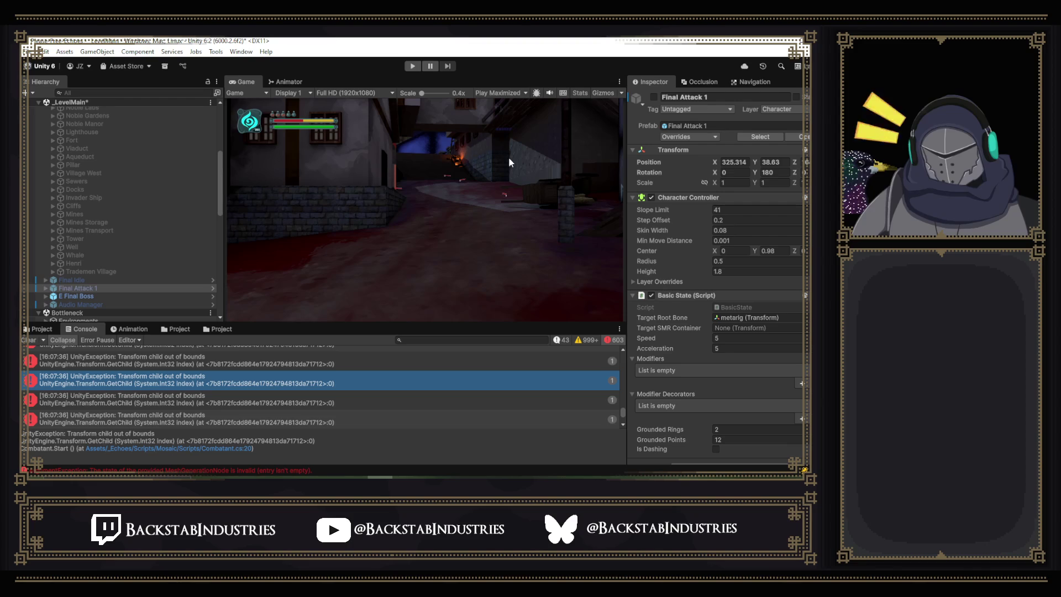
Open the Attack Standard State prefab from Actors > States > _Player > Attack Standard.
click(171, 330)
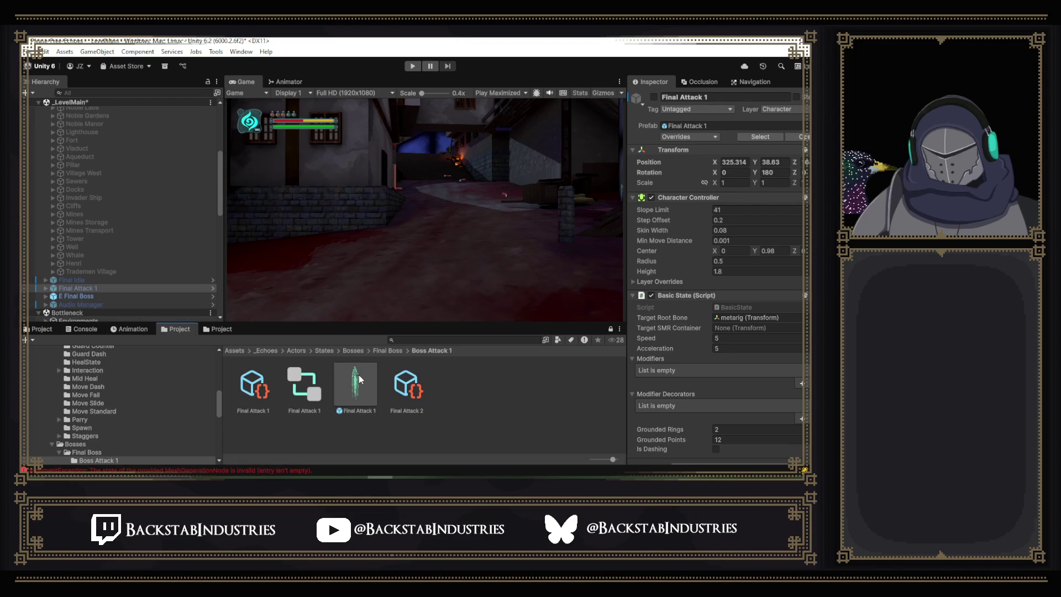
click(224, 330)
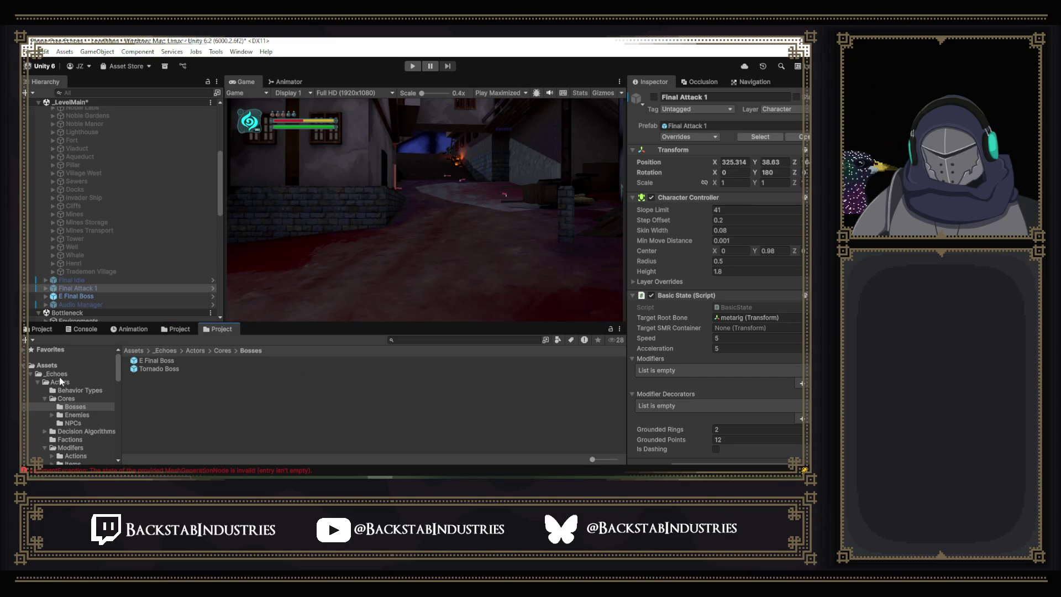
click(60, 381)
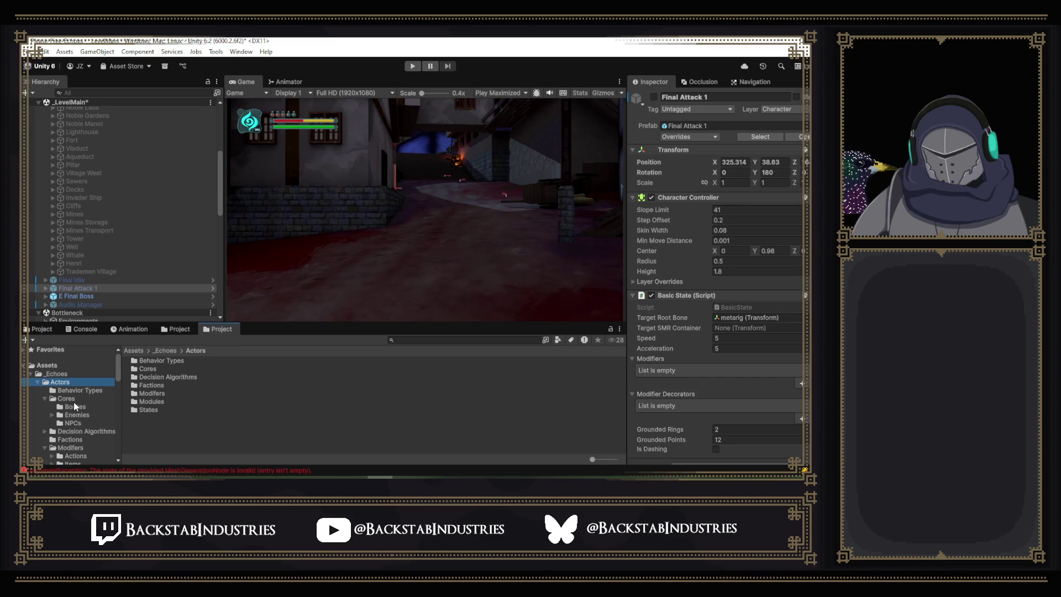
scroll(87, 394, down, 5)
click(94, 376)
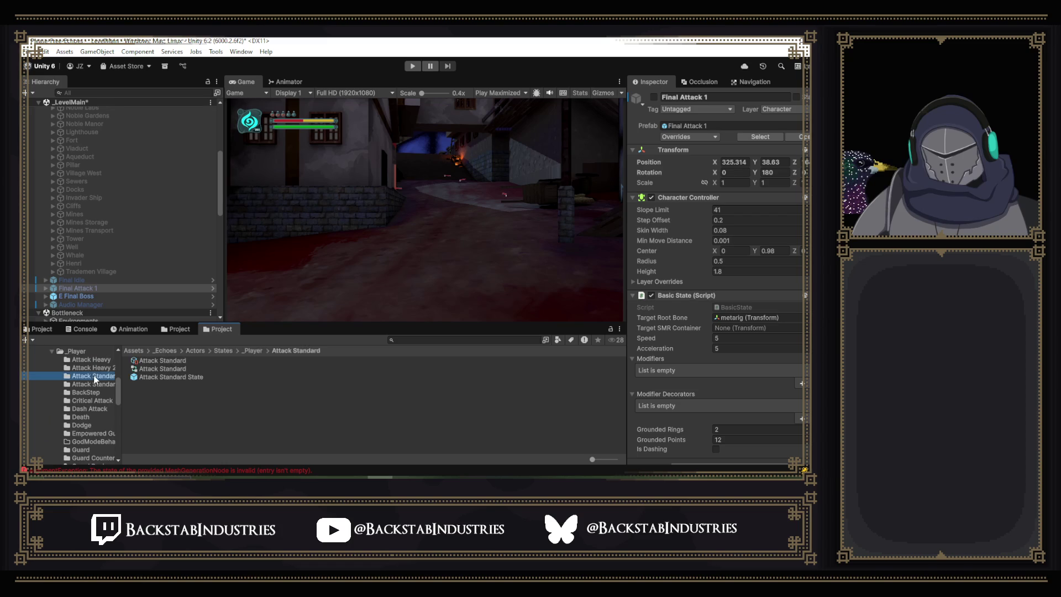
click(148, 376)
double_click(149, 378)
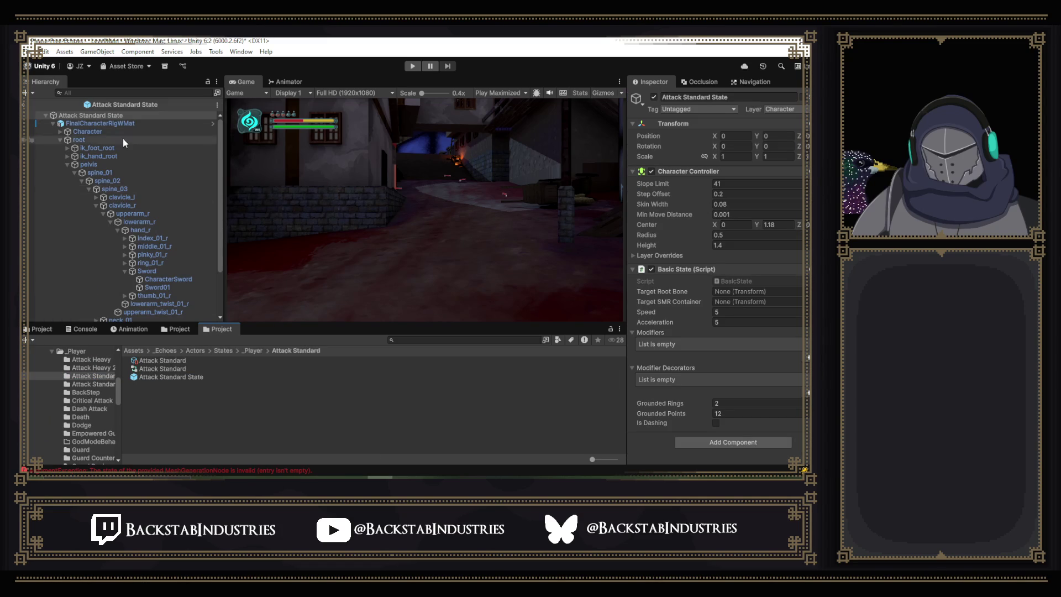
Inspect the FinalCharacterRigWMat model, then browse to the States > Bosses > Final Boss folder.
click(110, 123)
scroll(693, 254, down, 2)
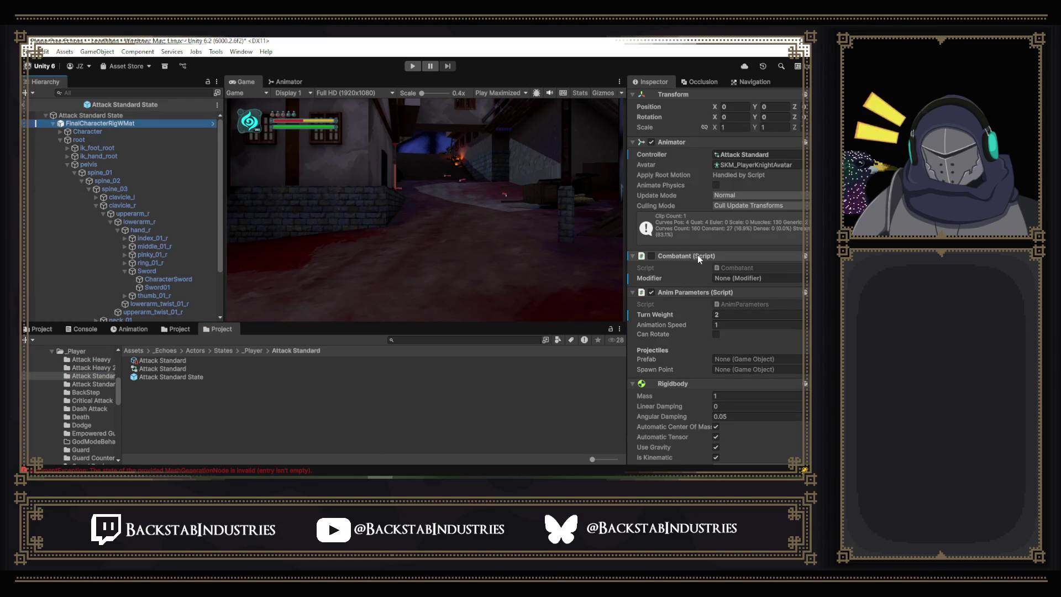
scroll(103, 362, up, 5)
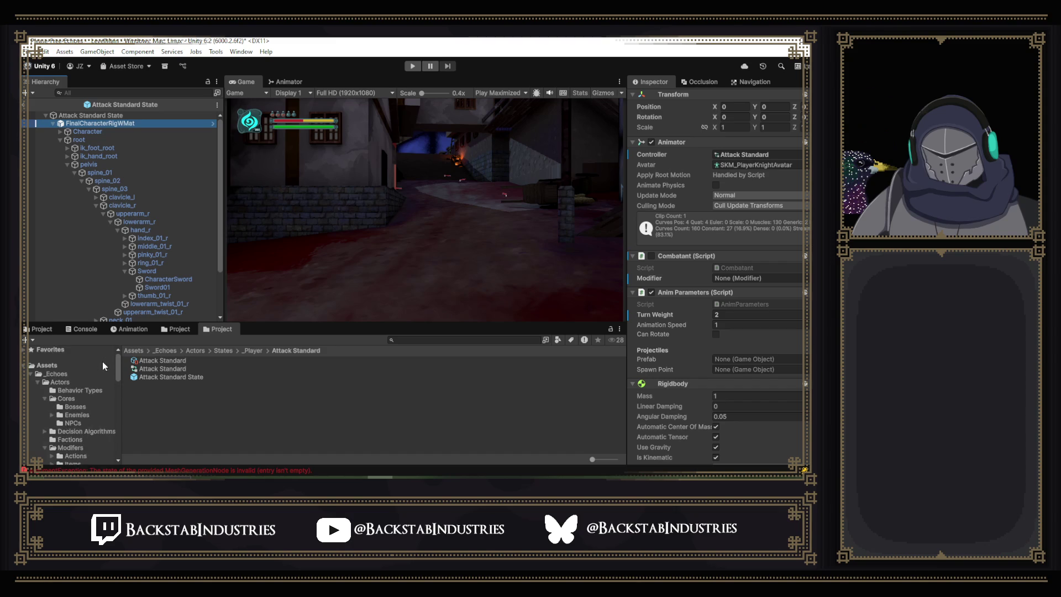
scroll(75, 388, down, 10)
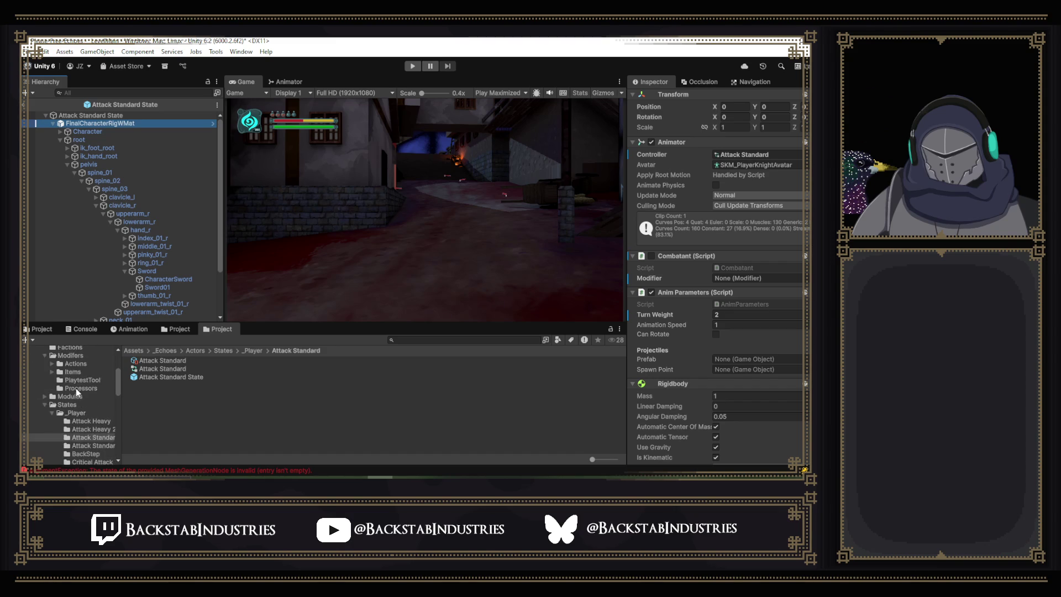
click(64, 370)
double_click(150, 360)
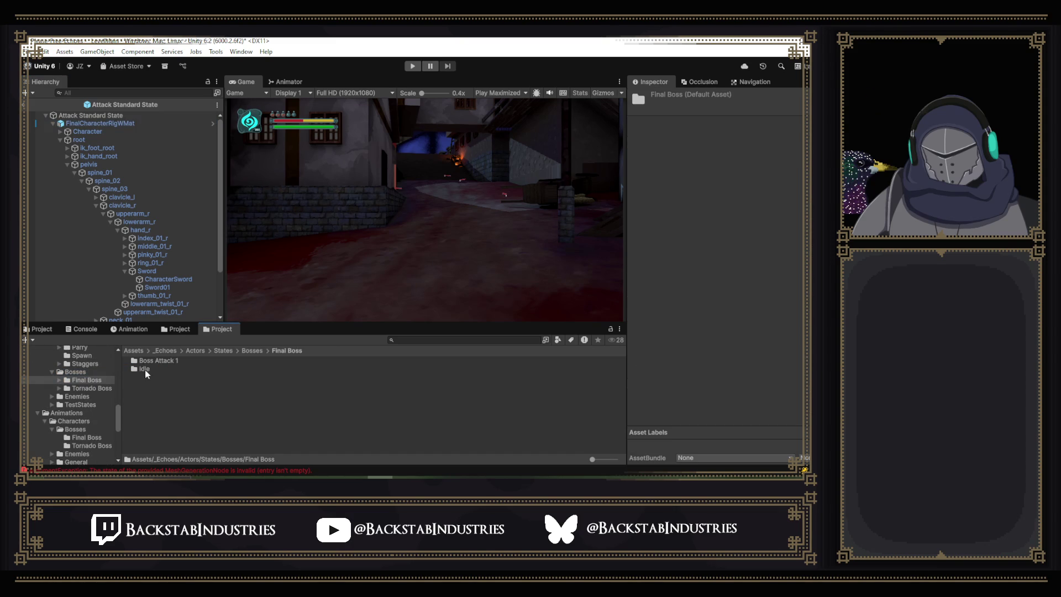
Disable the Mermaid Boss's Combatant script in the Final Attack 1 prefab.
double_click(139, 360)
double_click(160, 377)
click(108, 123)
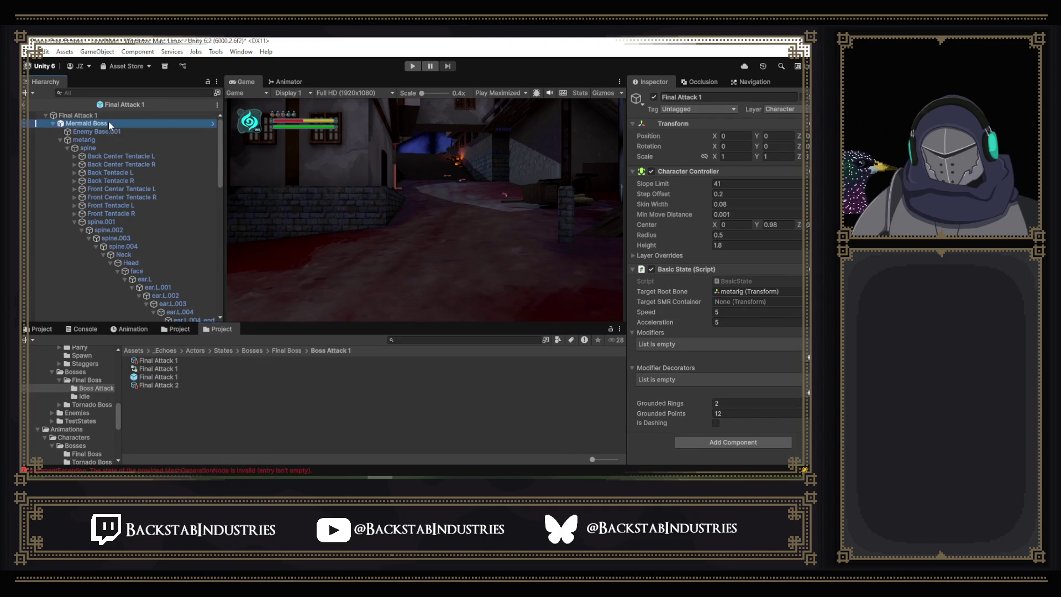
click(652, 318)
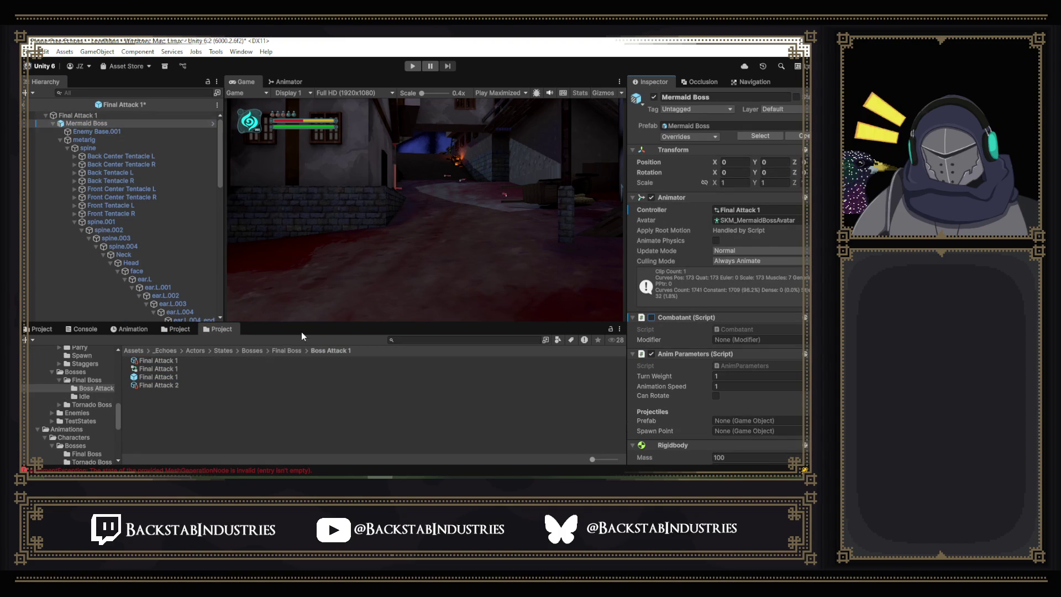
Disable the Mermaid Boss's Combatant script in Final Idle, exit Prefab Mode, and save _LevelMain.
click(289, 352)
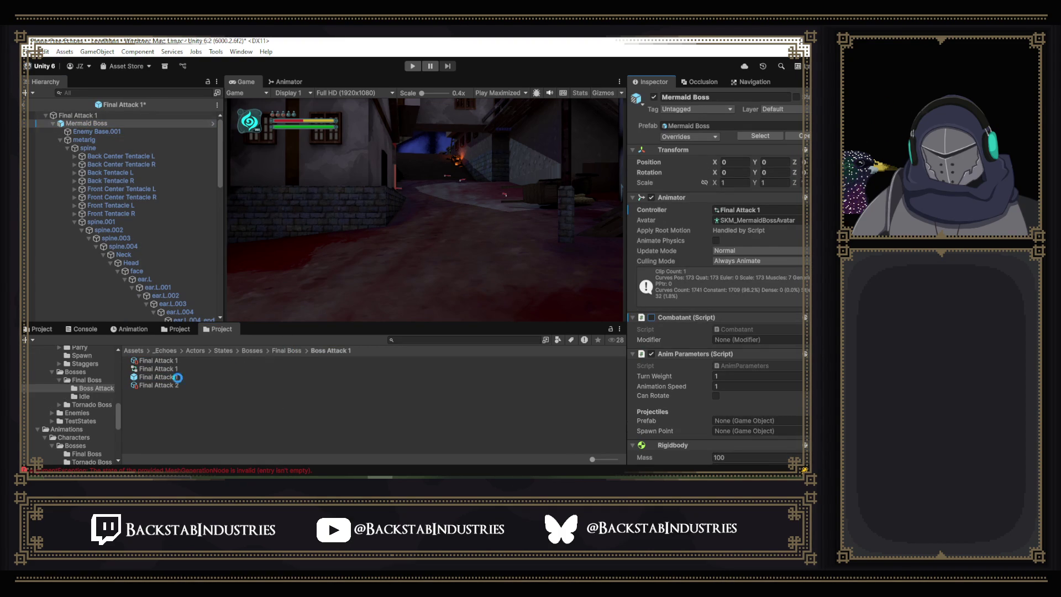
double_click(160, 368)
double_click(161, 377)
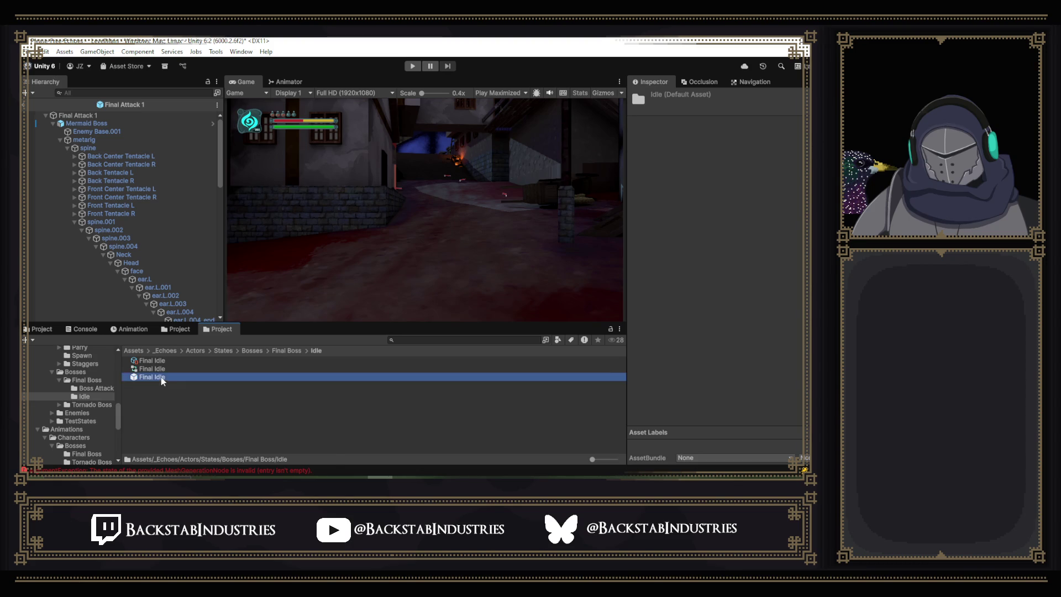
click(123, 123)
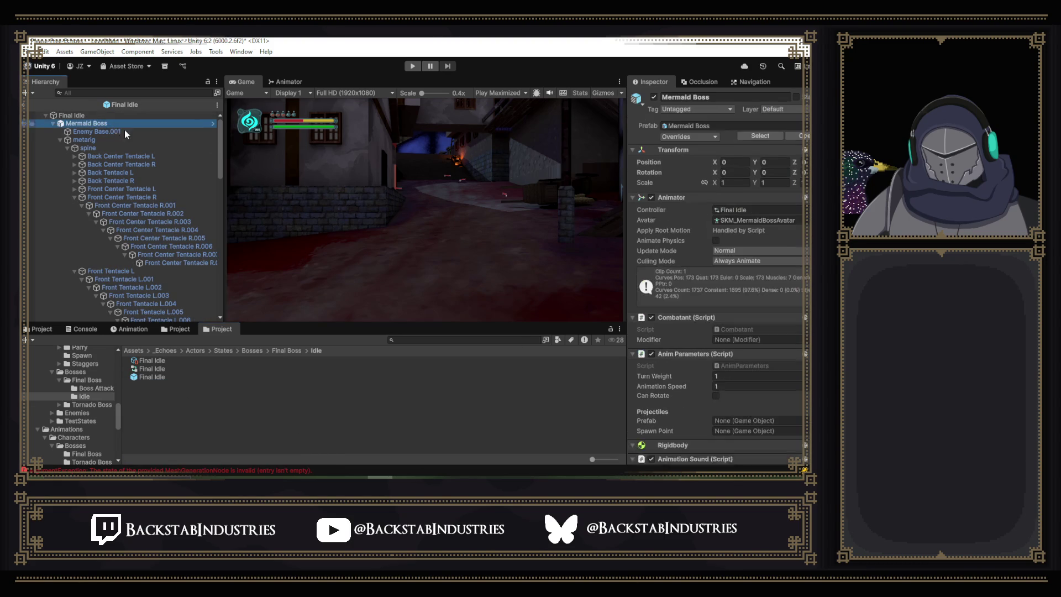
click(215, 124)
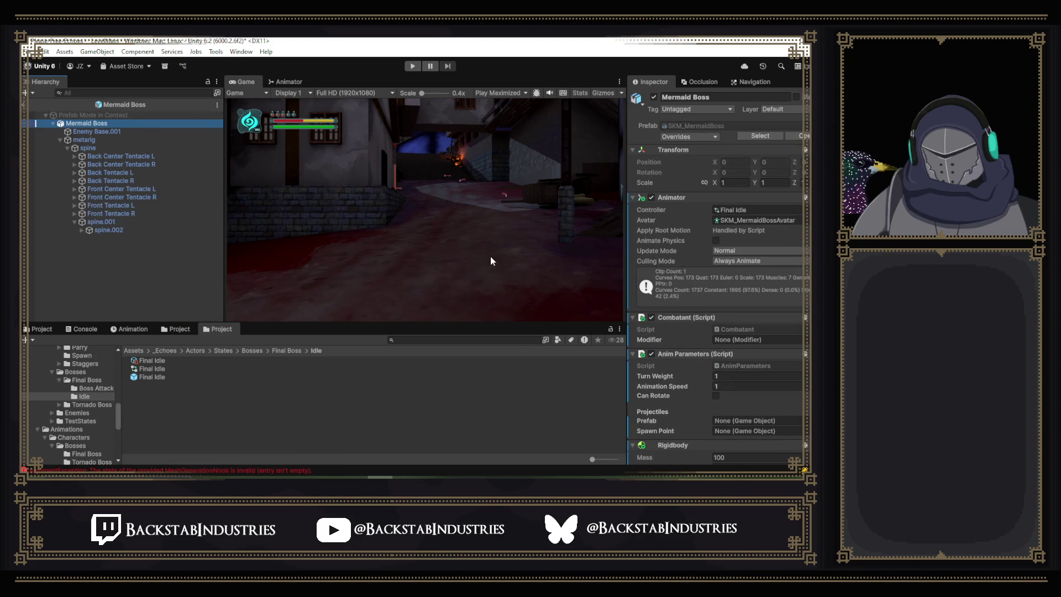
click(651, 317)
click(29, 105)
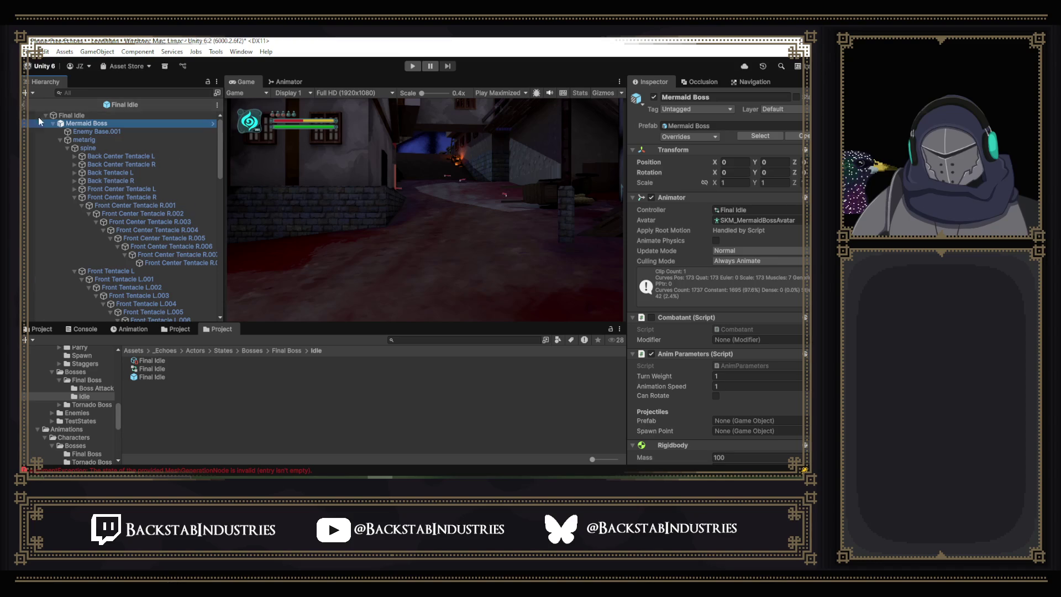
click(24, 105)
key(ctrl+s)
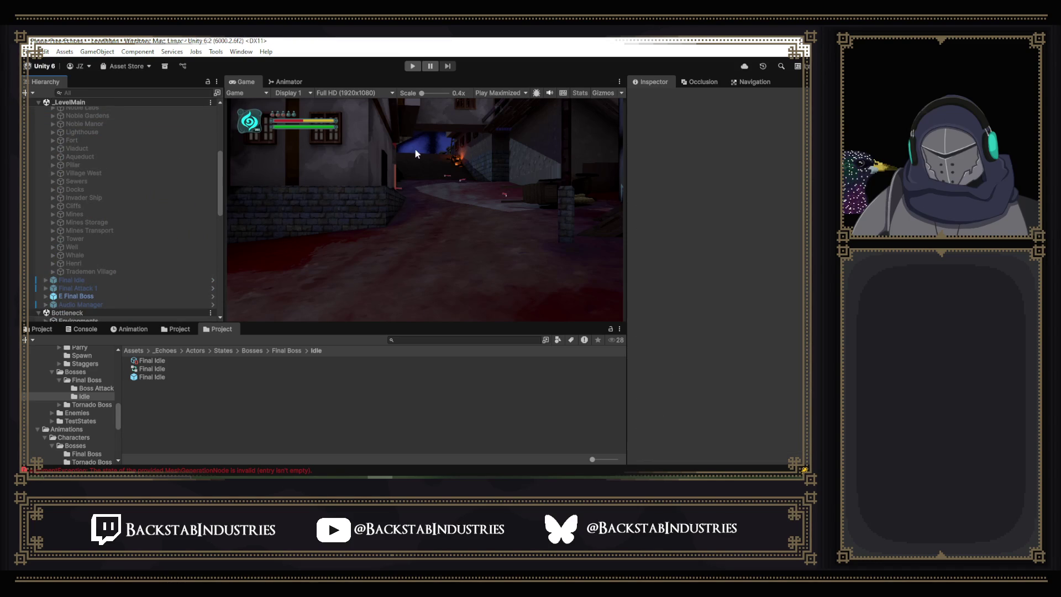
Start a fresh playtest, teleport to the boss arena, and pause the game.
click(412, 66)
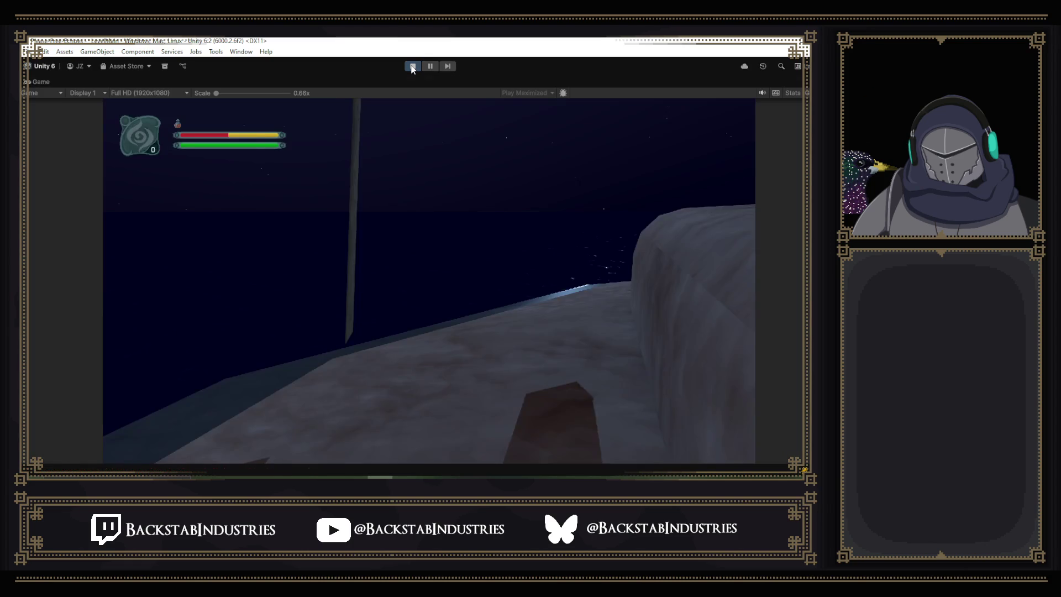
key(p)
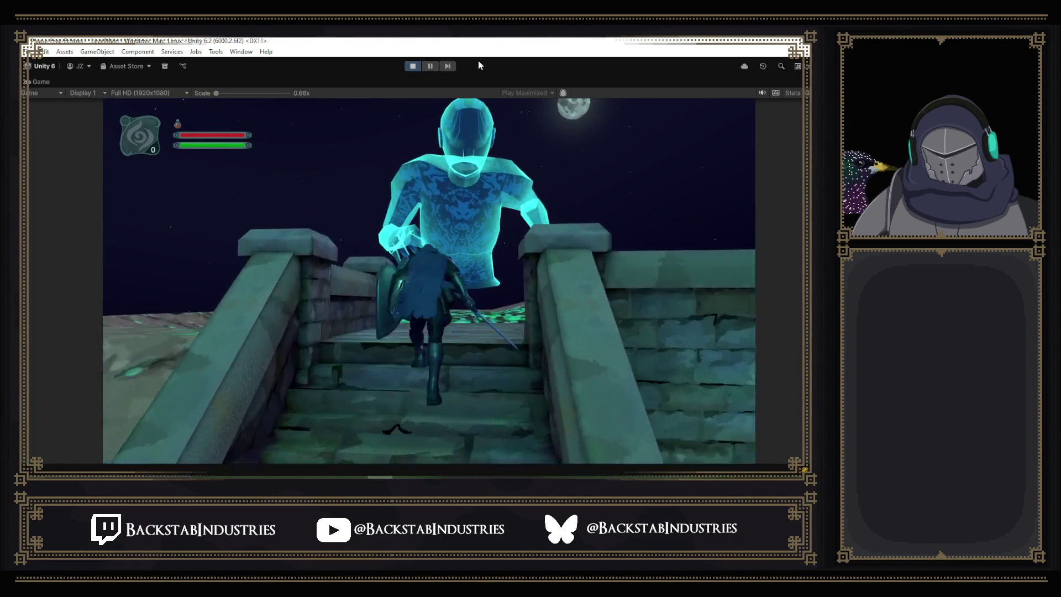
click(431, 67)
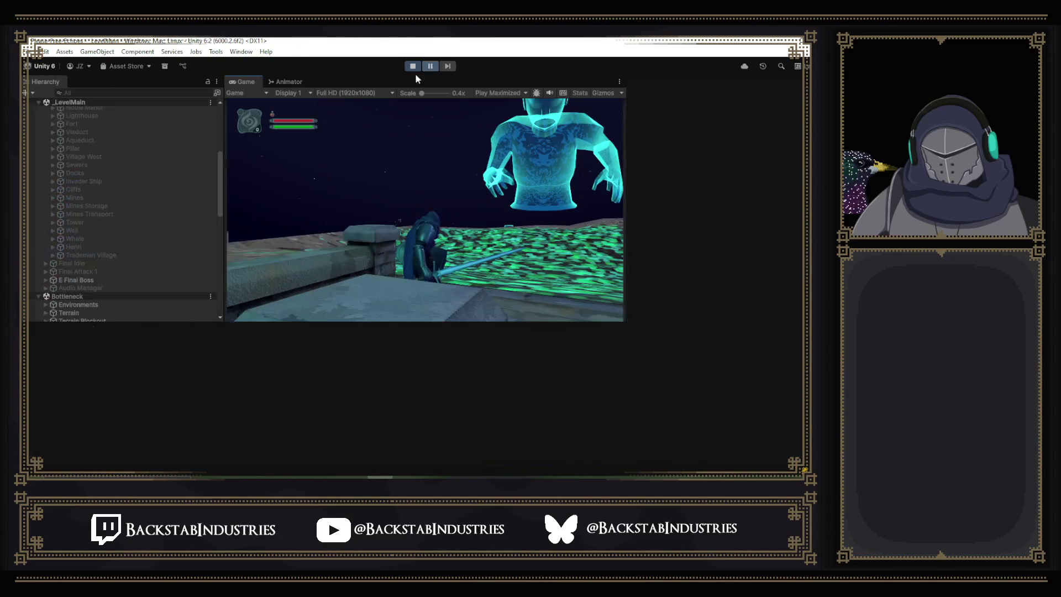
Inspect the running E Final Boss and its spawned Final Attack 1(Clone) child in the Hierarchy.
click(85, 329)
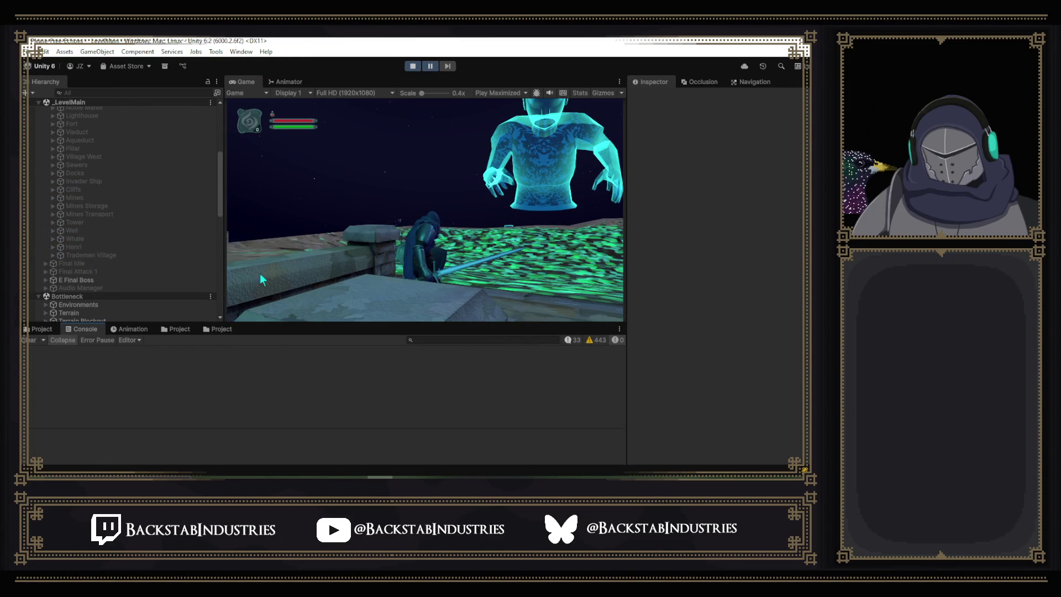
click(94, 280)
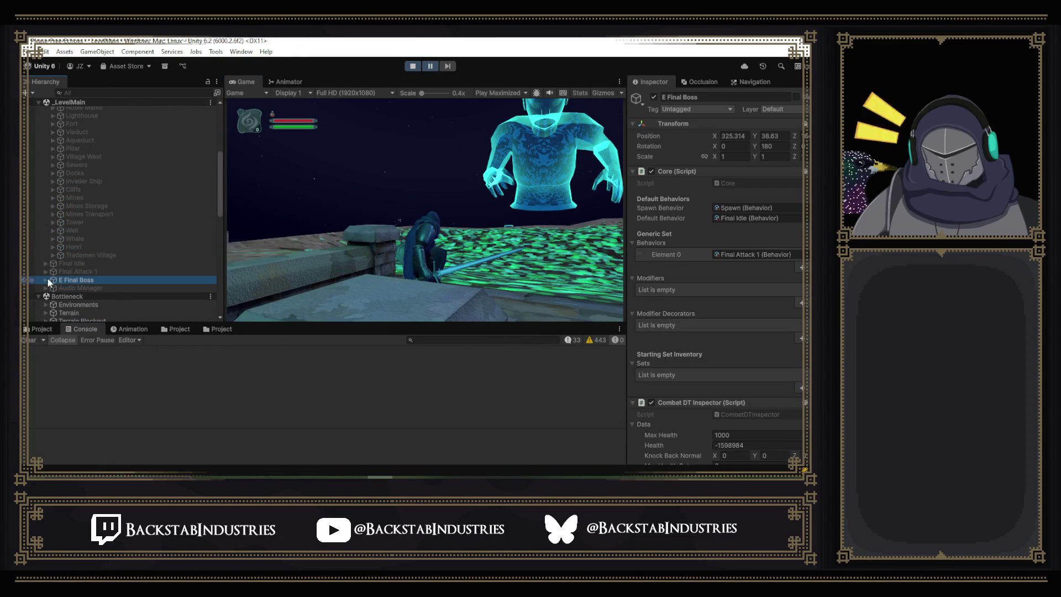
click(45, 279)
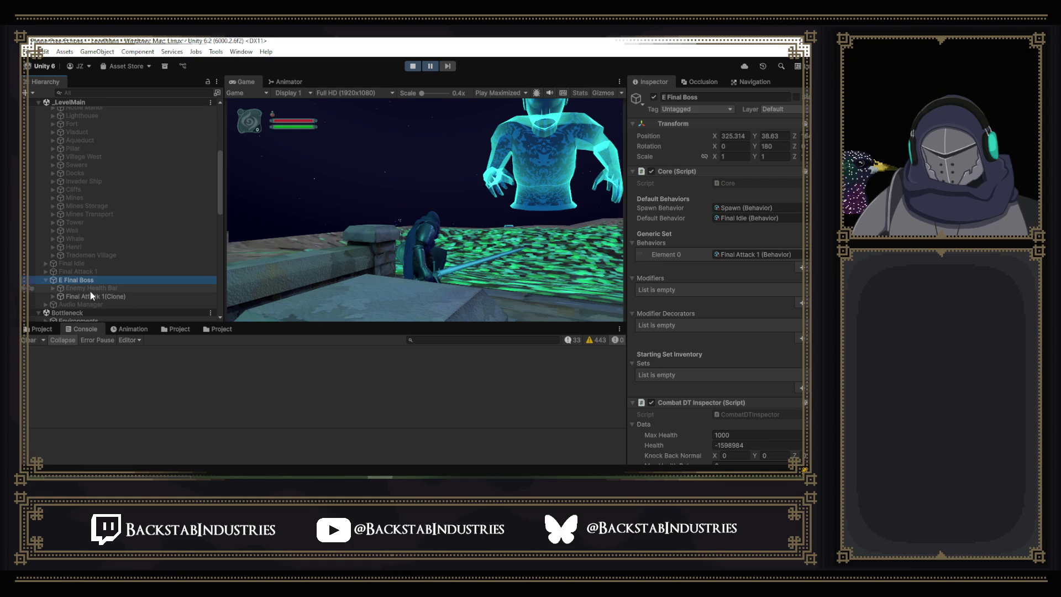
click(130, 299)
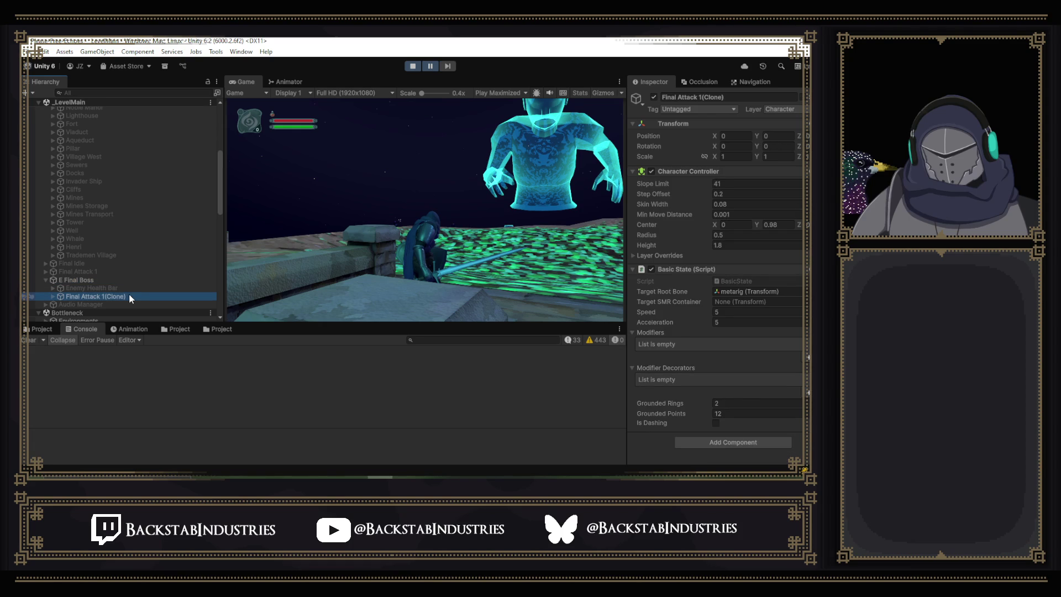
click(107, 281)
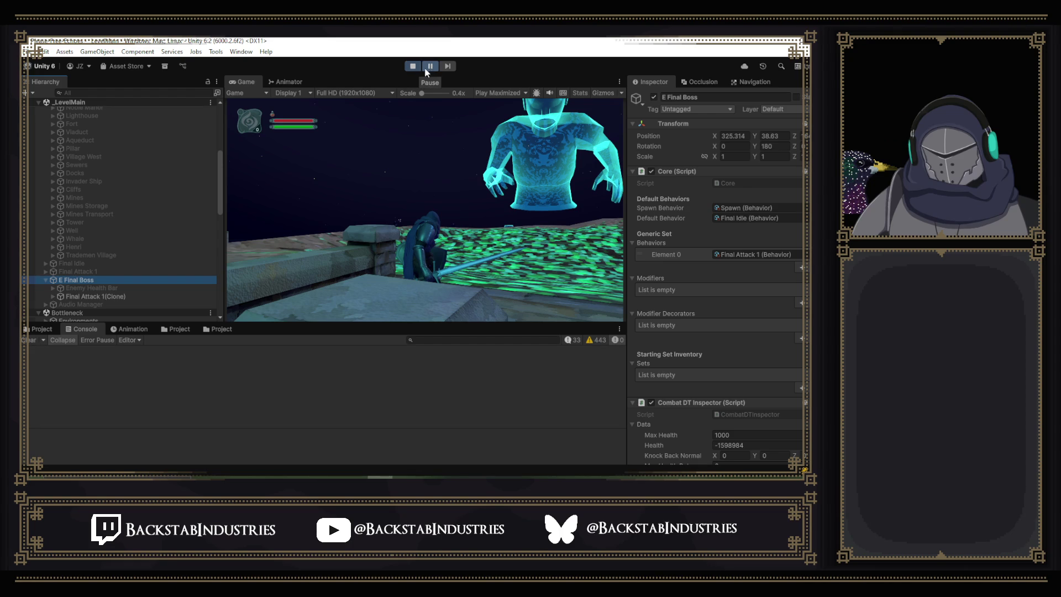
Stop the game, review E Final Boss's Health, Combat DT and Enemy AI settings, then replay.
click(413, 67)
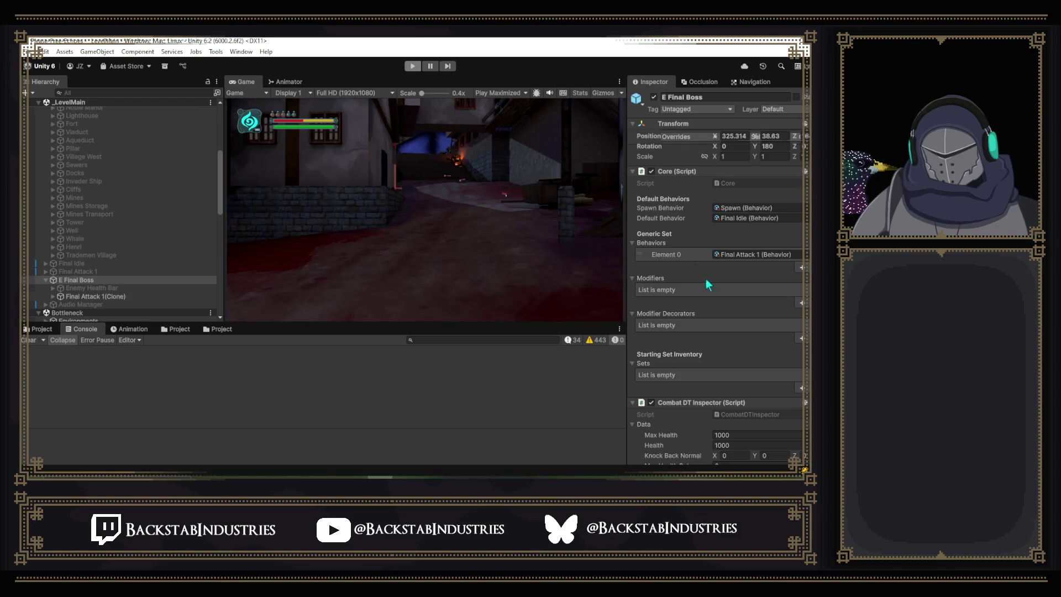
scroll(705, 277, down, 5)
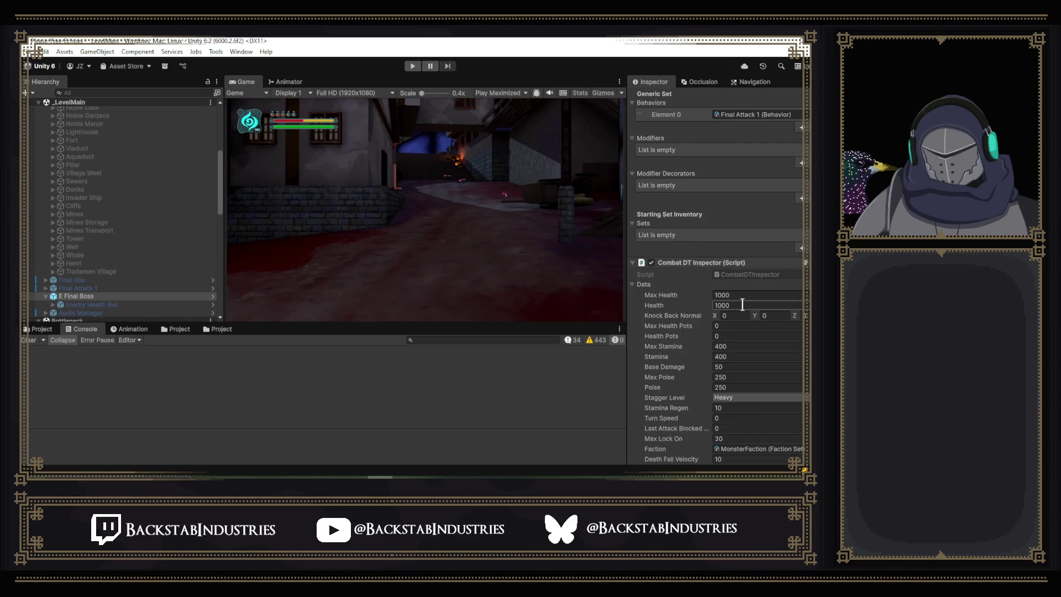
click(742, 304)
scroll(742, 304, down, 5)
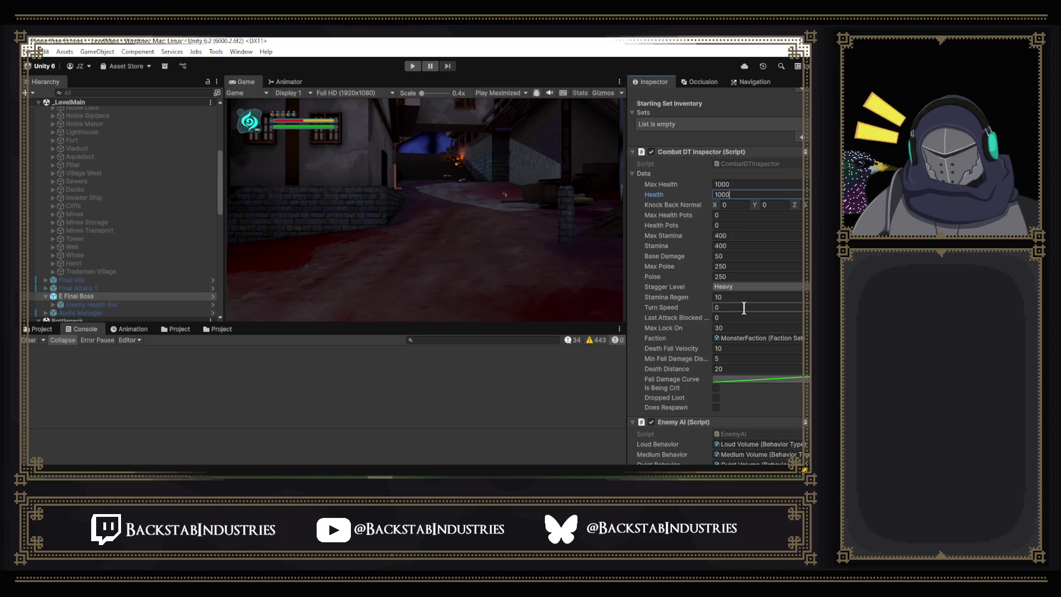
scroll(743, 308, up, 3)
scroll(744, 308, up, 5)
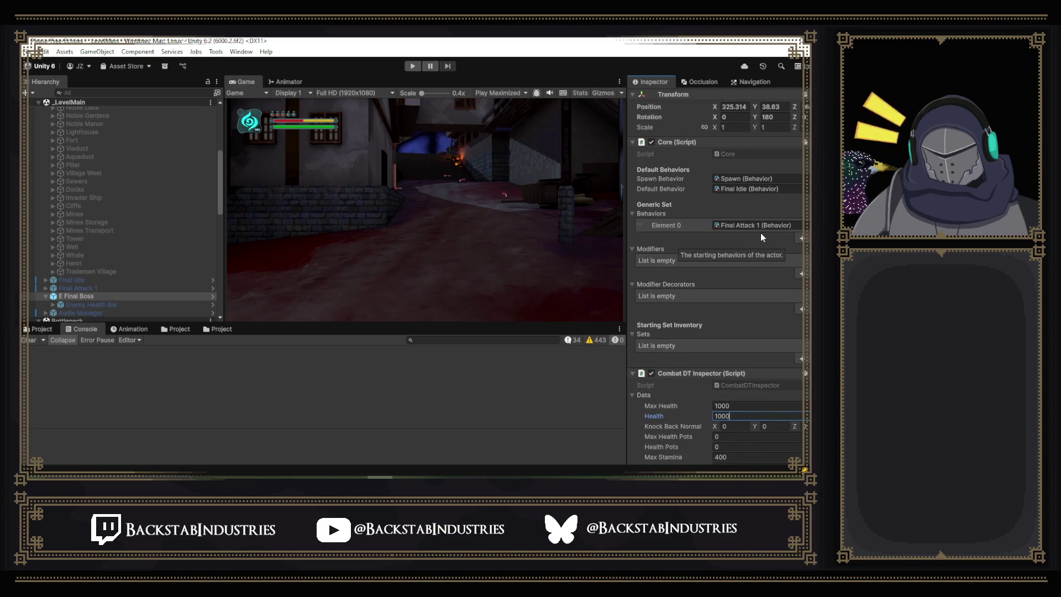
scroll(761, 236, down, 7)
scroll(766, 236, down, 12)
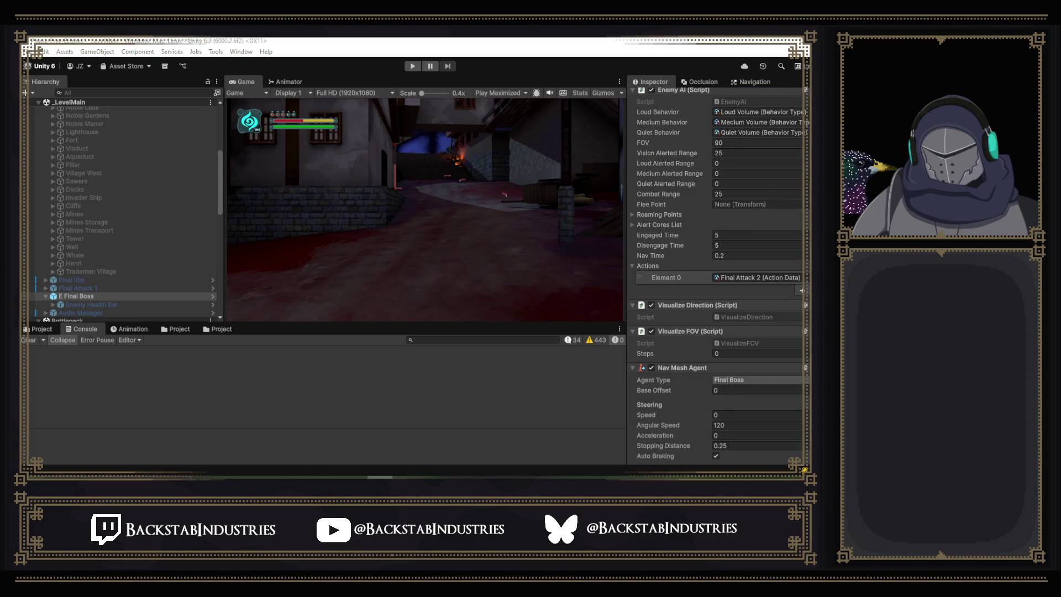
click(418, 68)
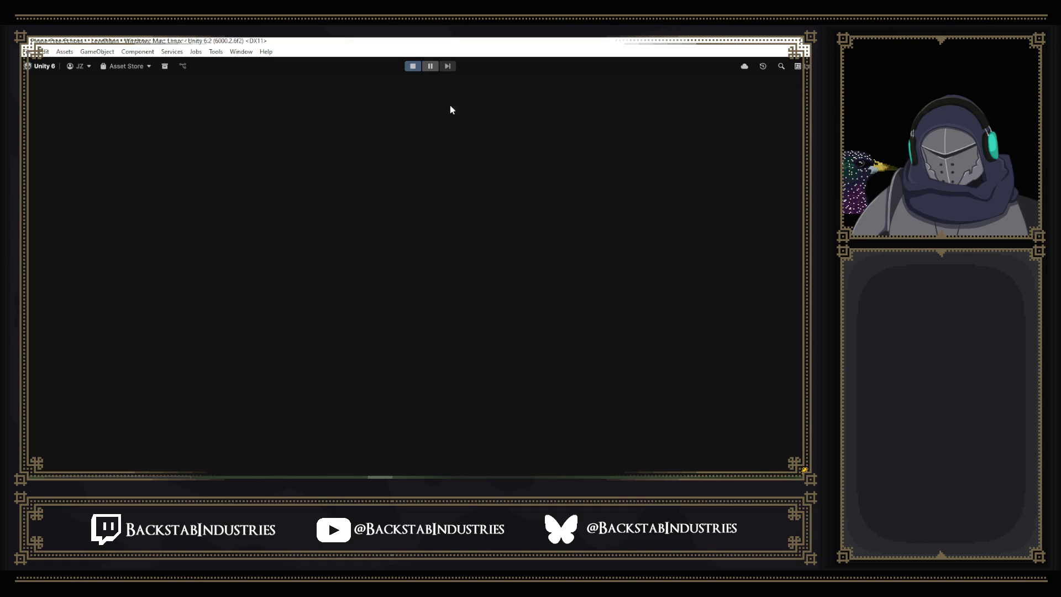
Switch the Game view from Play Maximized to Play Focused, stop, and add a second Behaviors entry.
click(429, 65)
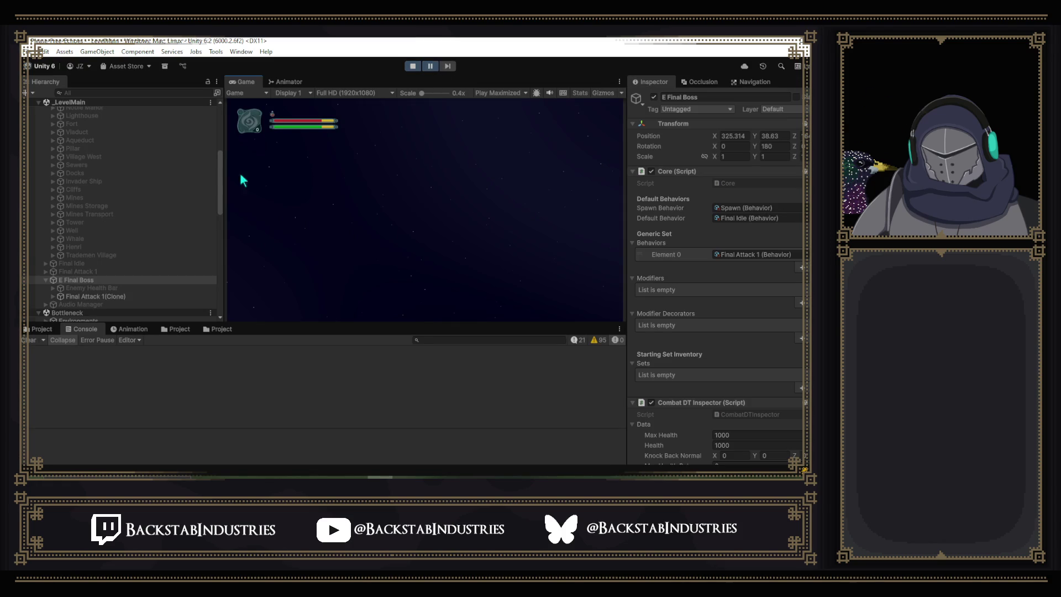
scroll(754, 327, down, 4)
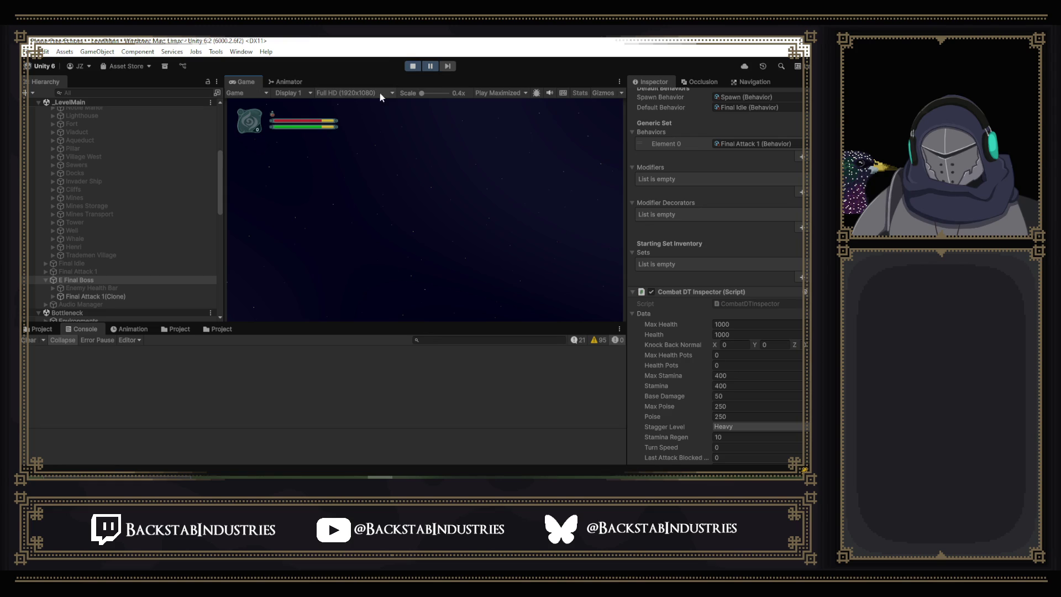
click(509, 94)
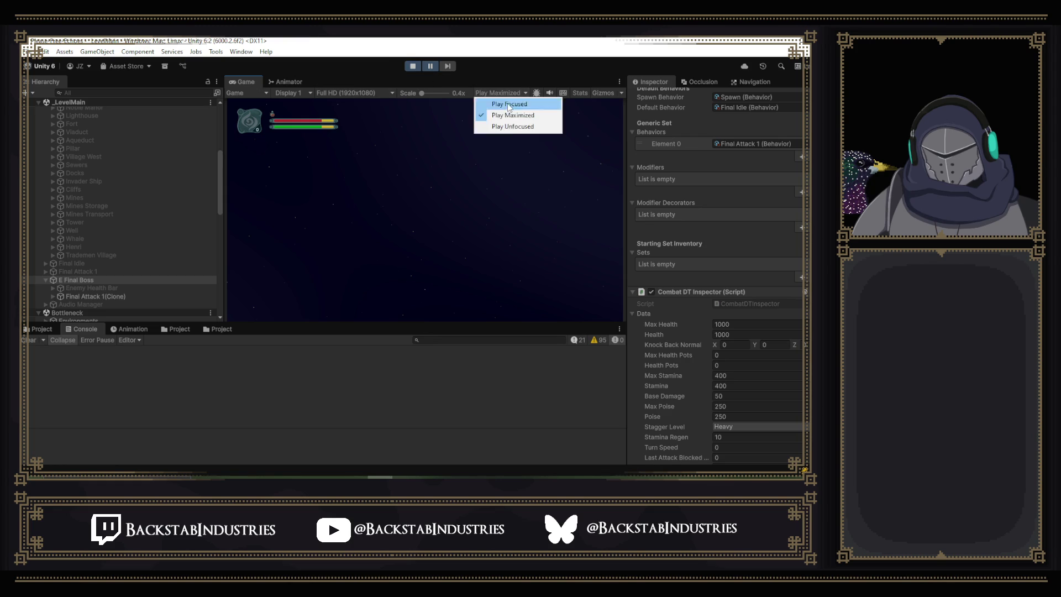
click(509, 102)
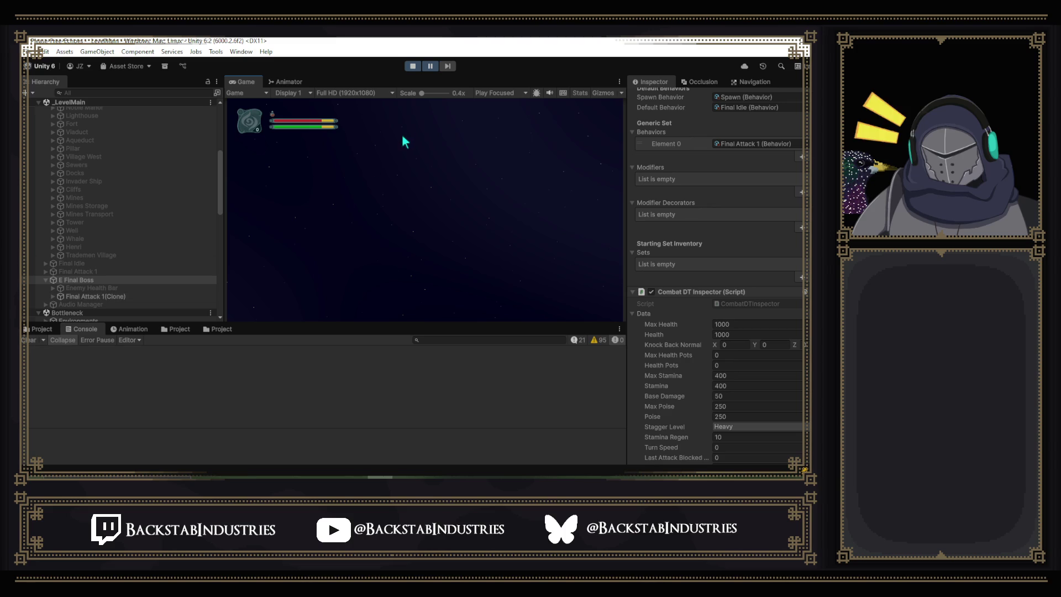
click(412, 66)
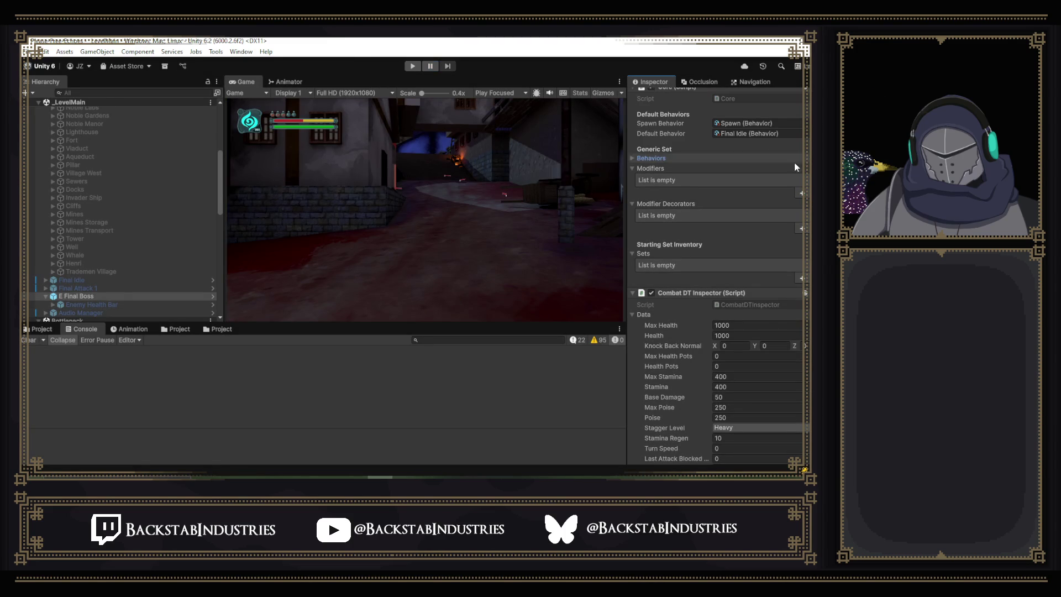
click(633, 158)
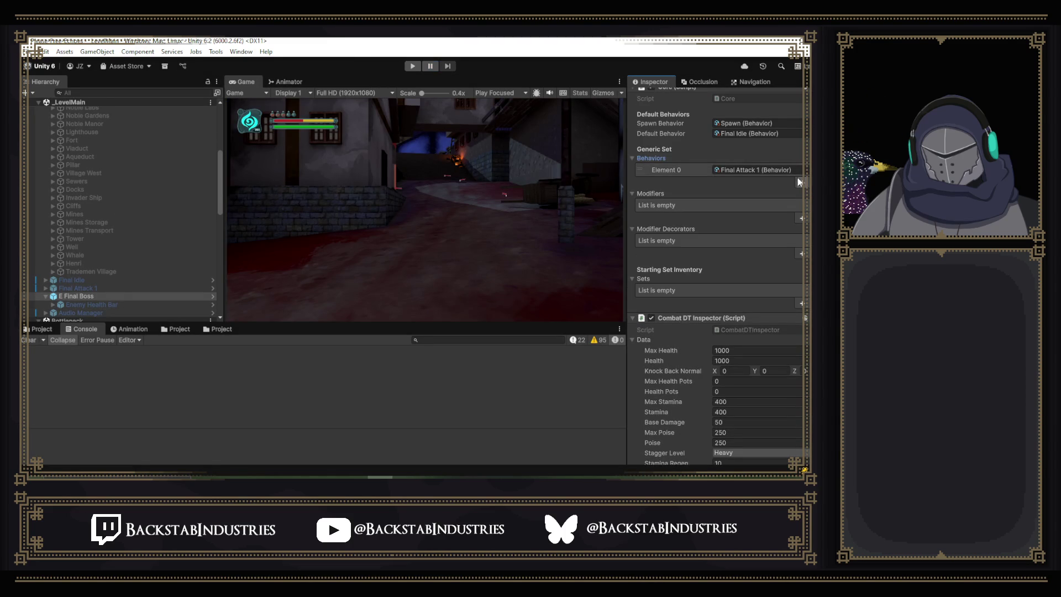
Assign Final Idle as the boss's second behavior after Final Attack 1.
click(799, 181)
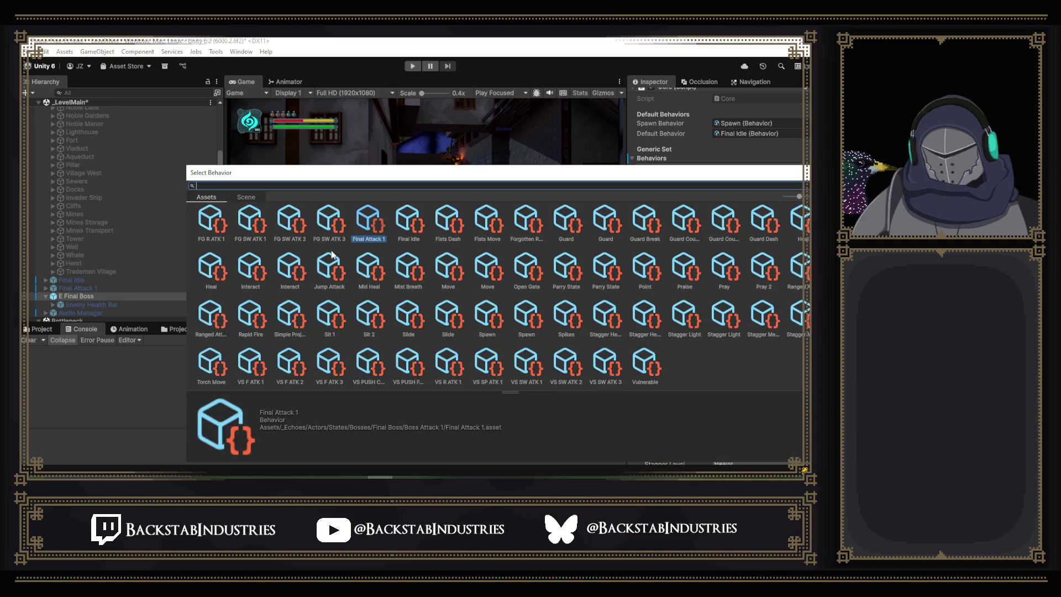
click(404, 229)
double_click(403, 228)
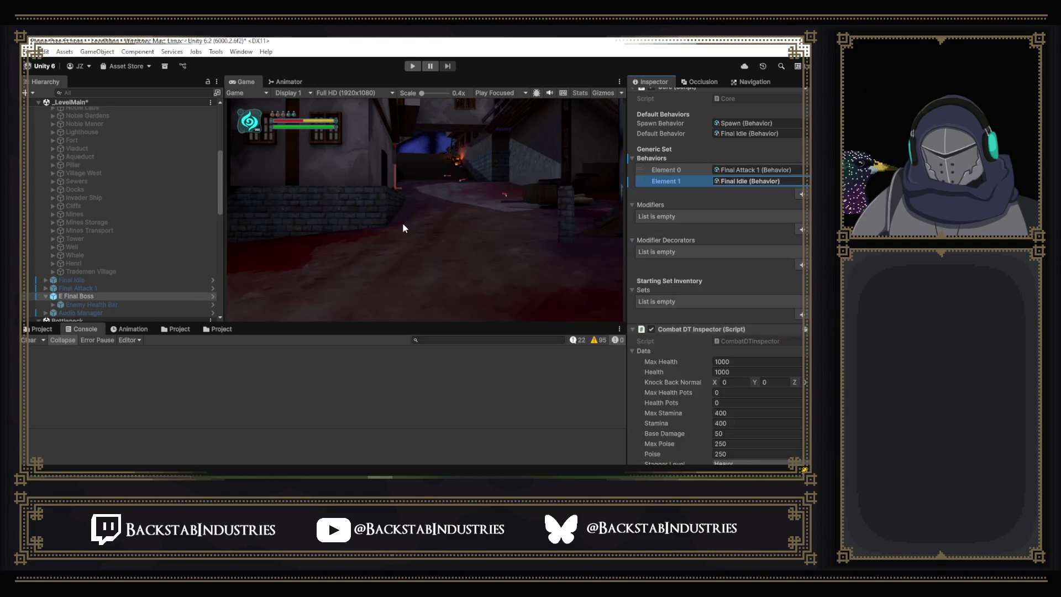
Play-test the boss, pausing to read the same-priority conflict error, then stop.
click(413, 66)
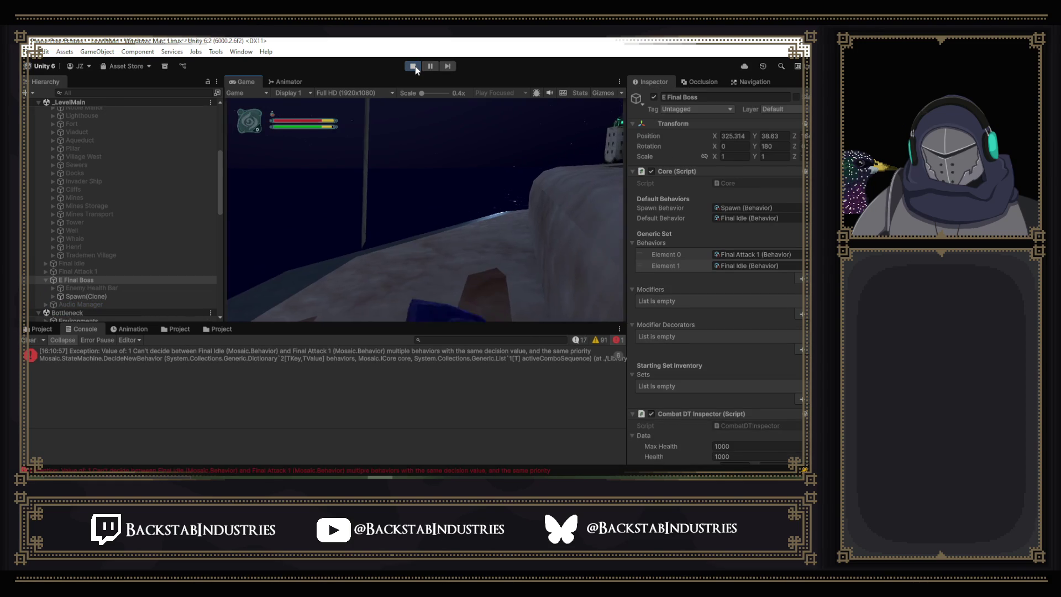
key(p)
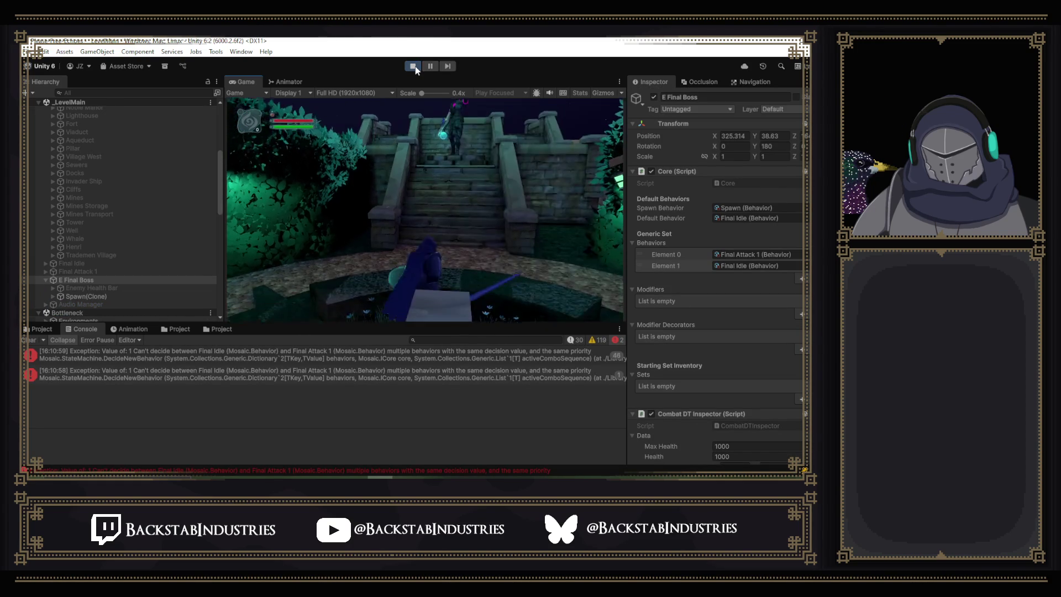
click(429, 65)
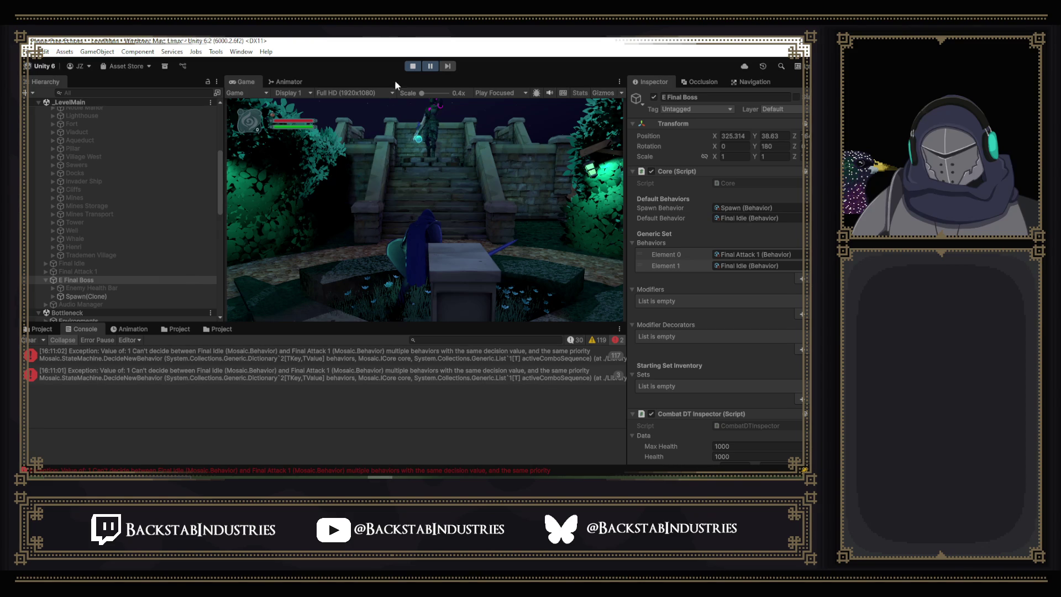
click(410, 67)
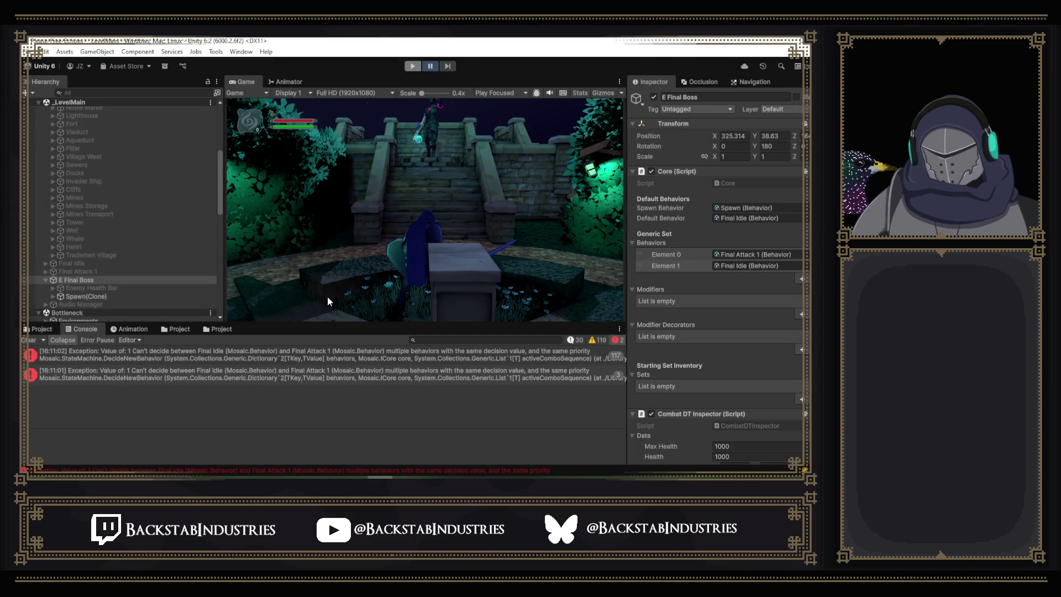
Set the Final Attack 1 behavior's type to Attack Standard.
click(179, 330)
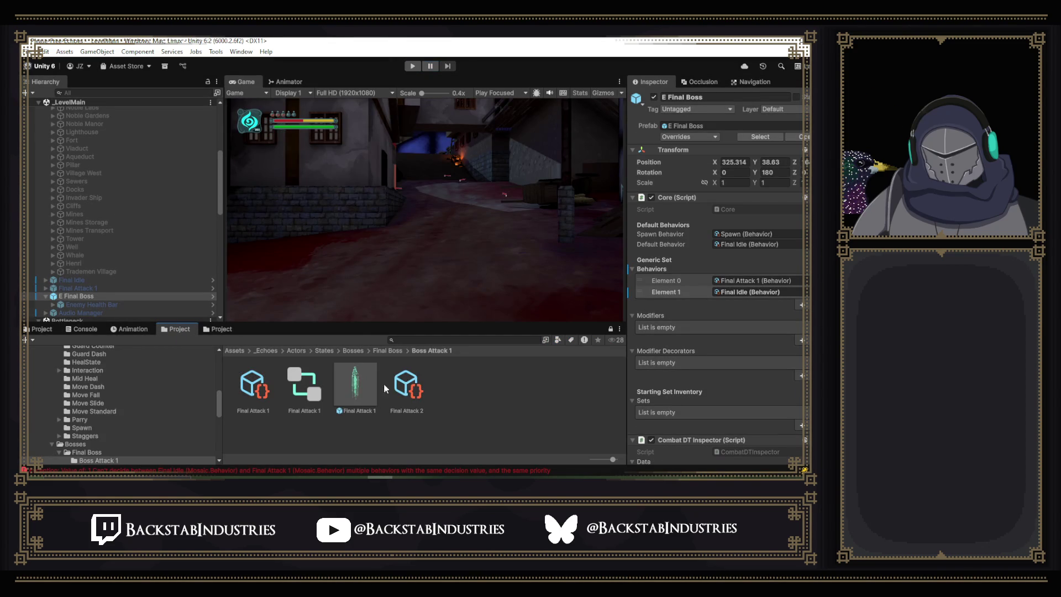
click(251, 395)
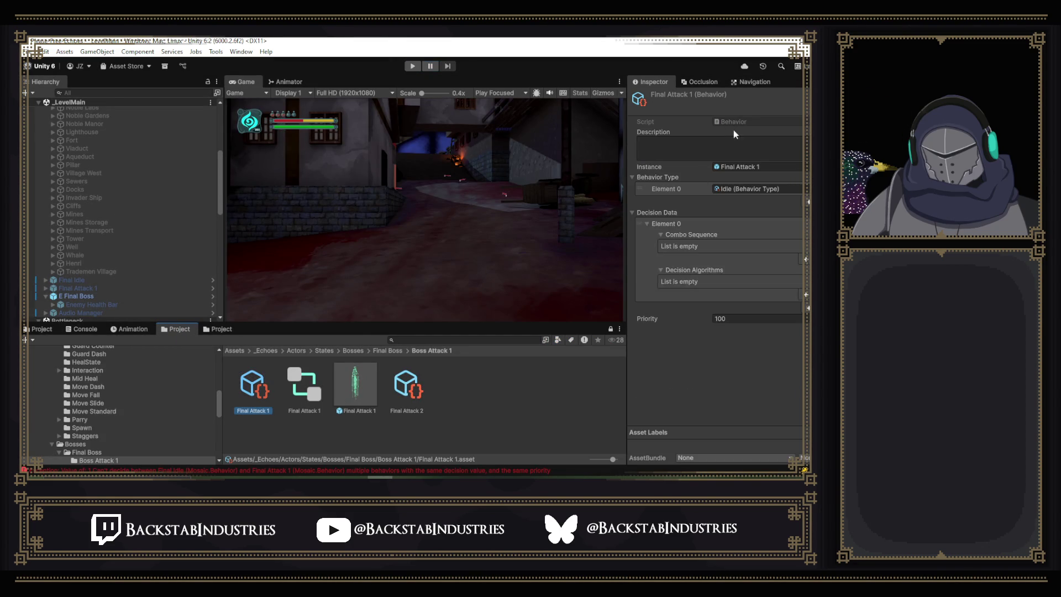
click(799, 189)
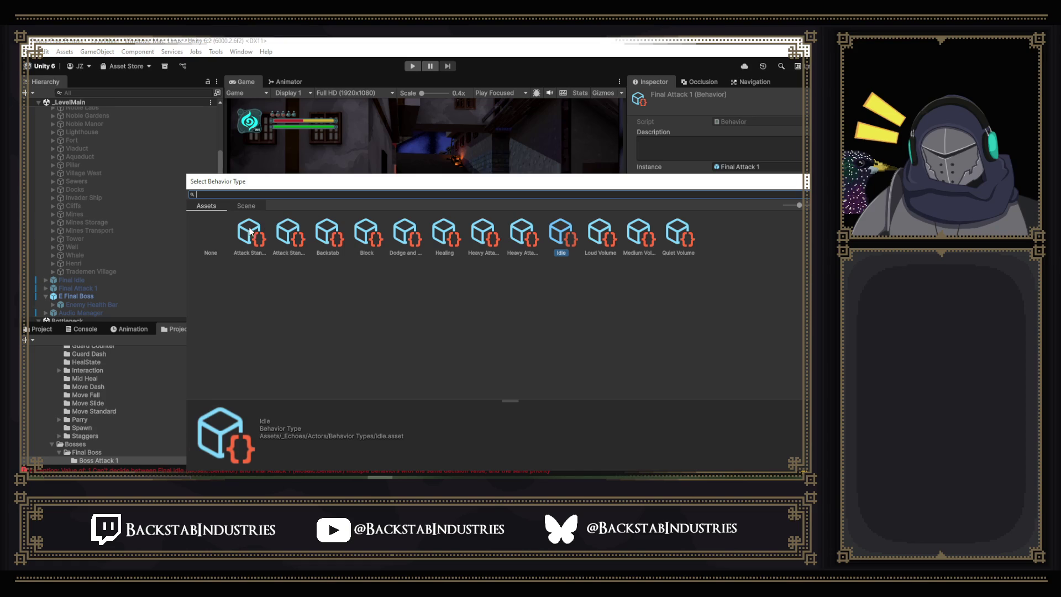
double_click(252, 235)
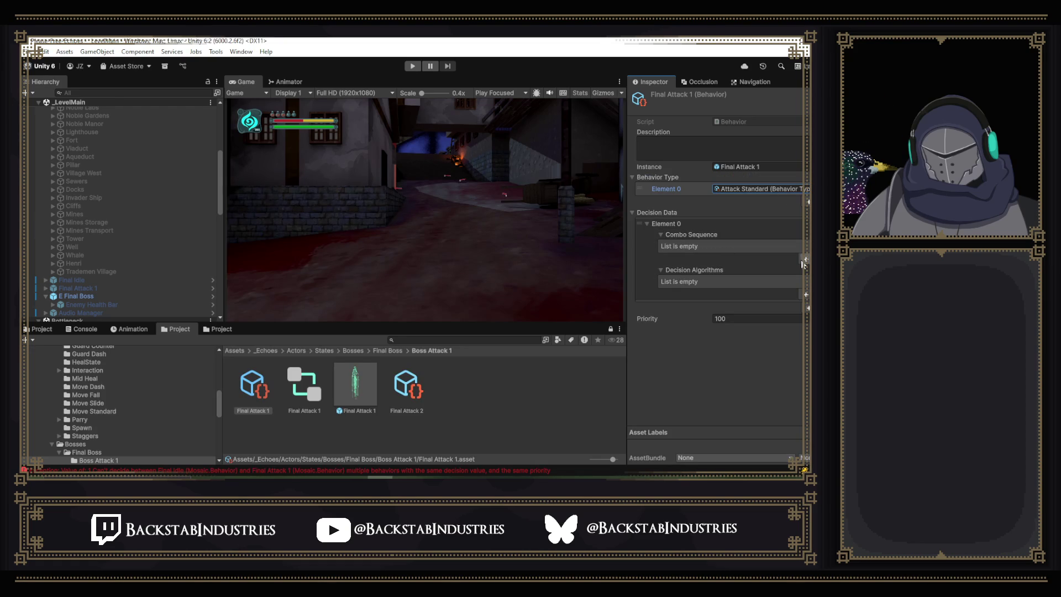
Add Buffered Input Alt 1 as Final Attack 1's decision algorithm and start play mode.
click(803, 295)
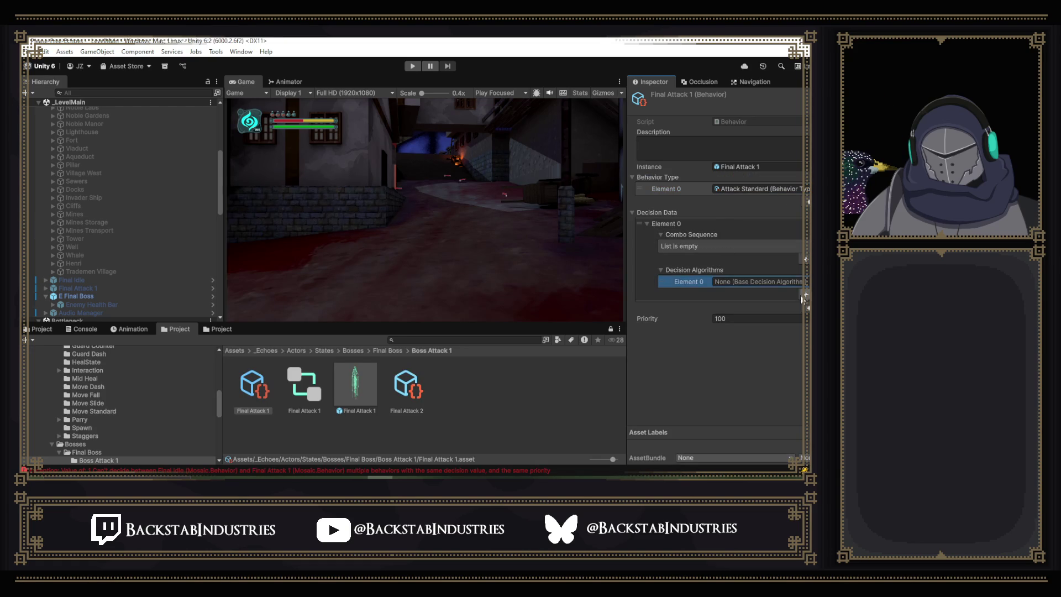
click(805, 282)
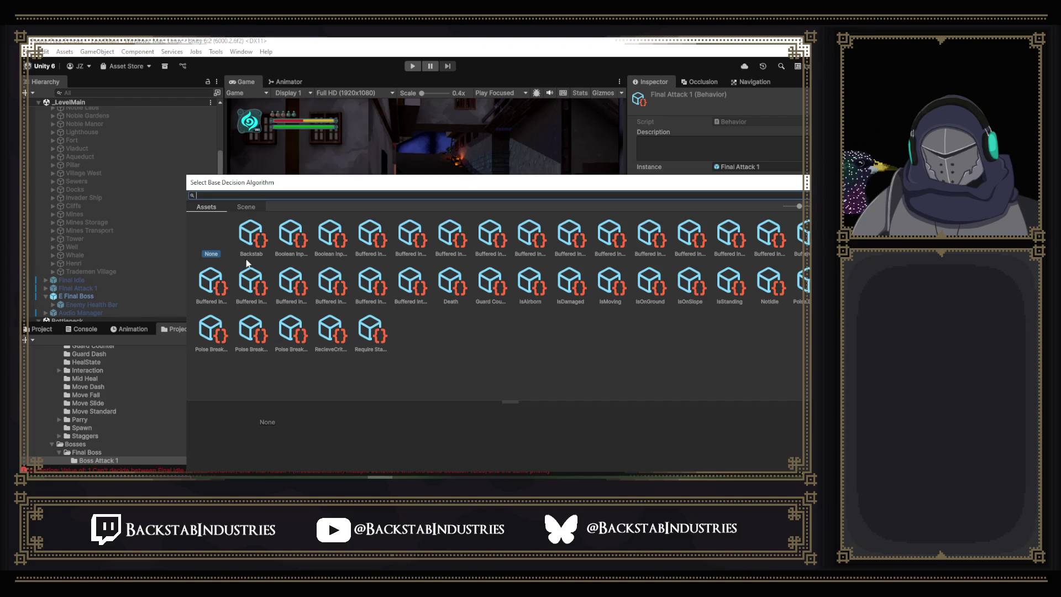
click(303, 245)
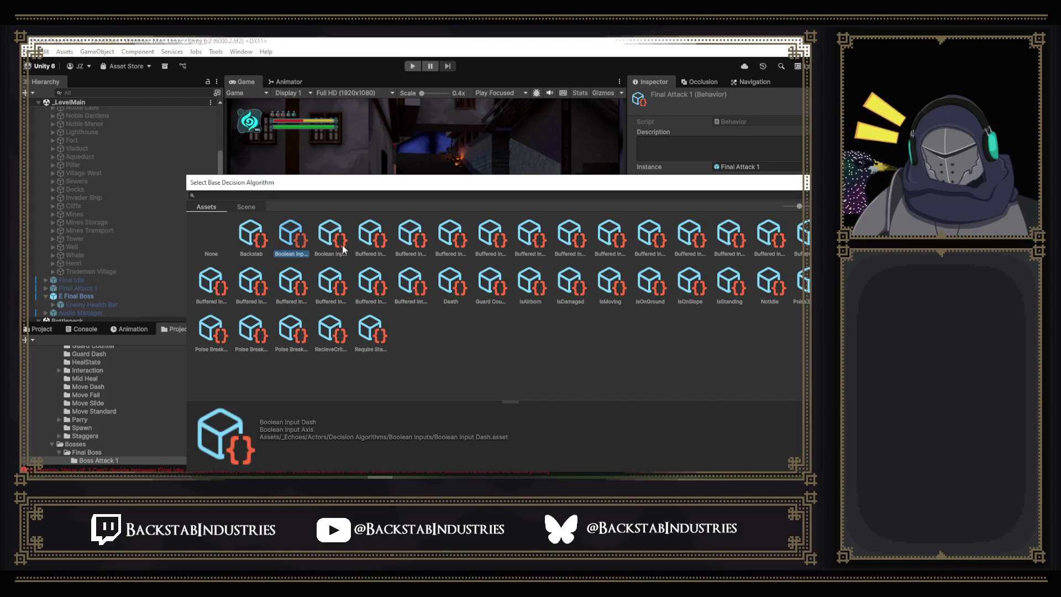
click(373, 243)
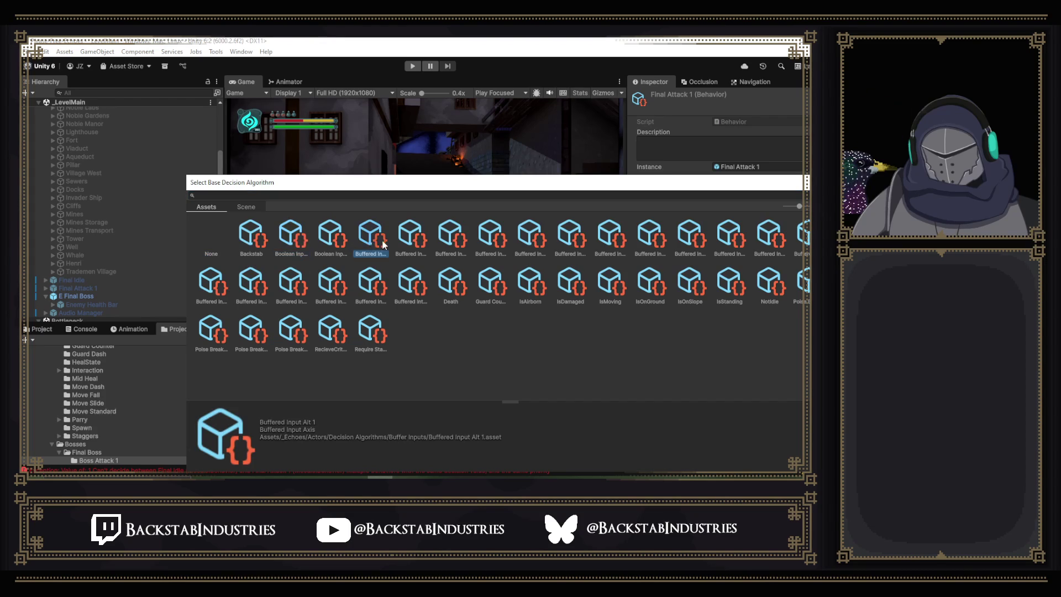
double_click(379, 240)
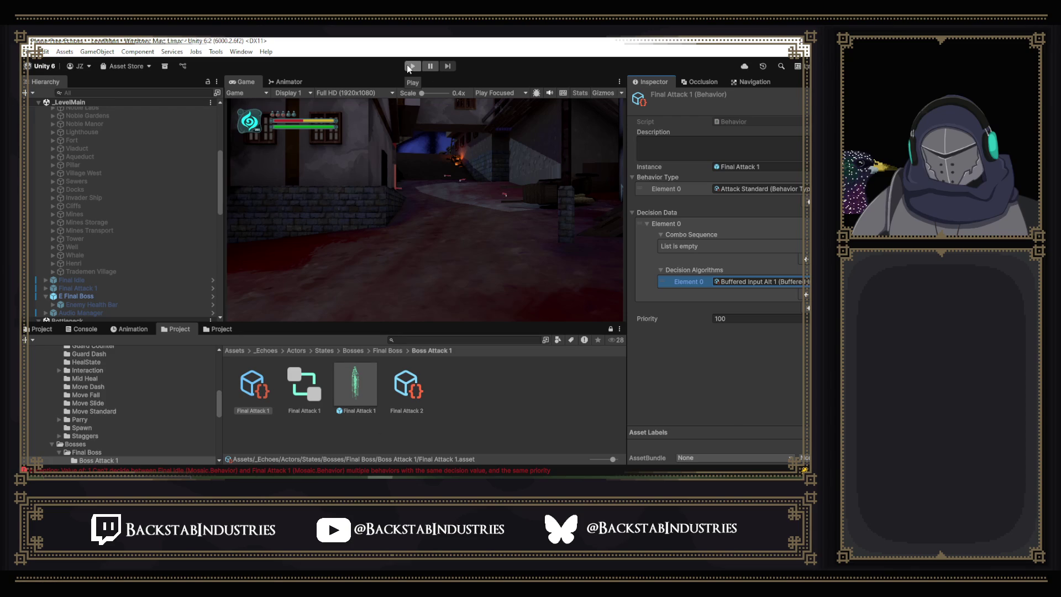
click(410, 67)
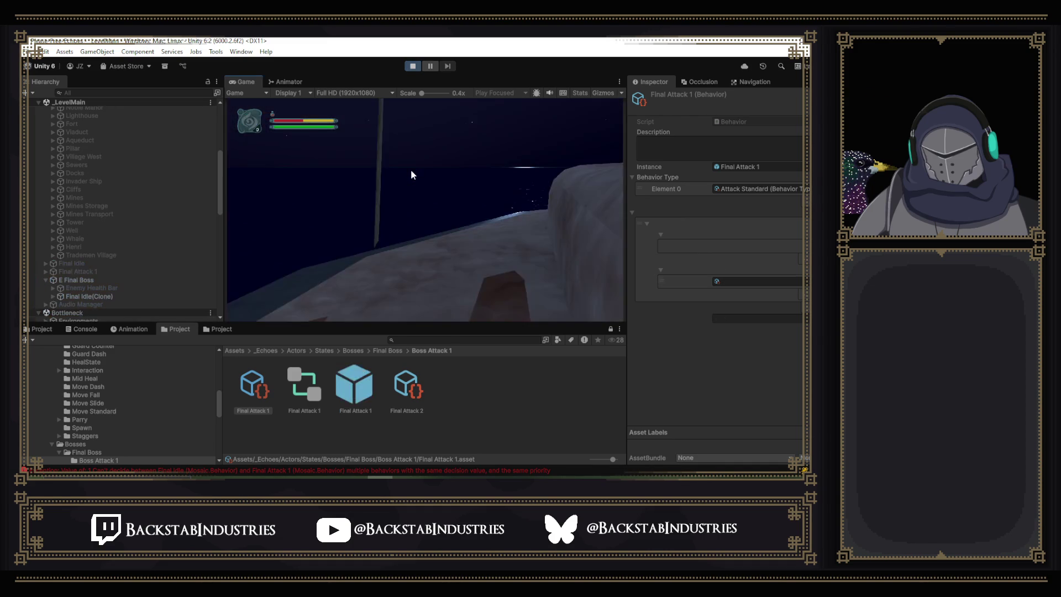
Run the player up the stairs onto the ledge facing the boss.
key(w)
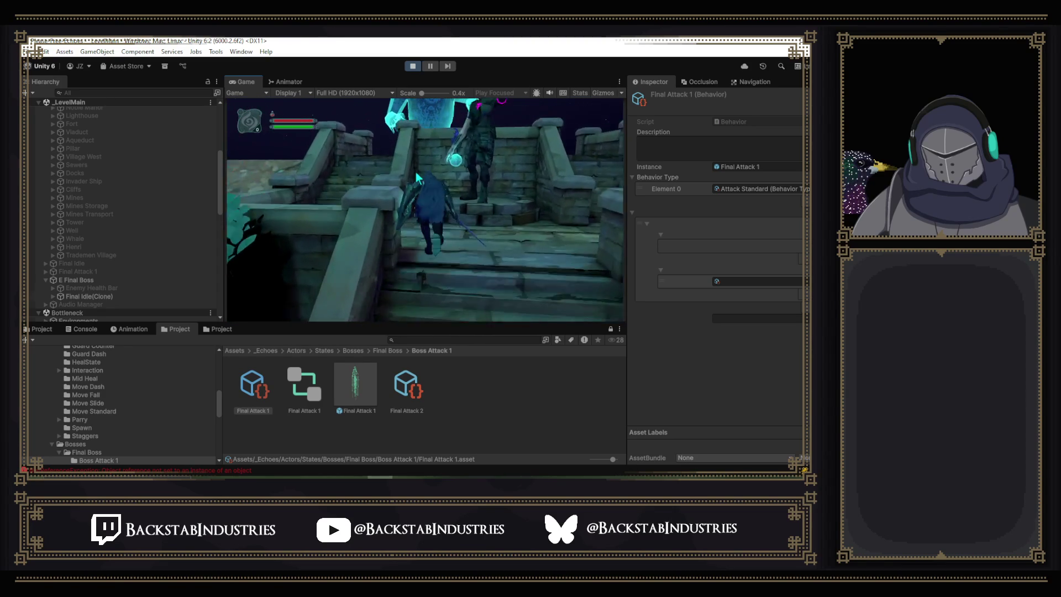
key(w)
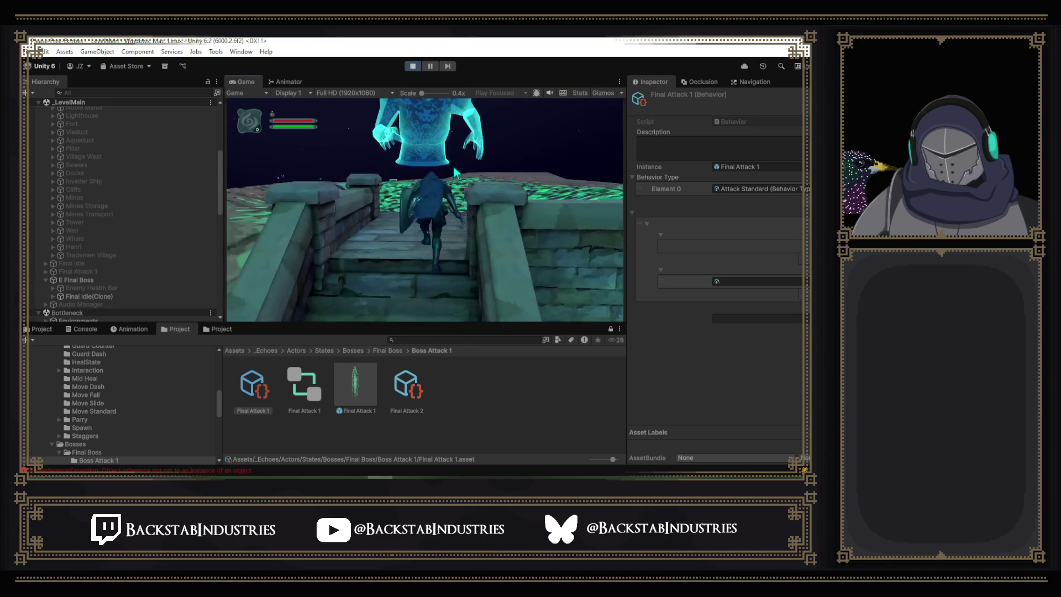
key(w)
key(w)
key(ctrl+shift+p)
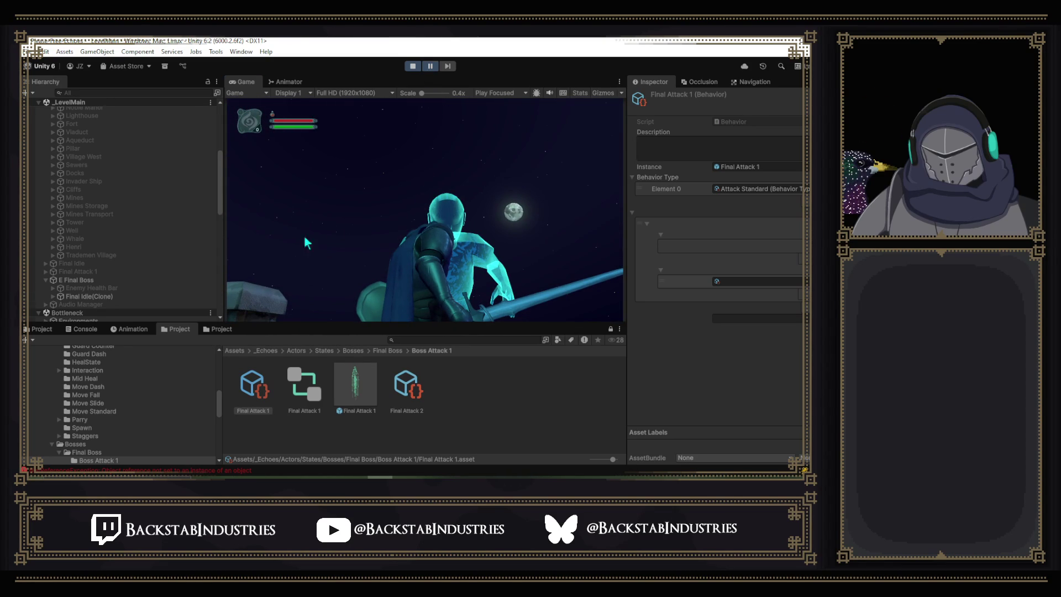
Select E Final Boss, stop play mode, and show the Console's logged errors.
click(88, 280)
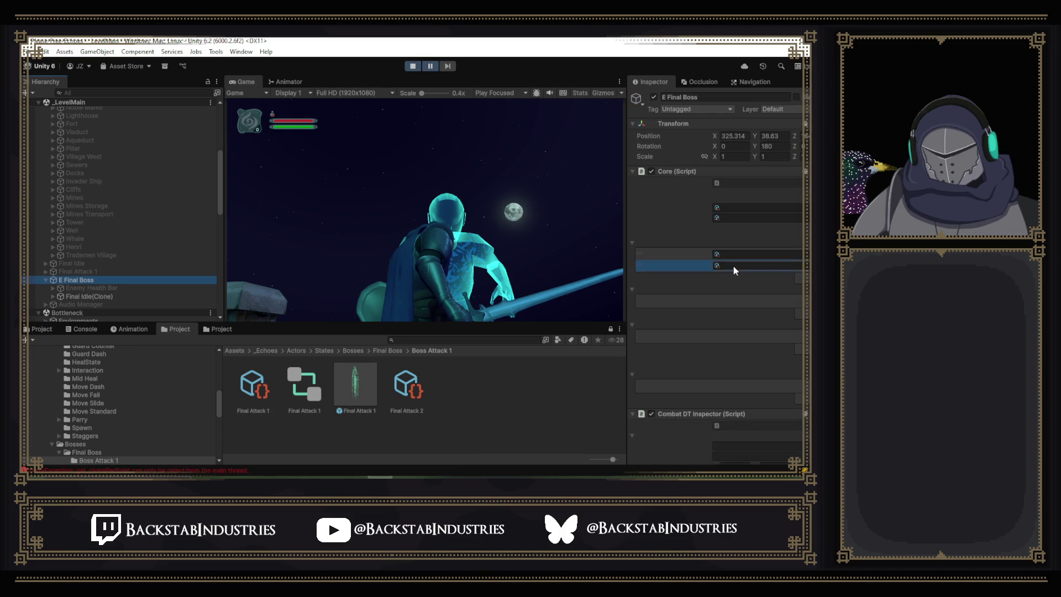
click(413, 66)
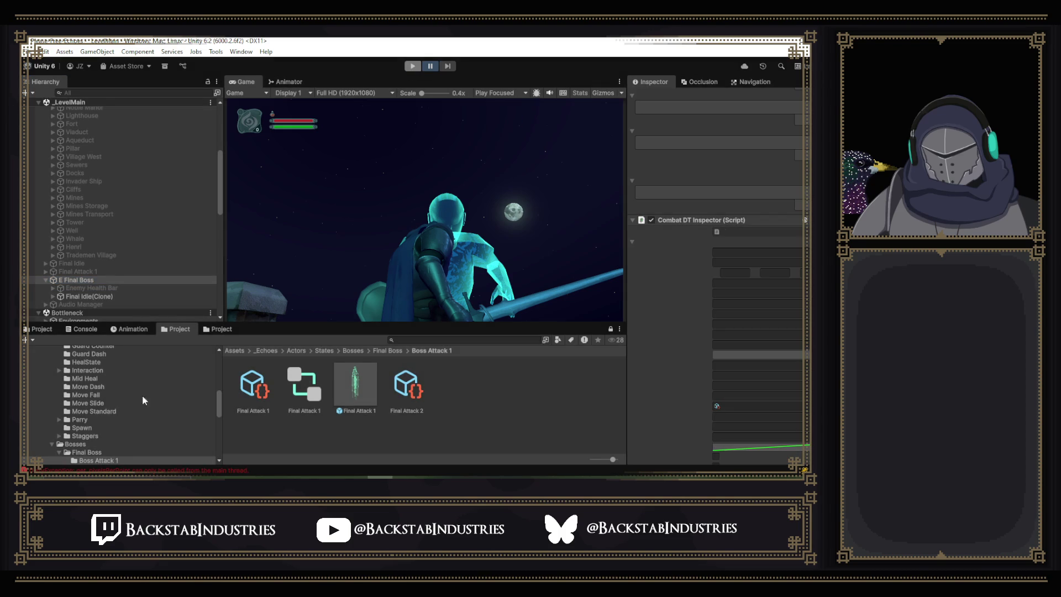
click(88, 329)
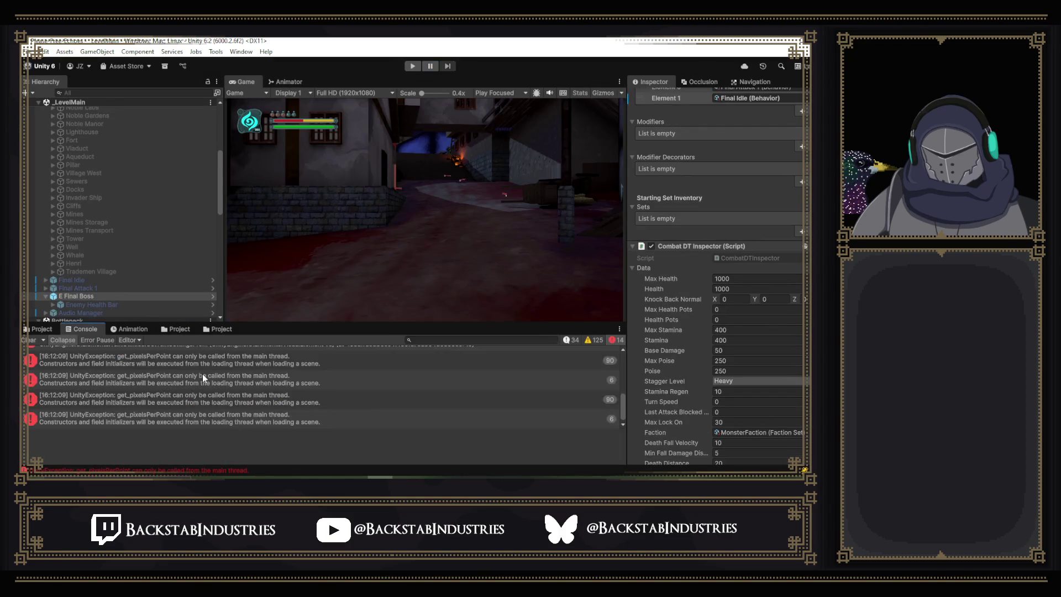
Read stack traces of the GetTextSettingsFrom, null reference and PrepareTextJobData errors.
scroll(147, 425, up, 5)
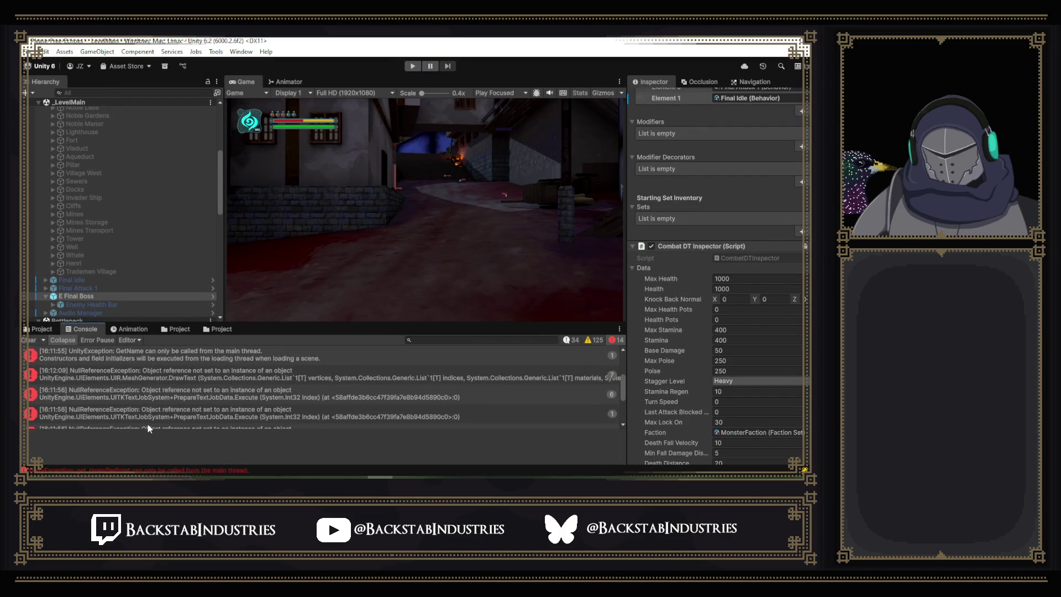
click(166, 379)
scroll(166, 379, up, 3)
scroll(166, 379, up, 1)
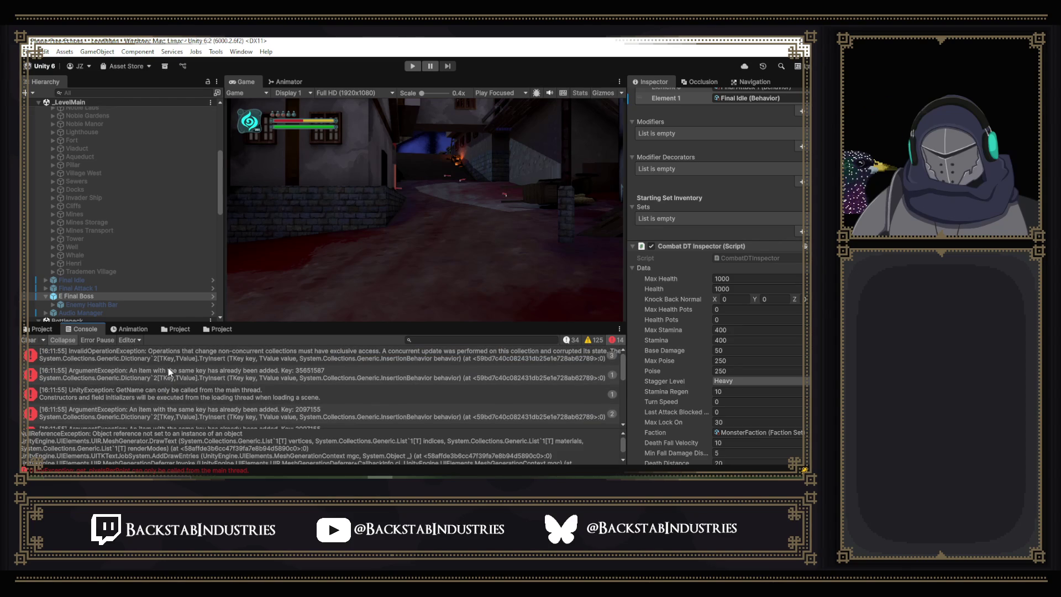
scroll(168, 367, down, 2)
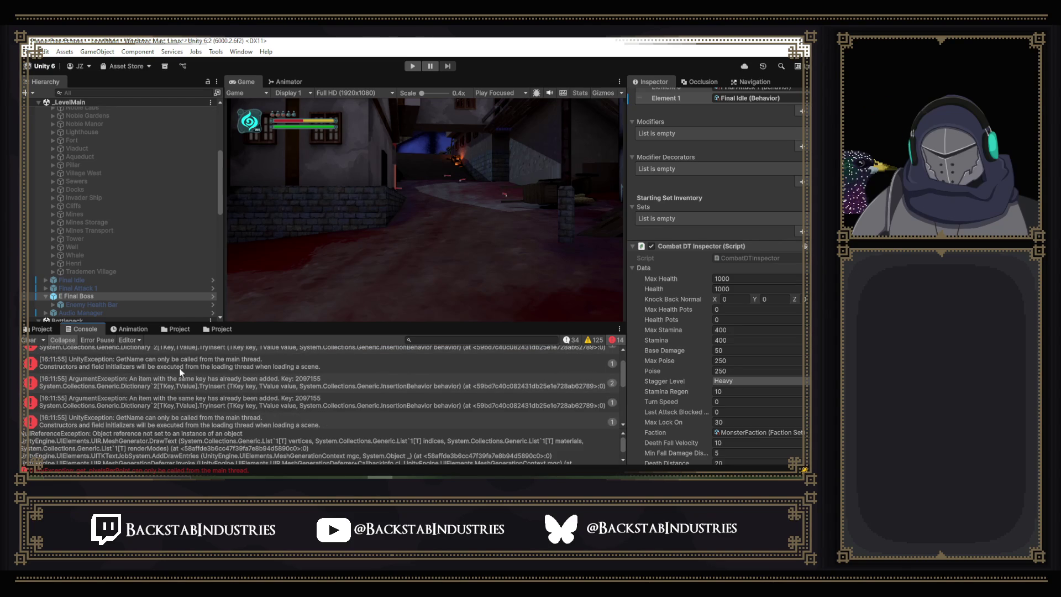
scroll(179, 410, down, 3)
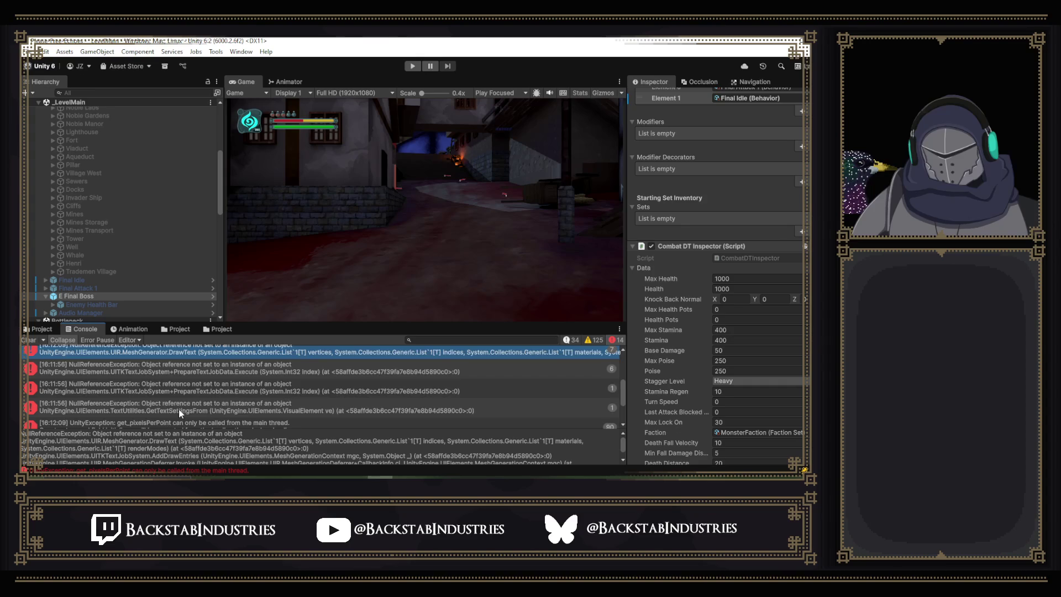
scroll(178, 409, down, 1)
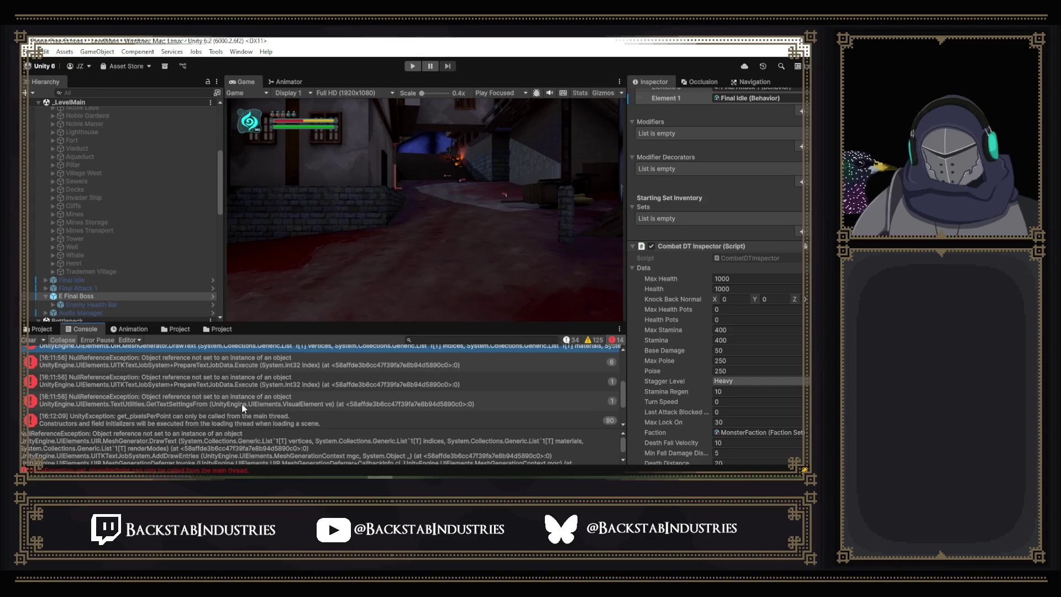
click(244, 405)
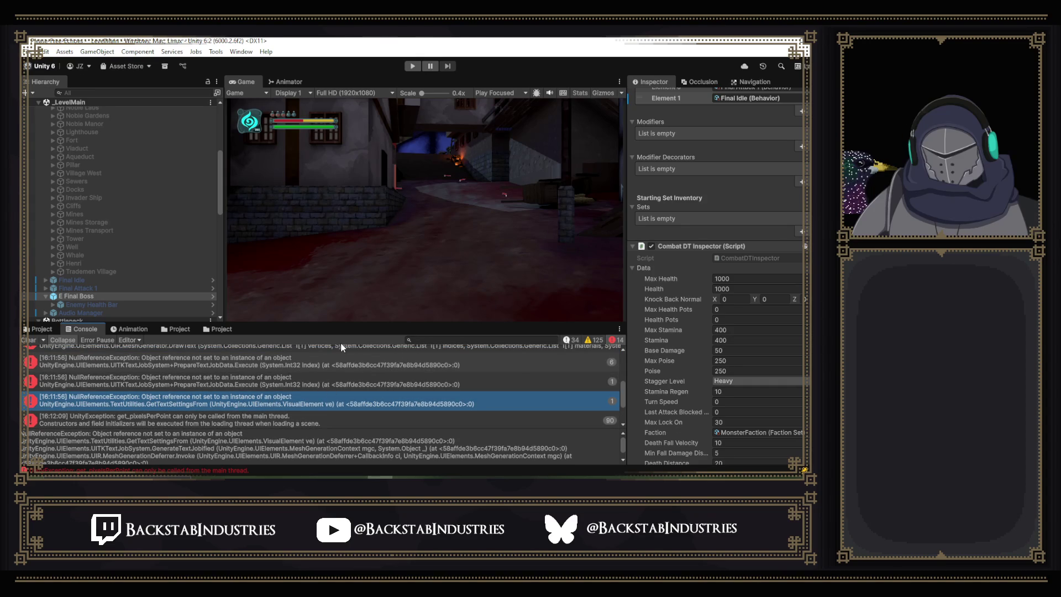
click(251, 380)
click(280, 365)
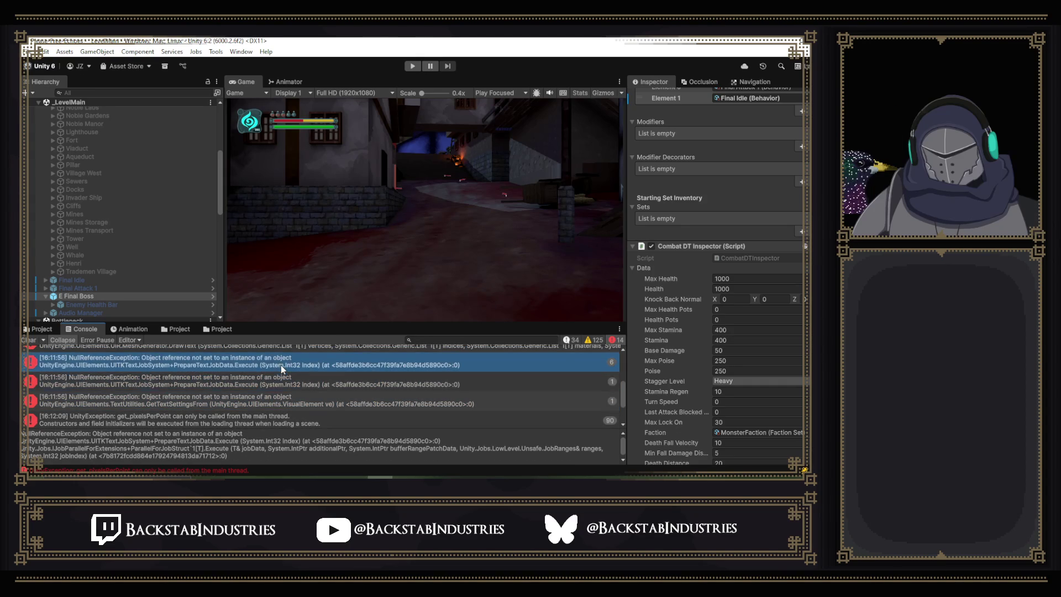
click(293, 379)
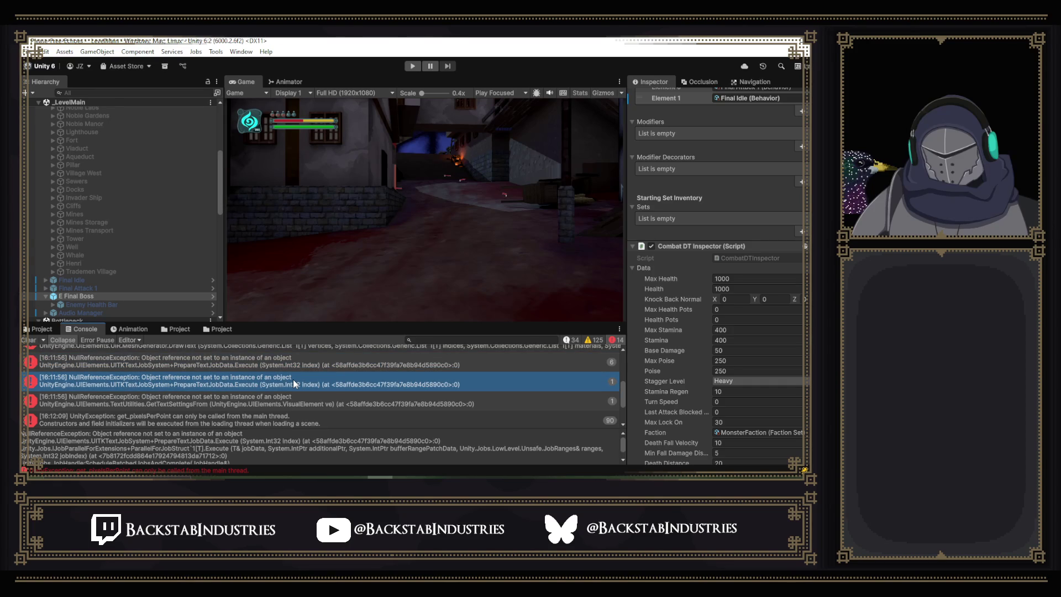
click(288, 363)
Review the MeshGenerator.DrawText, GetName and duplicate-key ArgumentException errors, then clear the Console.
scroll(288, 364, up, 1)
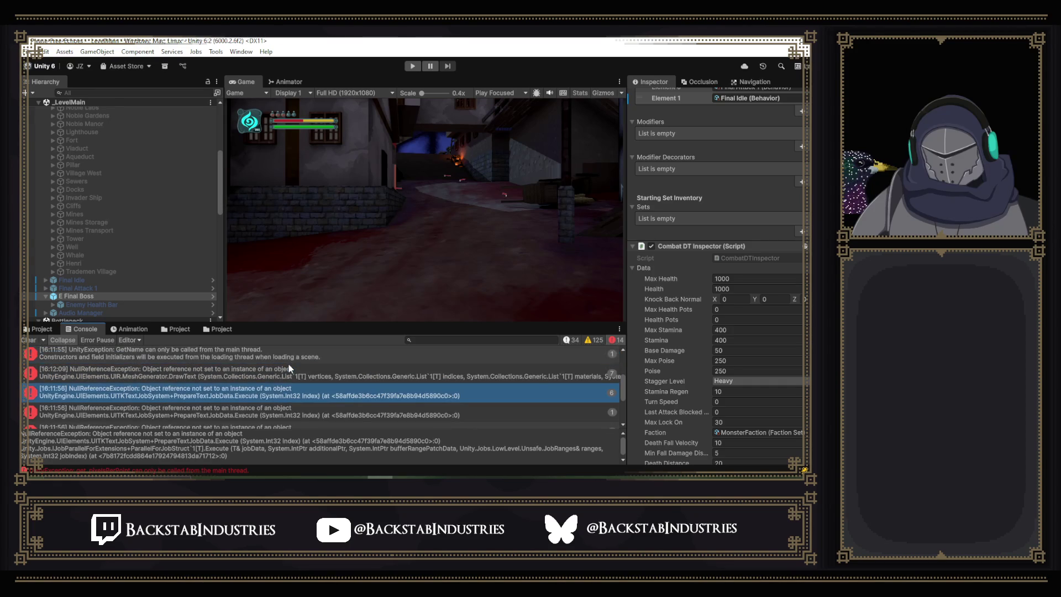
click(277, 371)
click(296, 356)
scroll(296, 363, up, 2)
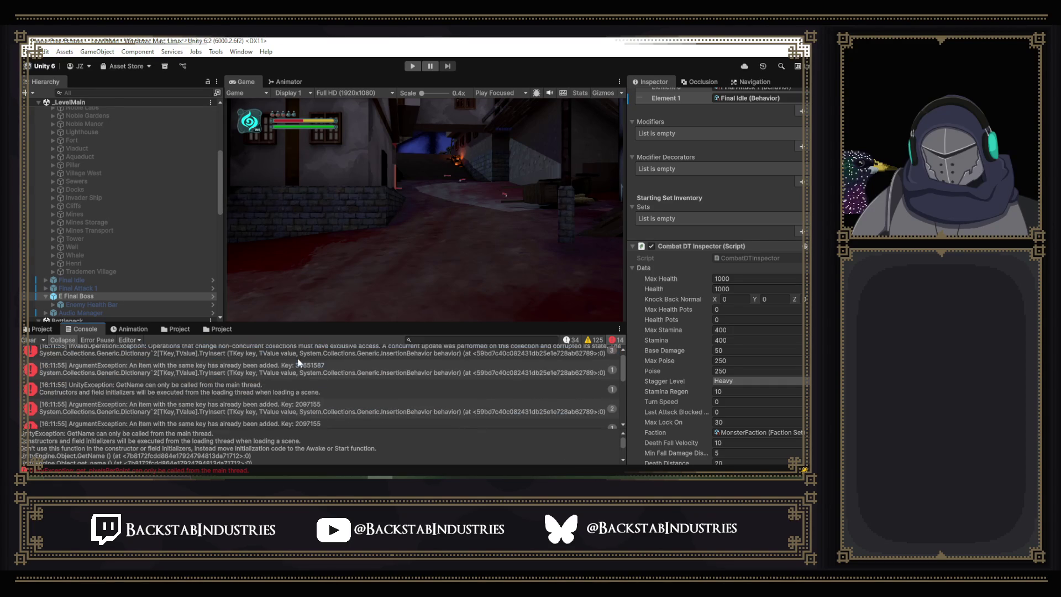
click(249, 412)
scroll(224, 368, up, 1)
click(204, 363)
click(222, 375)
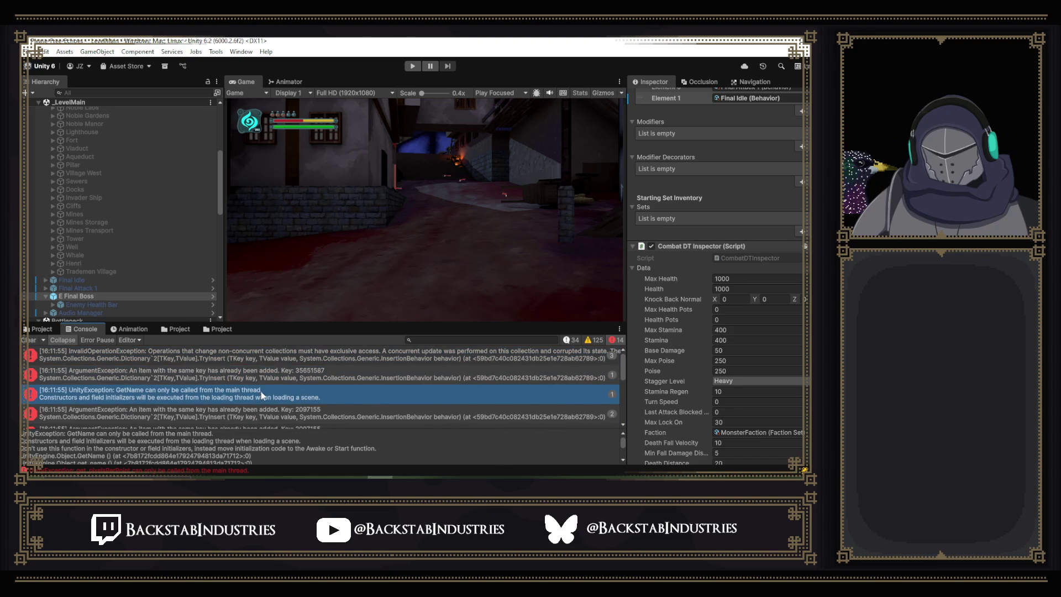
scroll(210, 387, down, 1)
click(200, 394)
click(216, 381)
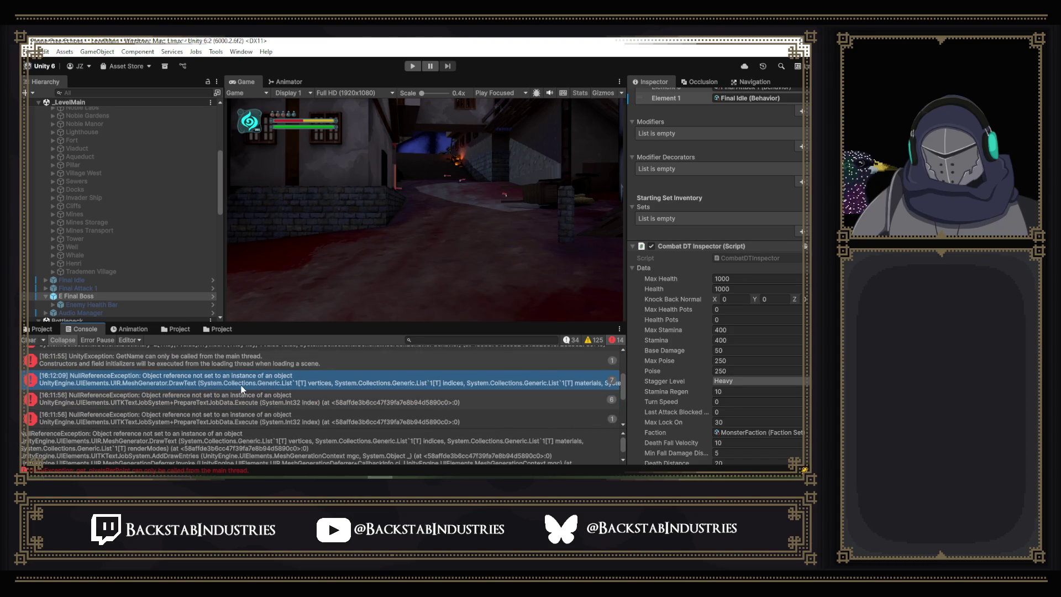
scroll(240, 386, down, 2)
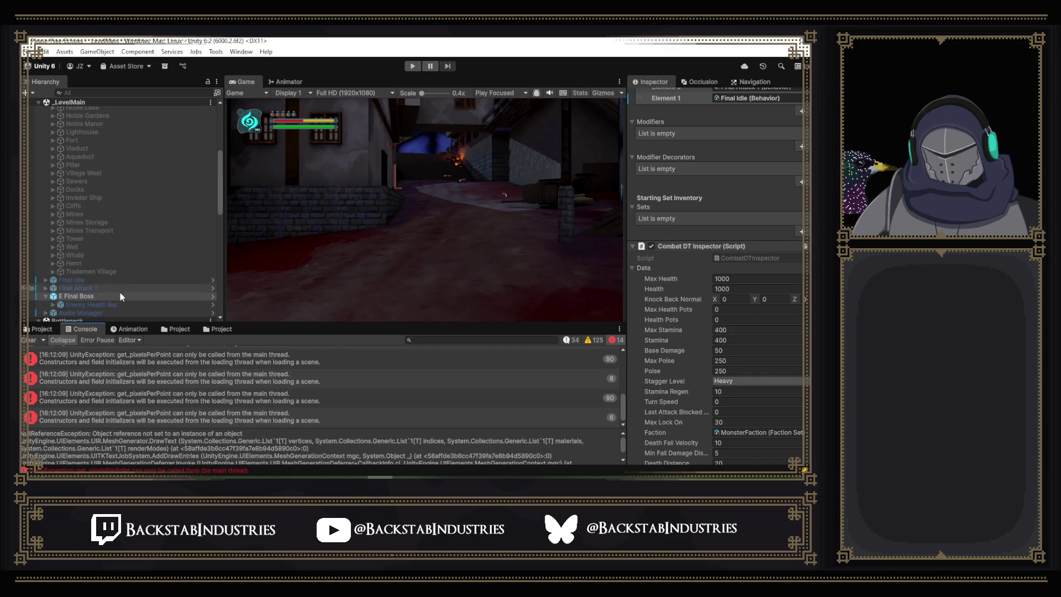
click(30, 339)
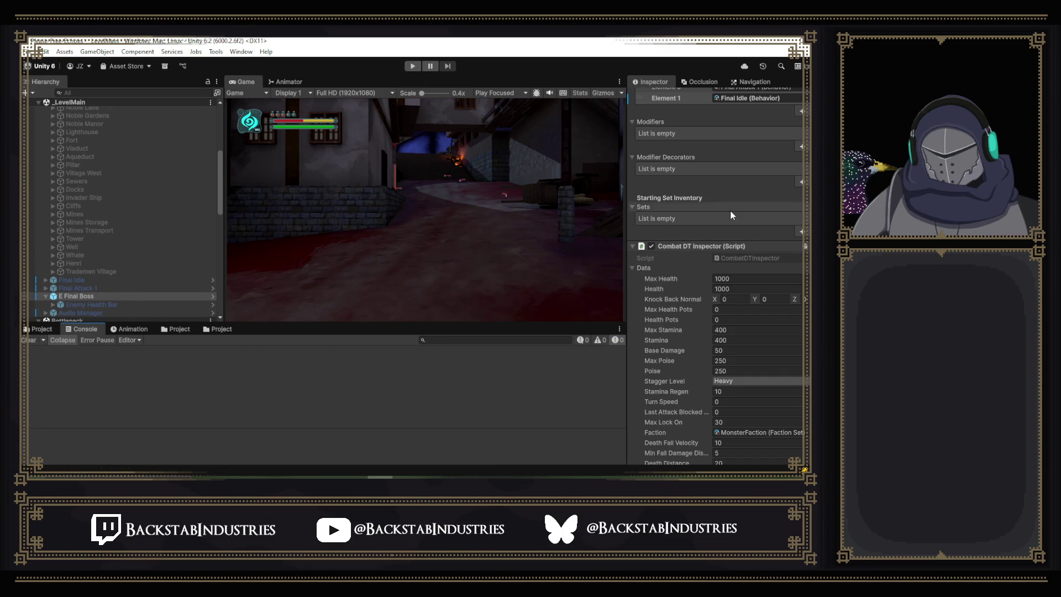
scroll(730, 209, up, 5)
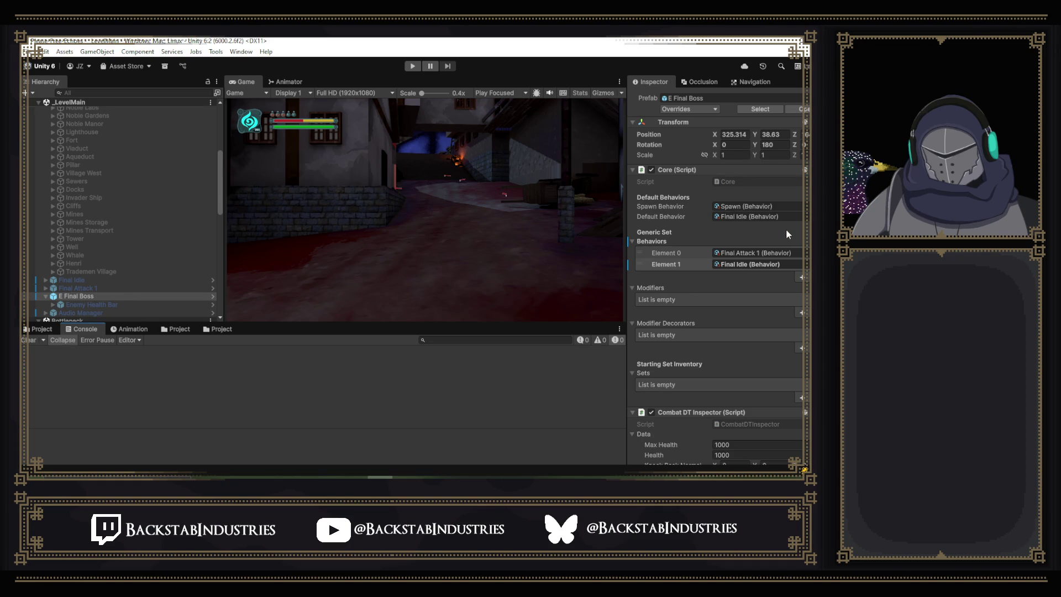
scroll(785, 229, down, 5)
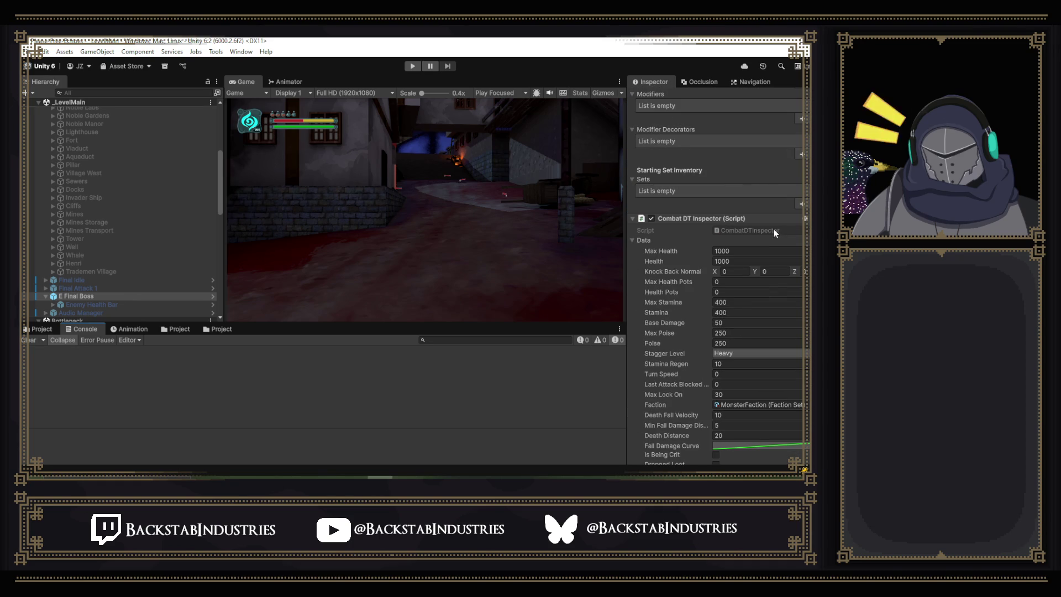
scroll(773, 228, down, 3)
scroll(759, 294, down, 3)
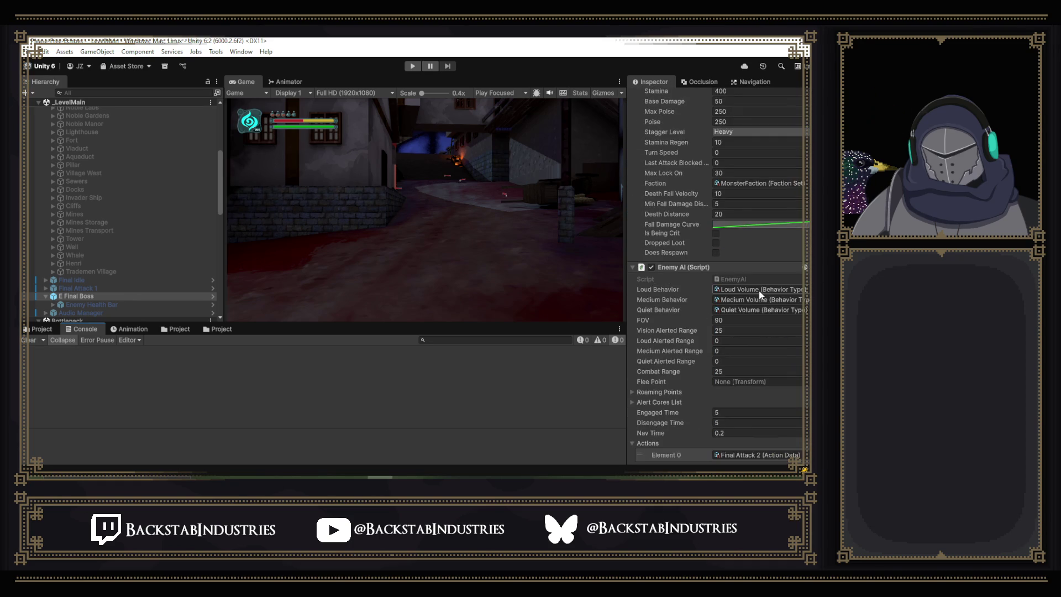
scroll(758, 291, down, 3)
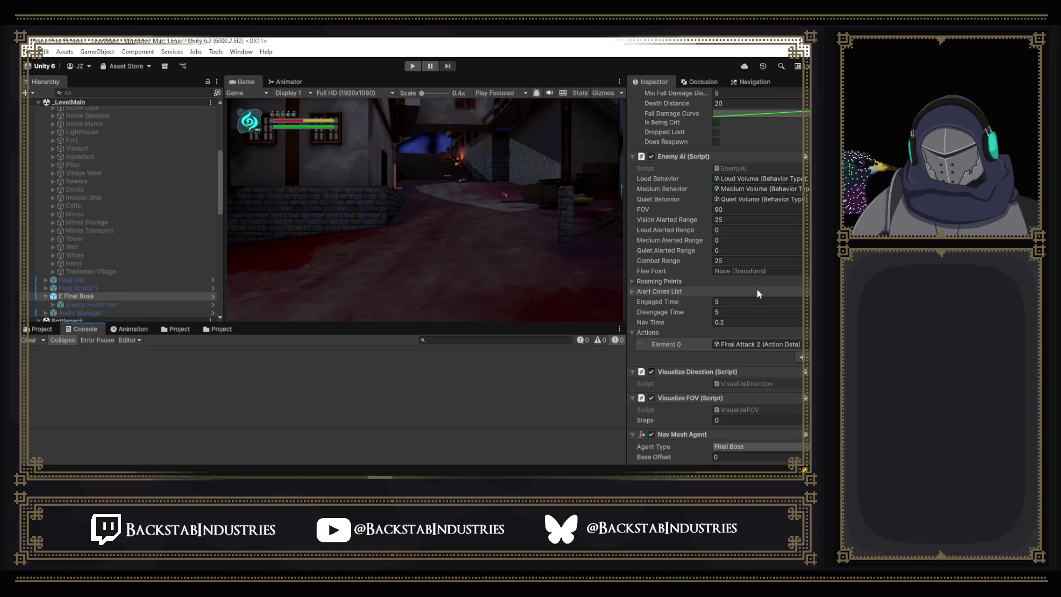
scroll(724, 288, down, 2)
scroll(722, 286, down, 2)
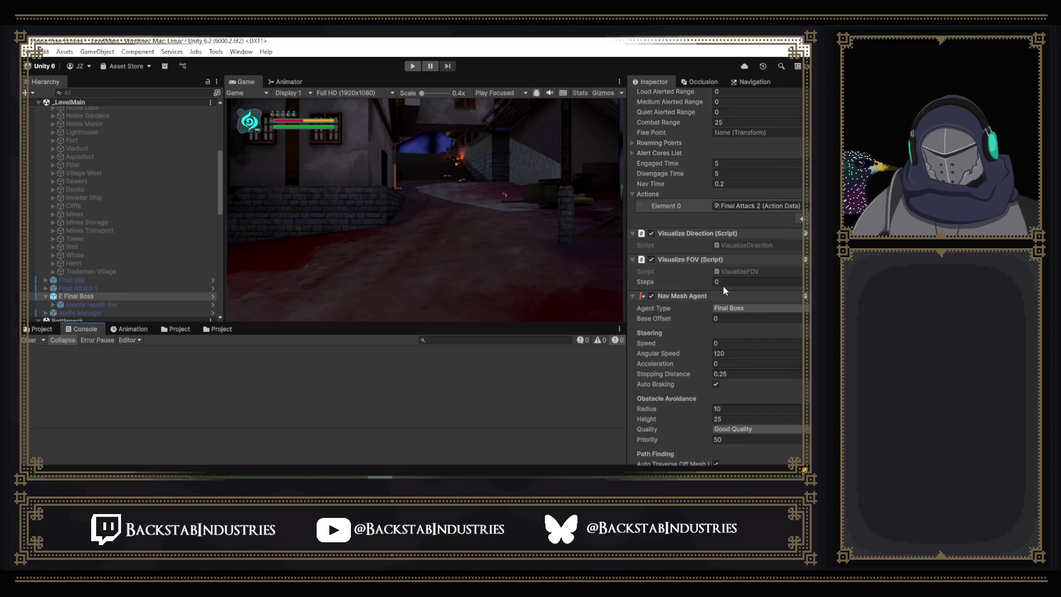
click(413, 70)
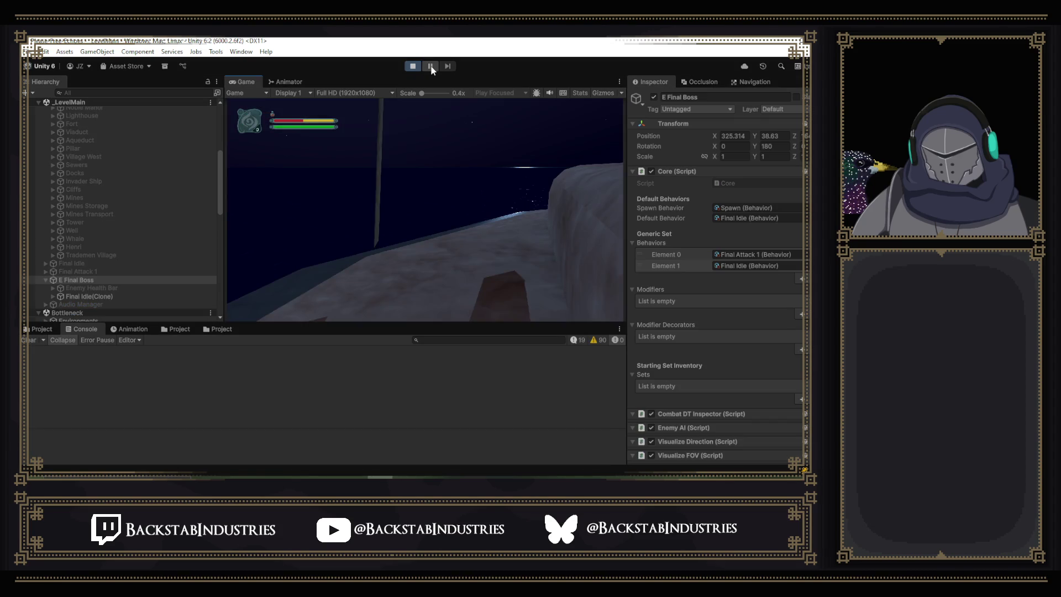
Pause, select Final Idle(Clone), enlarge the Game view above the Console, and unpause.
click(430, 66)
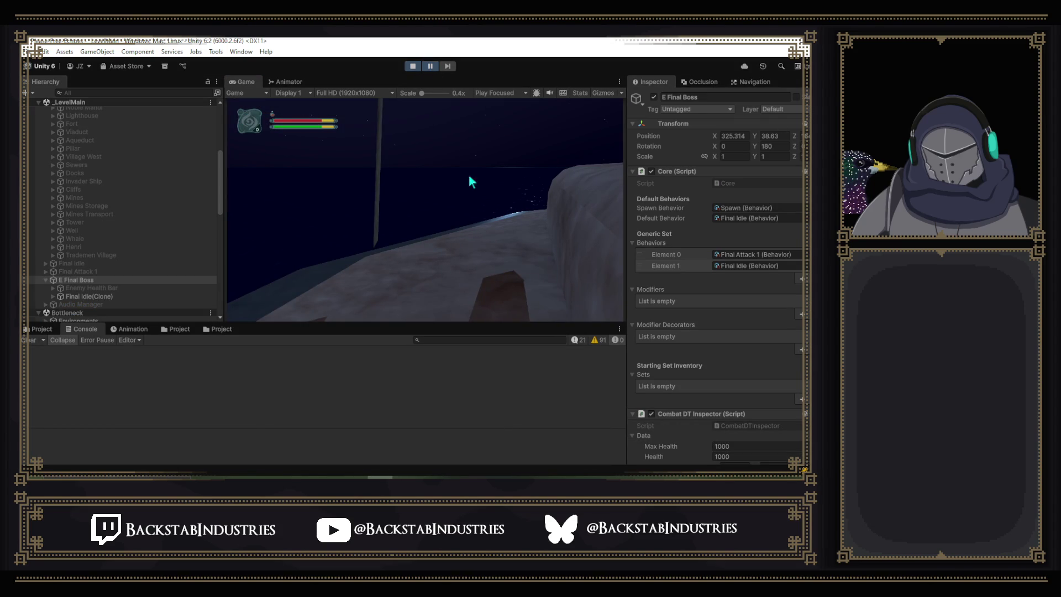
click(169, 297)
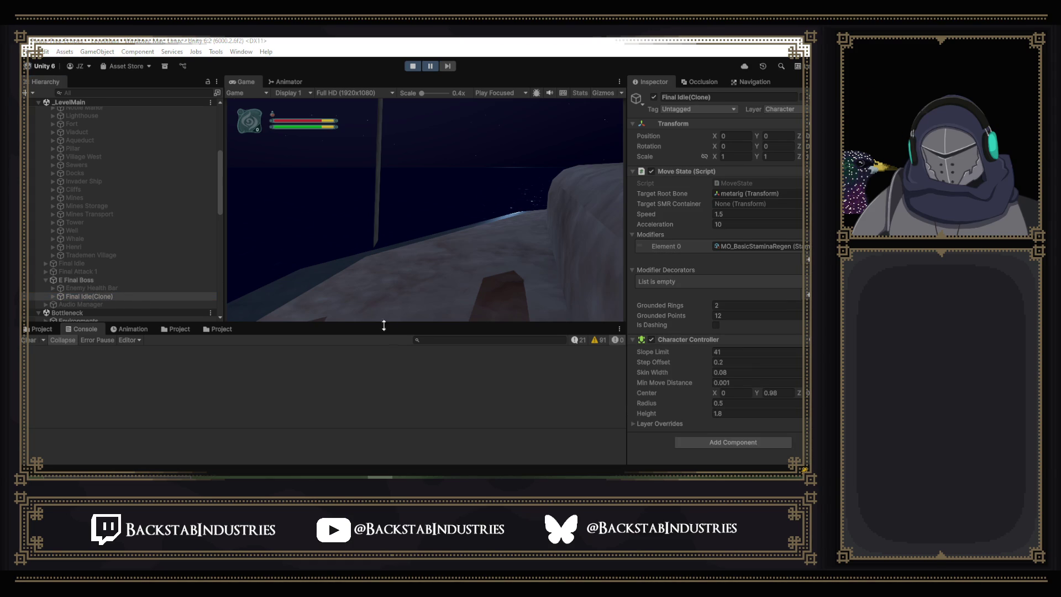
drag(327, 325, 316, 351)
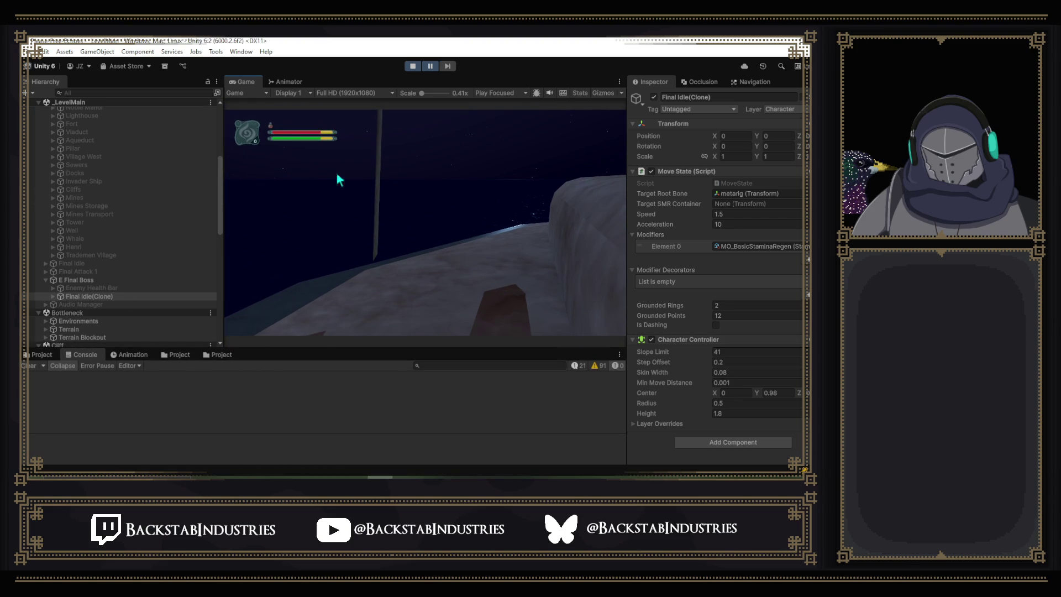
click(432, 68)
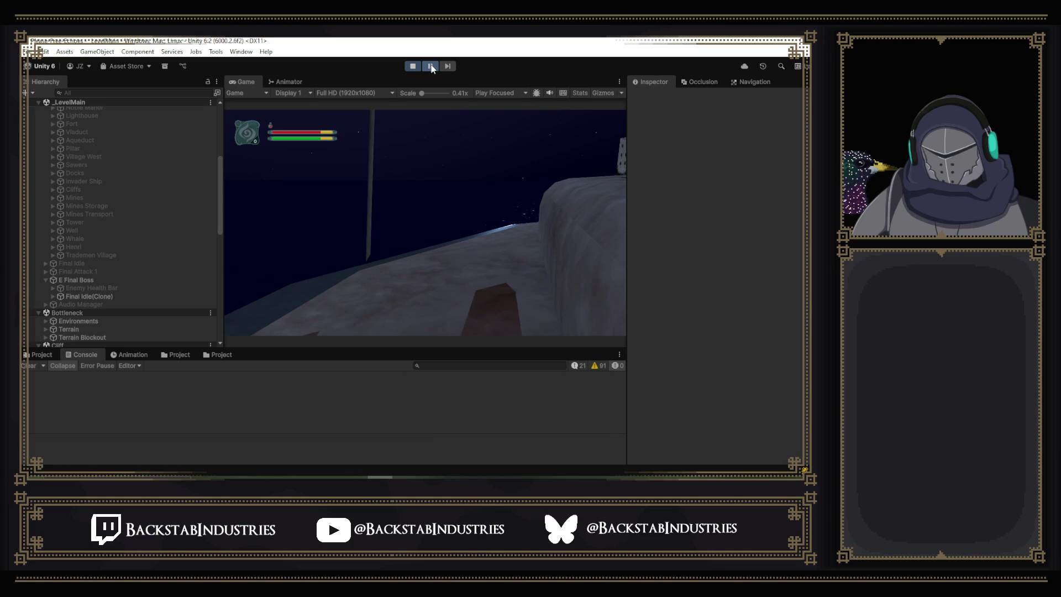
Teleport near the boss and inspect Final Idle(Clone)'s Mermaid Boss child, then resume.
key(p)
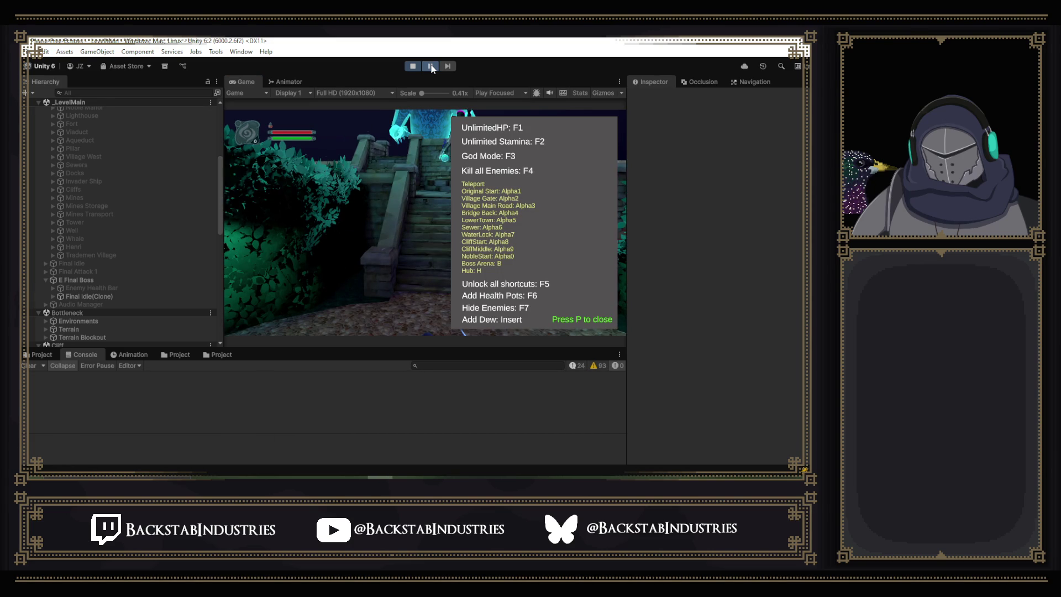
click(54, 296)
click(75, 304)
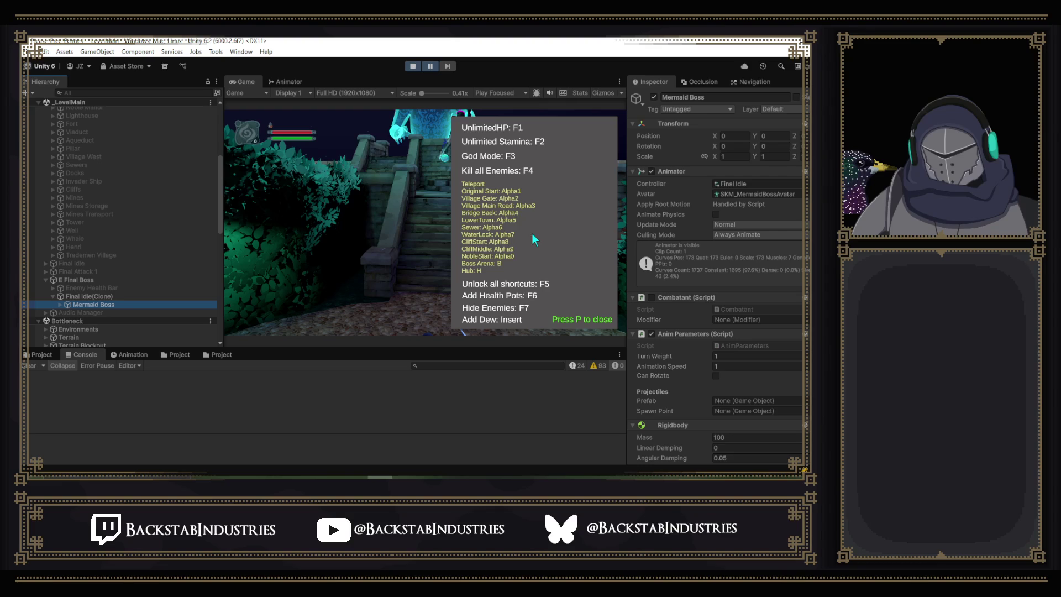
click(430, 66)
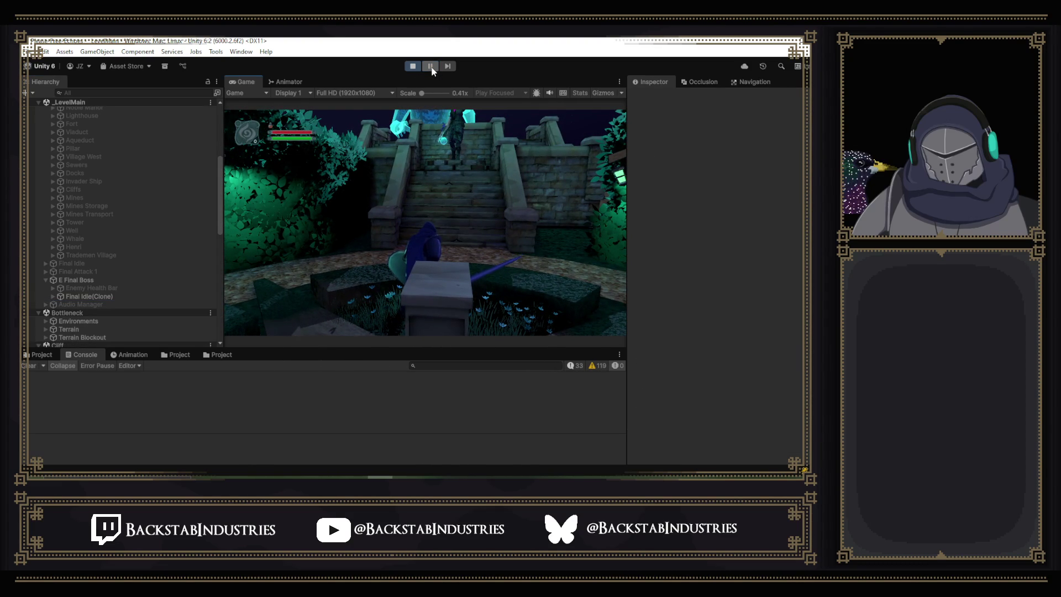
Fight the boss with sword swings and W/S movement, then open the Controls screen.
click(436, 114)
key(w)
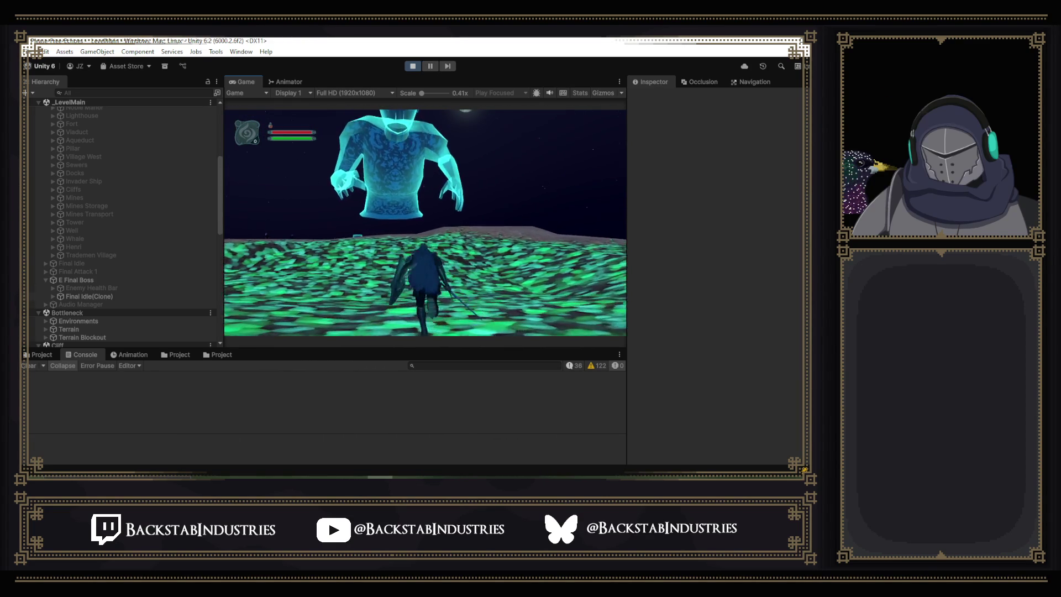
key(w)
key(w)
key(w)
key(w)
key(s)
key(w)
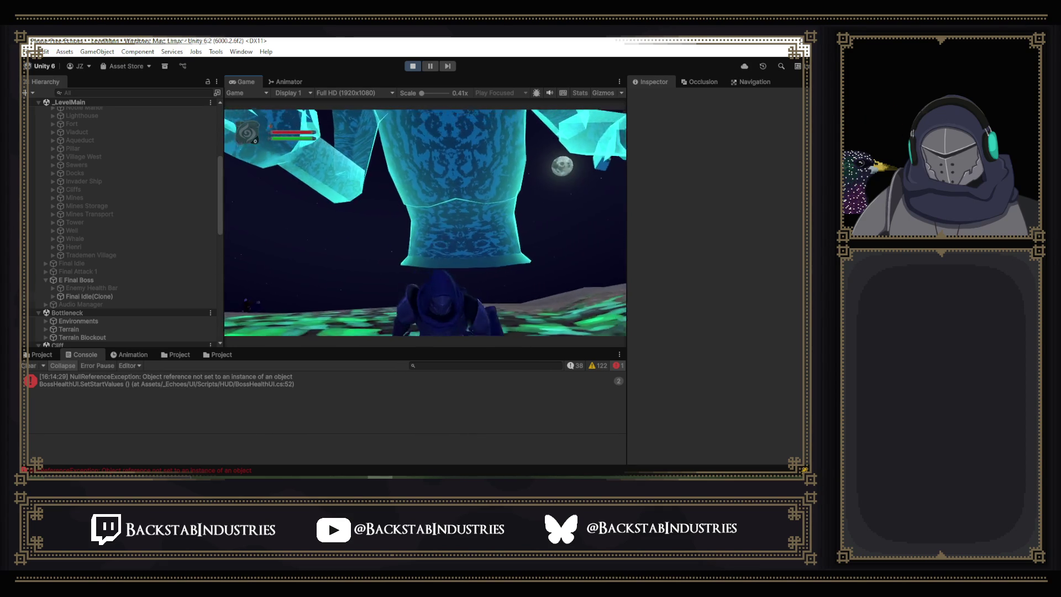
key(Escape)
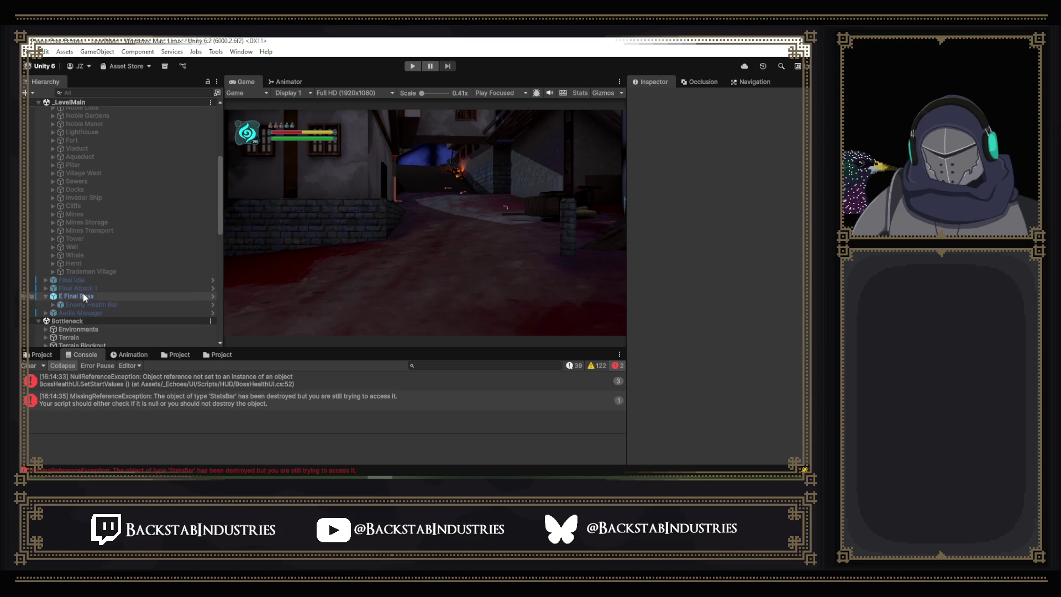
Select E Final Boss and review its Core, Combat DT Inspector, Enemy AI and Nav Mesh Agent components.
click(83, 296)
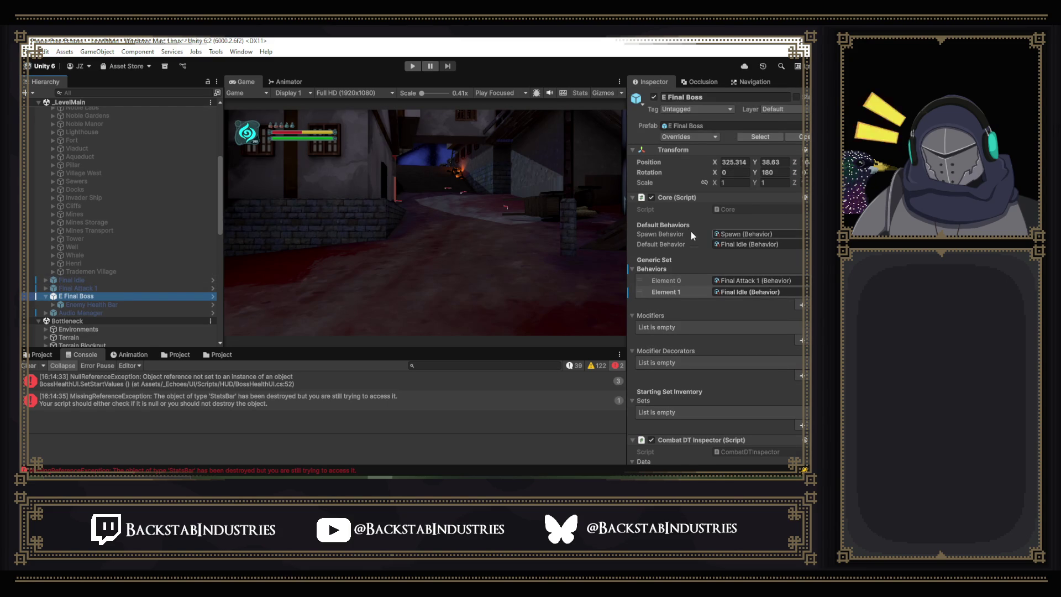
scroll(691, 231, down, 2)
scroll(691, 234, down, 8)
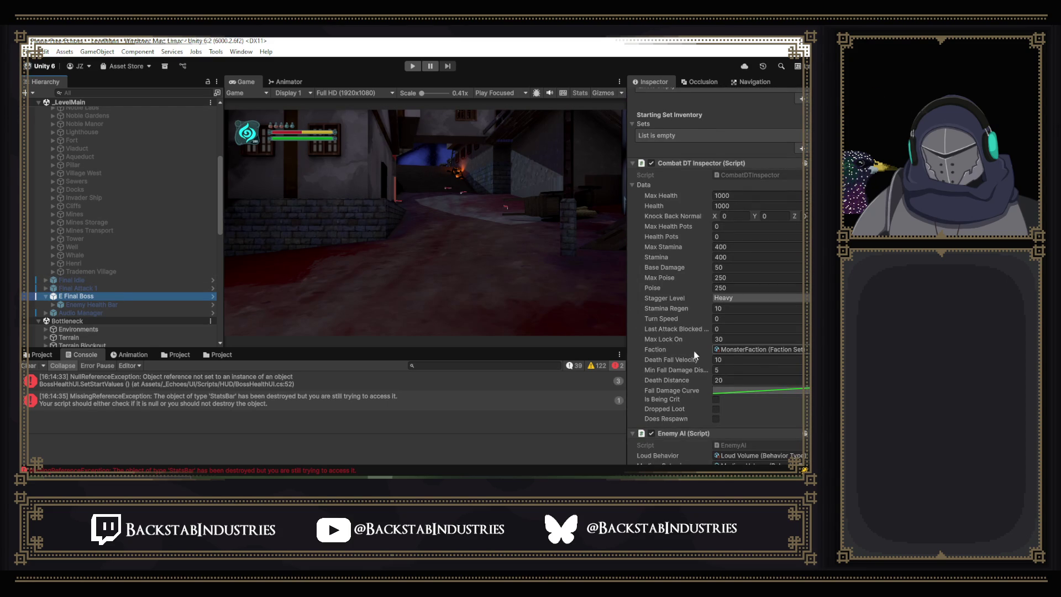
scroll(674, 349, down, 4)
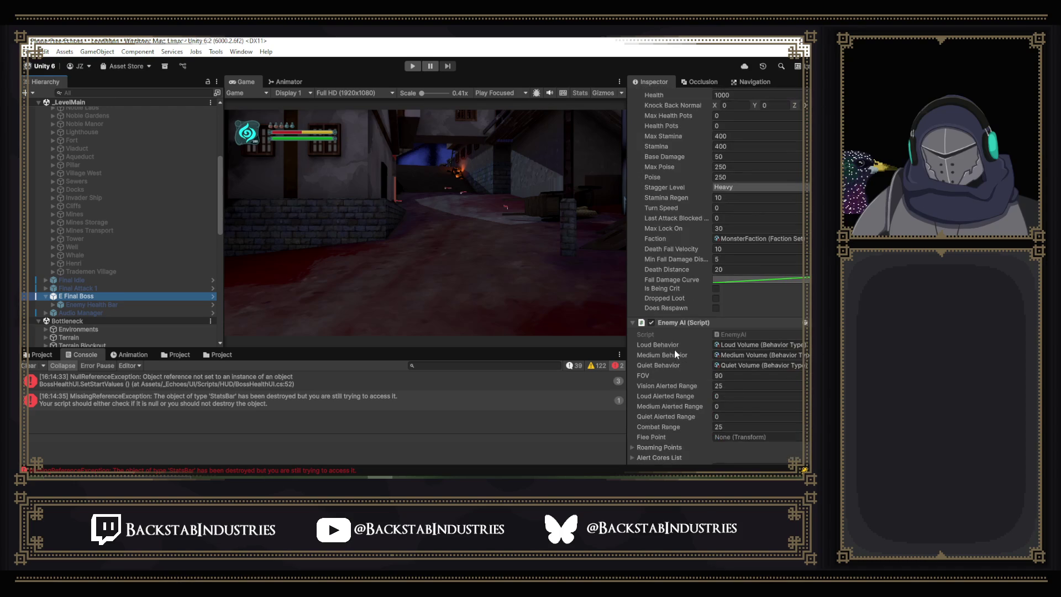
scroll(698, 351, down, 3)
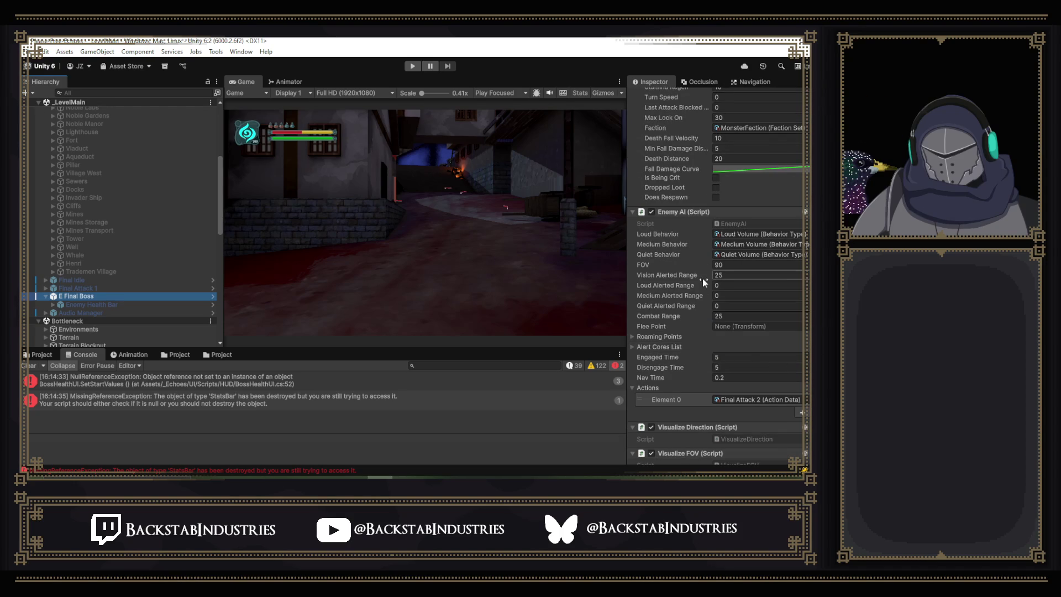
scroll(702, 278, down, 2)
scroll(701, 280, up, 1)
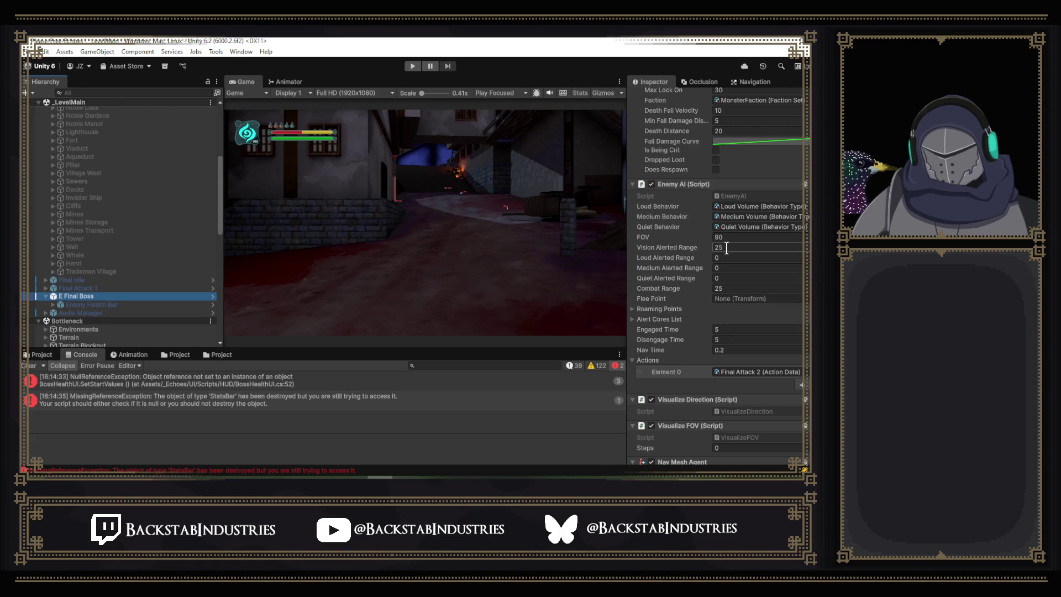
scroll(715, 245, down, 6)
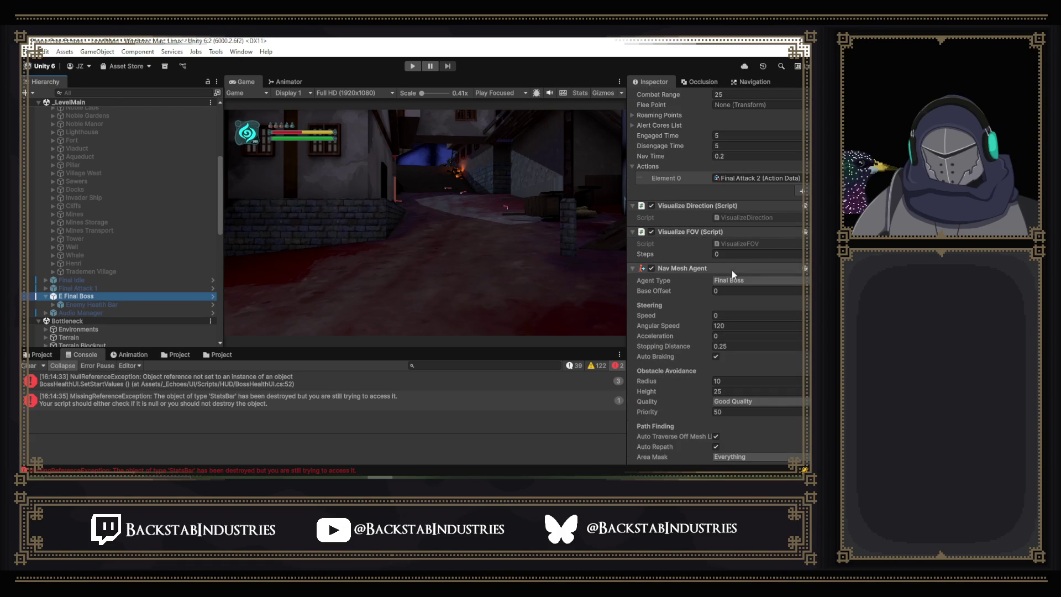
scroll(704, 250, up, 8)
scroll(705, 284, up, 2)
scroll(704, 285, up, 4)
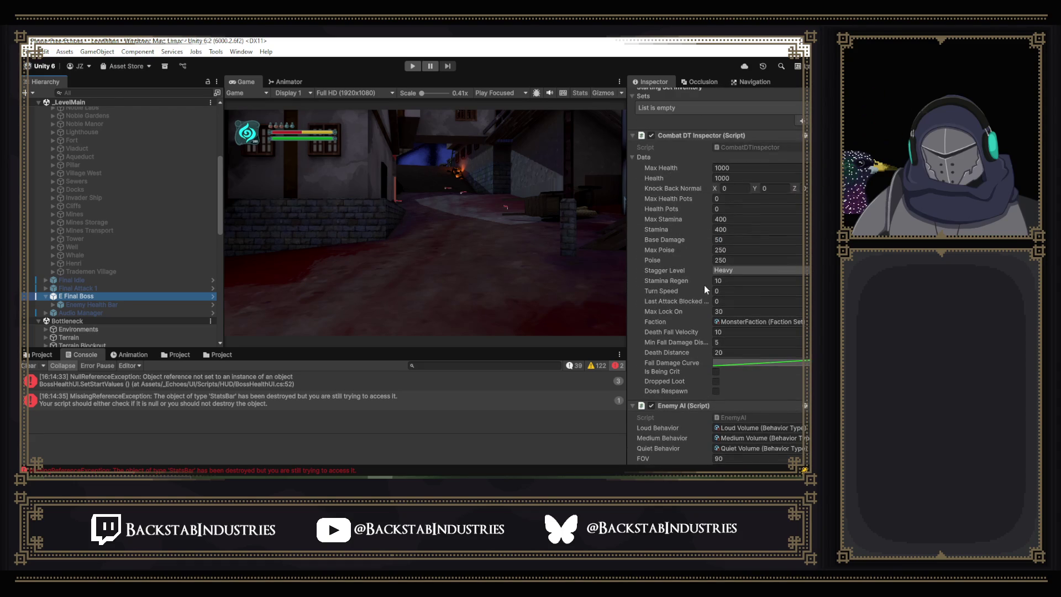
scroll(704, 285, up, 8)
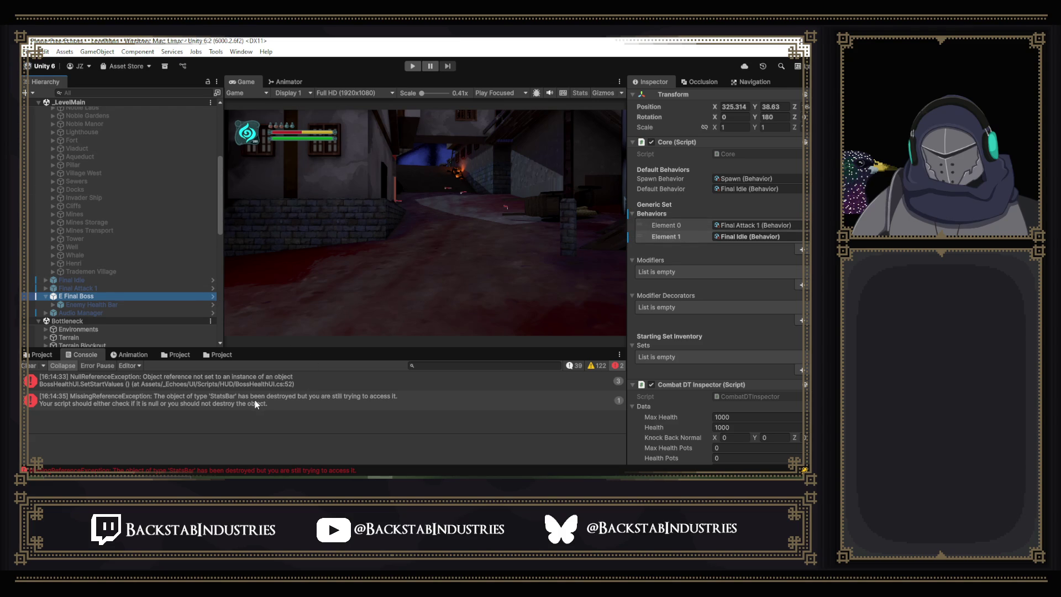
Trace the BossHealthUI null reference error to Arena, then select and expand Arena.
click(227, 380)
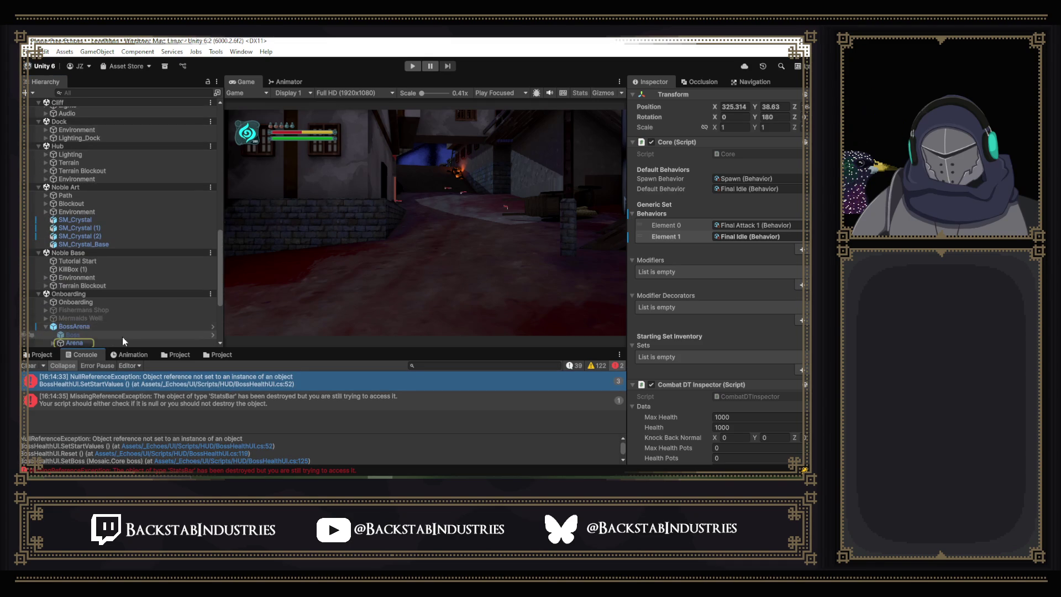
scroll(162, 320, down, 3)
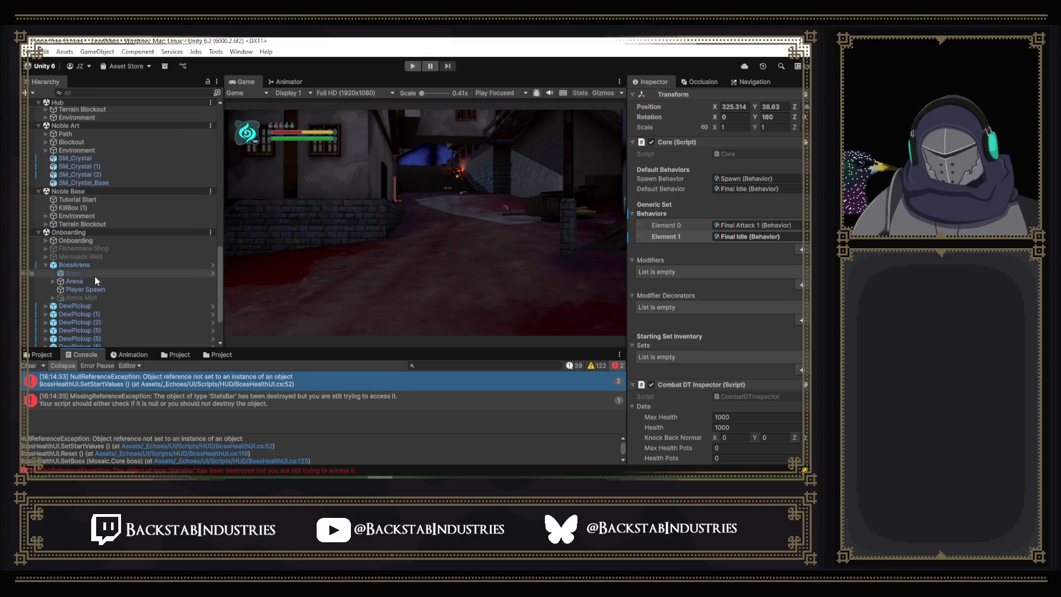
click(53, 280)
click(53, 282)
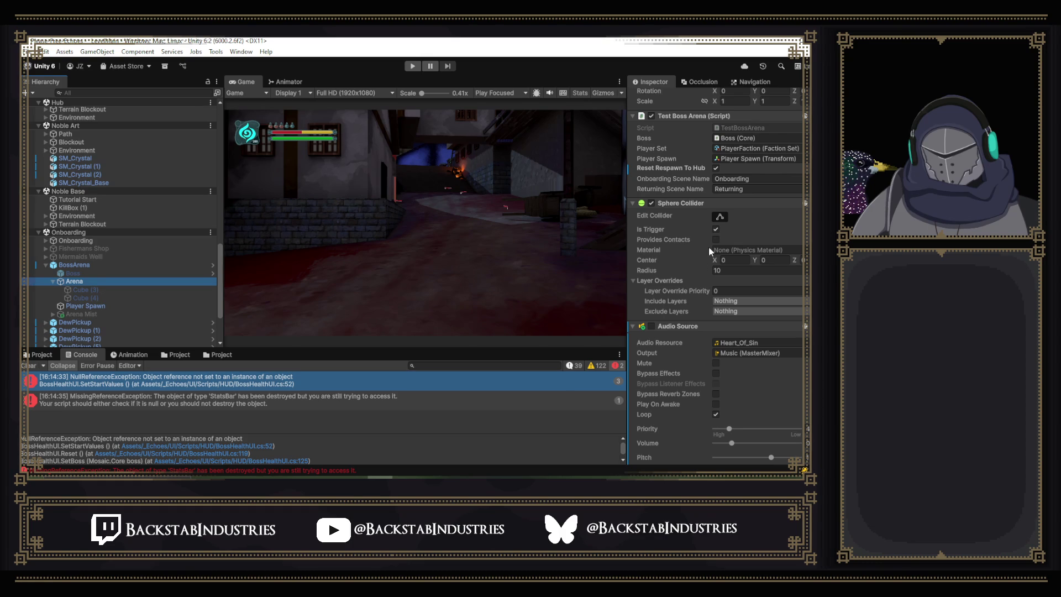
scroll(708, 247, up, 1)
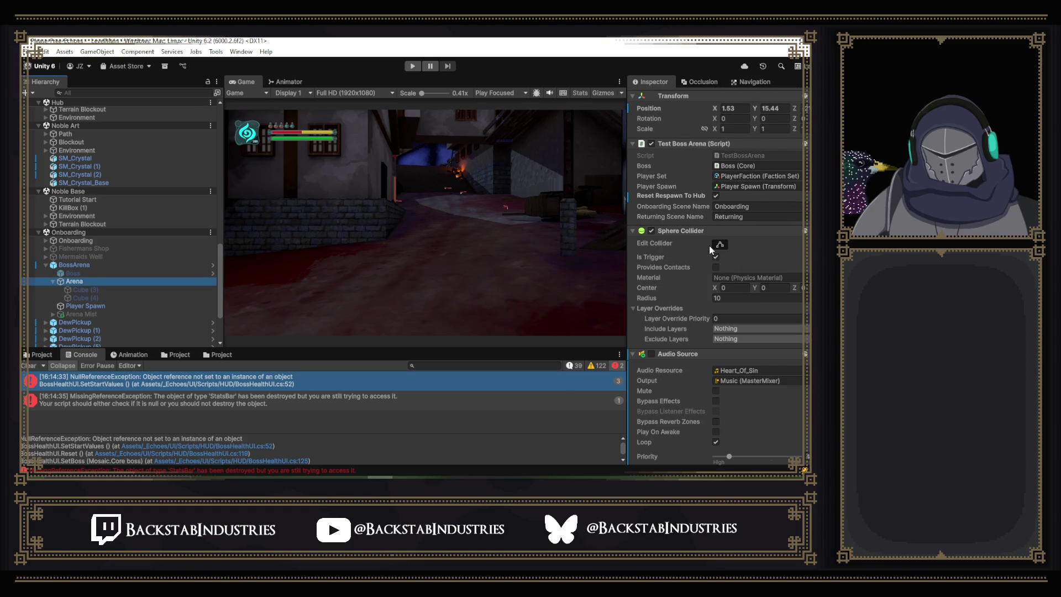
scroll(113, 257, up, 10)
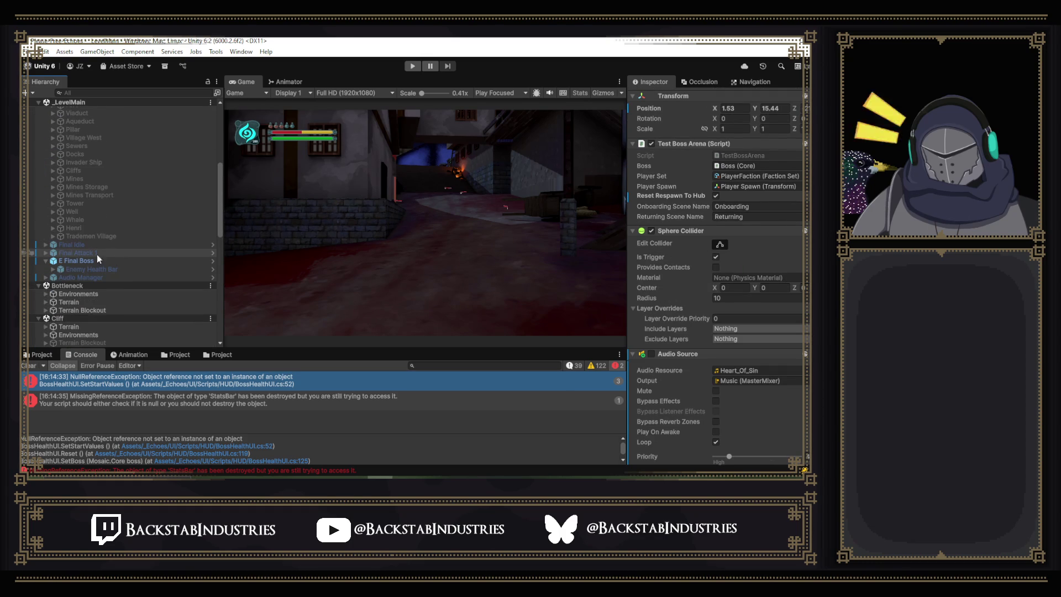
Set Test Boss Arena's Boss field to E Final Boss, then select its Enemy Health Bar.
mouse_move(75, 260)
mouse_down()
mouse_move(575, 236)
mouse_move(747, 166)
mouse_up()
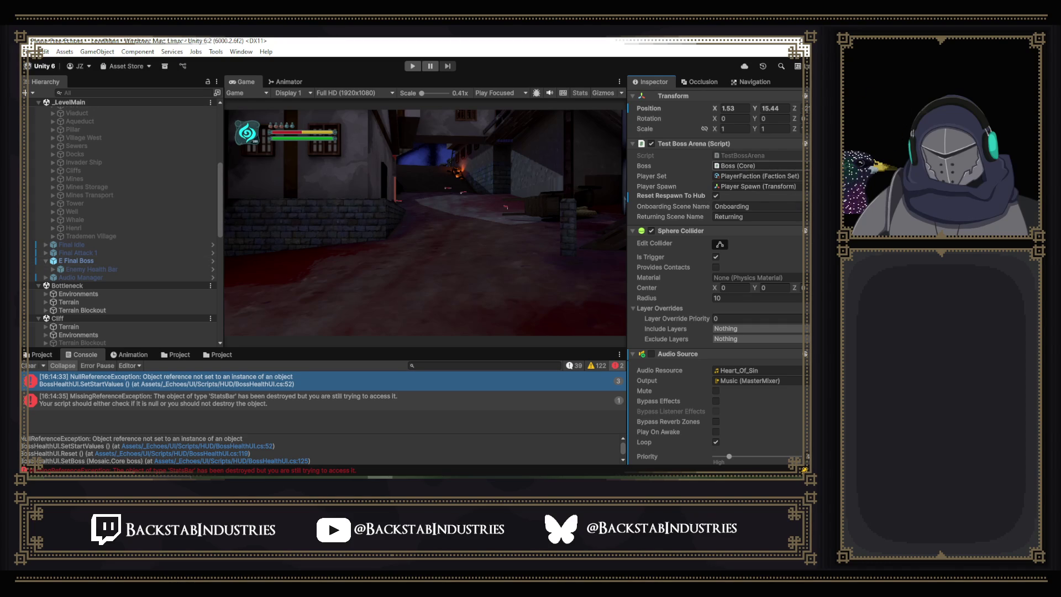
click(804, 165)
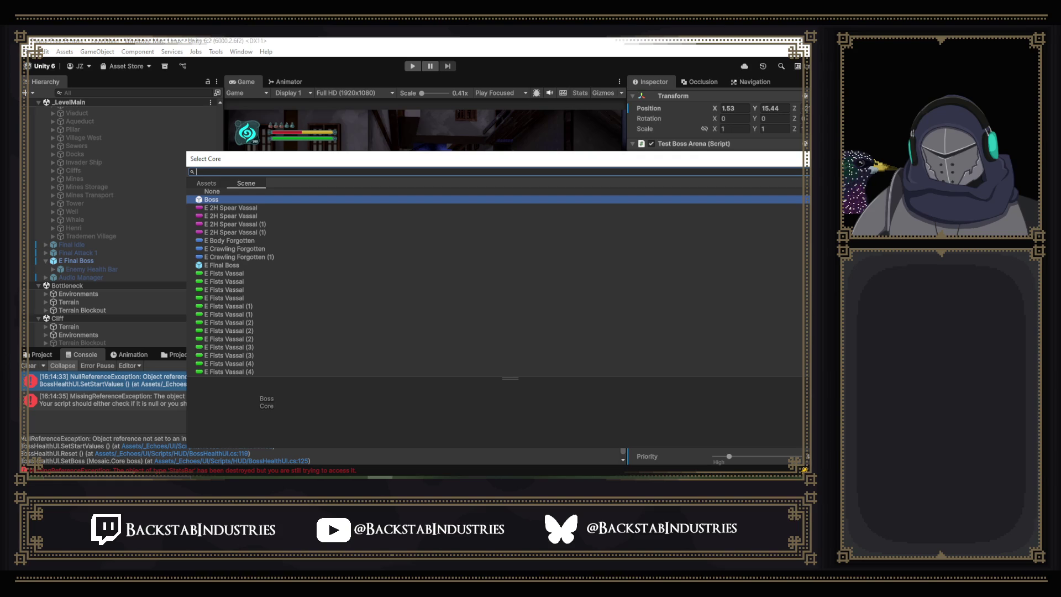
click(224, 258)
double_click(224, 264)
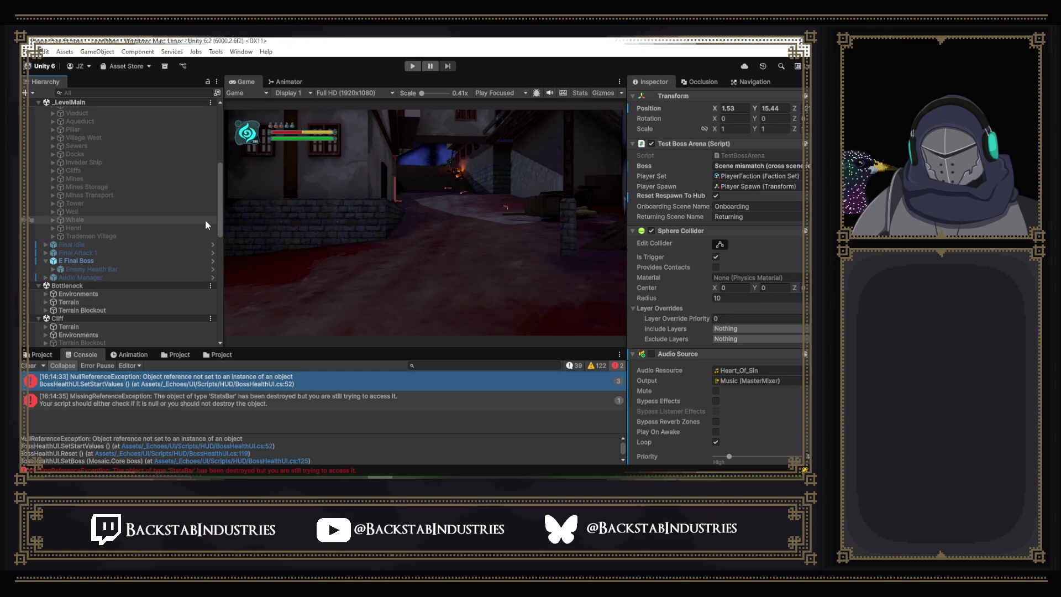
click(64, 269)
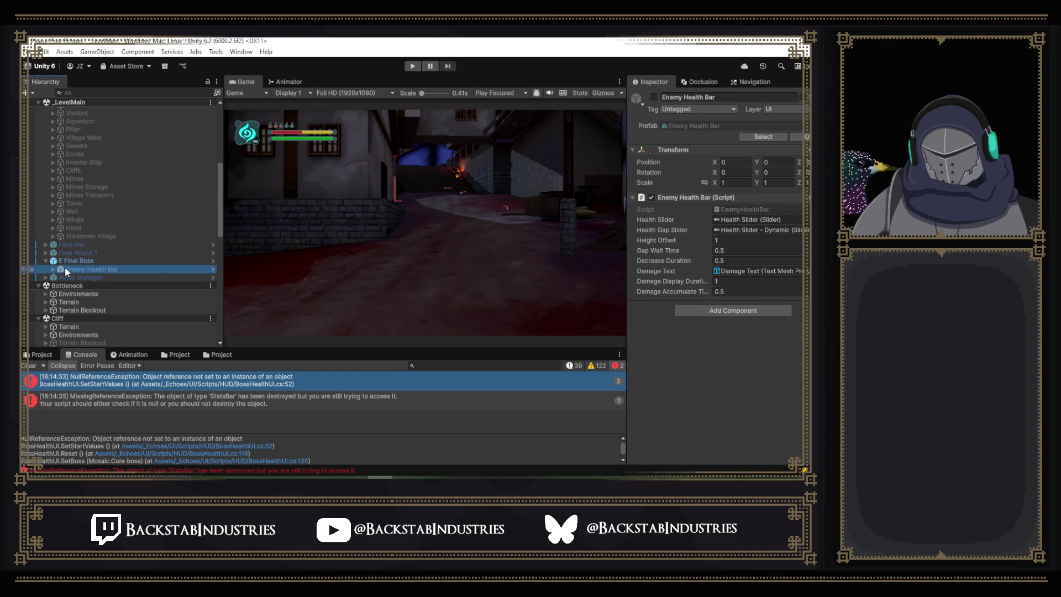
Expand Enemies > Enemies_Onboarding > Main Street and open E Fists Vassal's Enemy Health Bar and Enemy Health UI.
click(107, 261)
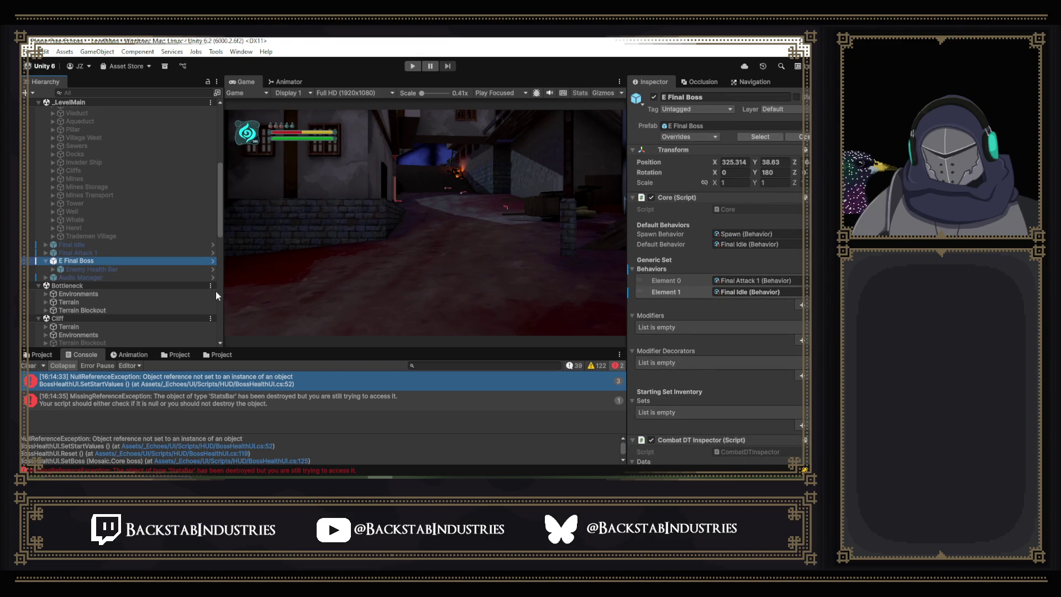
scroll(135, 263, up, 8)
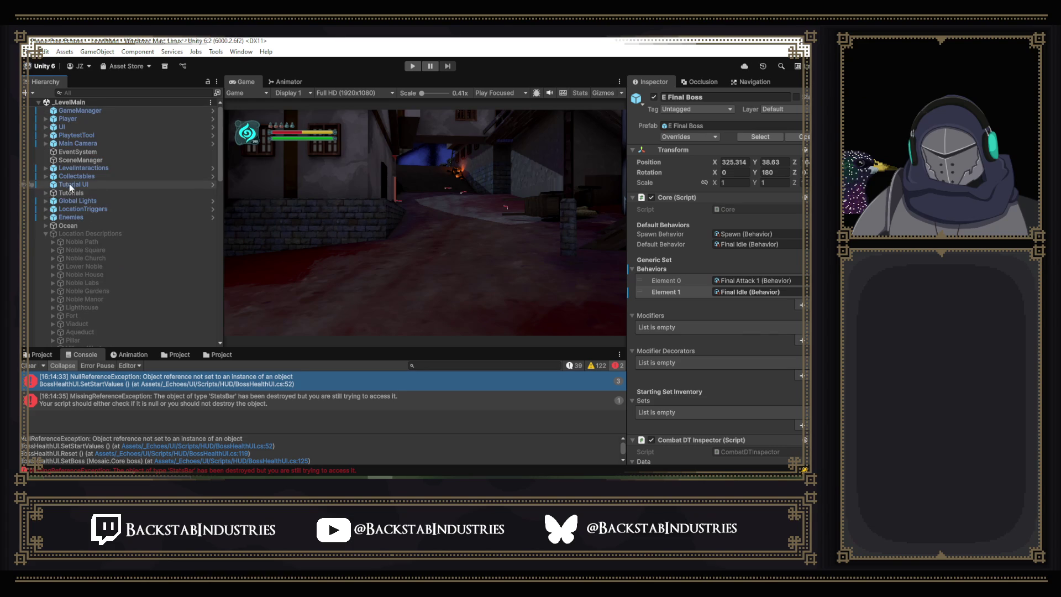
click(46, 217)
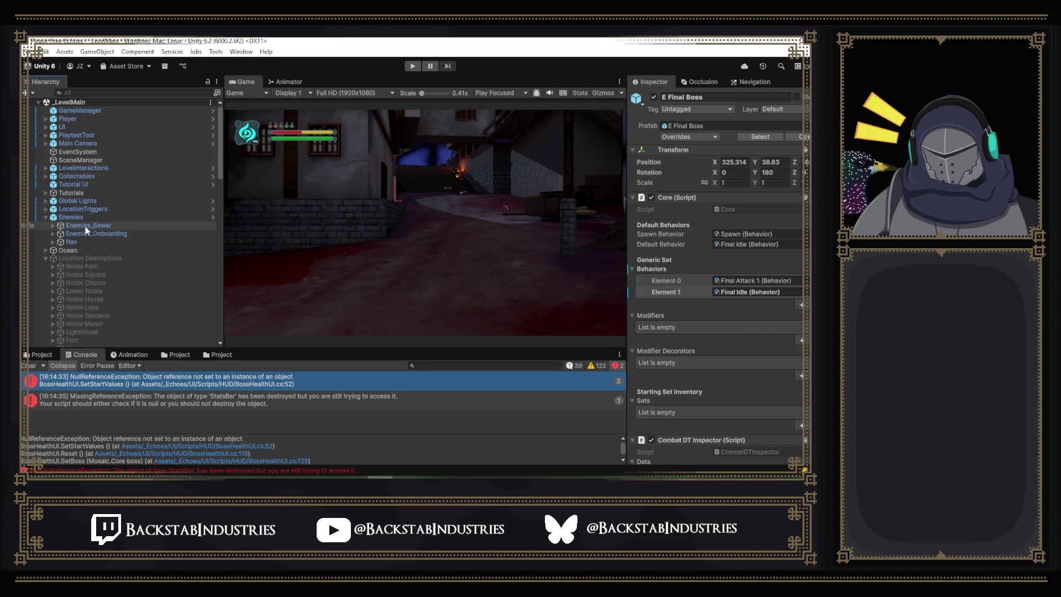
click(53, 233)
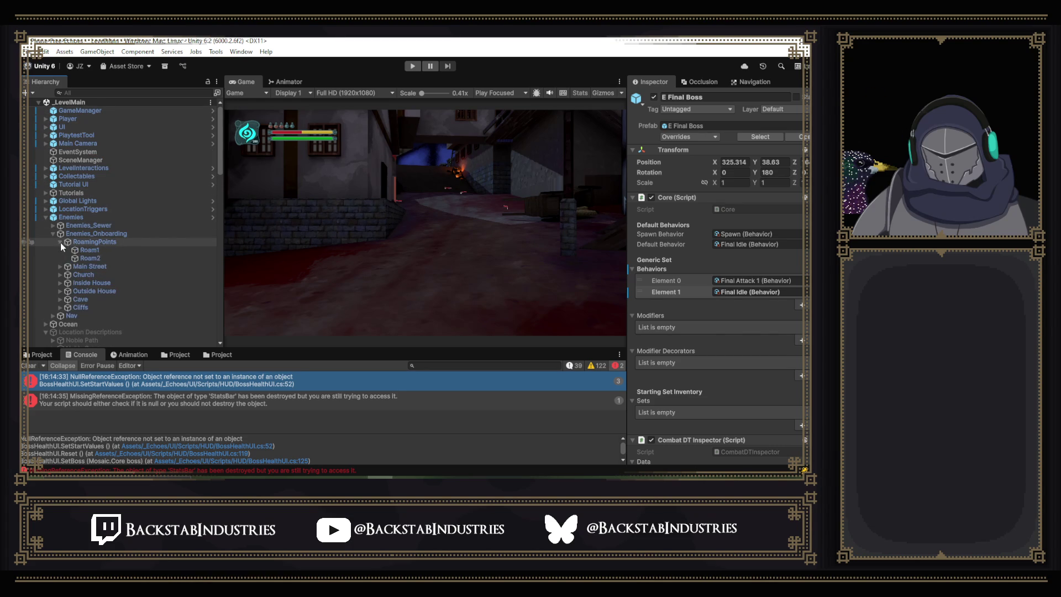
click(60, 250)
click(85, 257)
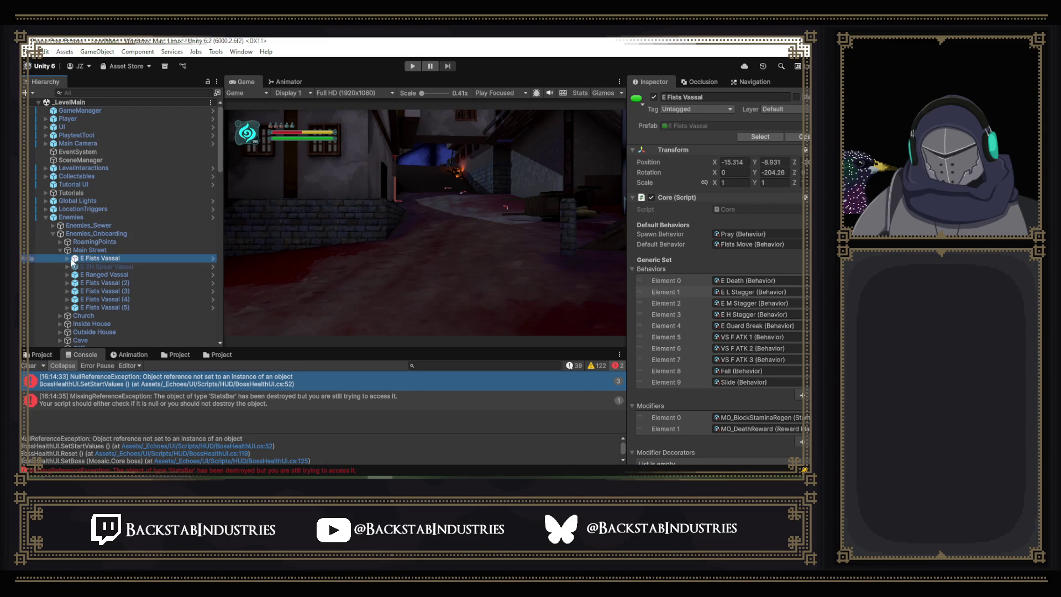
click(67, 258)
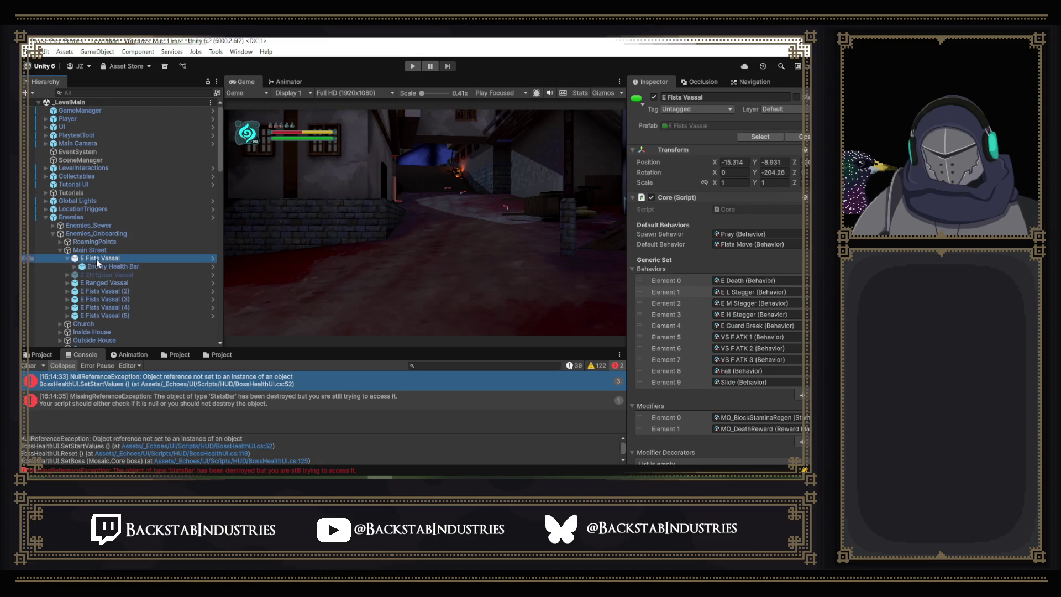
click(74, 266)
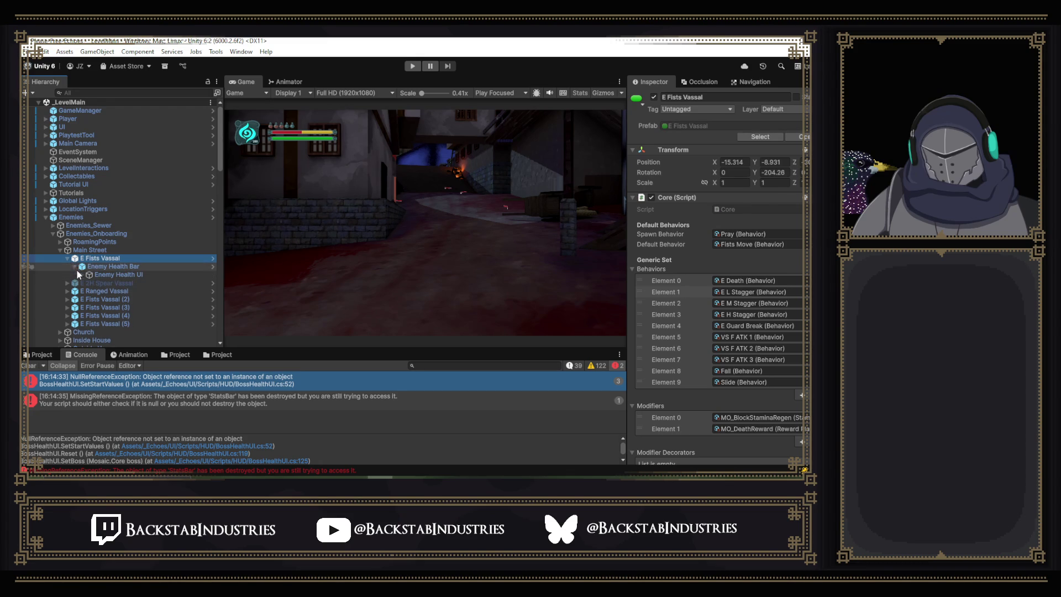
click(82, 275)
Select E Ranged Vassal and scroll through its Enemy AI and Nav Mesh Agent settings.
click(67, 315)
click(100, 316)
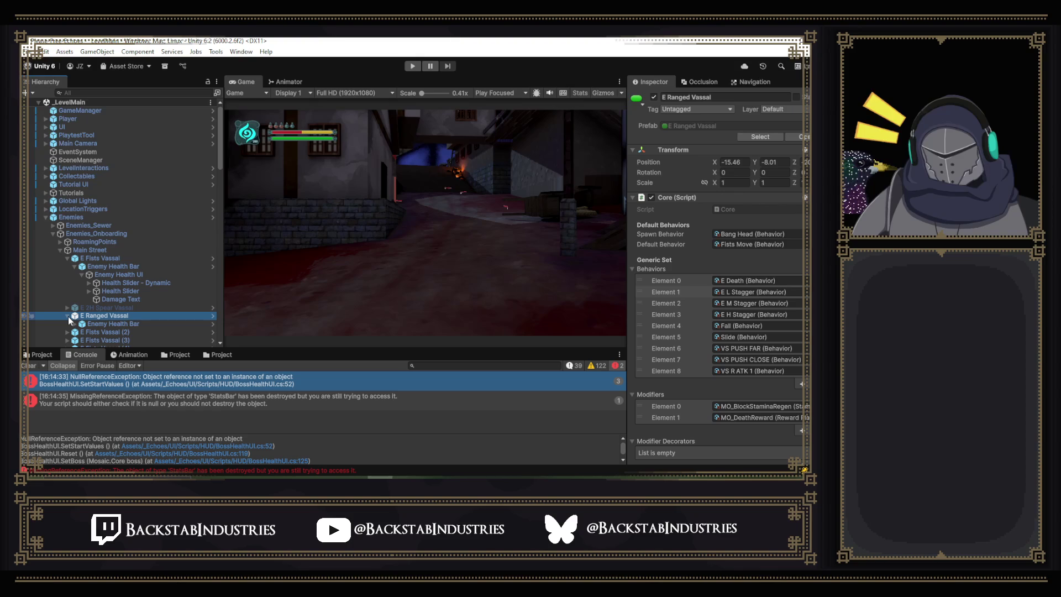
click(67, 316)
scroll(787, 269, down, 5)
scroll(752, 288, down, 5)
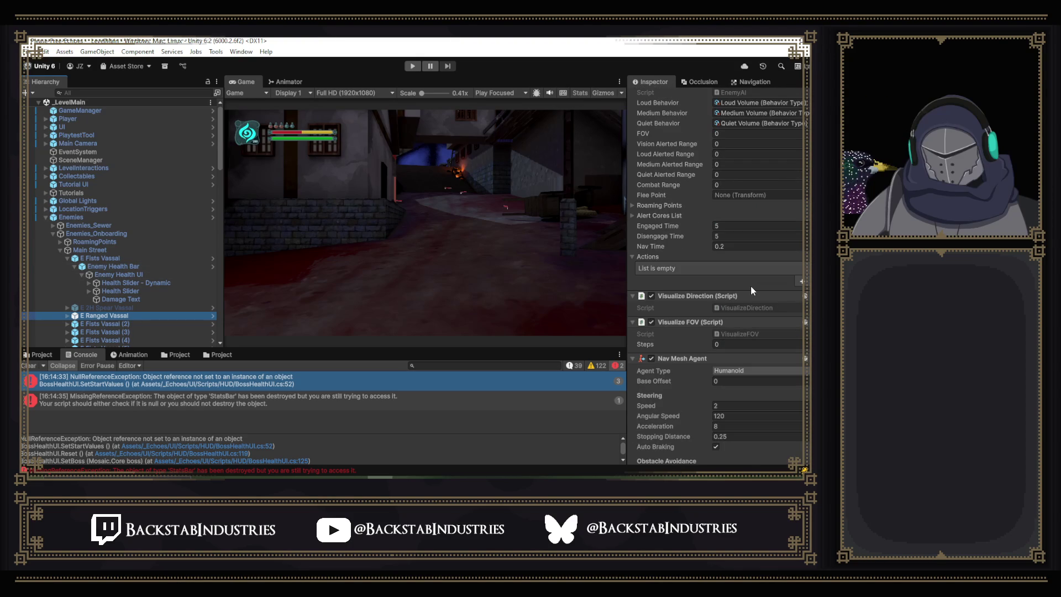
scroll(751, 285, down, 10)
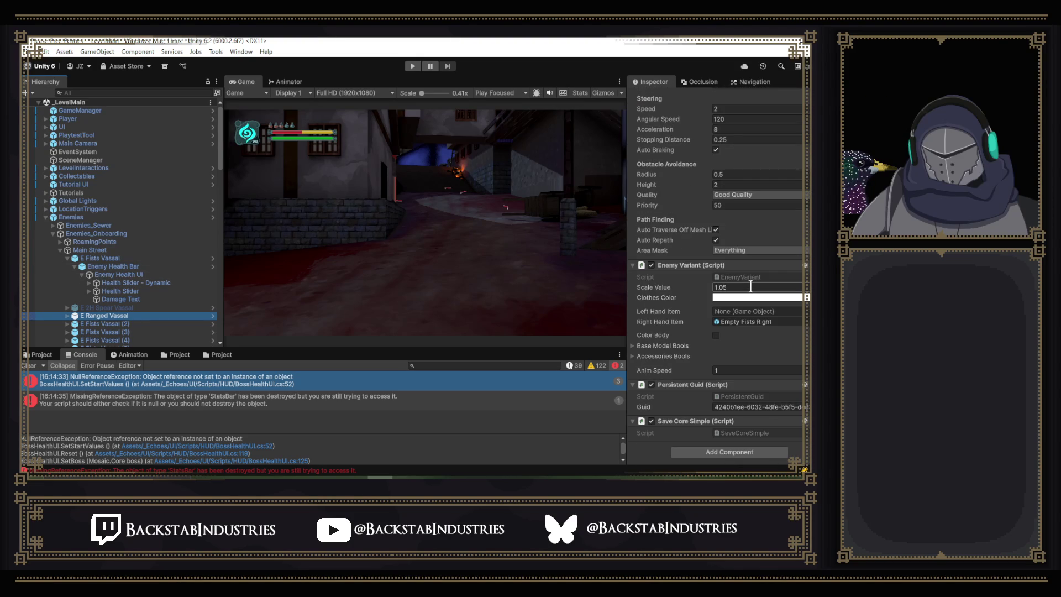
Open the Final Attack 1 prefab from the Boss Attack 1 folder and enter Mermaid Boss in context.
click(109, 264)
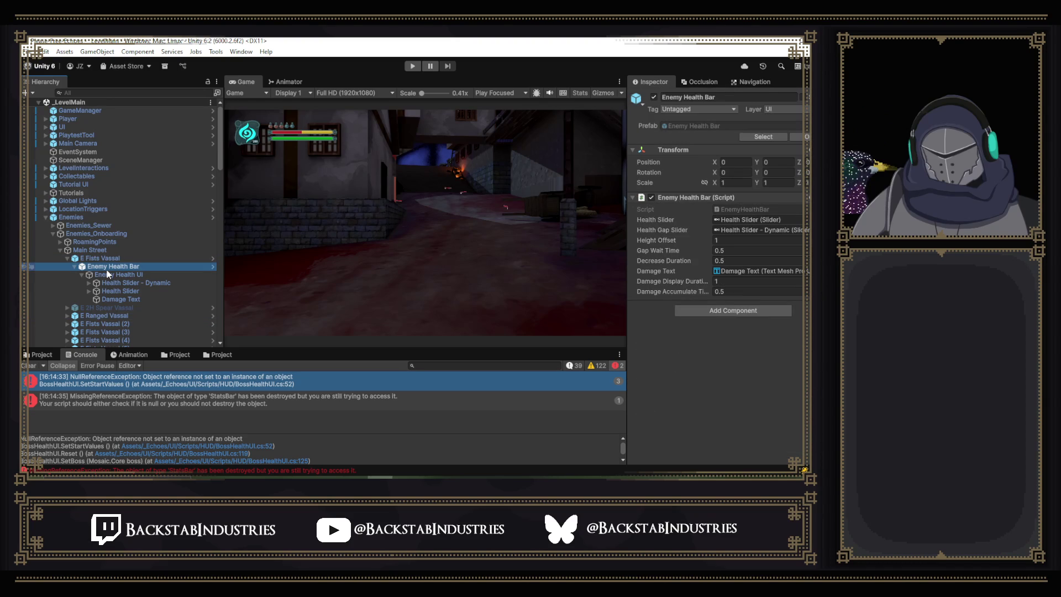
click(191, 355)
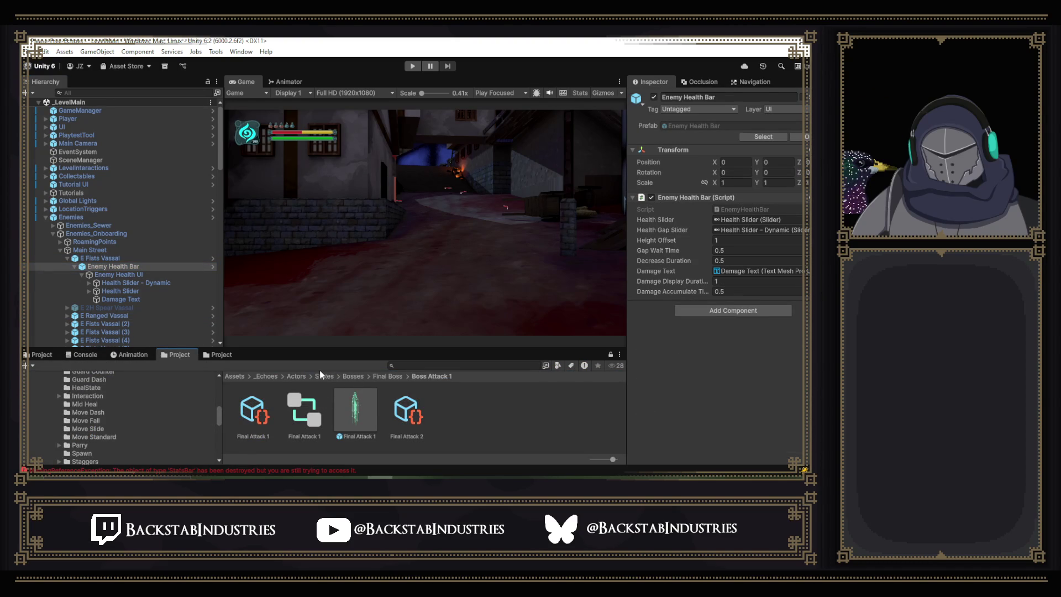
double_click(360, 401)
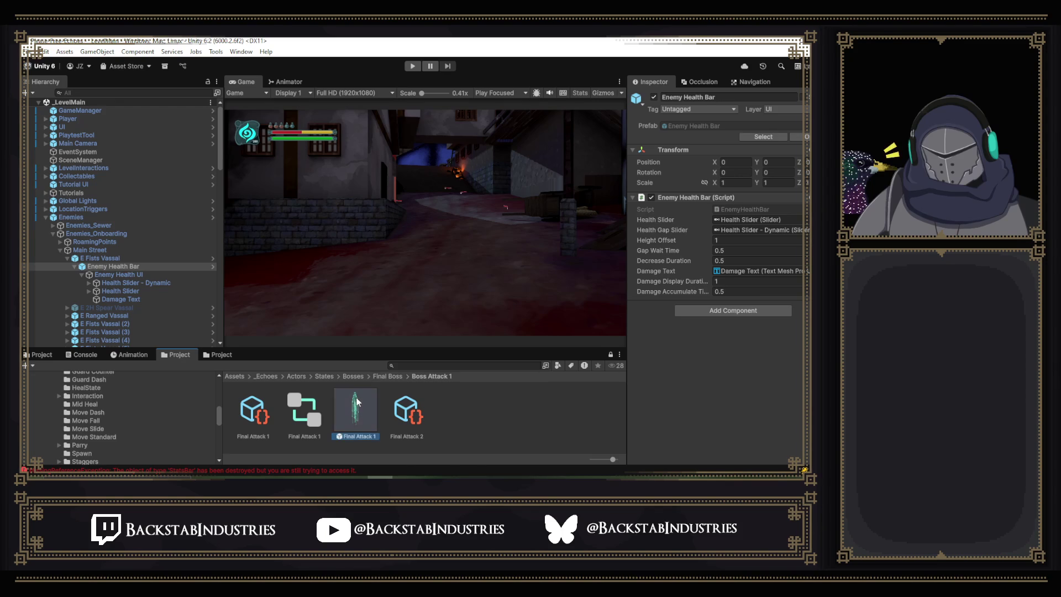
click(212, 125)
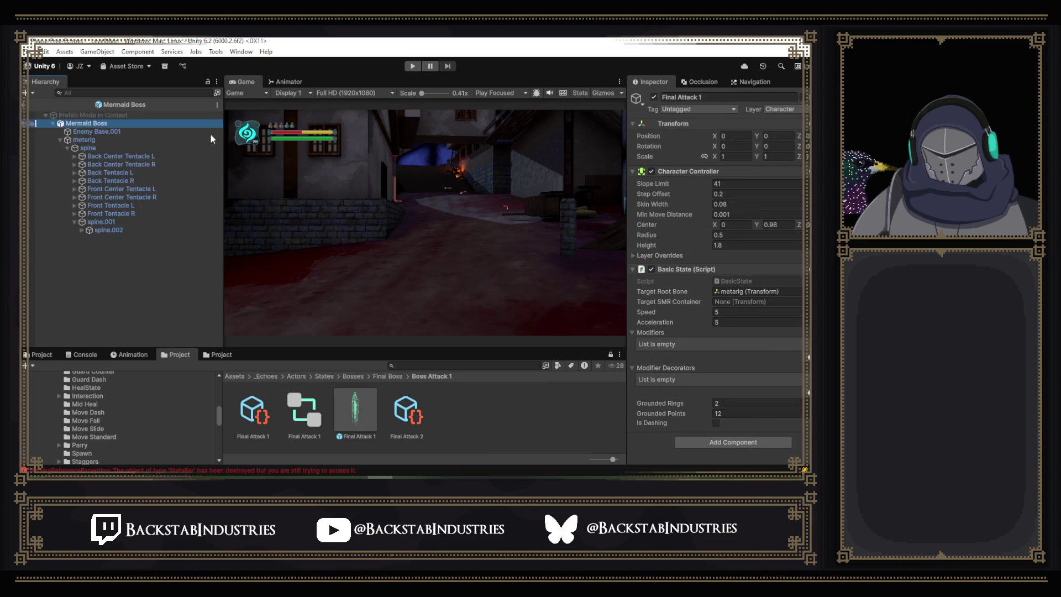
click(60, 140)
right_click(108, 128)
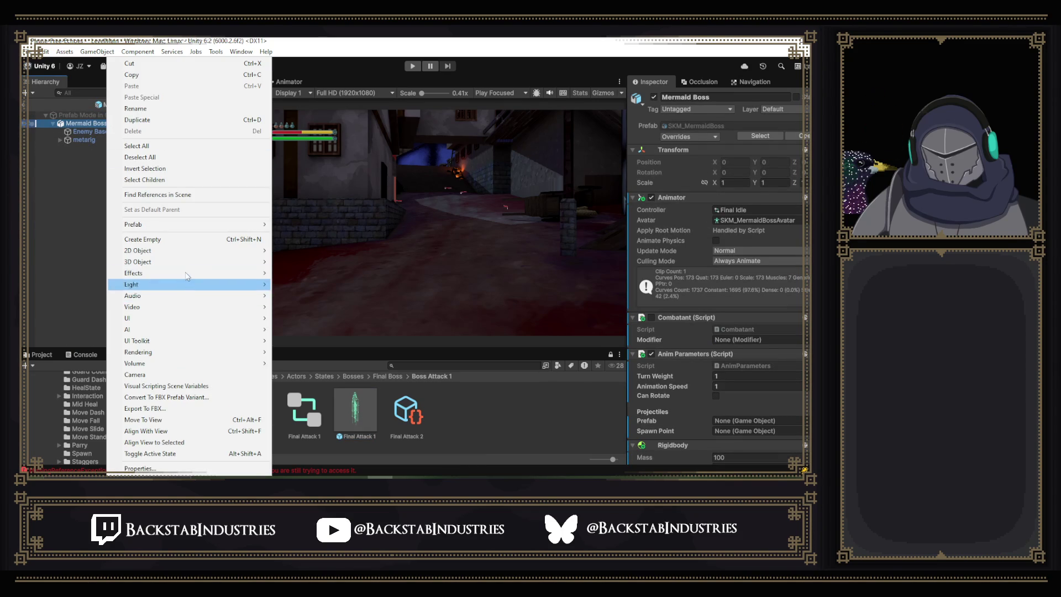
mouse_move(185, 275)
click(61, 225)
Search the Project for 'lock', enlarge the asset panel, and open the LockOn folder.
click(424, 364)
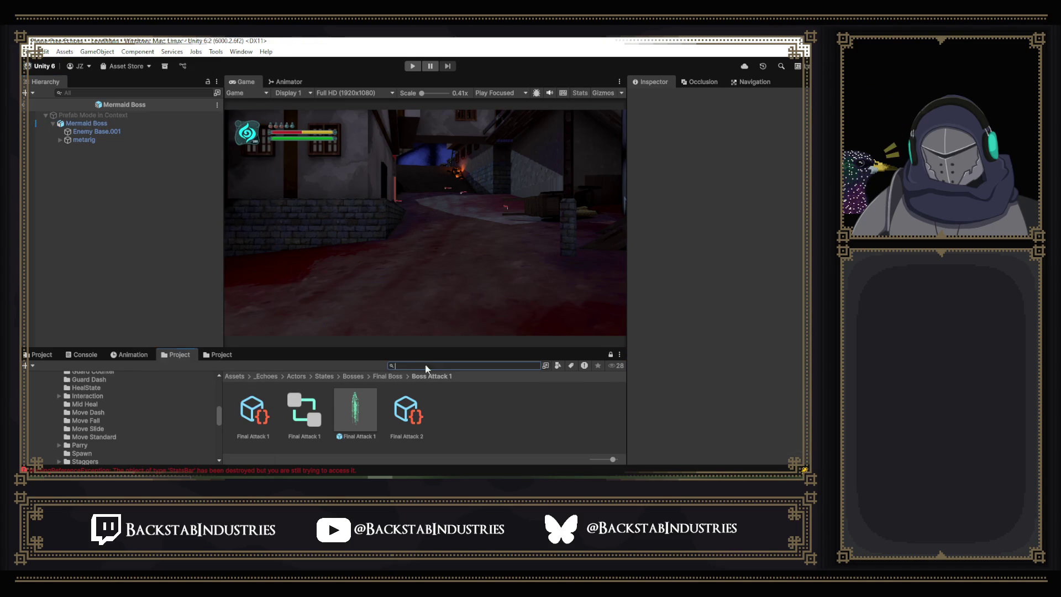
text(lock)
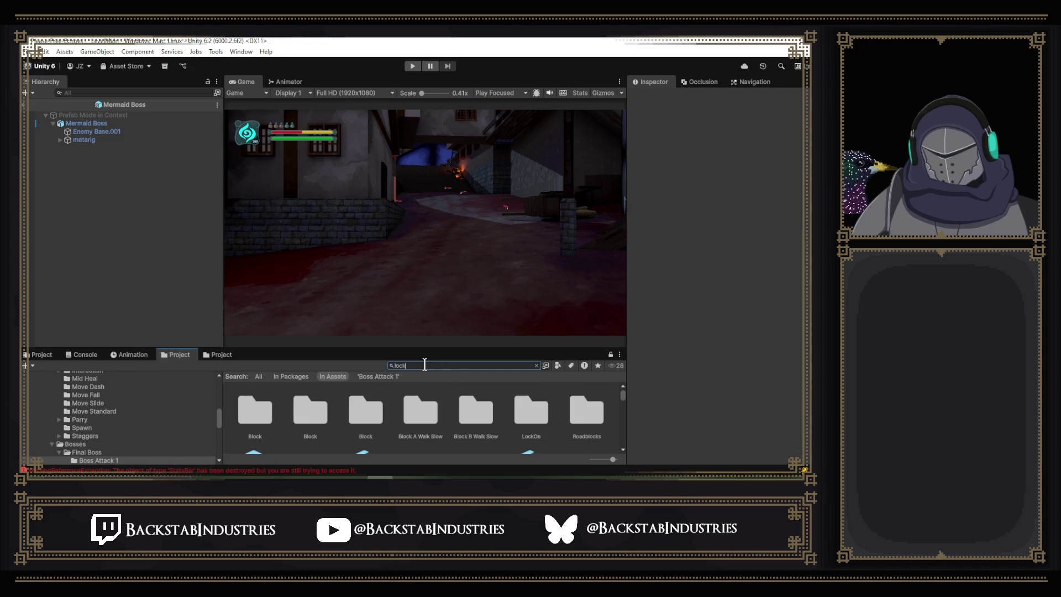
drag(448, 349, 448, 262)
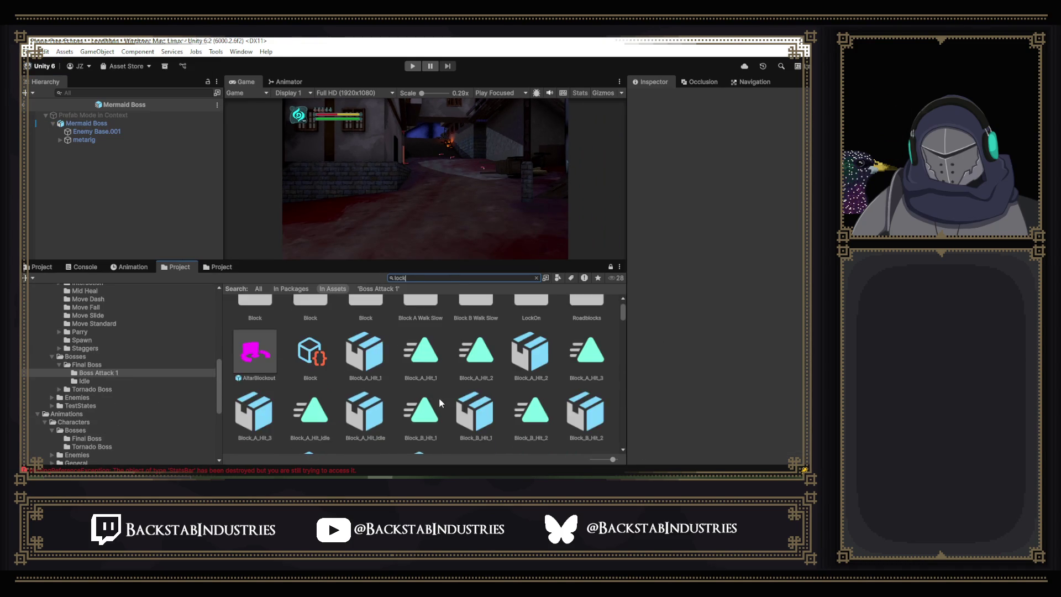
double_click(530, 331)
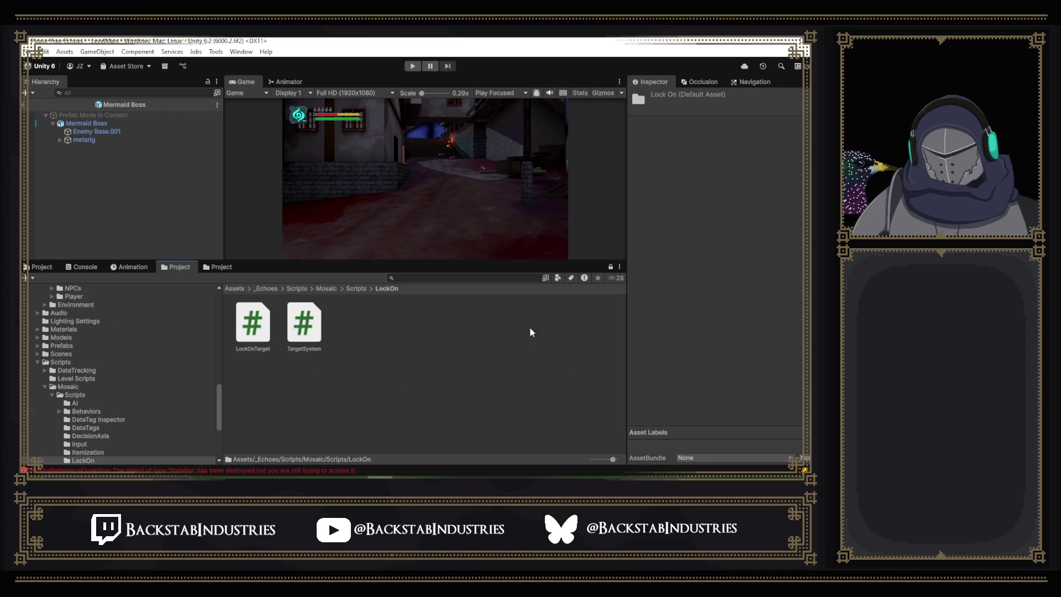
Inspect the LockOnTarget script's source and browse the Mosaic Scripts folder.
click(245, 316)
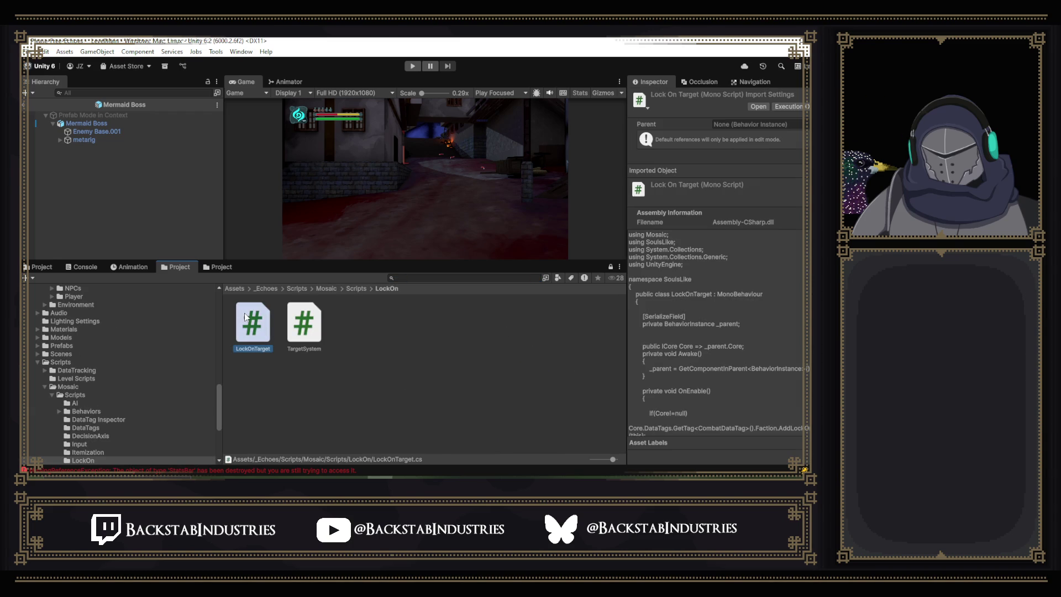
click(365, 289)
scroll(470, 343, down, 1)
scroll(498, 384, up, 2)
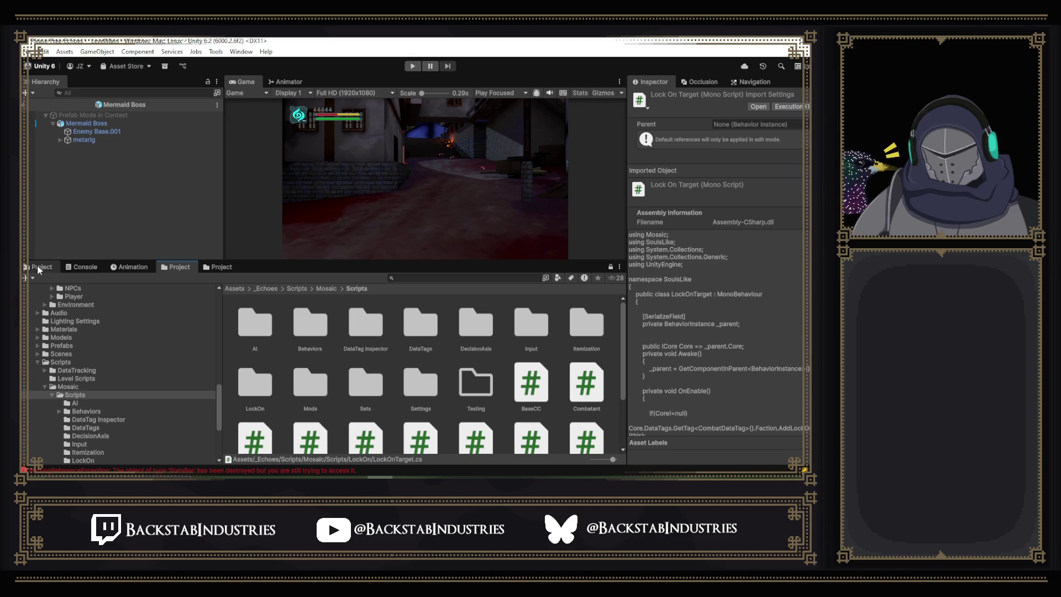
Return to Final Attack 1, open the Master Model prefab, and inspect its LockOnTarget child.
click(28, 117)
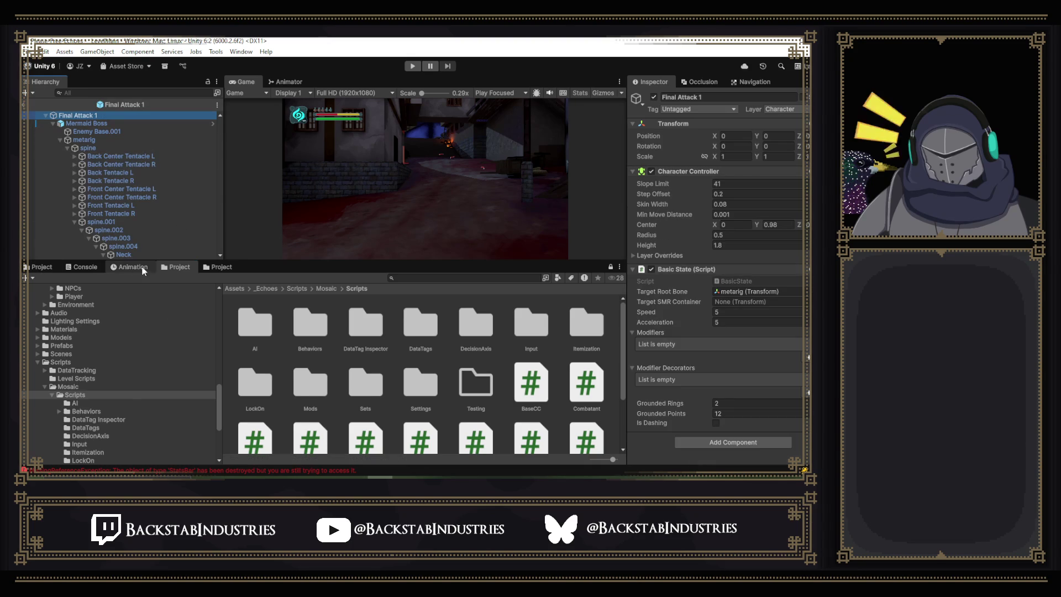
click(404, 278)
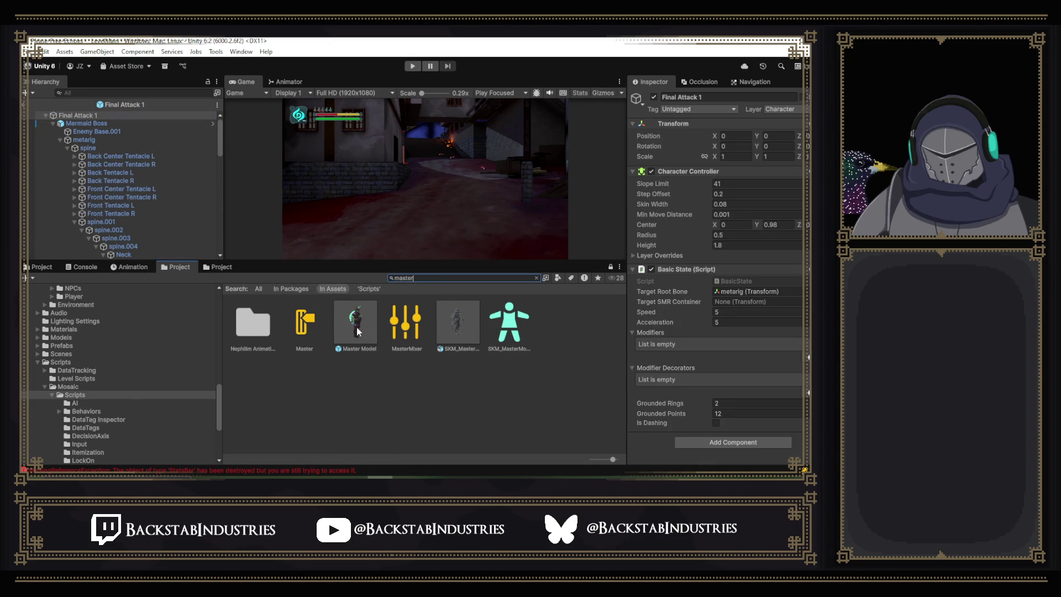
double_click(357, 329)
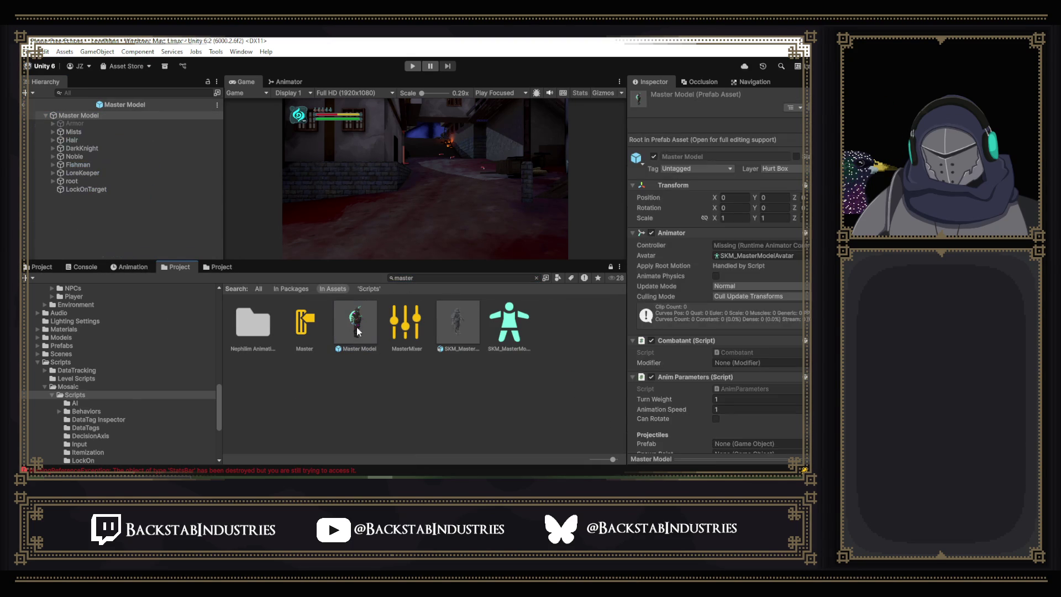
click(99, 190)
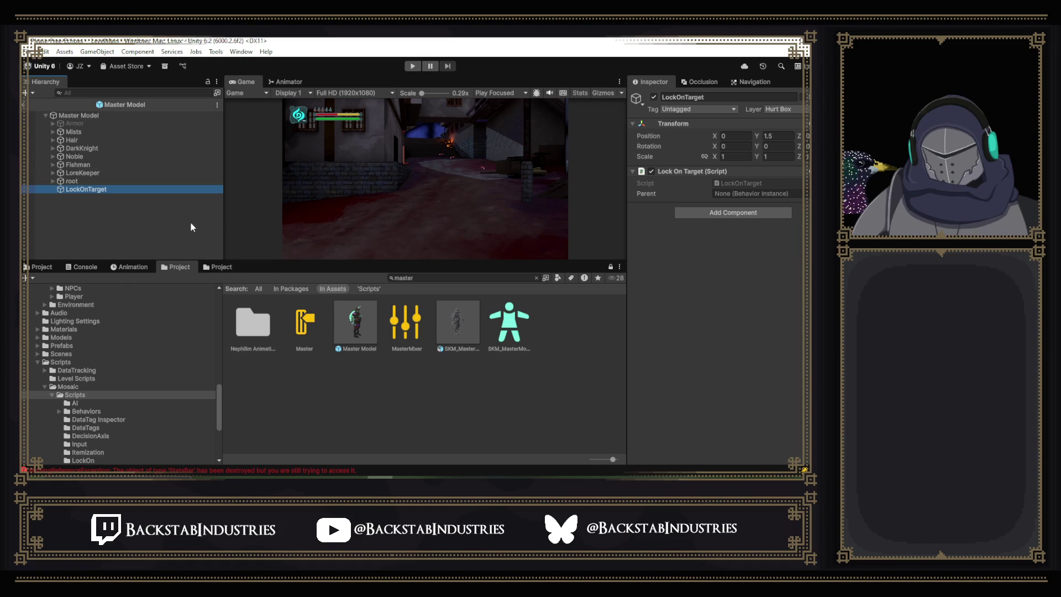
scroll(137, 426, up, 12)
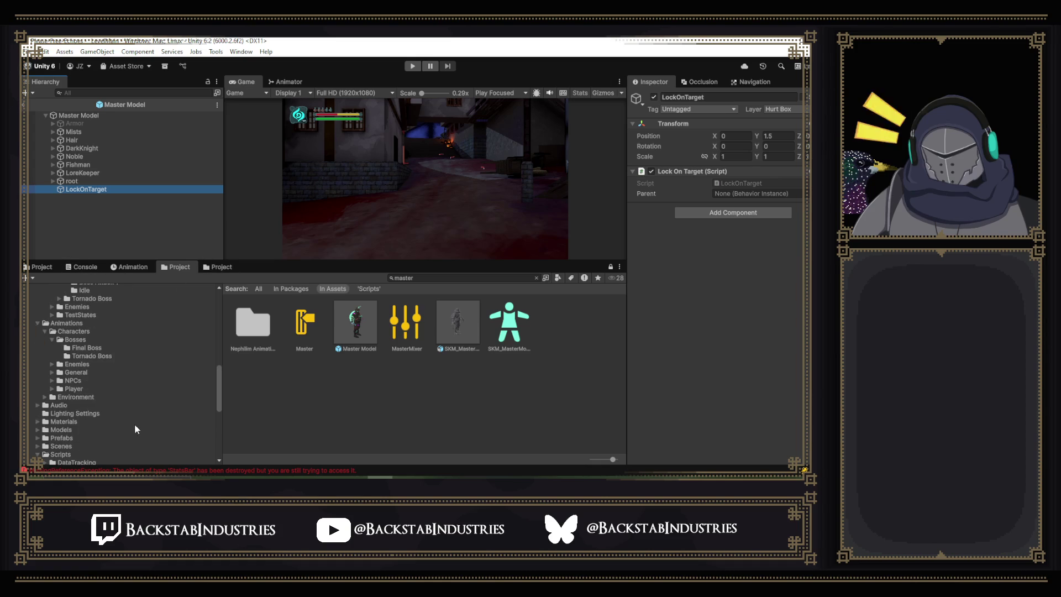
Search the Project for 'pref' and browse into the Prefabs folder.
scroll(122, 403, up, 3)
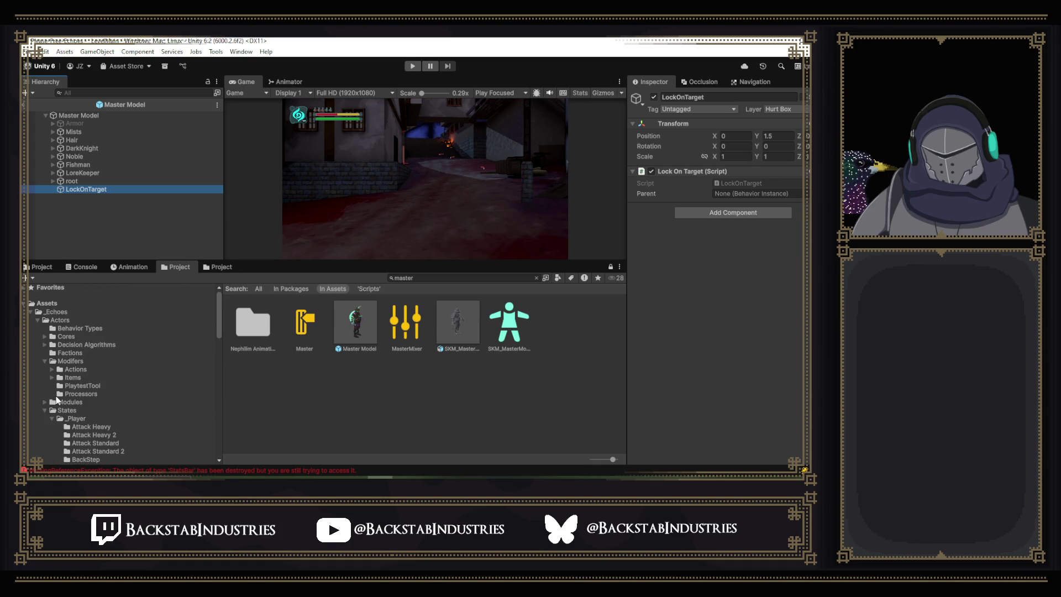
click(430, 279)
text(pref)
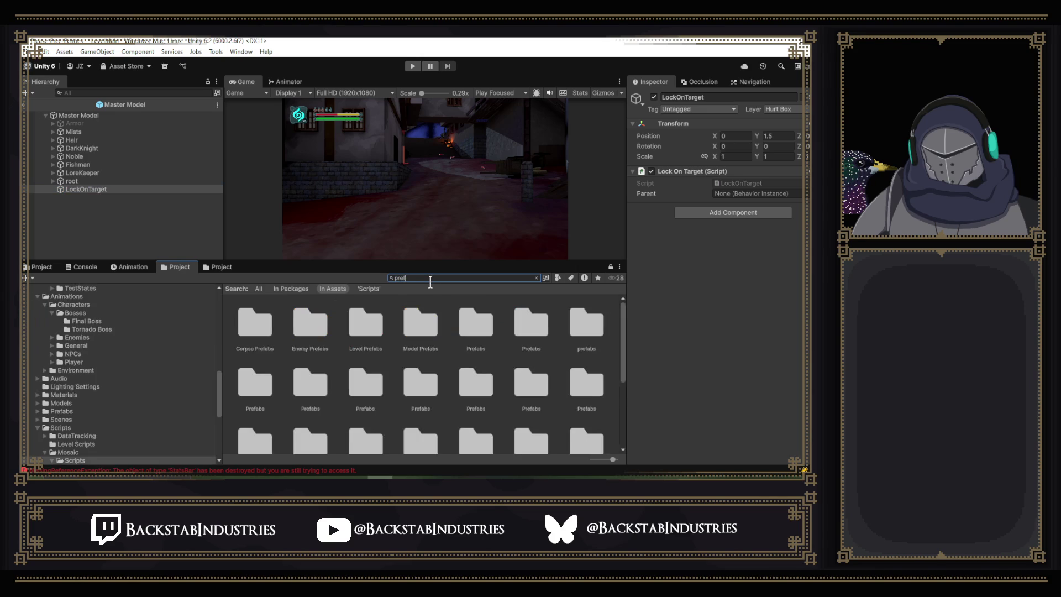
double_click(300, 330)
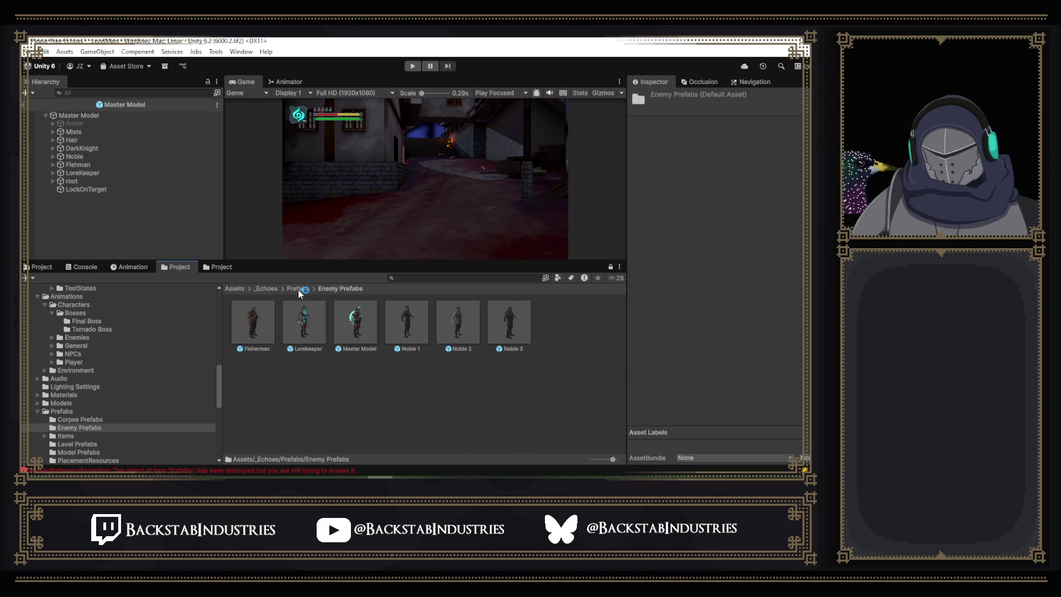
click(298, 288)
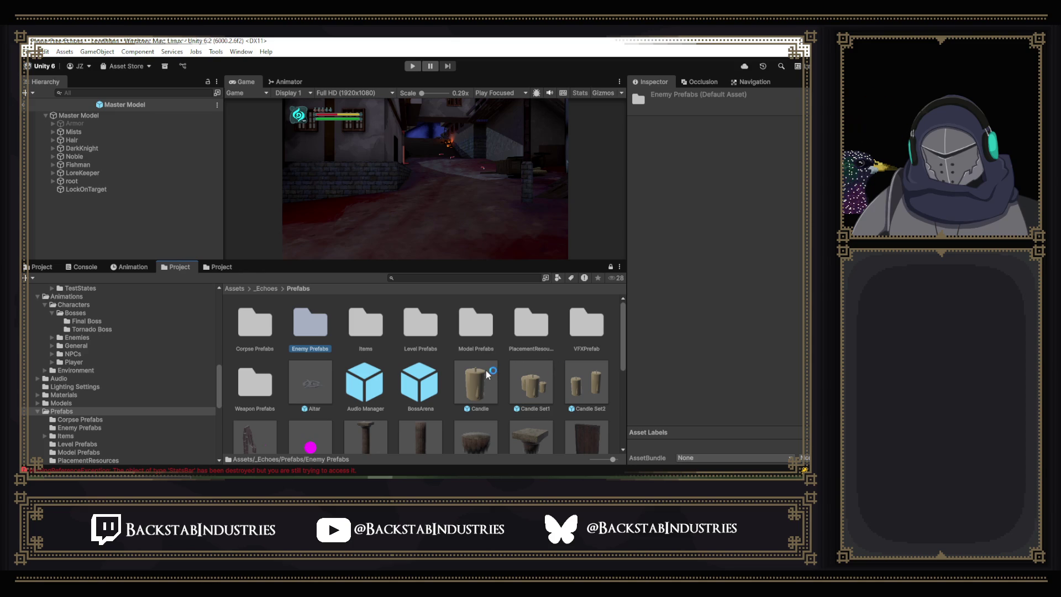
scroll(479, 378, down, 3)
scroll(479, 378, up, 3)
scroll(551, 336, down, 5)
scroll(548, 387, up, 3)
scroll(547, 401, up, 2)
scroll(546, 395, down, 5)
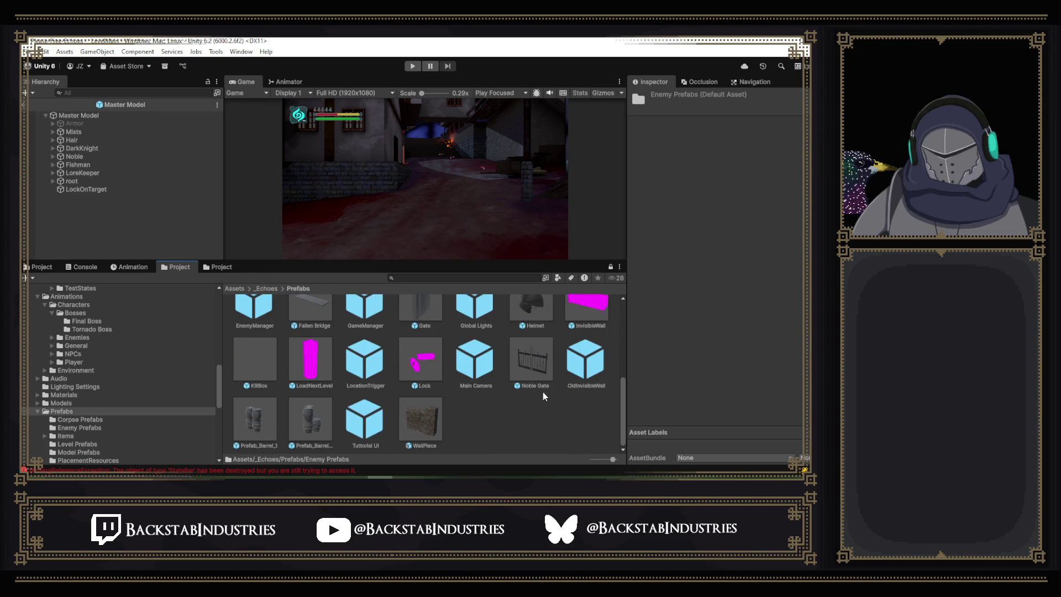
Create and delete a test New Folder, then save LockOnTarget as a prefab in Prefabs and exit to _LevelMain.
right_click(471, 419)
mouse_move(513, 145)
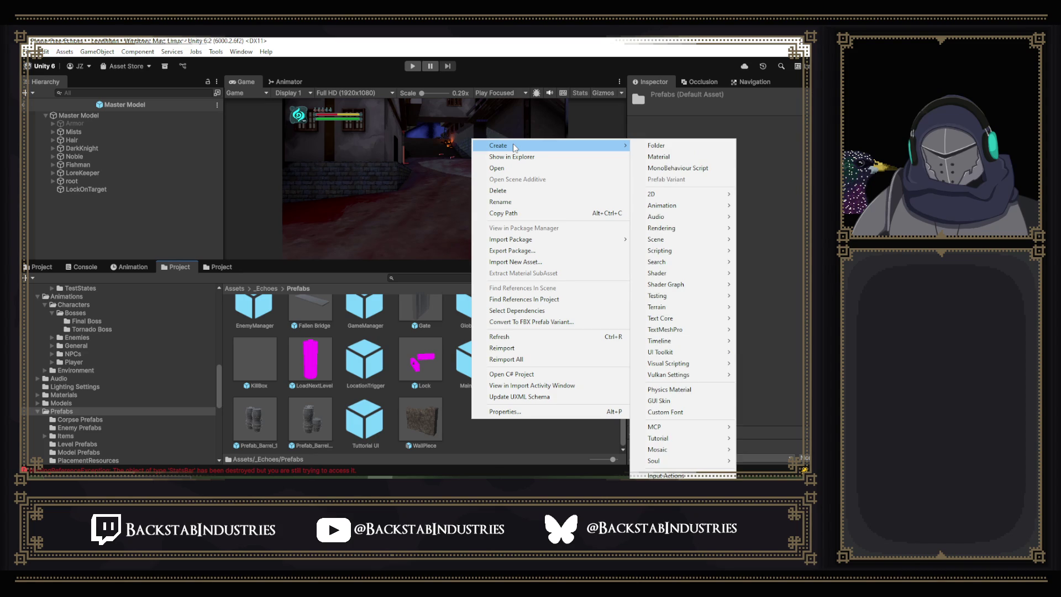
click(657, 147)
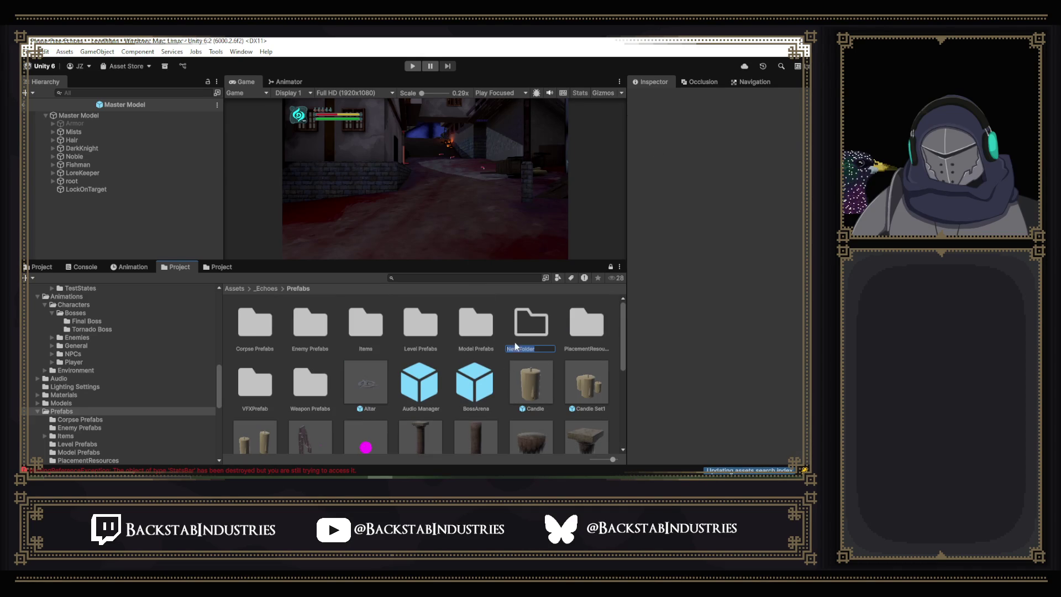
key(Return)
key(Delete)
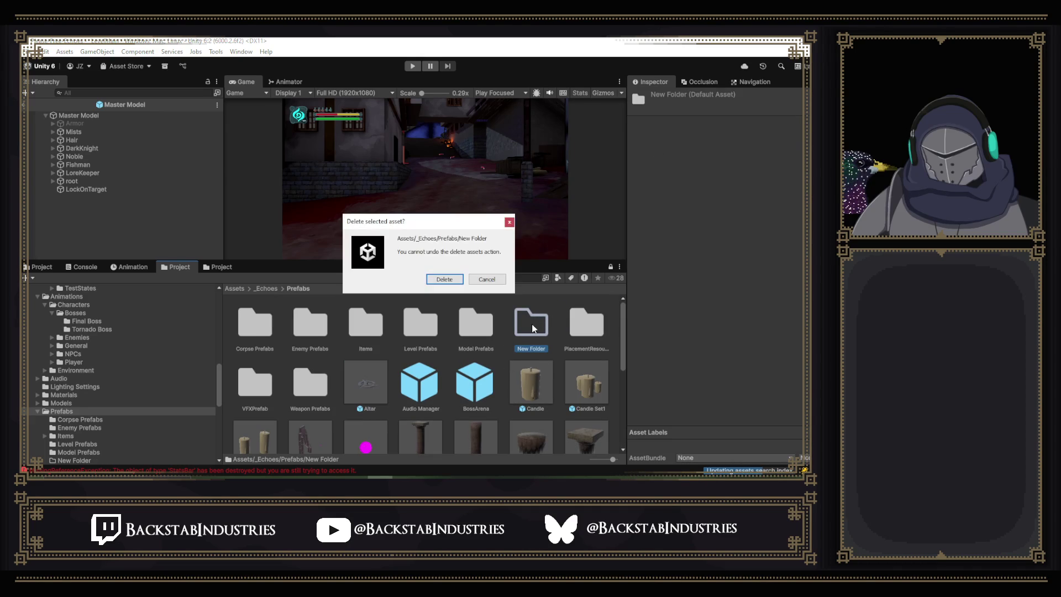
key(Return)
mouse_move(77, 191)
mouse_down()
mouse_move(571, 409)
mouse_move(546, 439)
mouse_move(555, 439)
mouse_up()
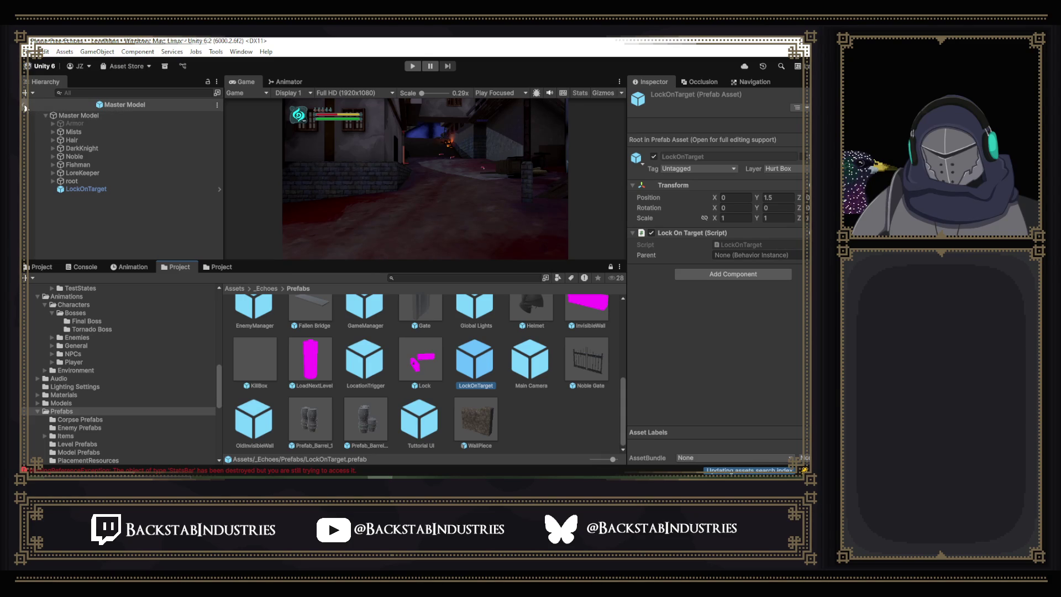
click(25, 107)
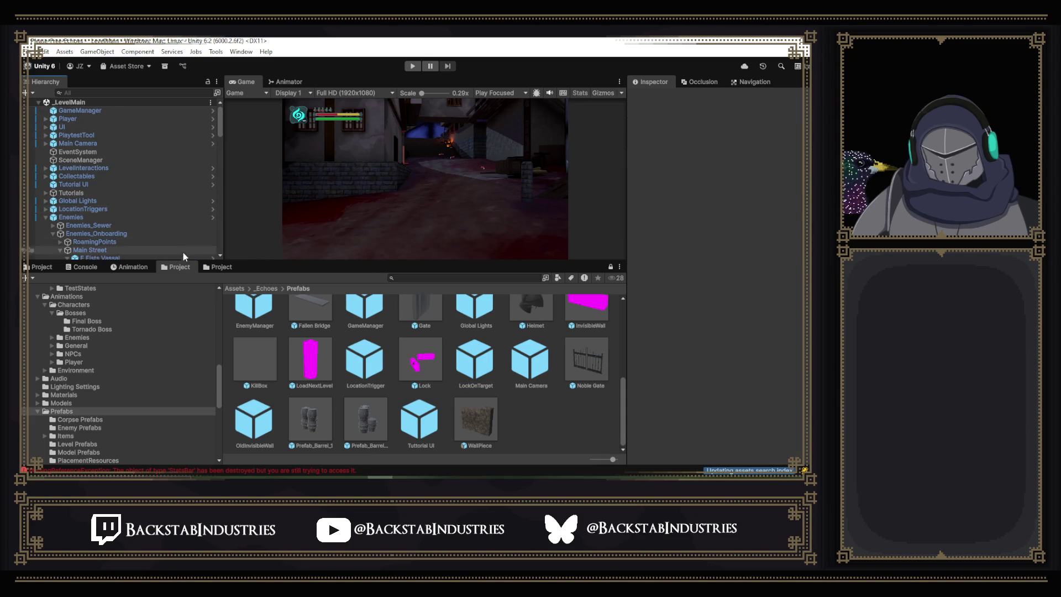
Open Final Idle, enter Mermaid Boss in context, and drag the LockOnTarget prefab under Mermaid Boss.
click(42, 266)
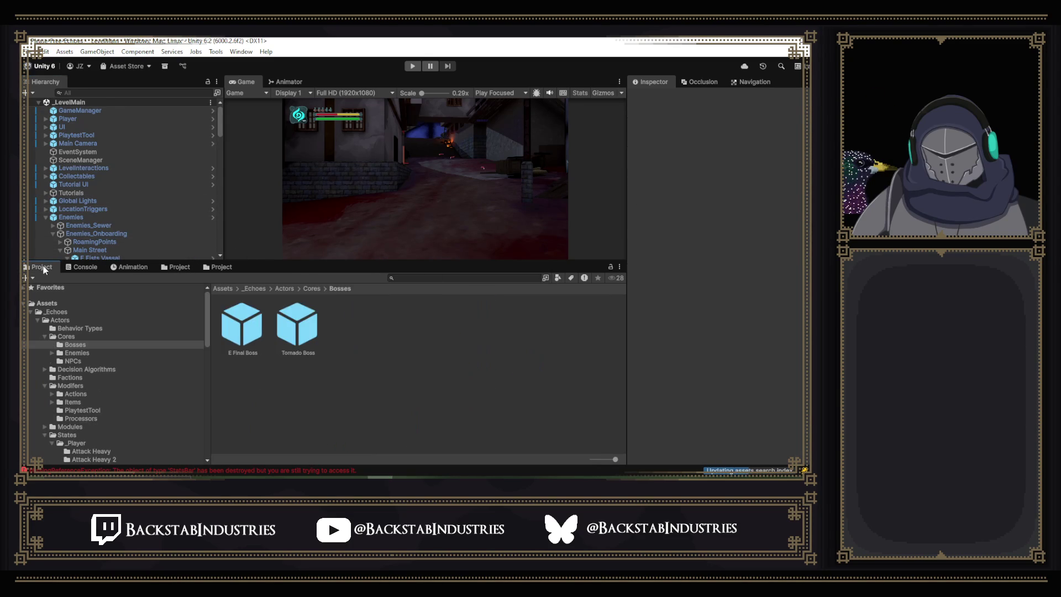
scroll(112, 207, down, 2)
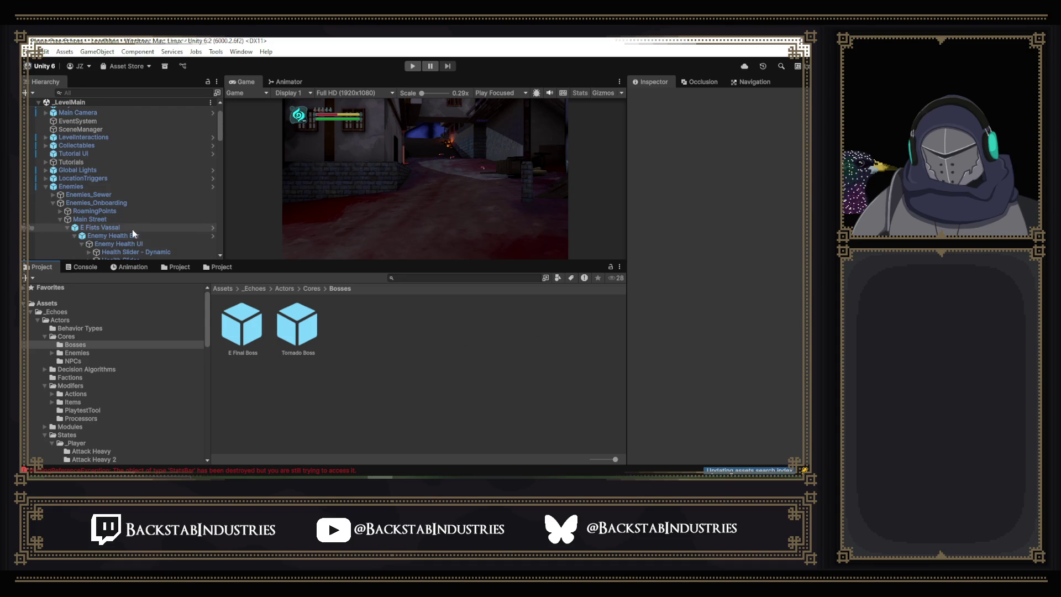
scroll(149, 227, down, 2)
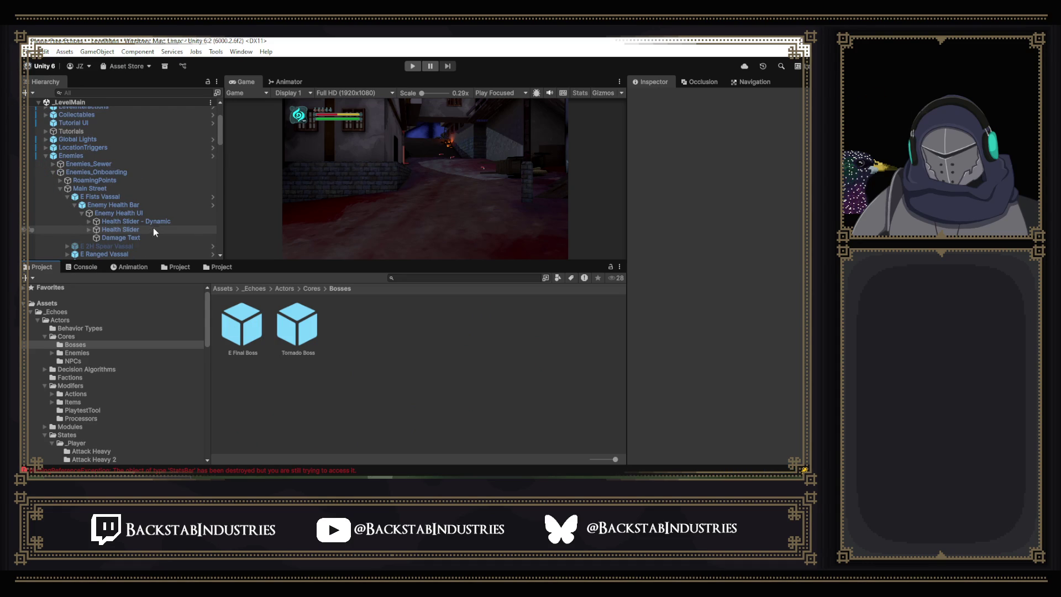
click(215, 266)
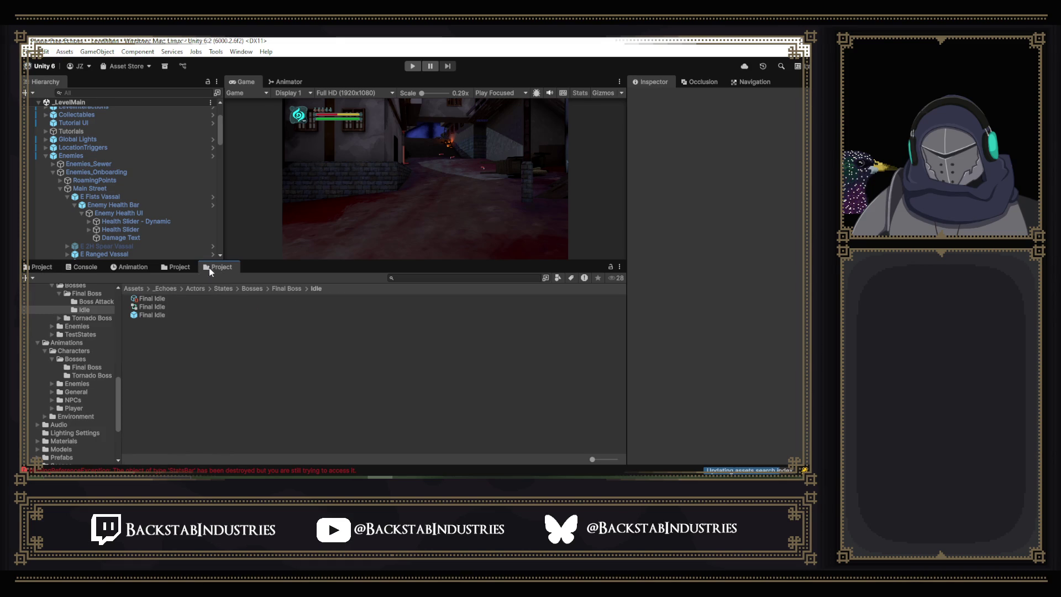
double_click(158, 313)
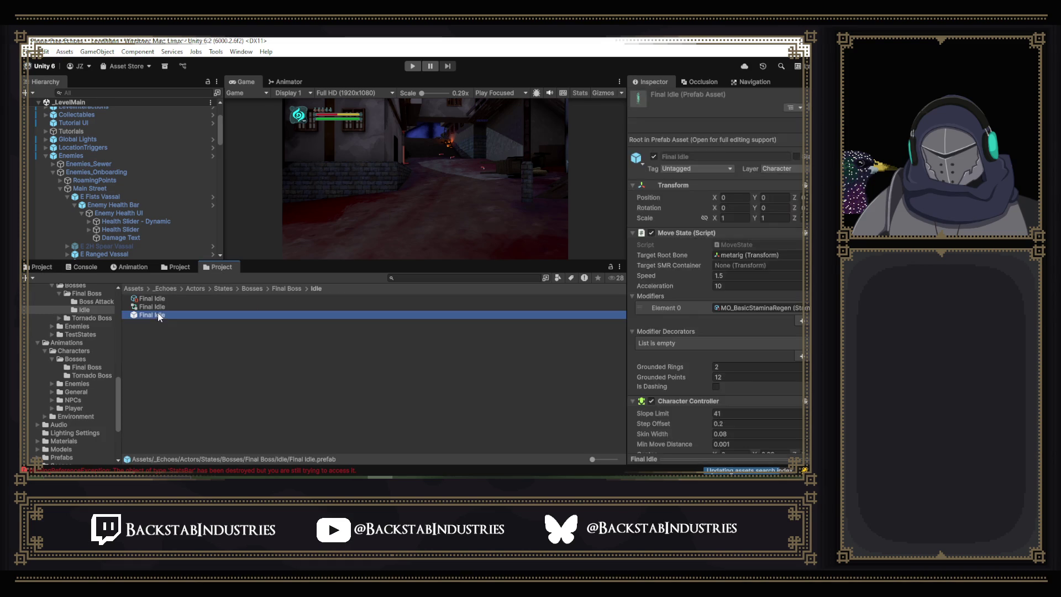
click(213, 124)
click(178, 266)
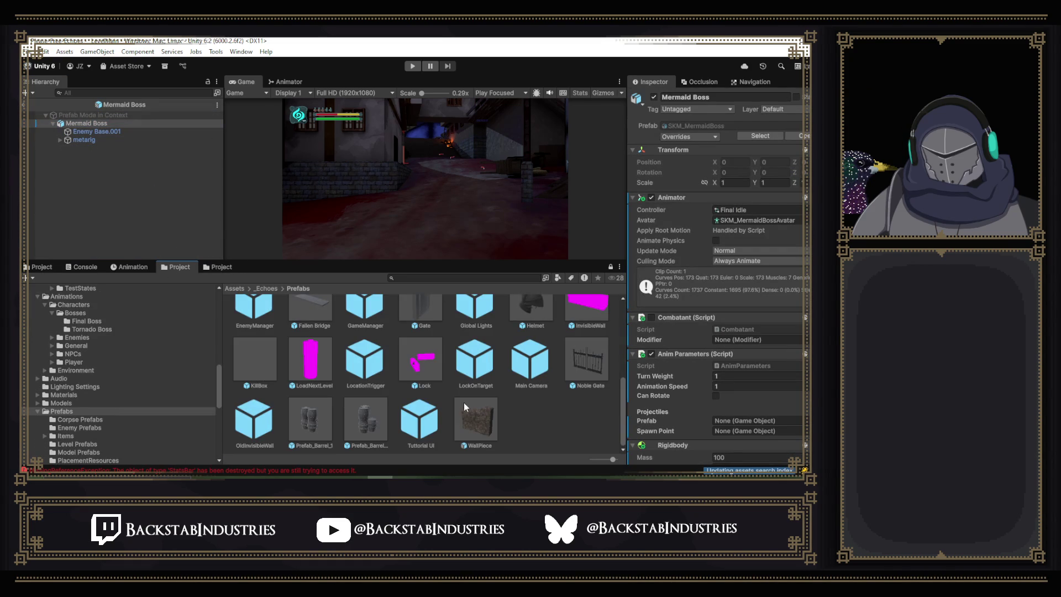
mouse_move(481, 368)
mouse_down()
mouse_move(249, 332)
mouse_move(91, 126)
mouse_move(84, 150)
mouse_up()
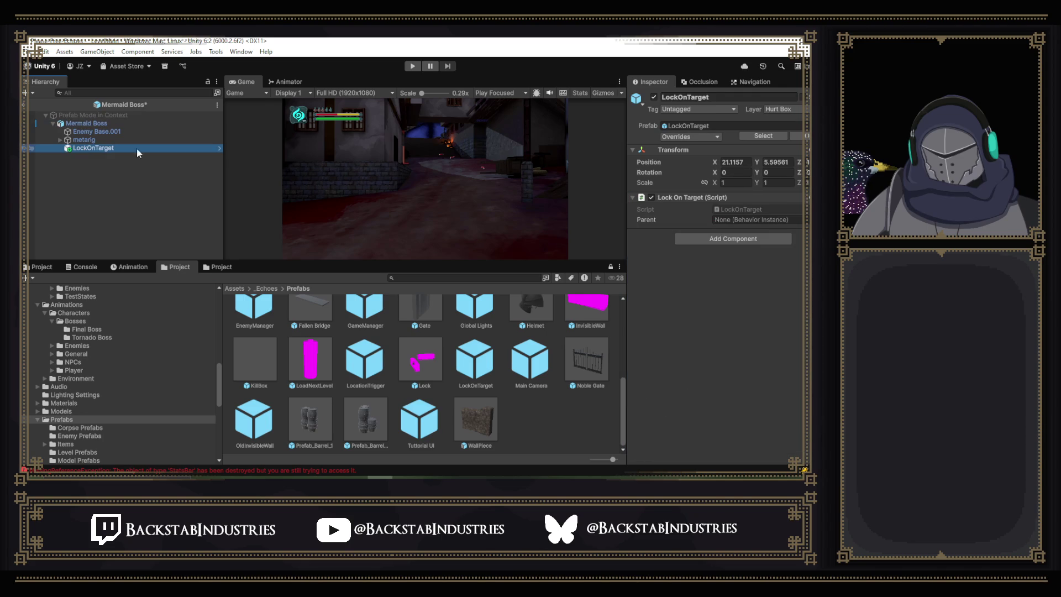
Set LockOnTarget's X position to 0 in the Scene view and frame it.
click(396, 141)
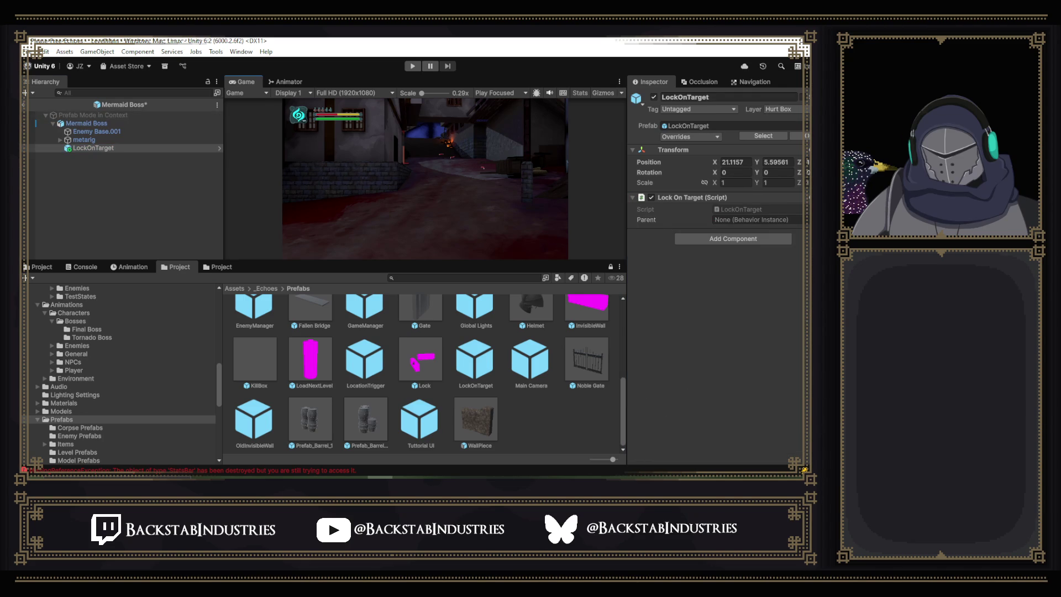
key(ctrl+1)
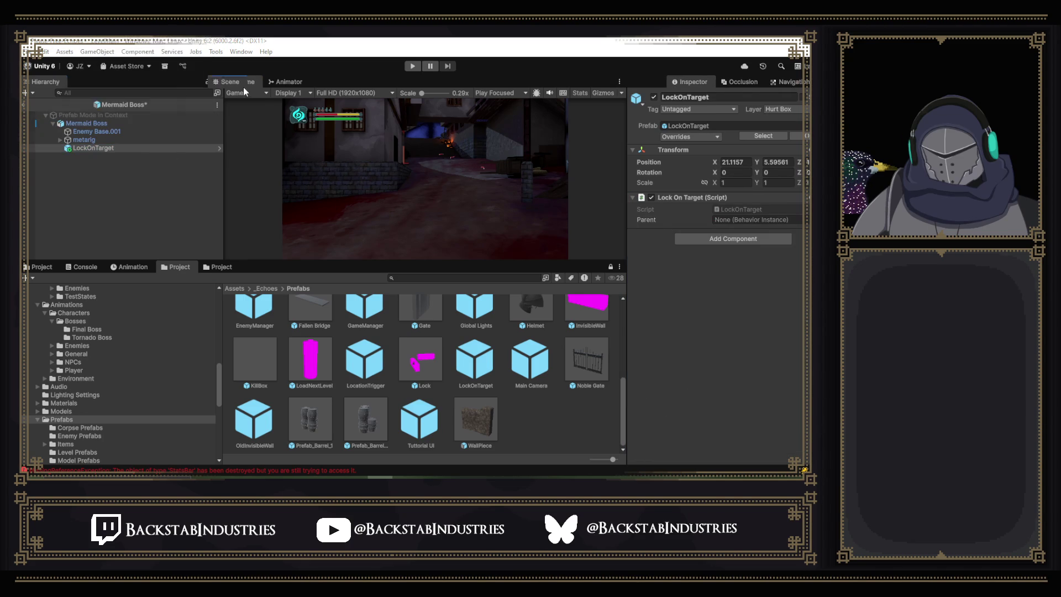
drag(499, 185, 442, 189)
click(735, 162)
text(0)
key(Tab)
text(0)
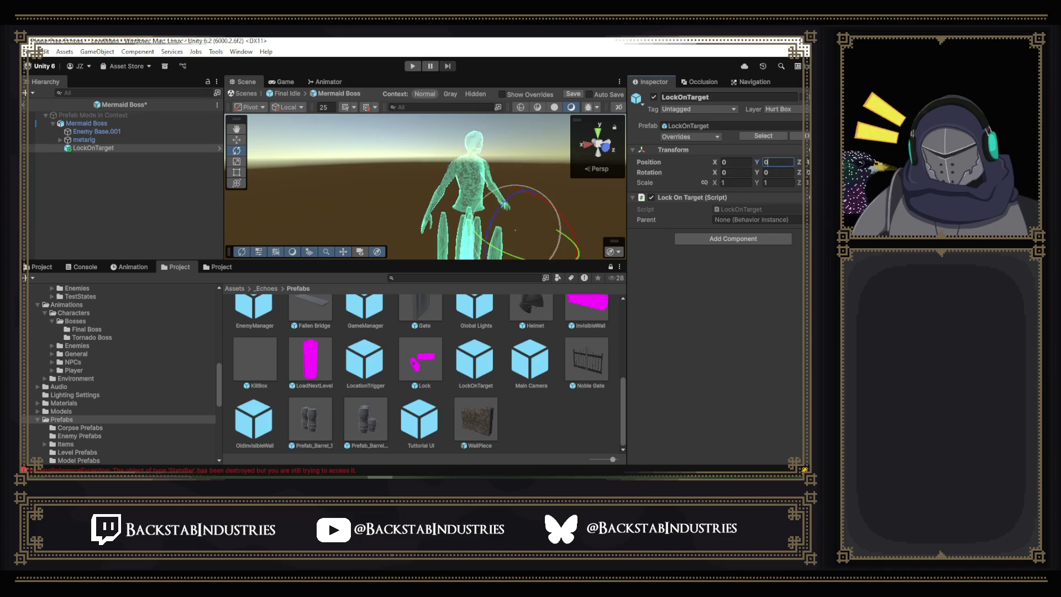
key(Tab)
drag(558, 184, 538, 185)
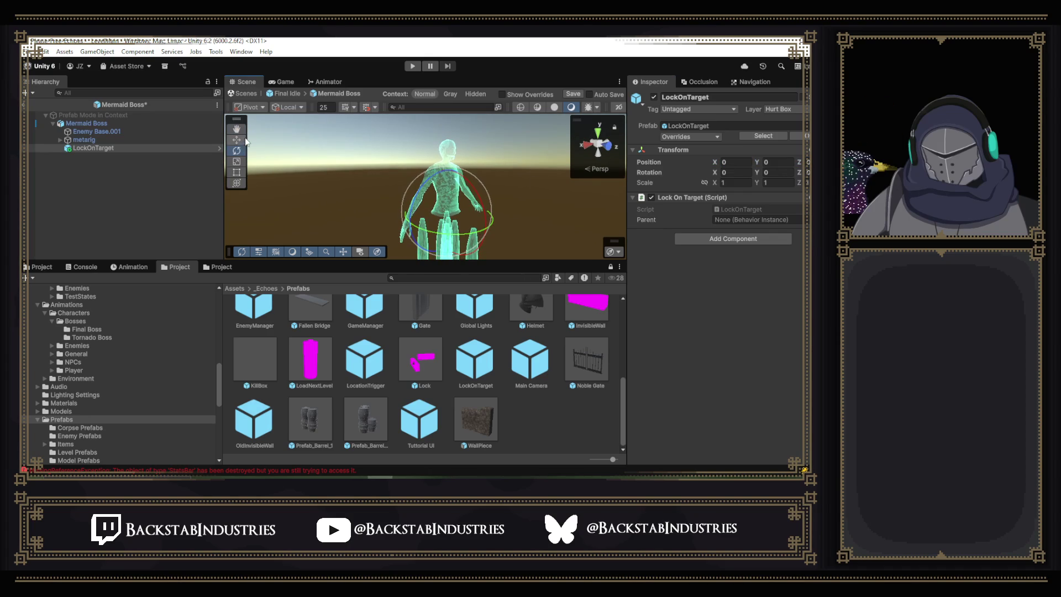
key(f)
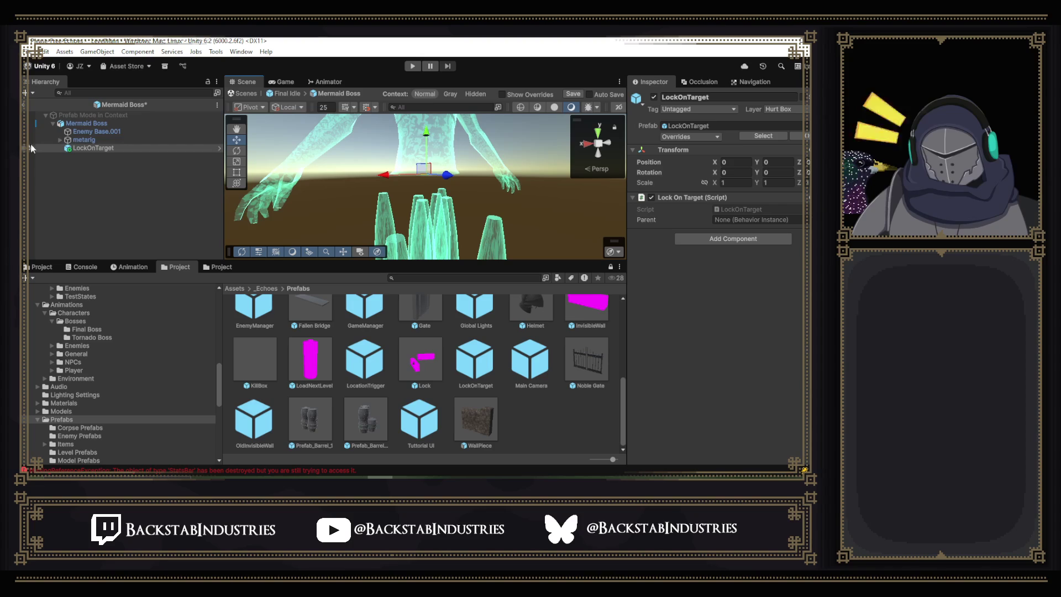
Nest LockOnTarget under the metarig's spine.003 bone, set its Y position to 0, and save.
click(60, 141)
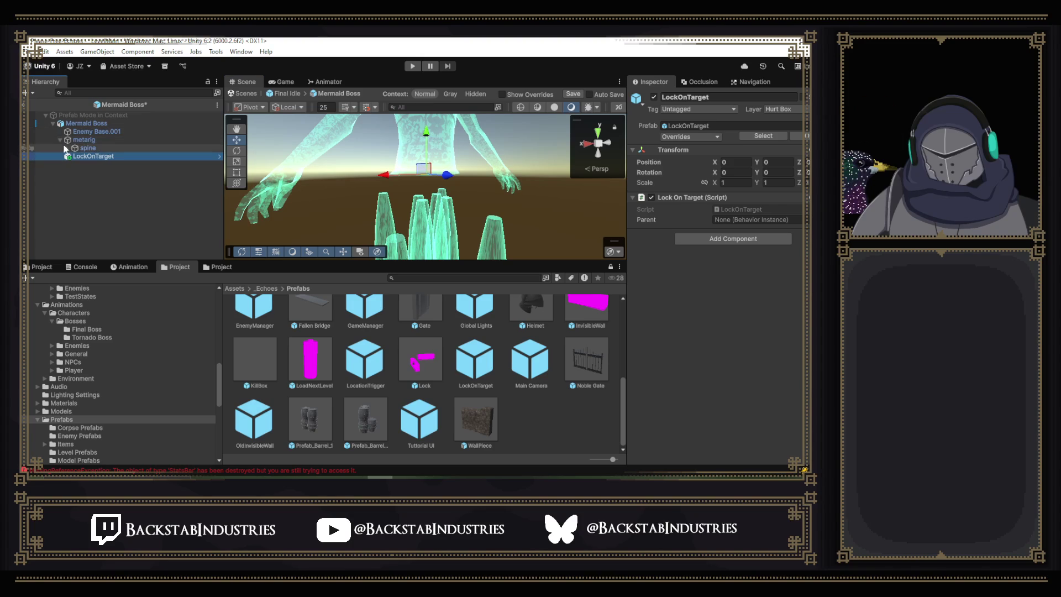
click(68, 148)
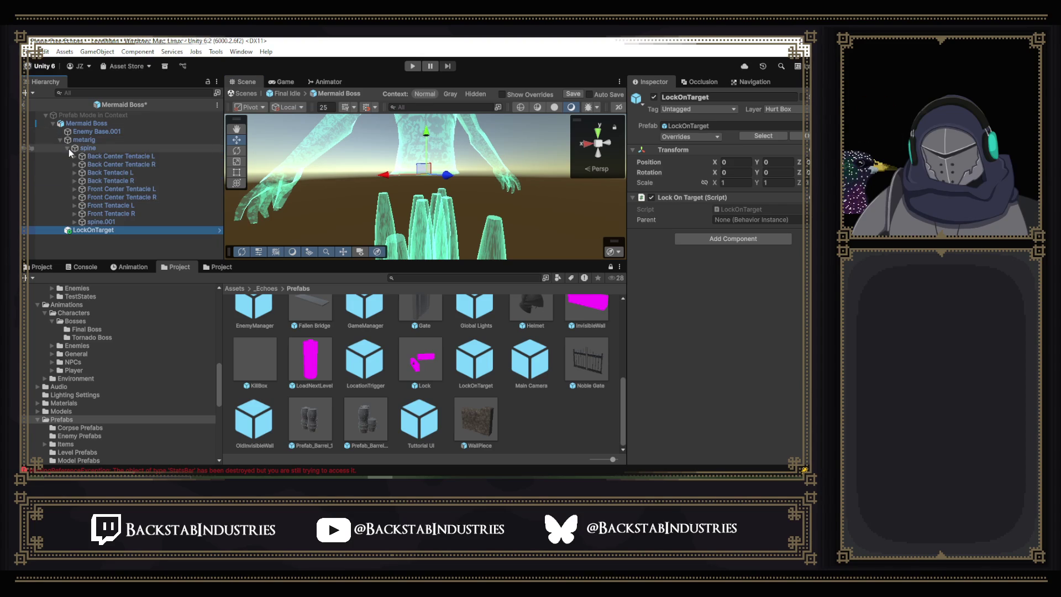
click(75, 221)
click(107, 231)
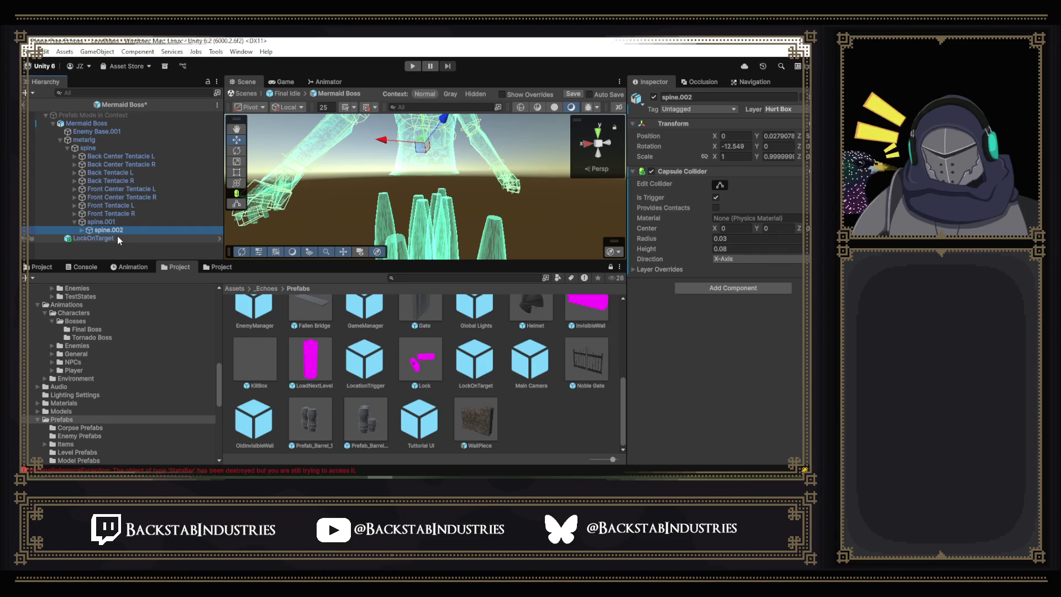
click(82, 230)
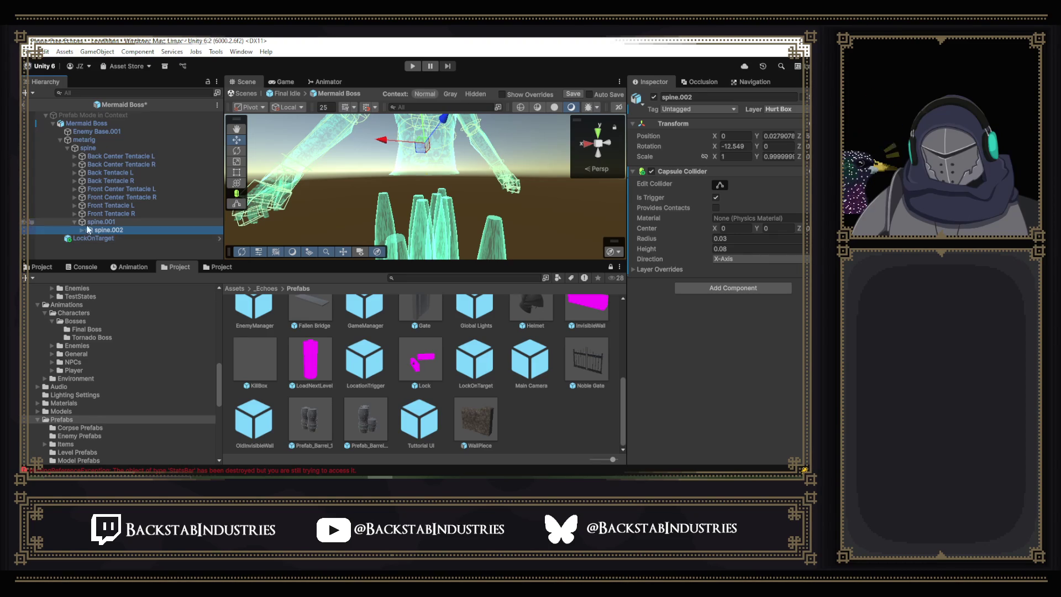
double_click(145, 237)
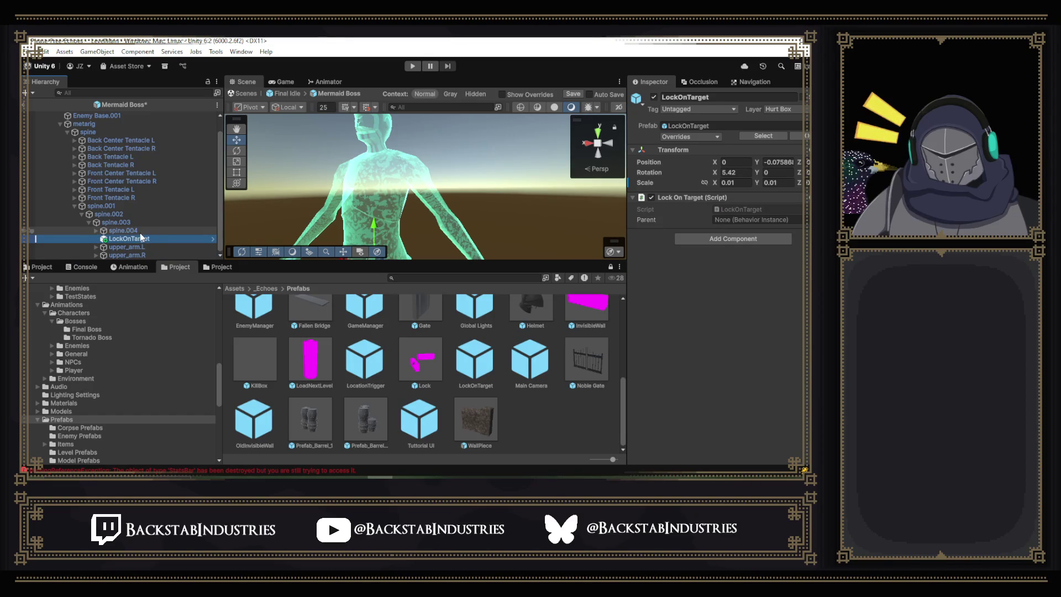
mouse_move(398, 221)
mouse_down()
mouse_move(421, 224)
mouse_move(409, 221)
mouse_up()
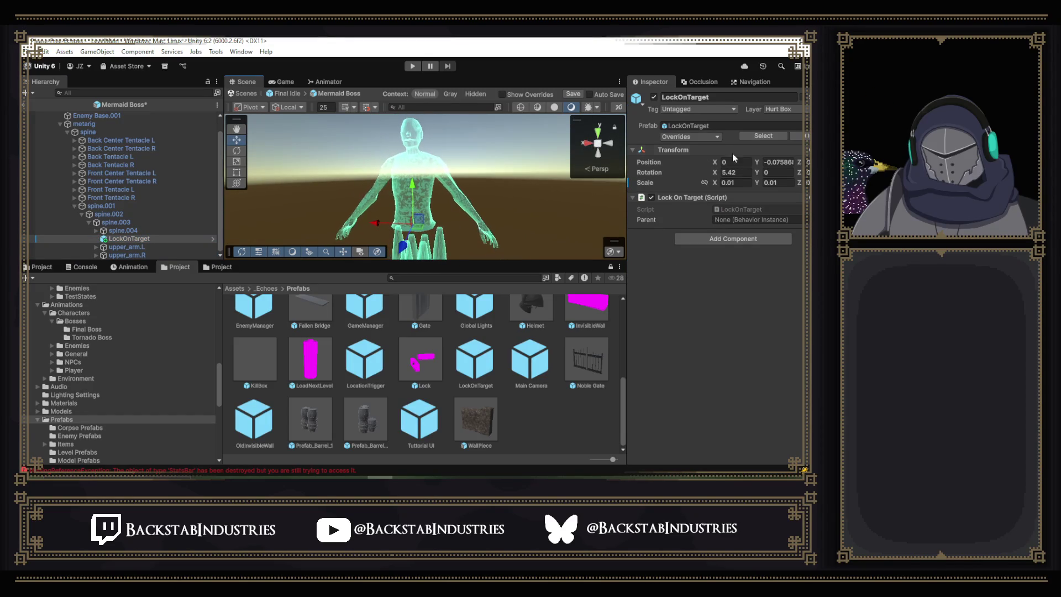
click(779, 162)
text(0)
key(Return)
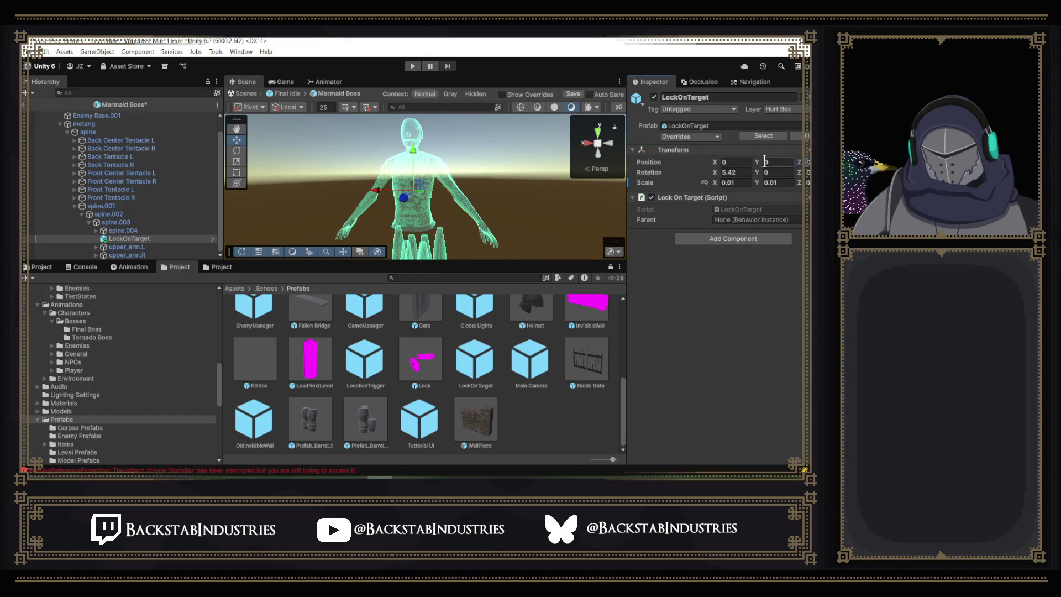
key(ctrl+s)
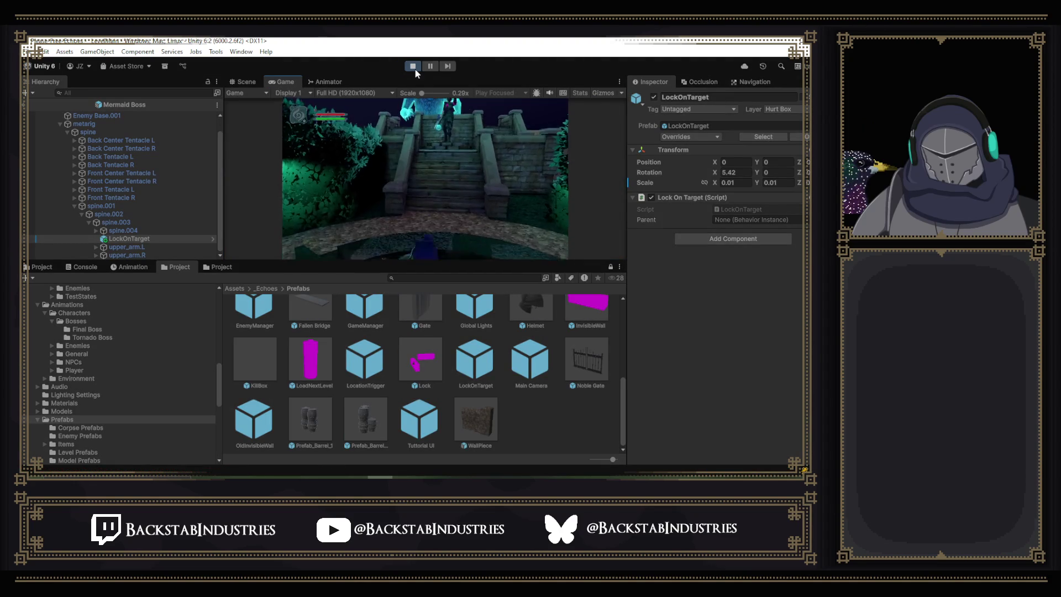
double_click(292, 84)
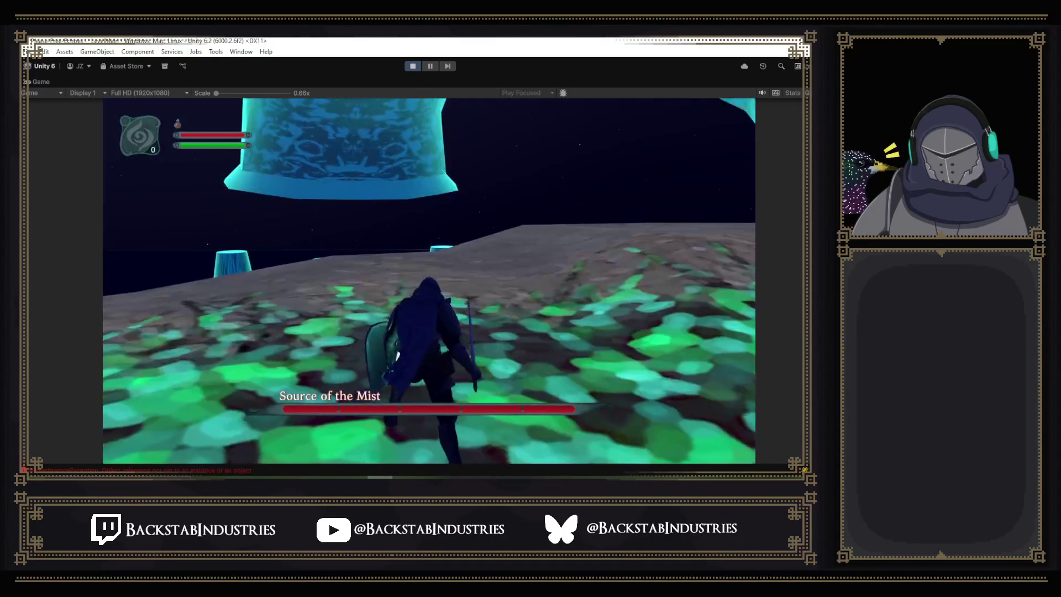
key(Escape)
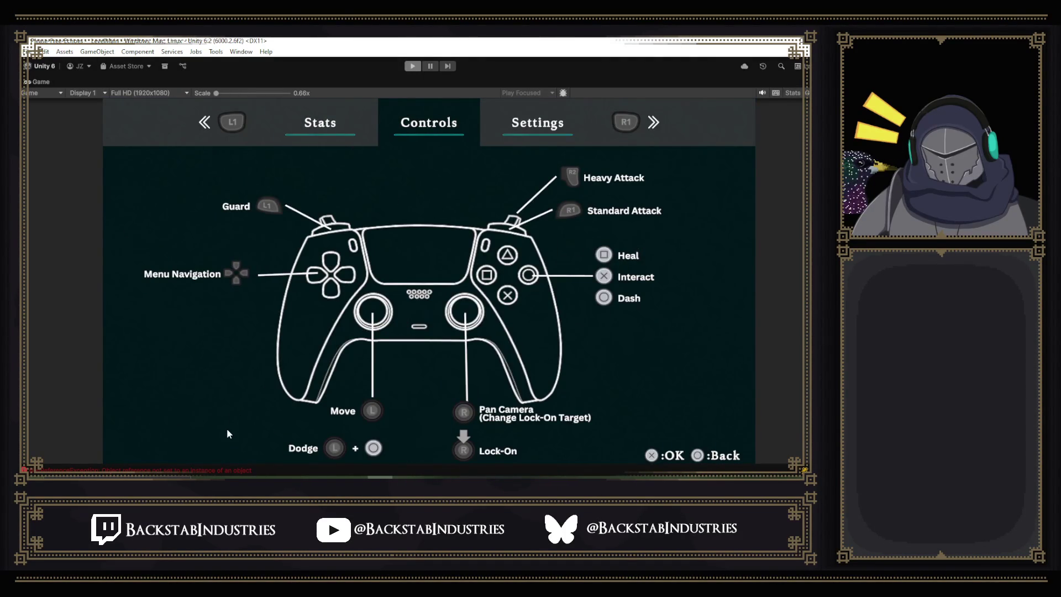
key(ctrl+p)
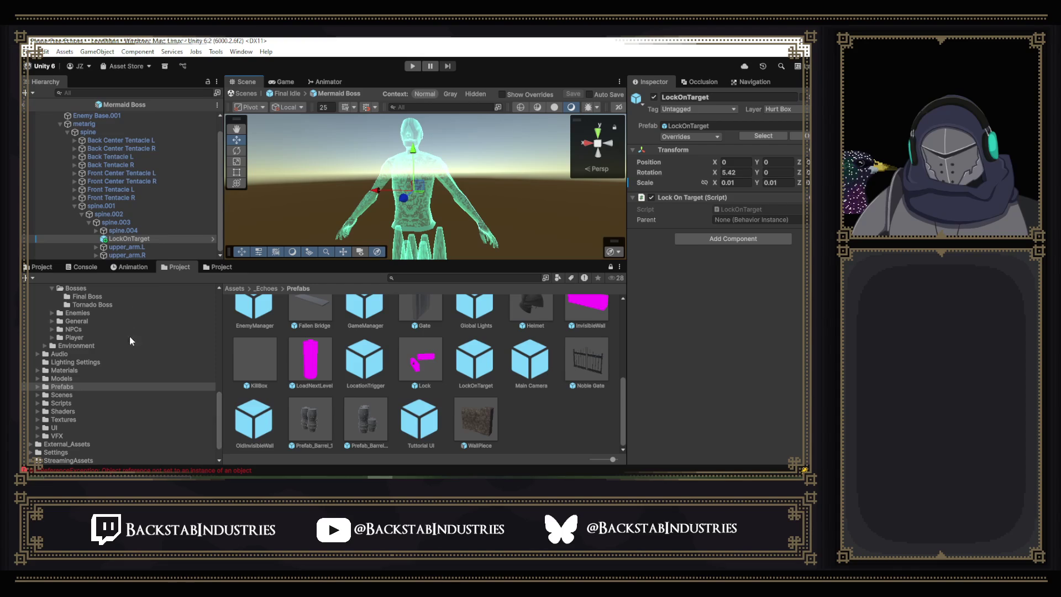
Review the NullReferenceException stack trace in the Console and run a quick Play test.
click(77, 267)
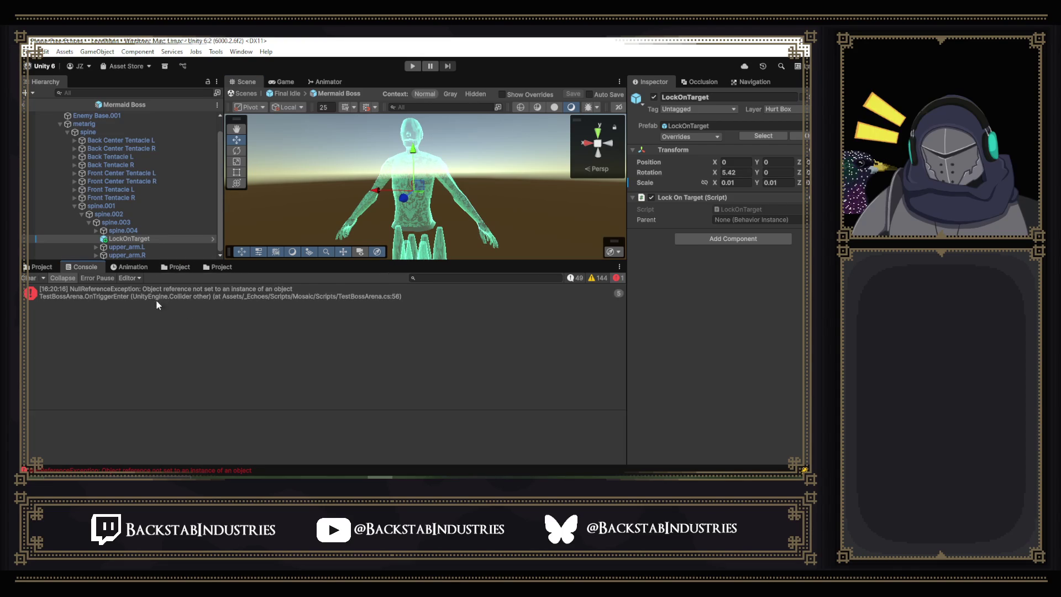
click(216, 298)
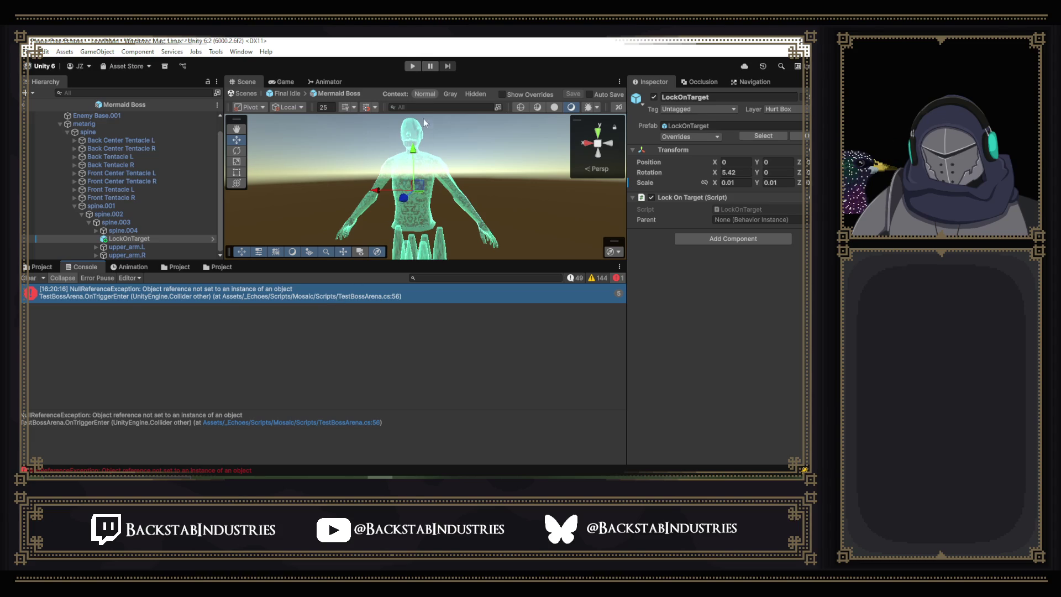
click(415, 67)
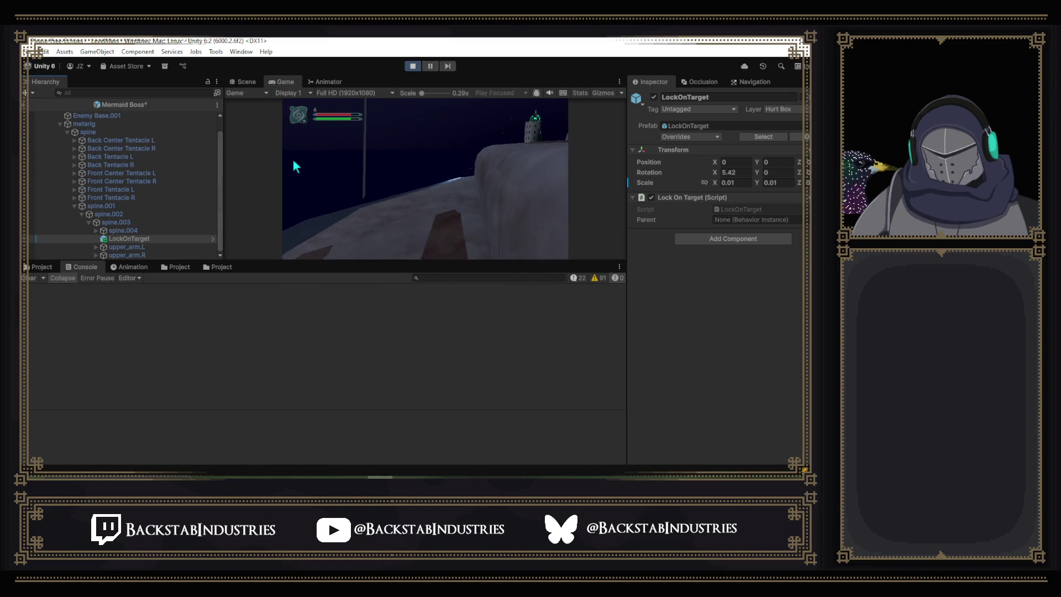
click(413, 66)
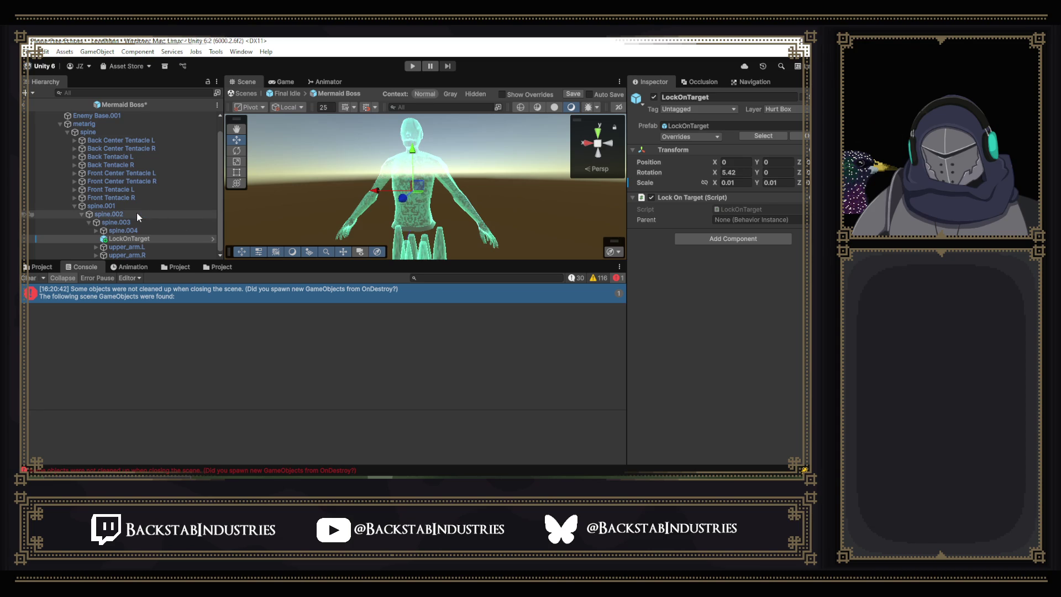
Undo the spine.003 reparenting, save Mermaid Boss, and open the error's script in the code editor.
key(ctrl+z)
key(ctrl+s)
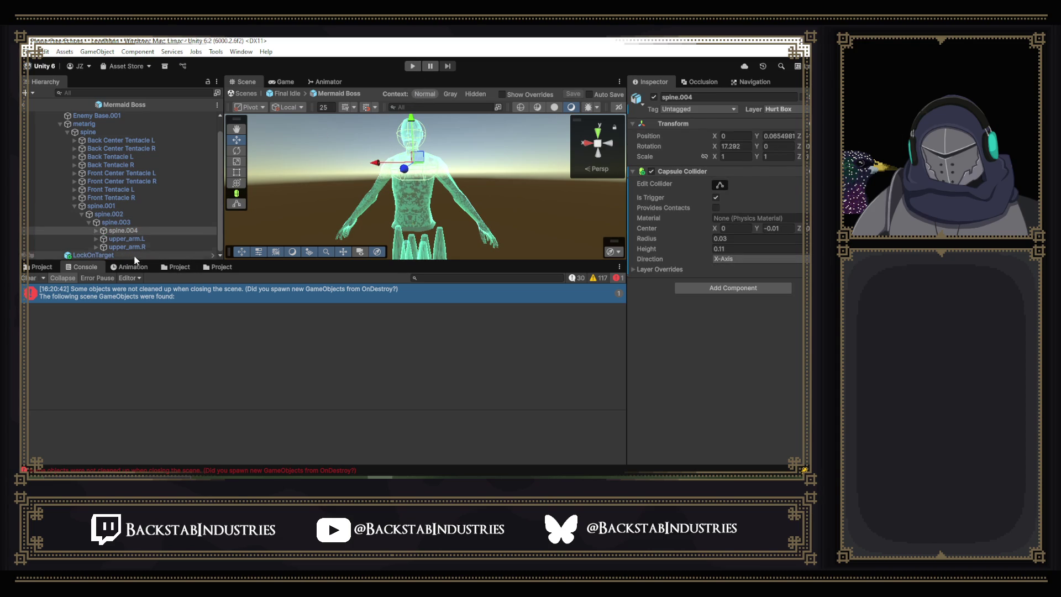
click(93, 255)
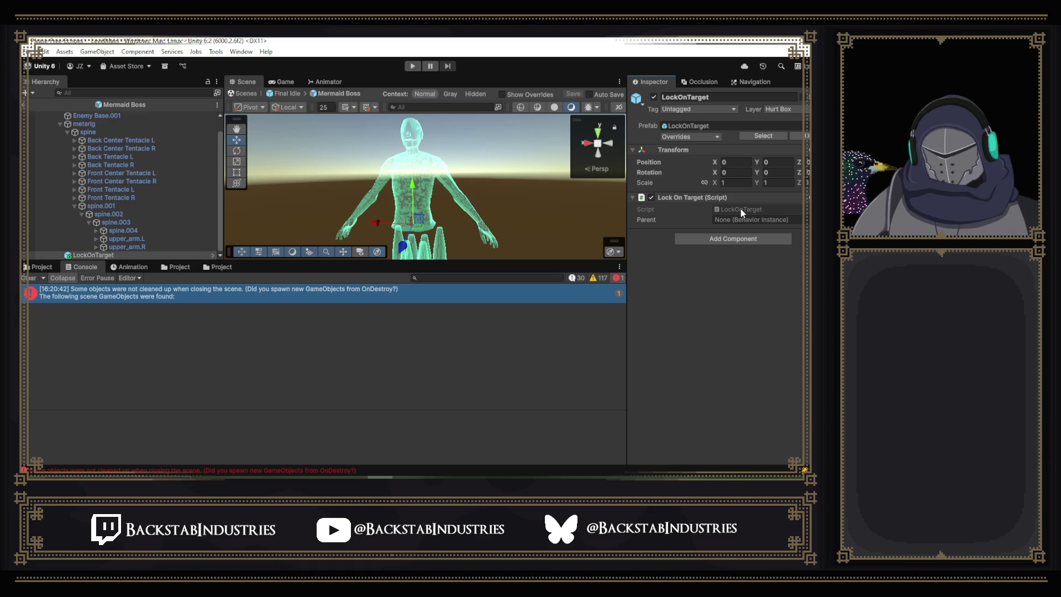
double_click(767, 223)
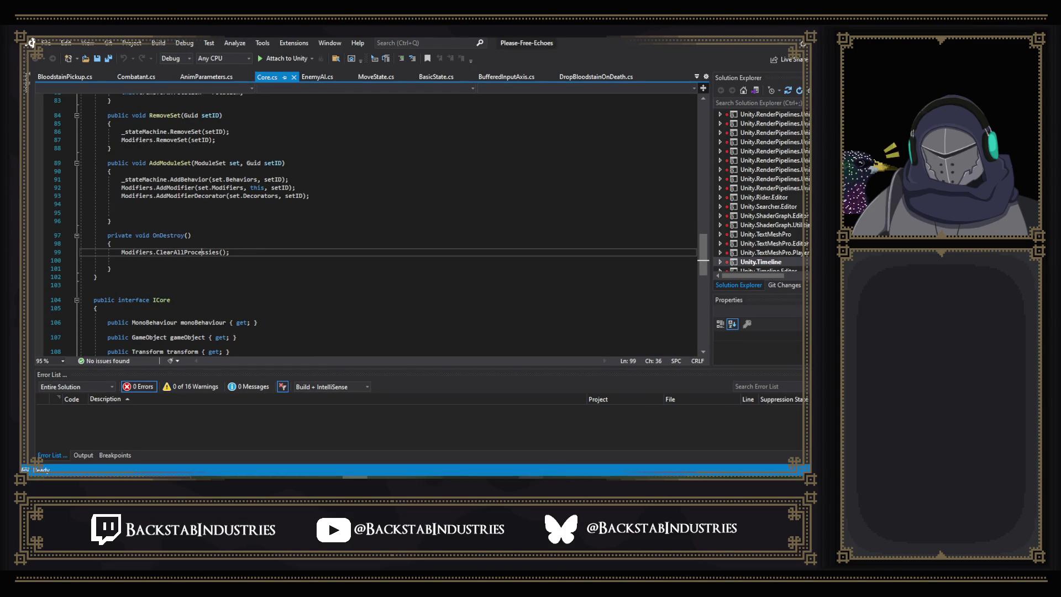
click(778, 42)
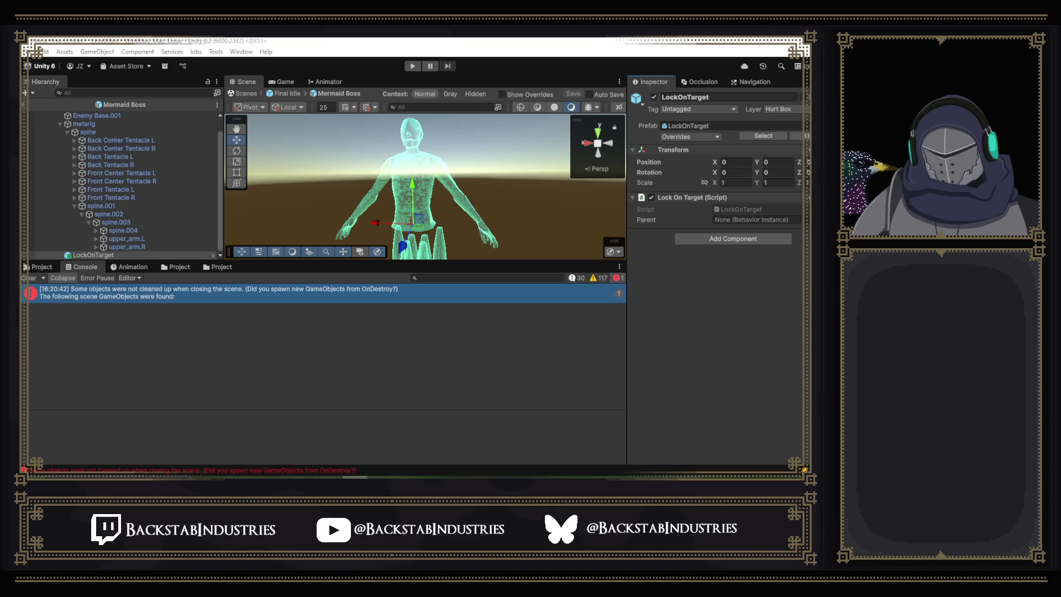
key(alt+Tab)
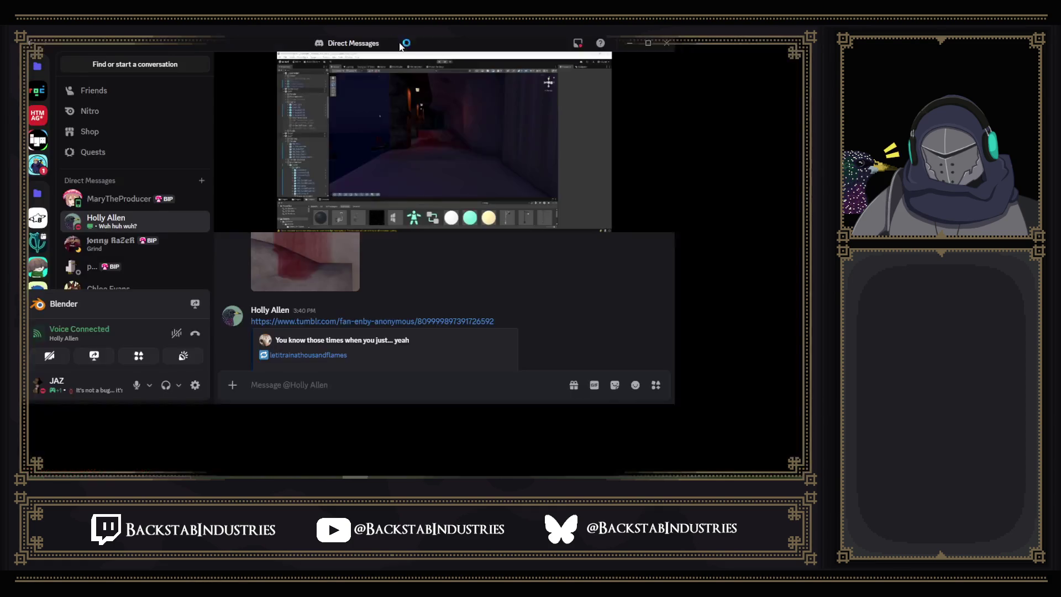
click(516, 161)
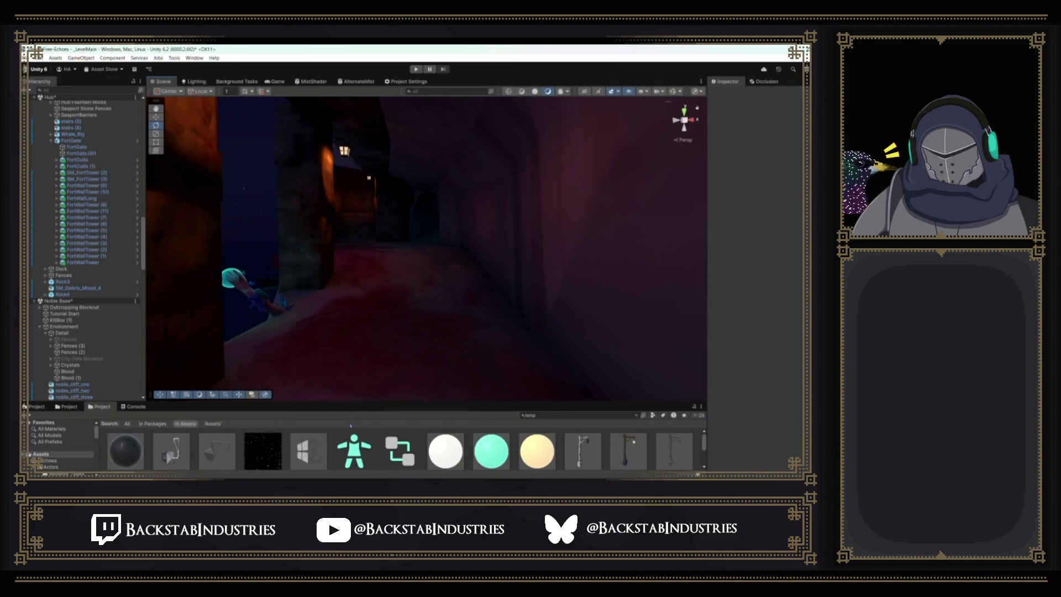
mouse_move(578, 224)
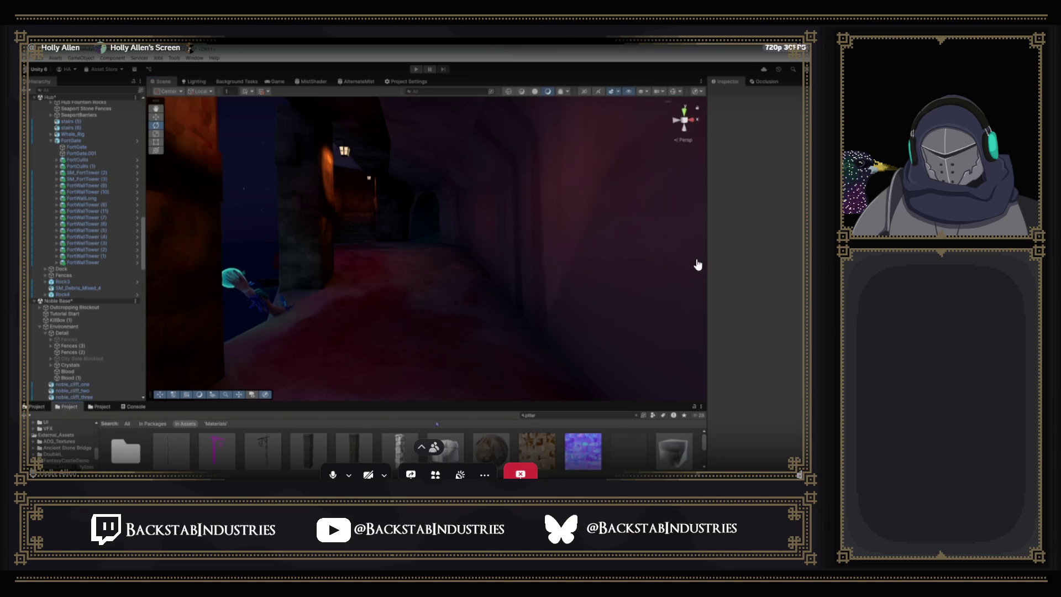
key(Escape)
key(alt+Tab)
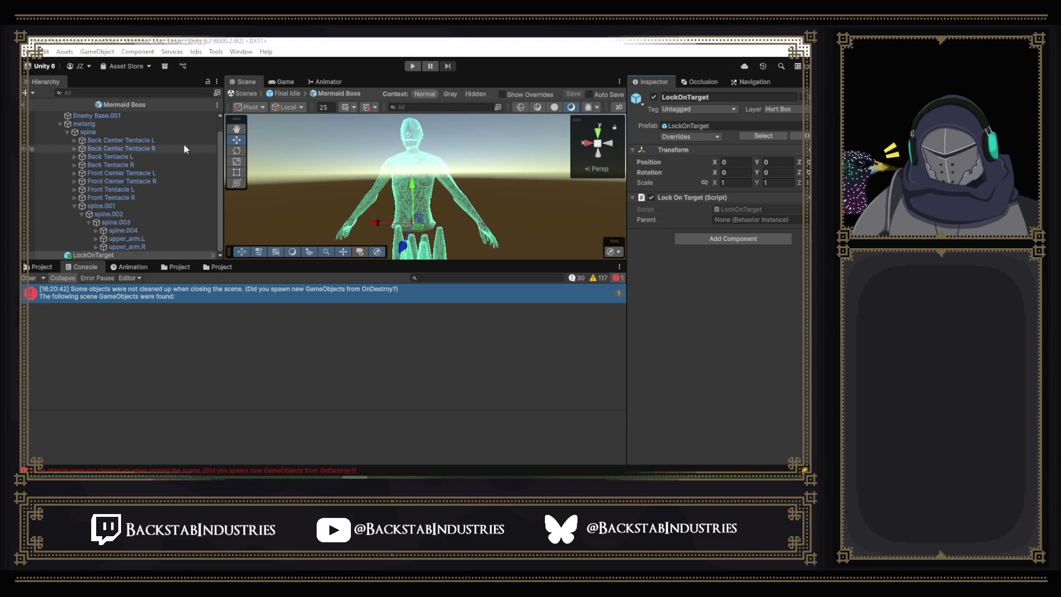
Playtest at full size, run the character into the Source of the Mist arena, and pause.
click(413, 68)
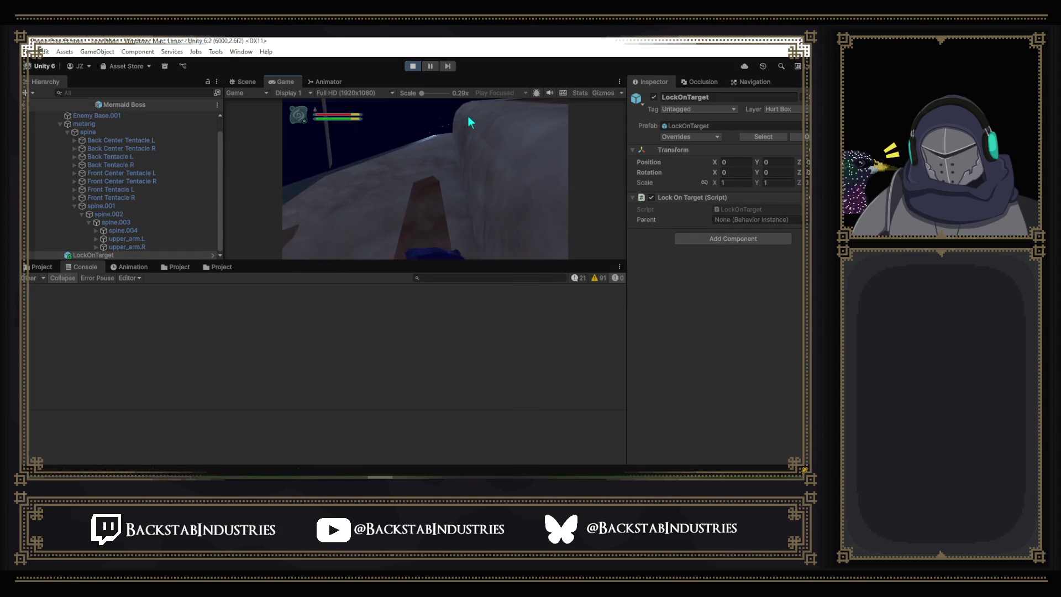
key(p)
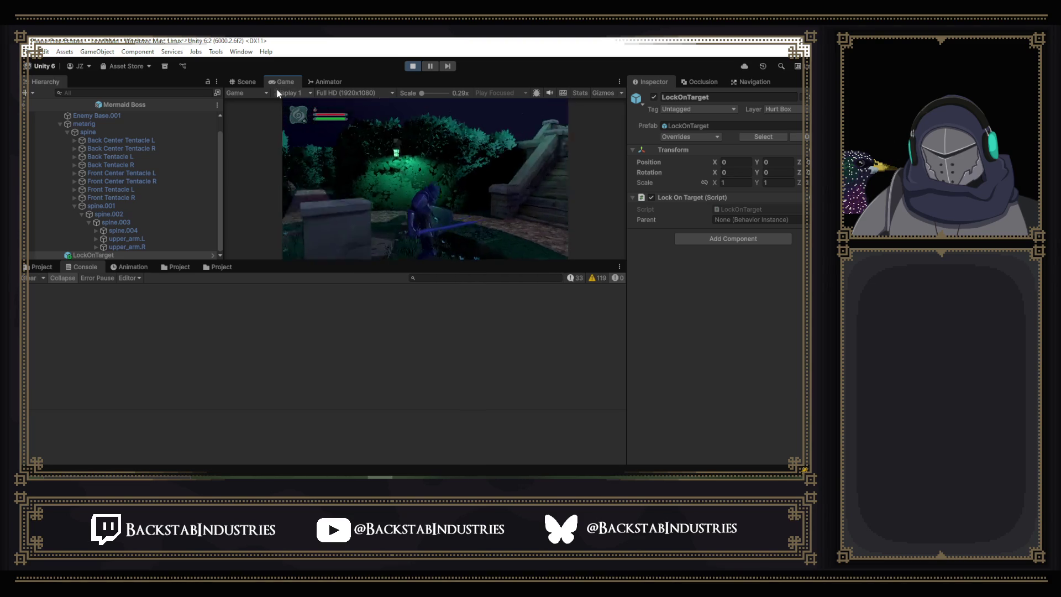
double_click(283, 81)
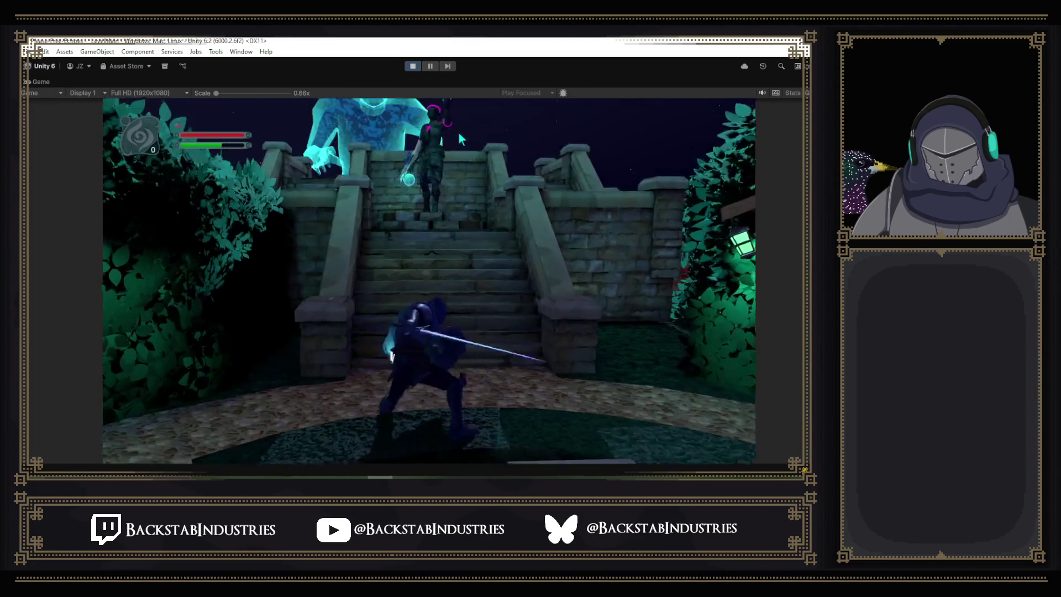
key(w)
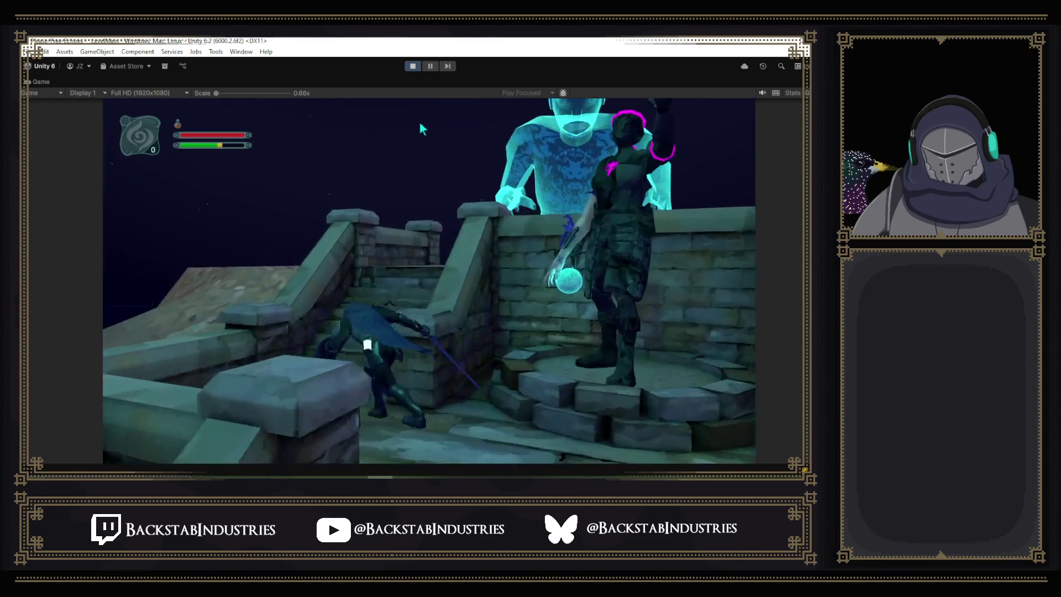
key(w)
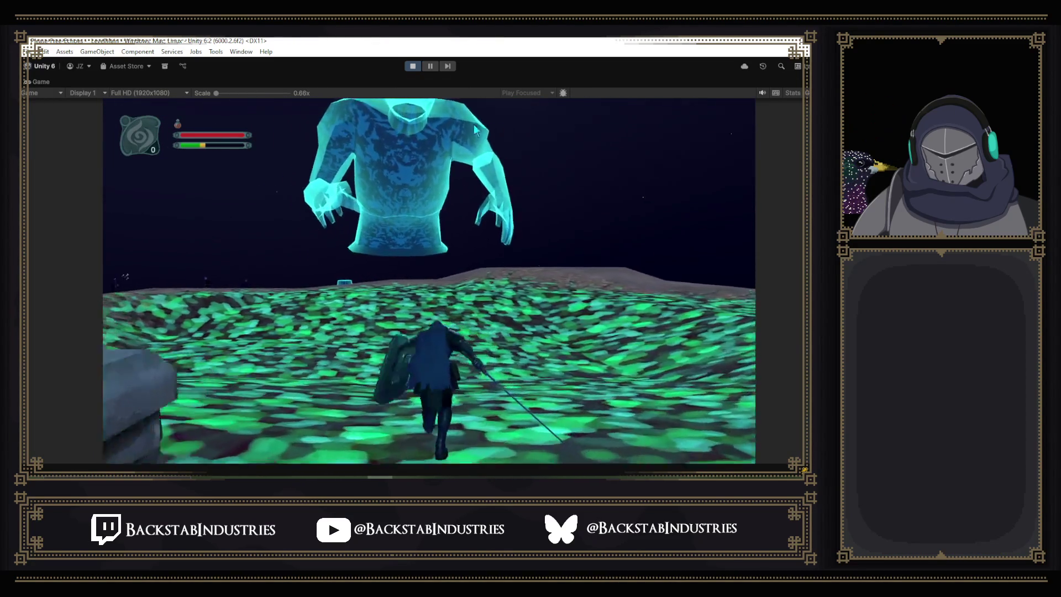
key(w)
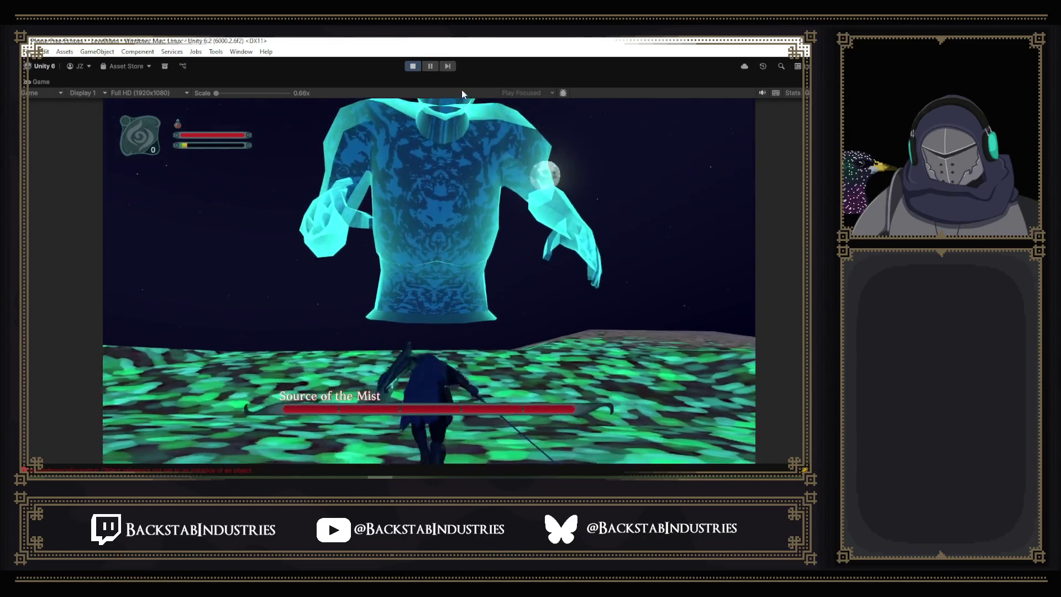
key(w)
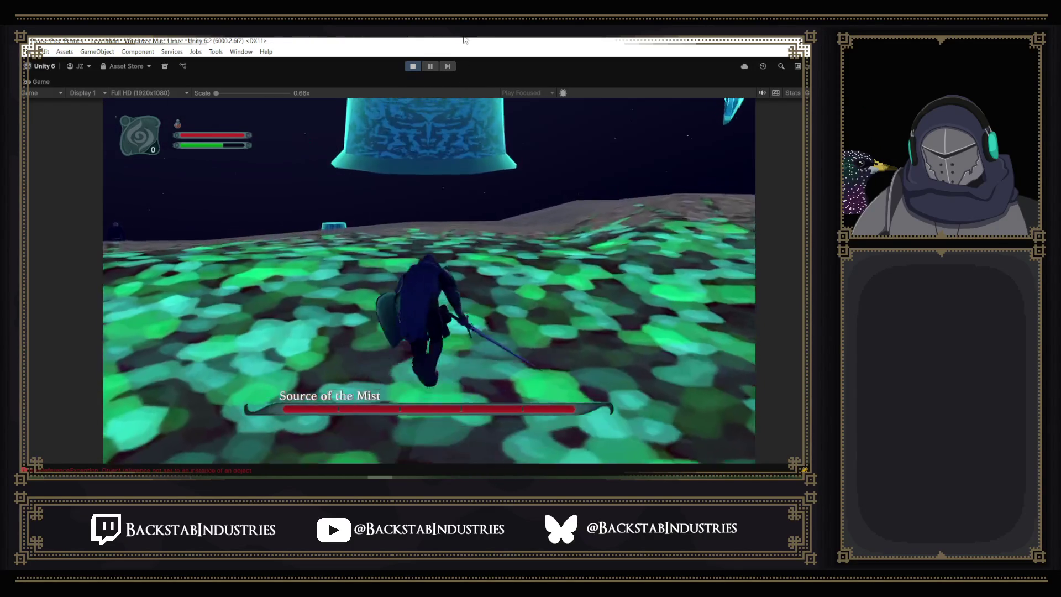
key(w)
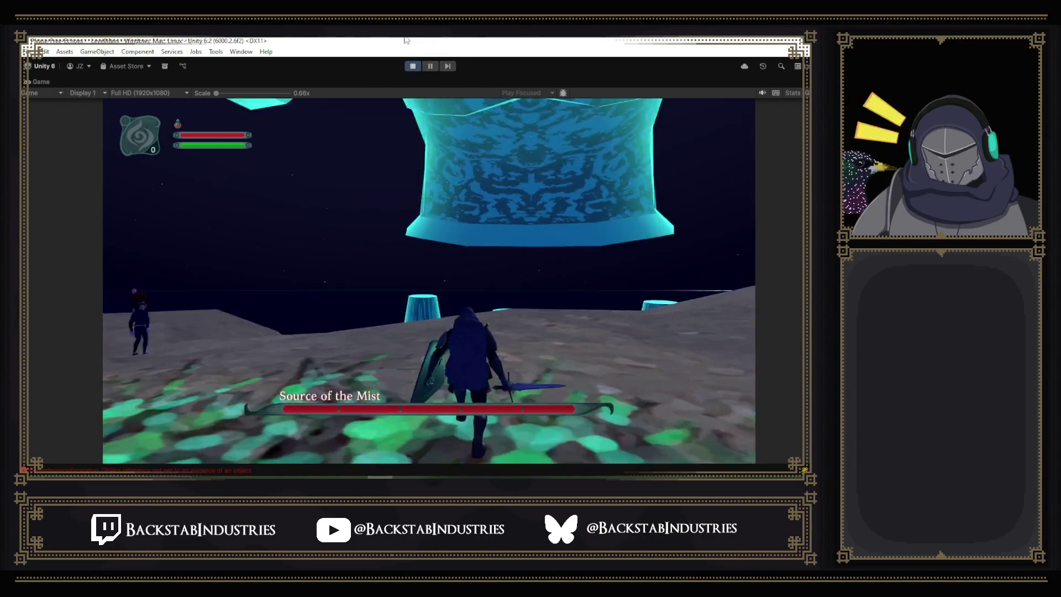
click(435, 67)
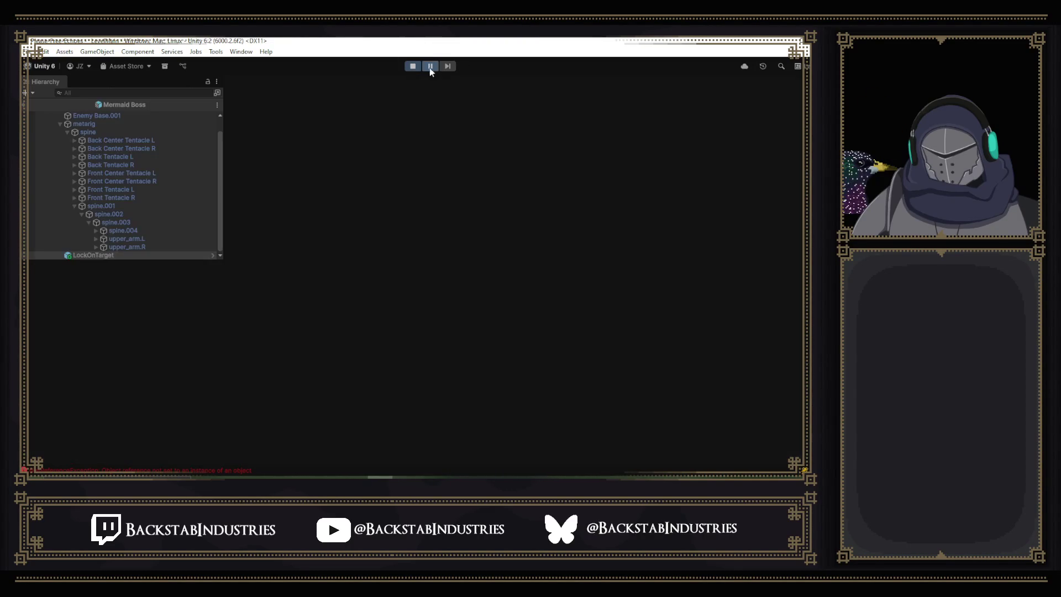
Leave prefab mode back to the level and inspect the boss's LockOnTarget and Final Idle(Clone).
click(34, 108)
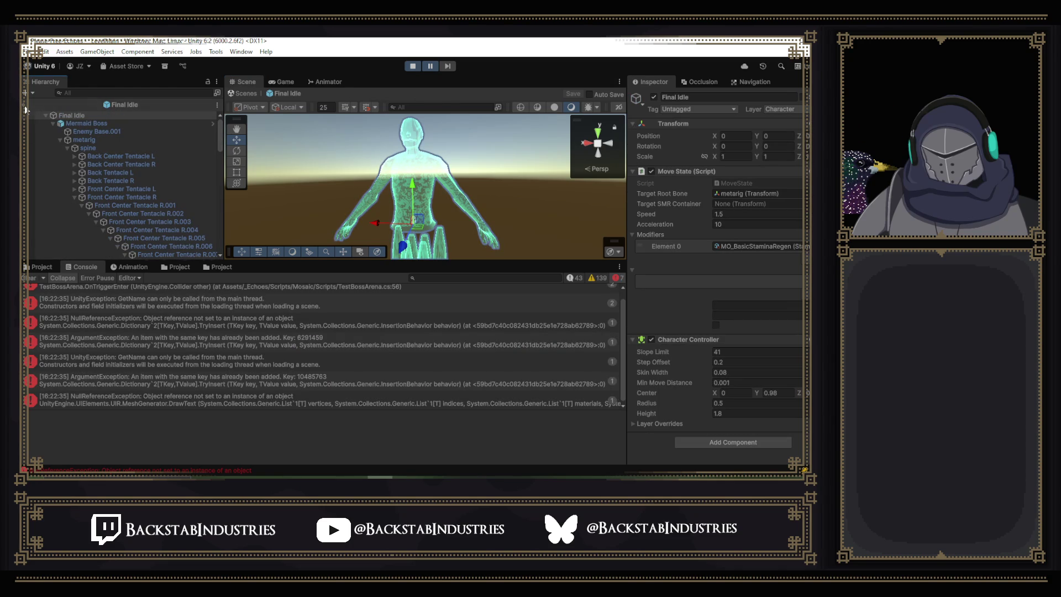
click(25, 110)
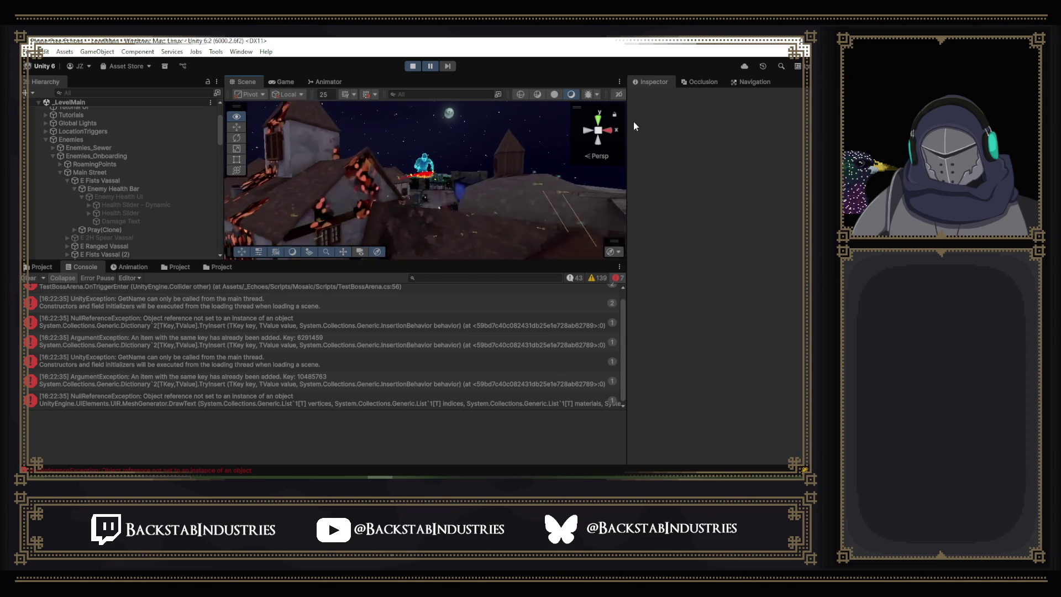
click(415, 158)
scroll(77, 221, down, 4)
click(104, 180)
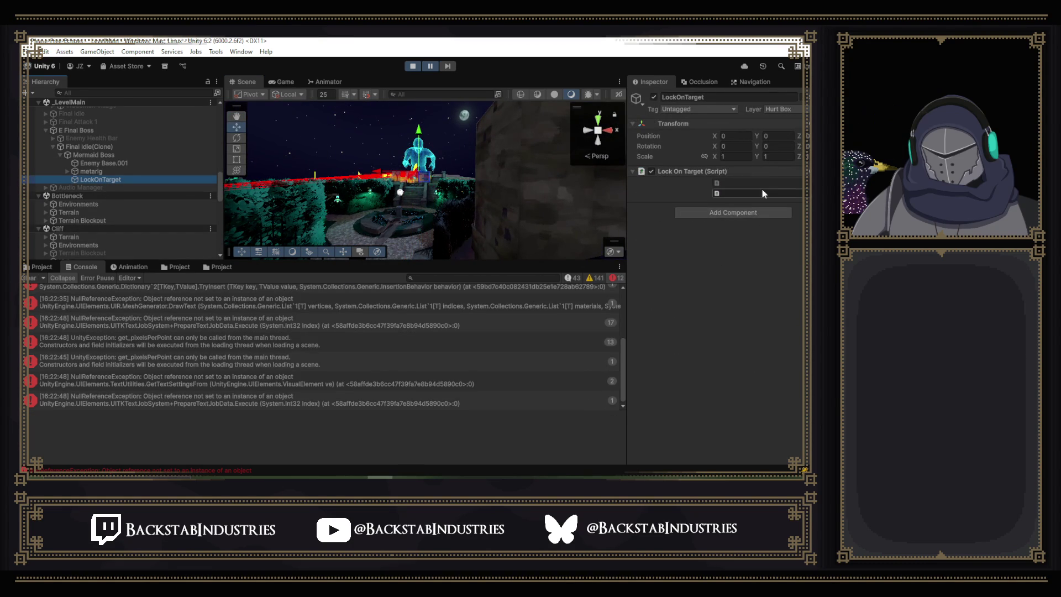
click(103, 148)
Inspect E Final Boss's components and read the TestBossArena null-reference error.
drag(420, 183, 595, 187)
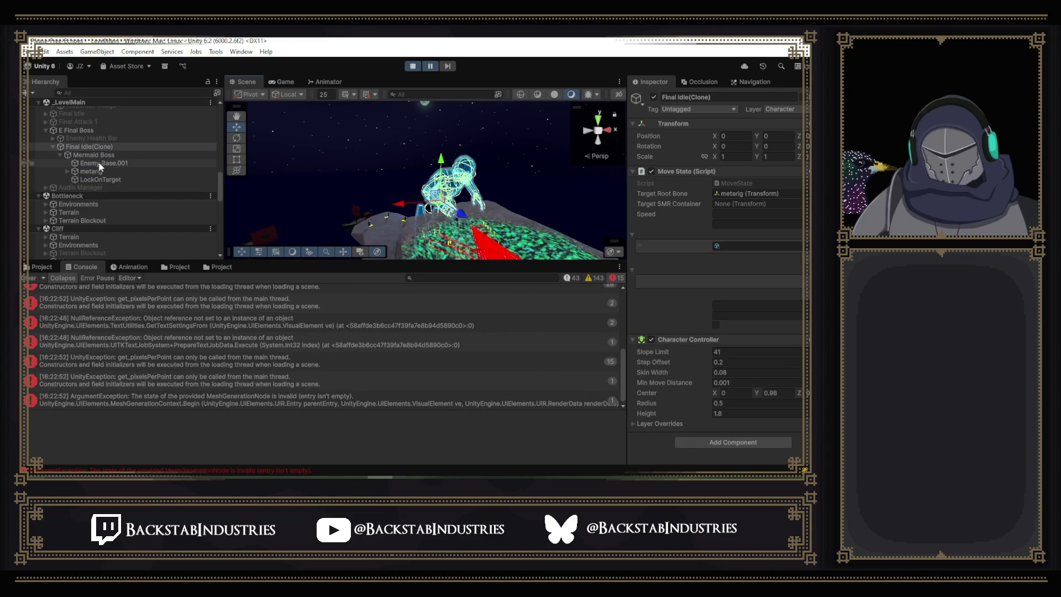
click(91, 131)
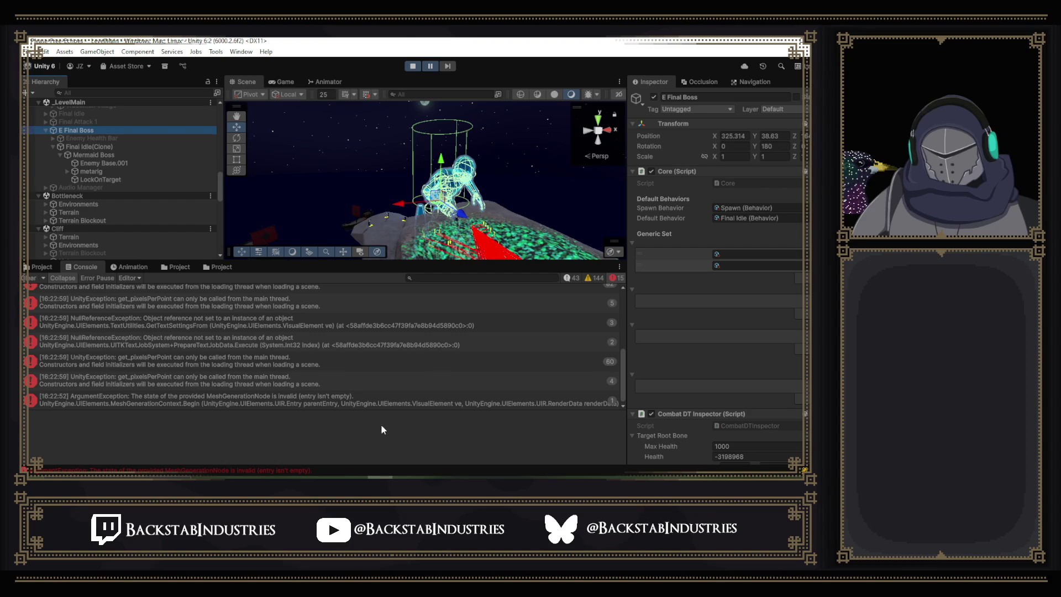
scroll(310, 370, up, 5)
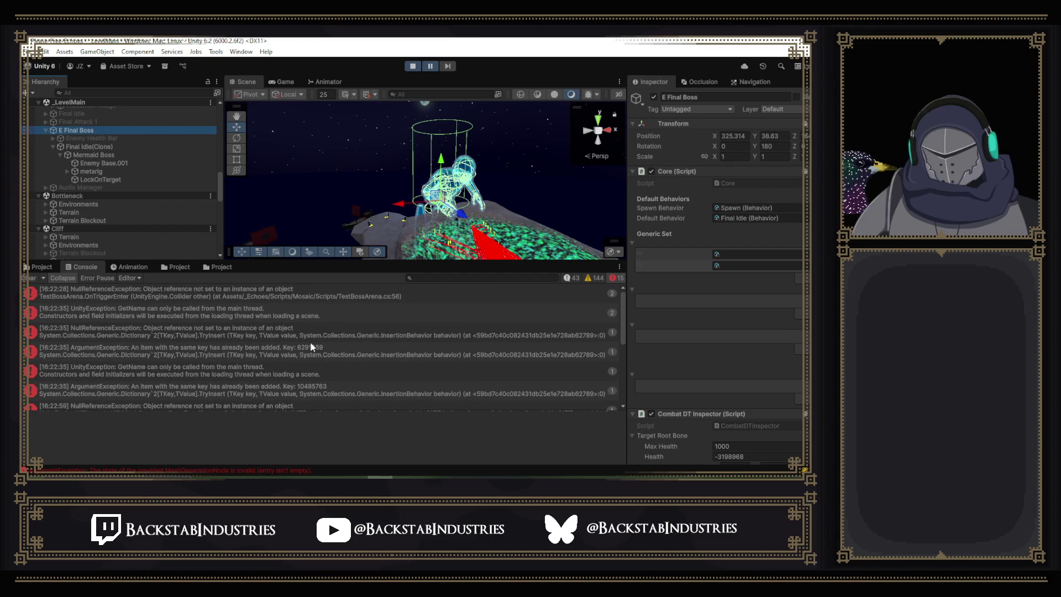
click(262, 289)
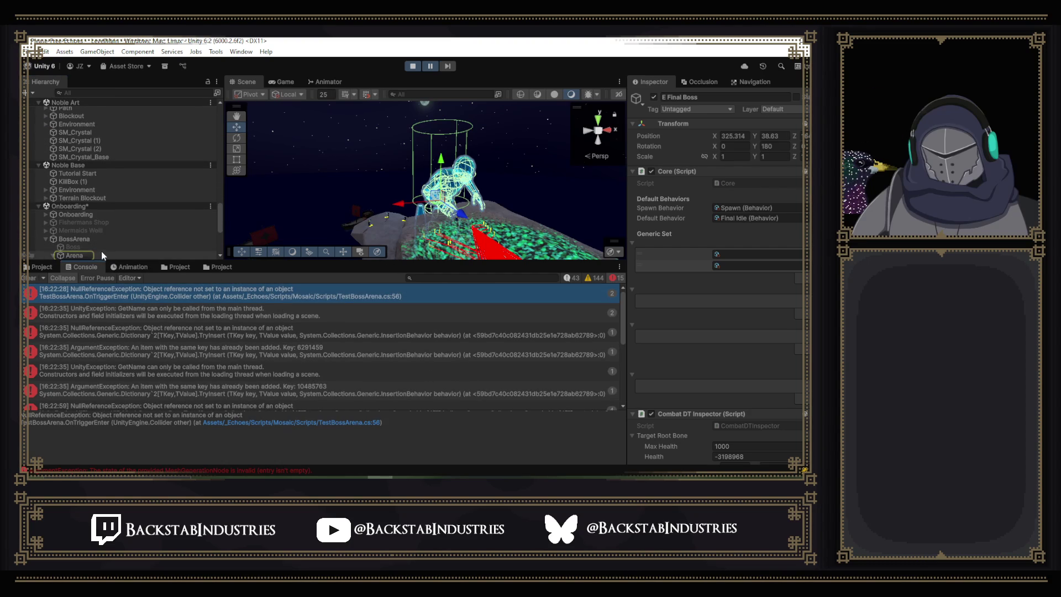
Inspect Arena's components and read the GetName and duplicate-key ArgumentException stack traces.
scroll(101, 251, down, 3)
click(91, 194)
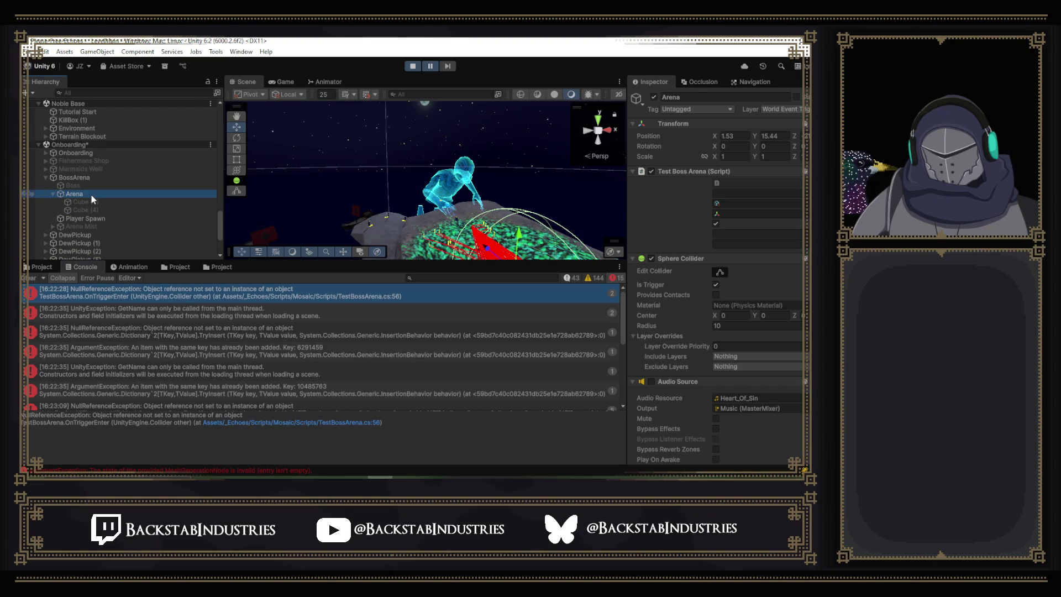
click(214, 312)
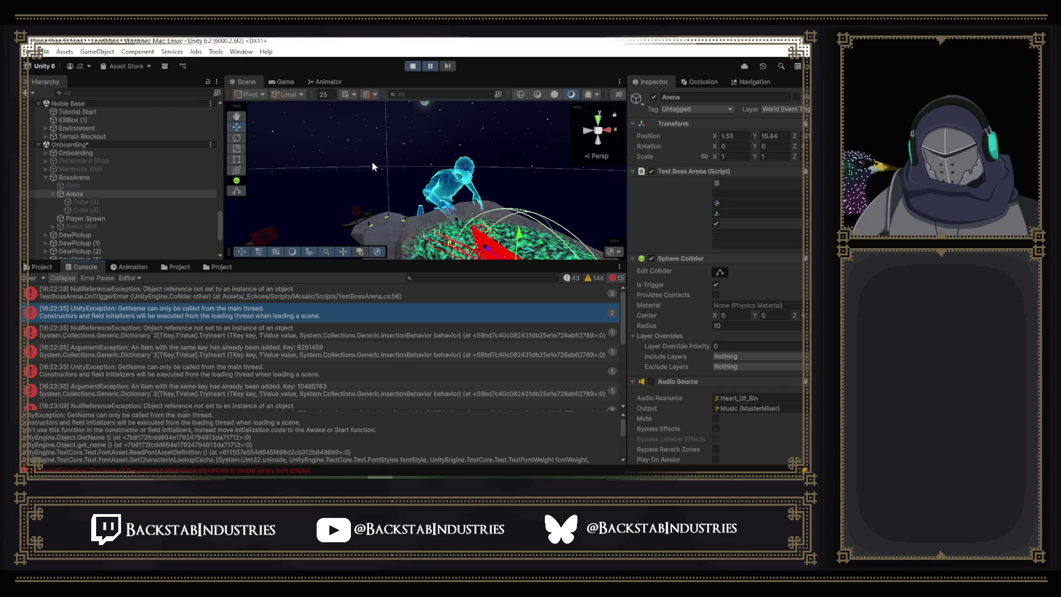
click(160, 330)
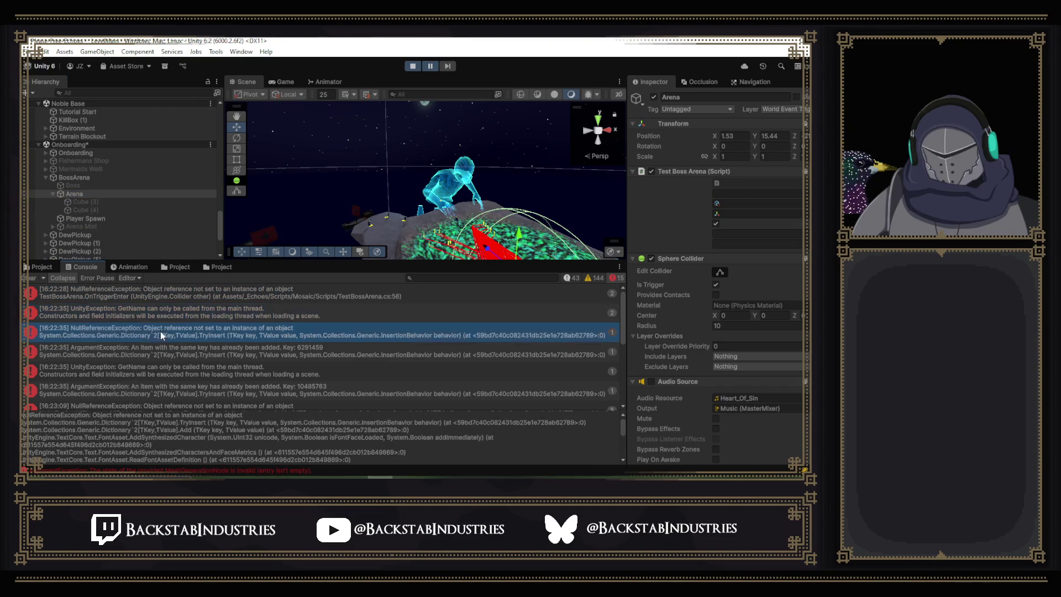
click(164, 348)
click(168, 372)
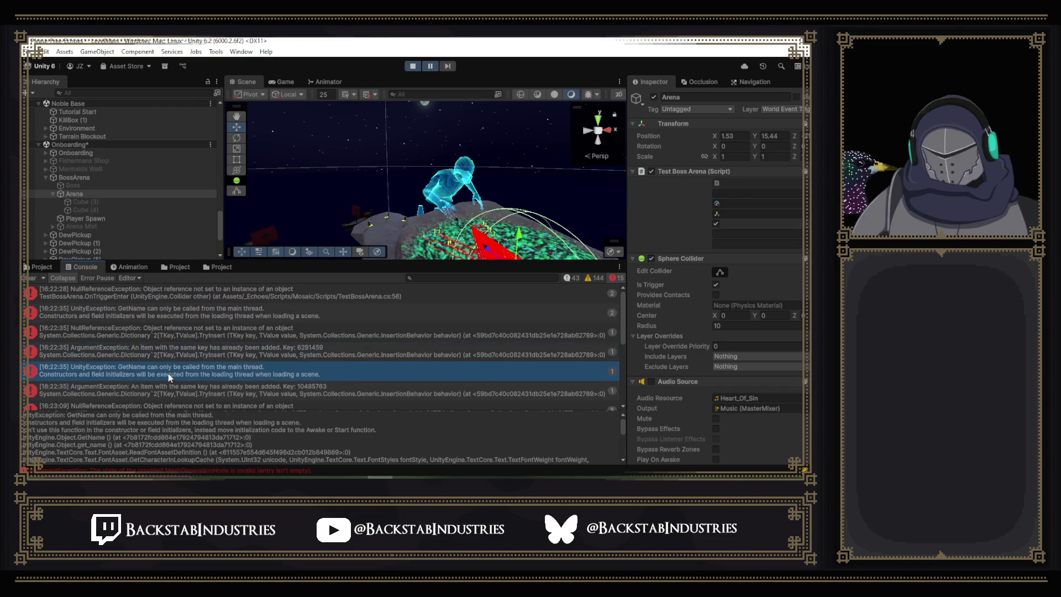
scroll(168, 373, down, 3)
click(184, 342)
click(184, 334)
Read the MeshGenerator, text job, get_pixelsPerPoint and TextUtilities error details.
click(178, 354)
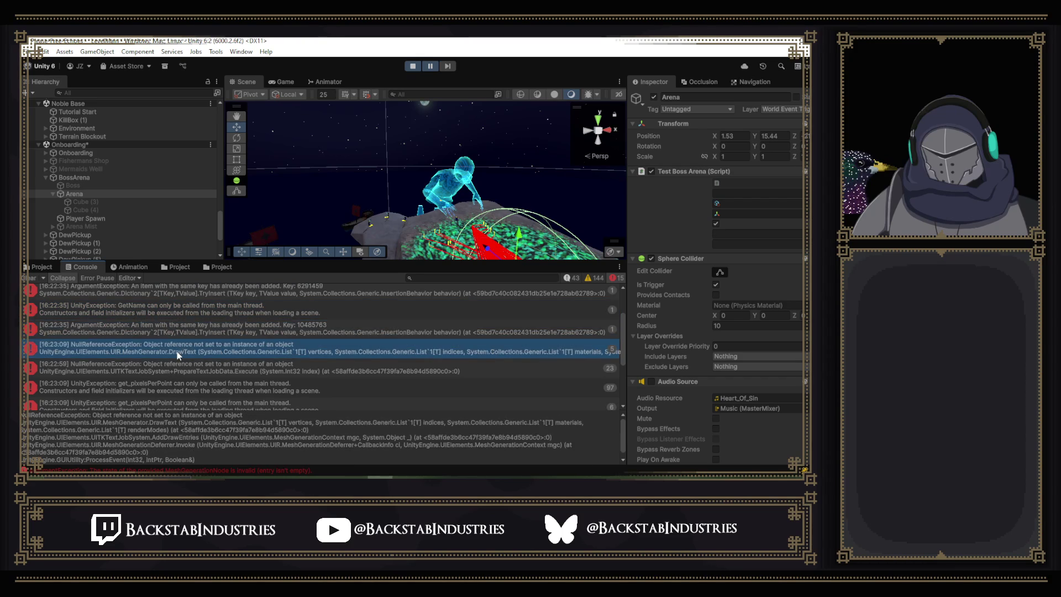
click(174, 368)
scroll(177, 371, down, 2)
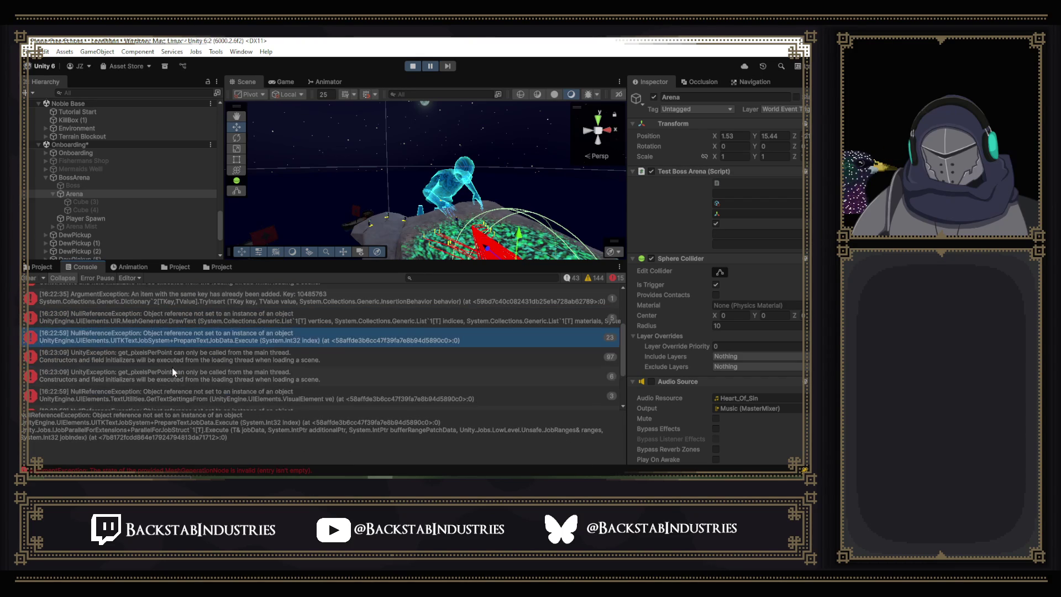
click(161, 365)
click(163, 374)
scroll(144, 354, down, 4)
click(100, 325)
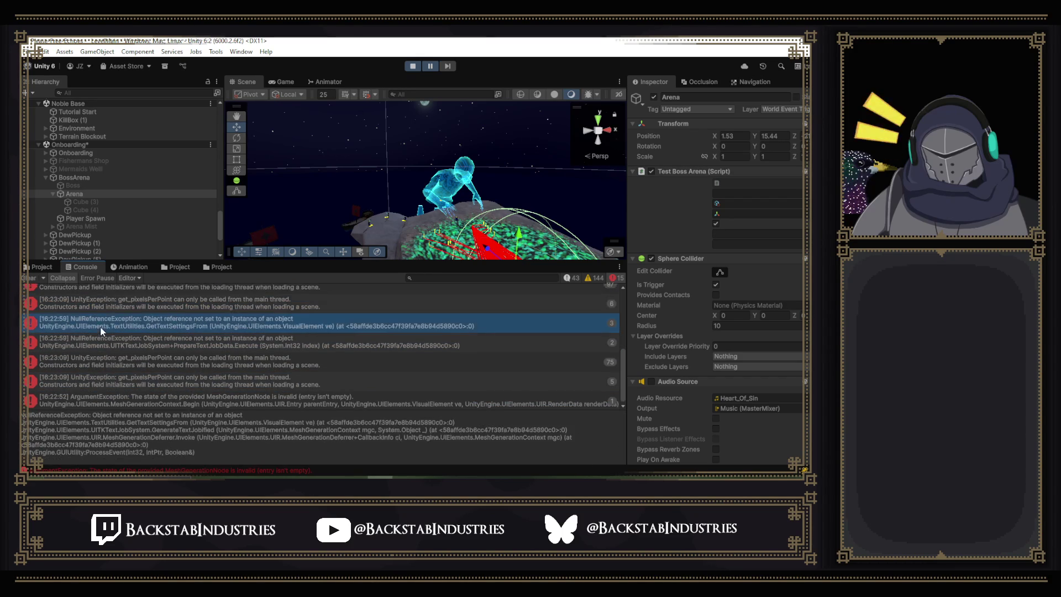
click(141, 398)
click(135, 379)
scroll(133, 362, up, 5)
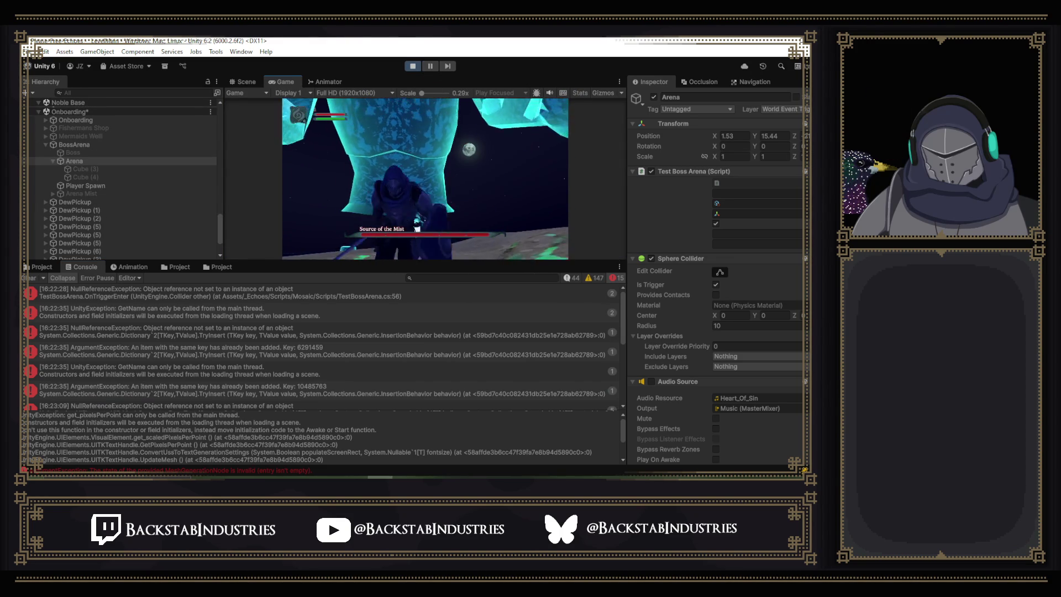
Close the in-game health menu, return to the Scene view and orbit around the boss.
key(Escape)
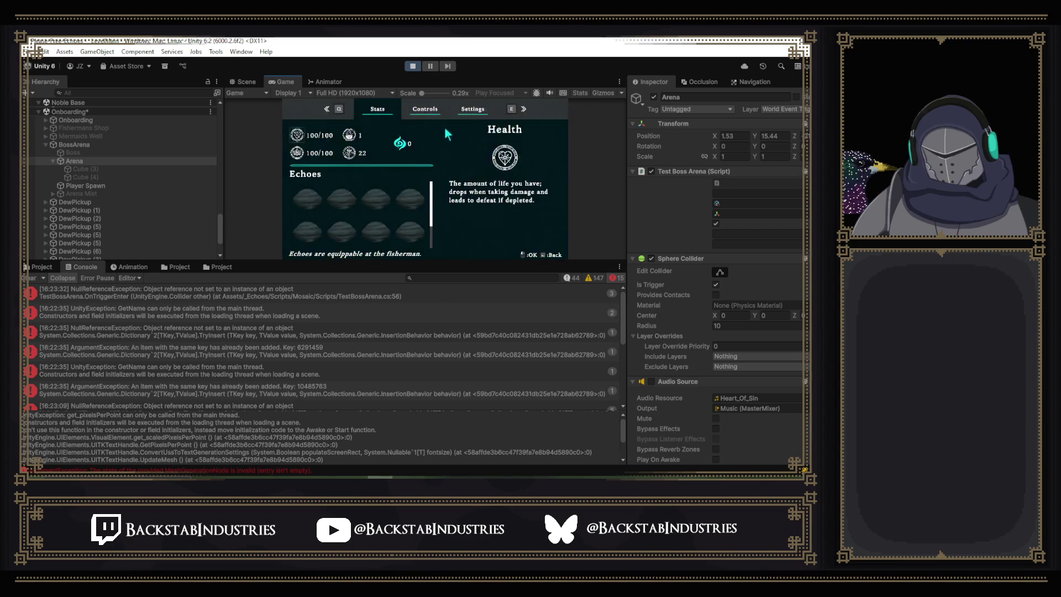
click(247, 82)
drag(450, 196, 441, 198)
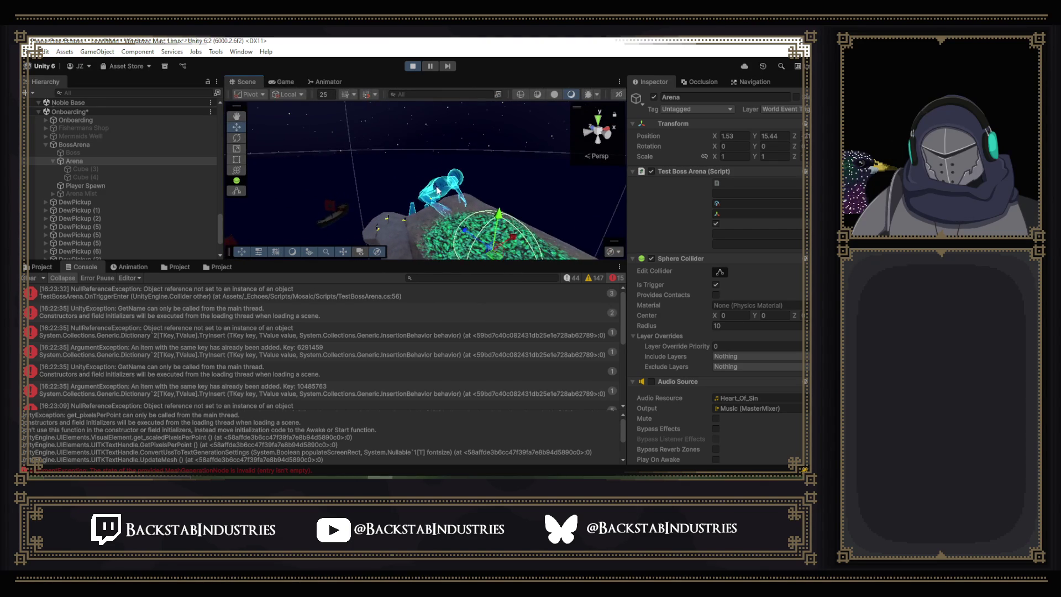
click(440, 198)
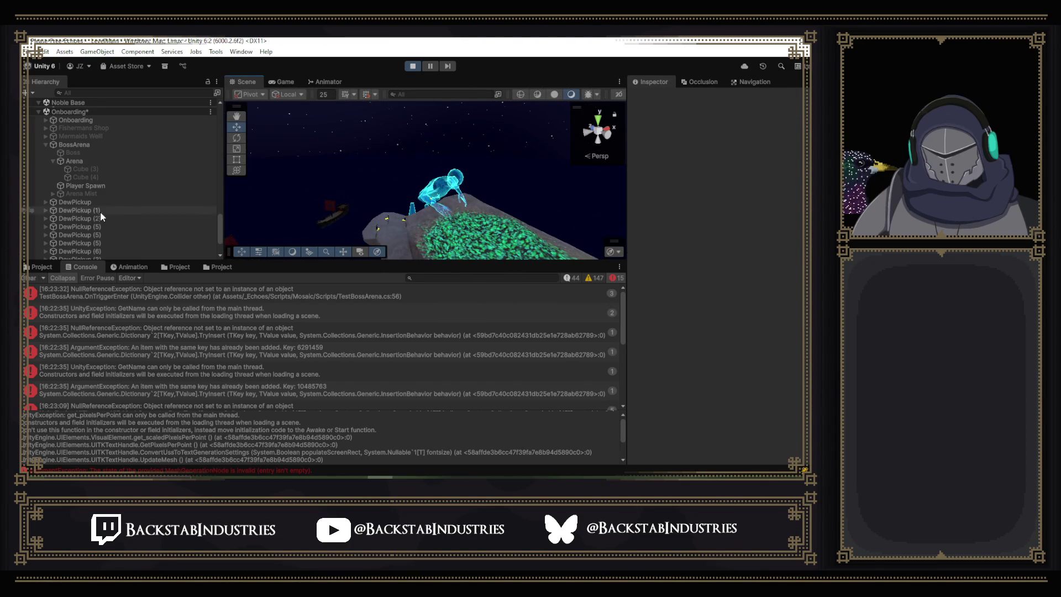
Select E Final Boss in the Hierarchy to show its Core and Combat DT components.
scroll(95, 210, up, 5)
scroll(95, 207, up, 15)
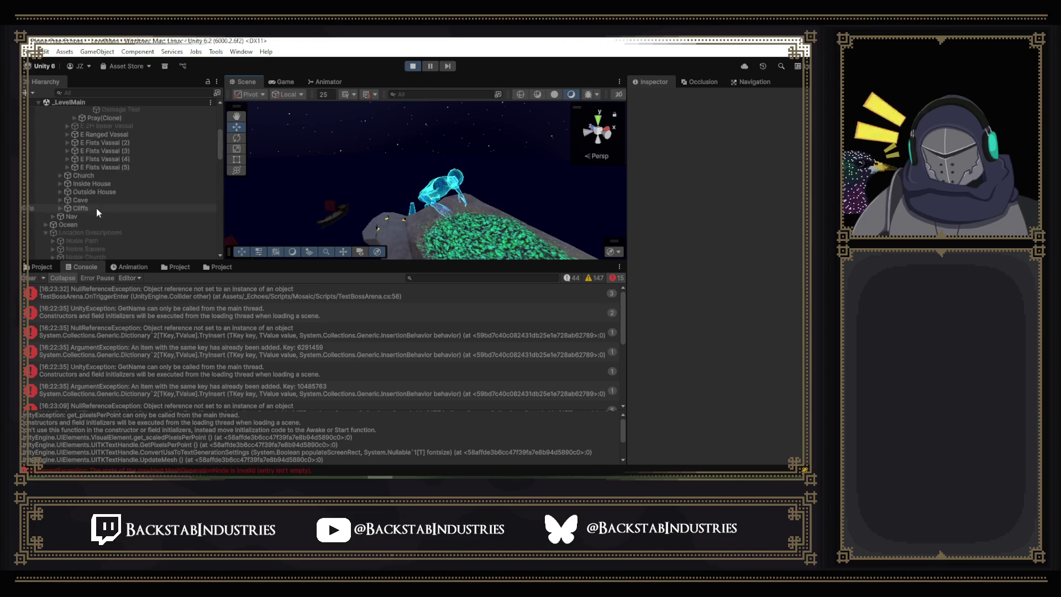
scroll(116, 184, down, 10)
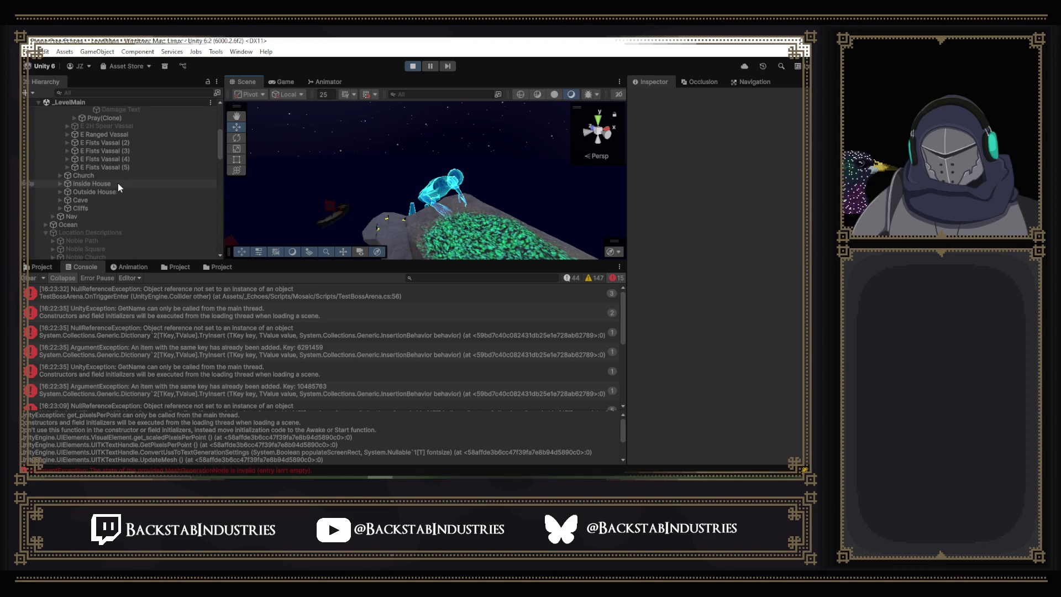
scroll(127, 191, down, 10)
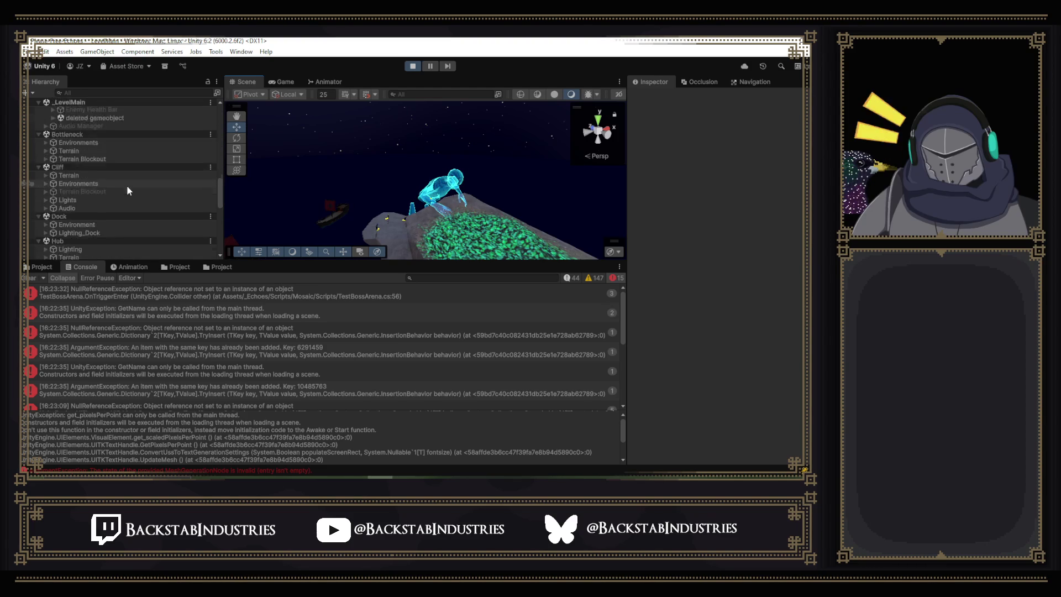
scroll(138, 194, up, 2)
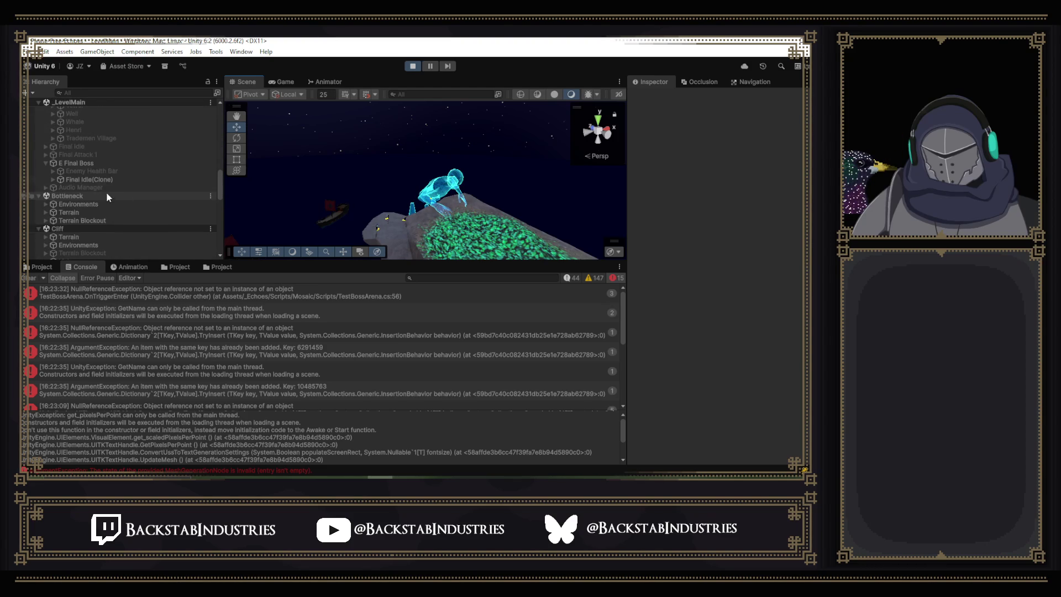
click(87, 163)
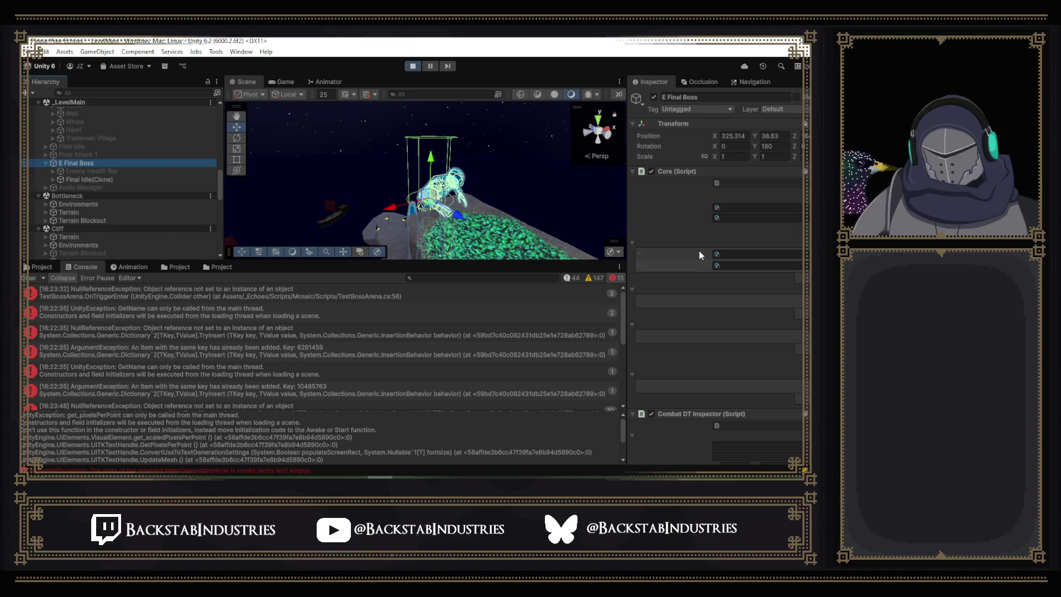
Stop the running game and set E Final Boss's Max Lock On to 50.
scroll(699, 253, down, 5)
click(407, 69)
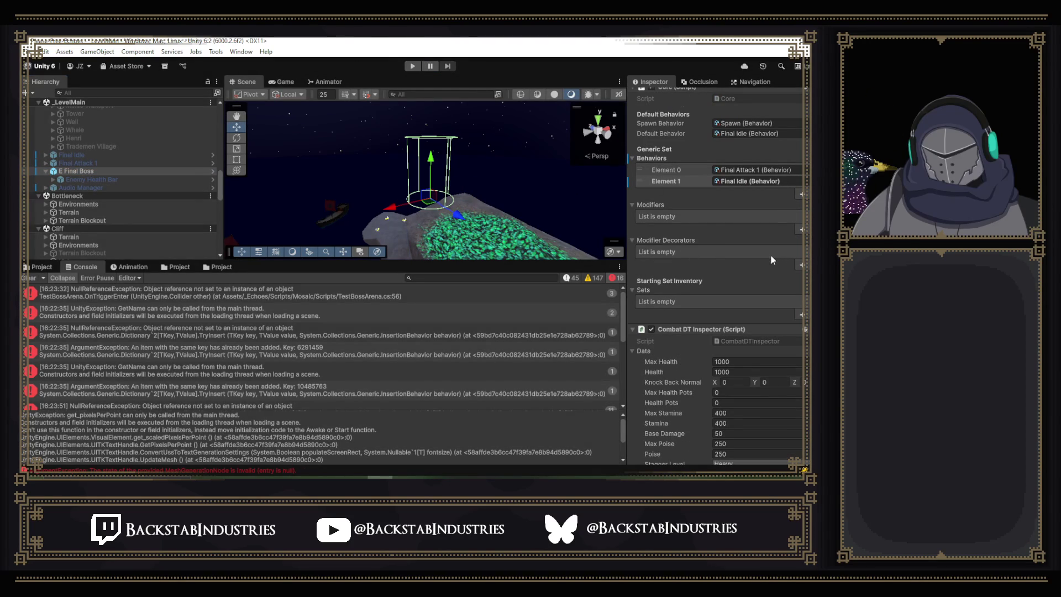
scroll(685, 249, up, 3)
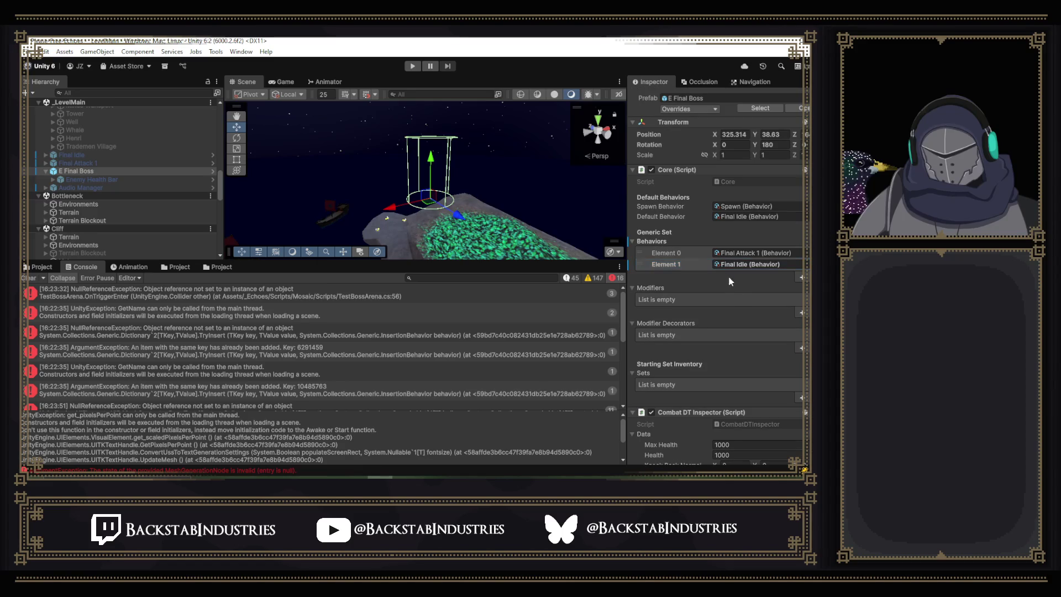
scroll(741, 293, down, 5)
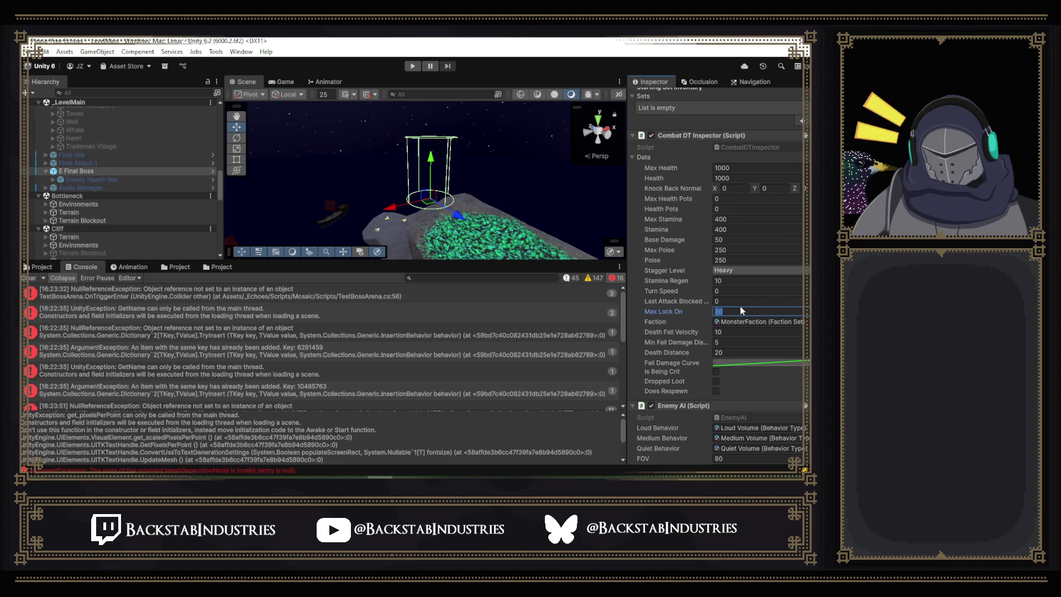
text(50)
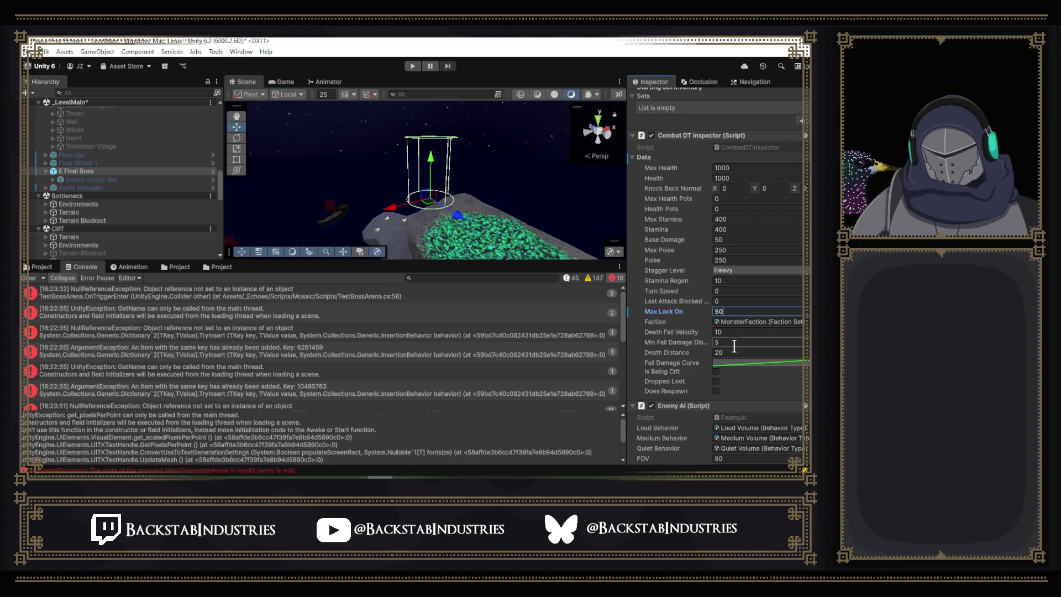
Raise the boss's Enemy AI Combat Range from 25 to 50.
scroll(734, 345, down, 8)
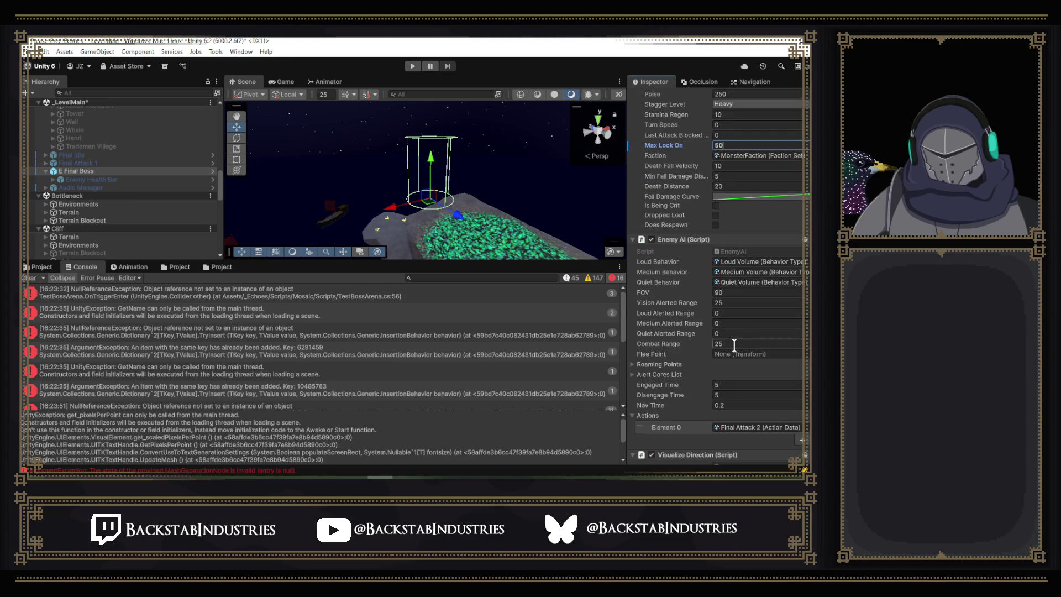
click(733, 345)
text(50)
click(759, 428)
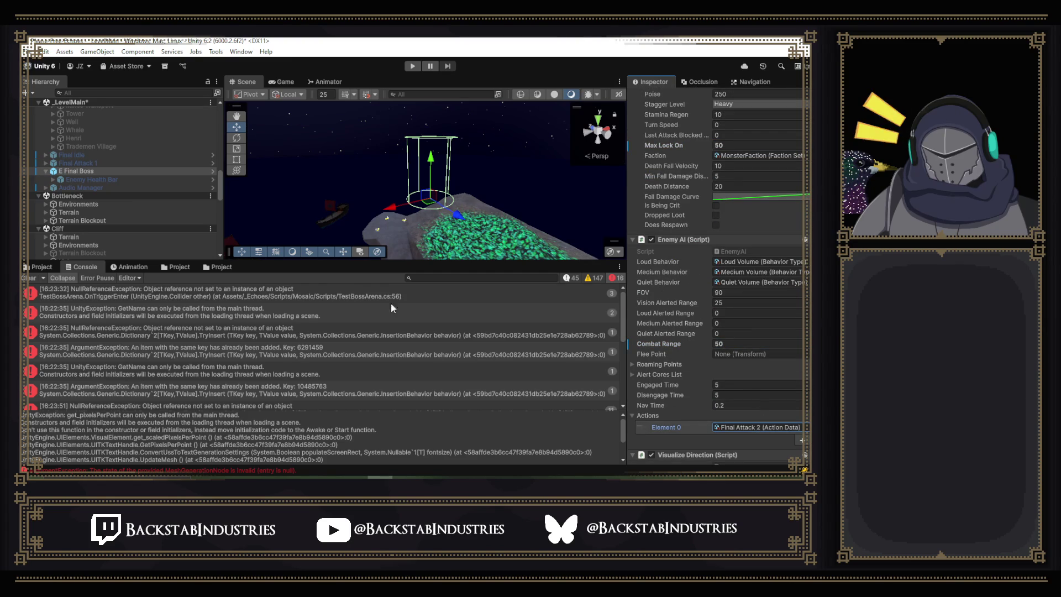
click(175, 269)
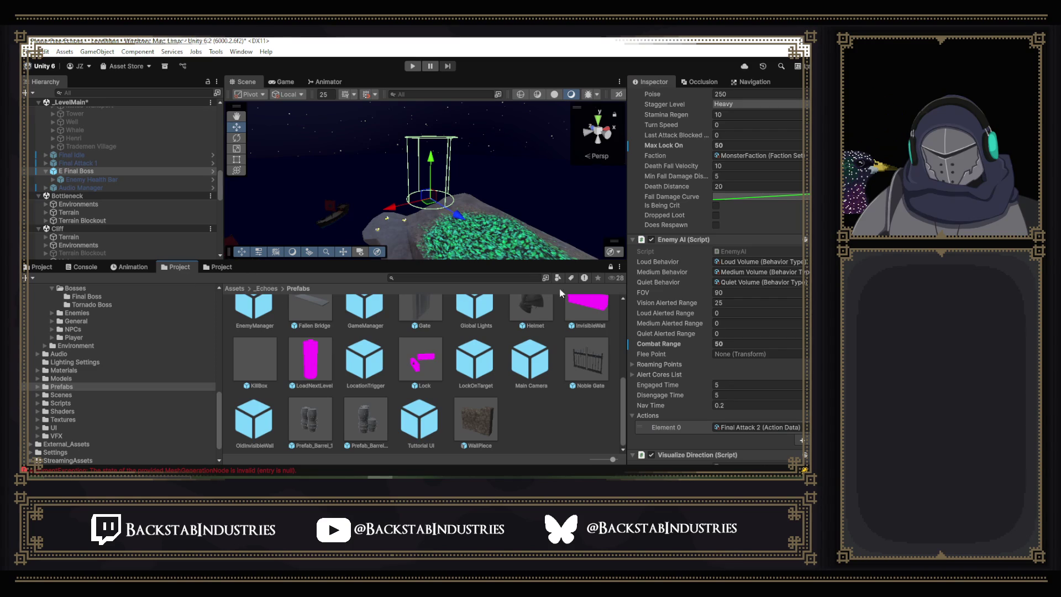
Locate the Final Attack 2 action data and set its Max Range to 50.
click(215, 268)
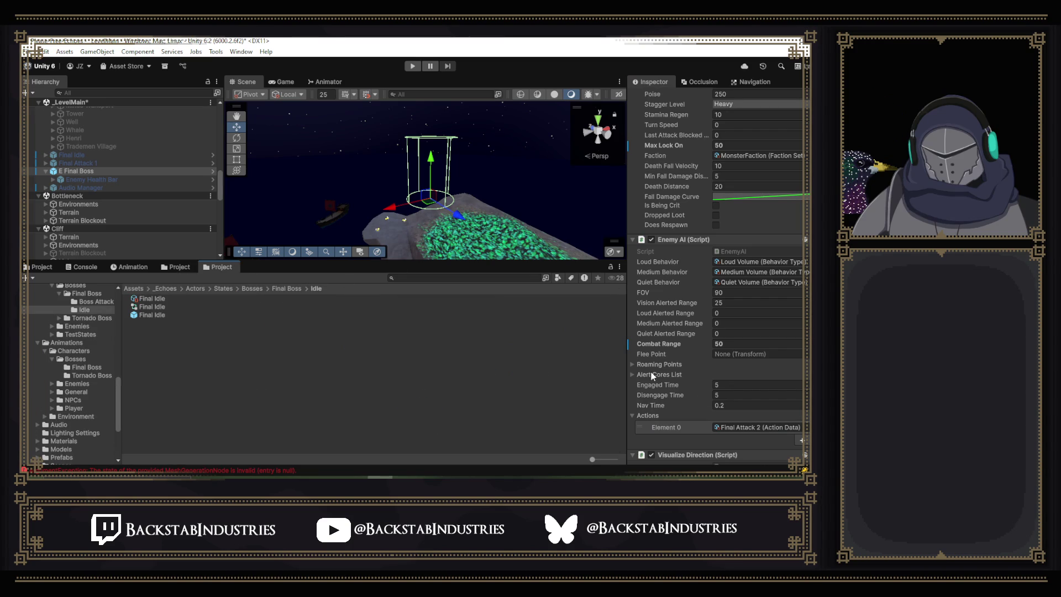
click(746, 429)
click(180, 324)
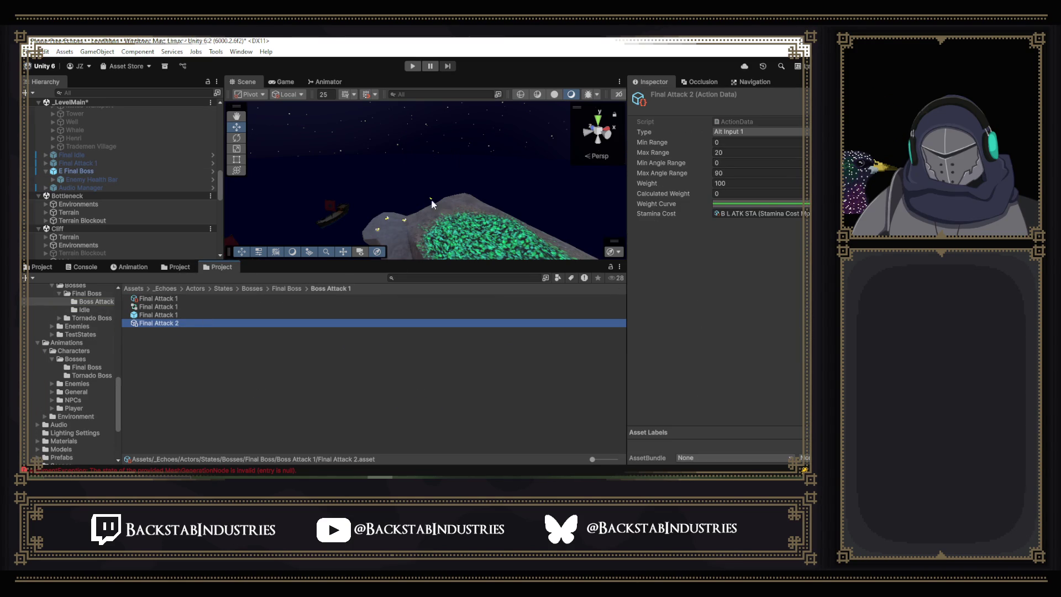
click(728, 153)
text(0)
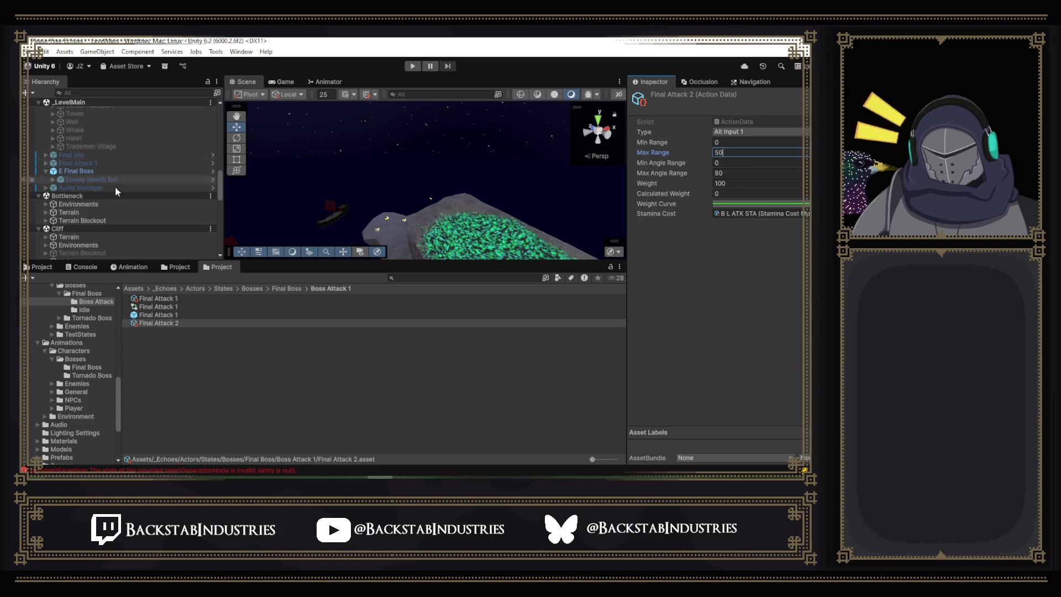
Back on E Final Boss, set Vision Alerted Range to 50 and start Play mode.
click(98, 171)
scroll(723, 365, down, 10)
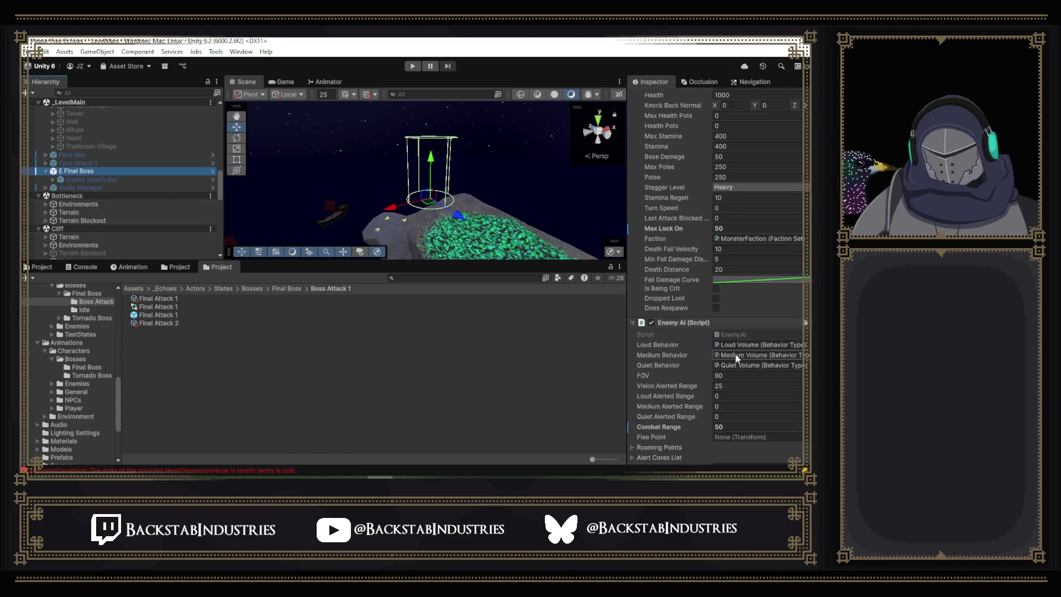
scroll(722, 364, down, 2)
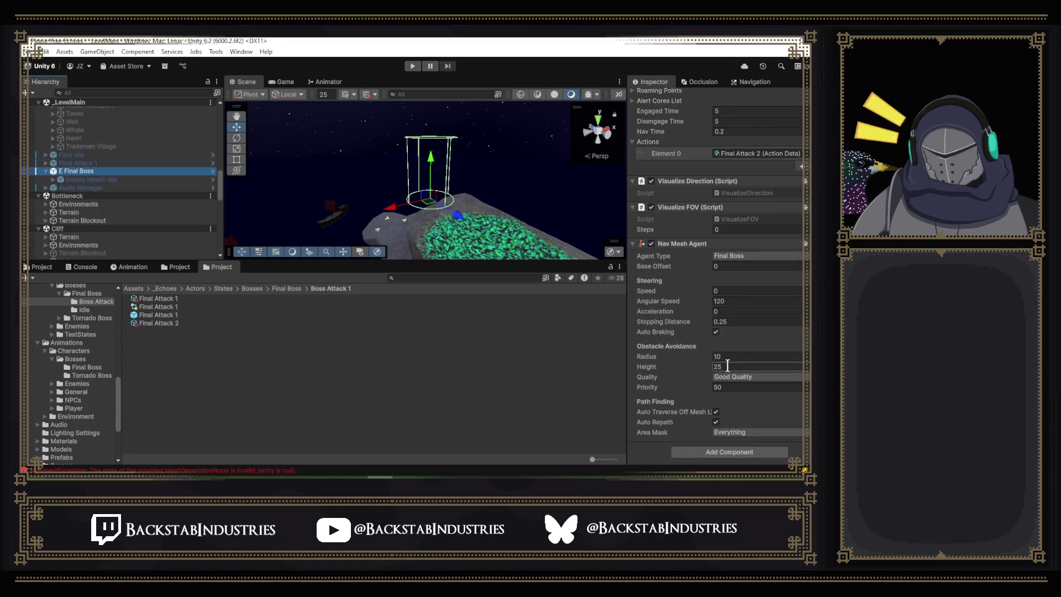
scroll(698, 335, up, 2)
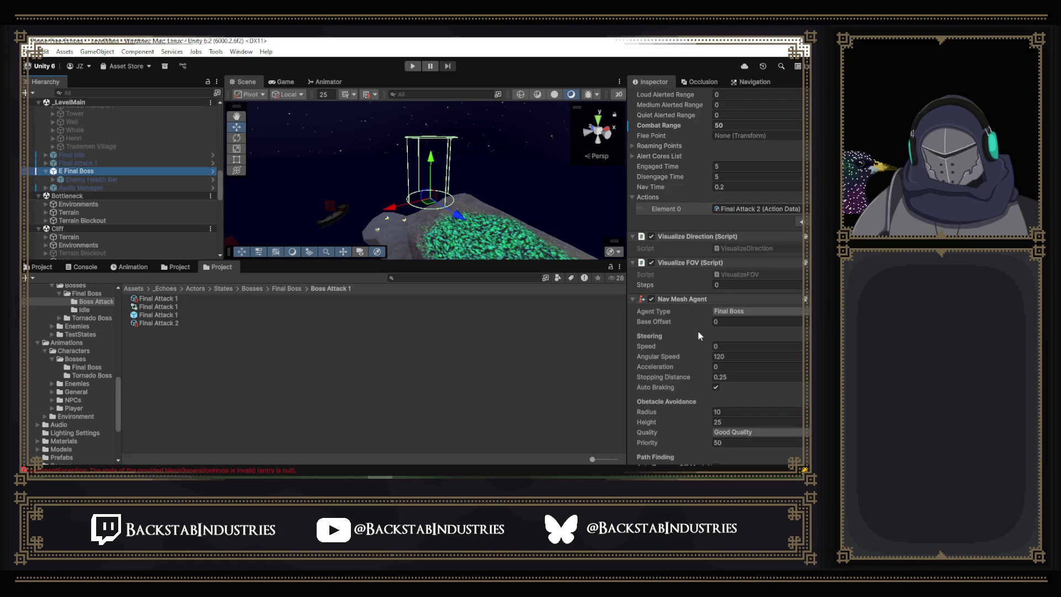
scroll(697, 330, up, 4)
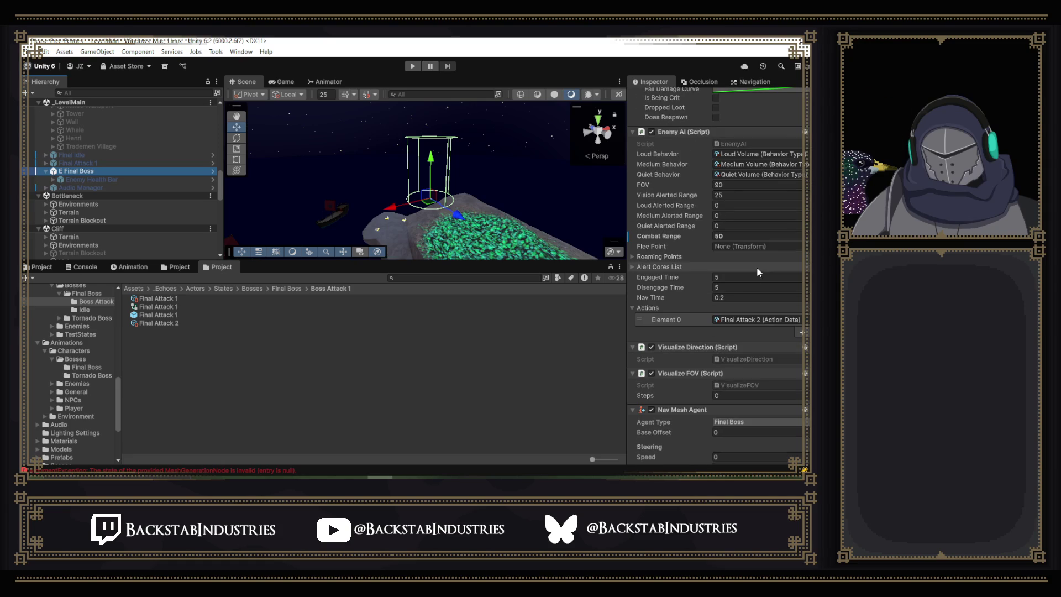
click(728, 196)
text(5)
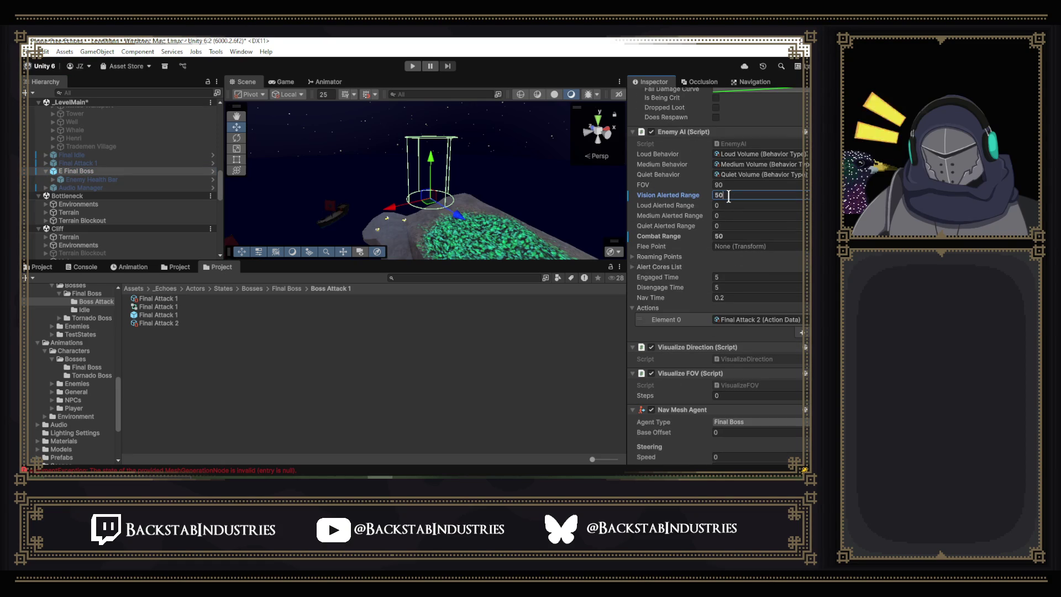
click(412, 66)
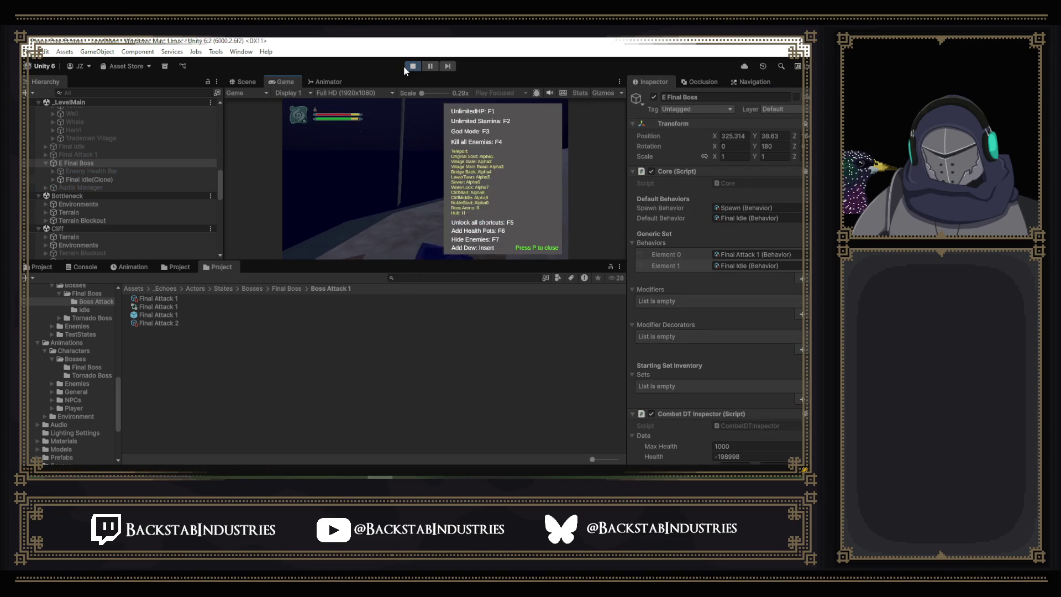
Teleport to the boss arena with P and run across it to fight the boss.
key(p)
key(w)
key(w)
key(w)
key(w)
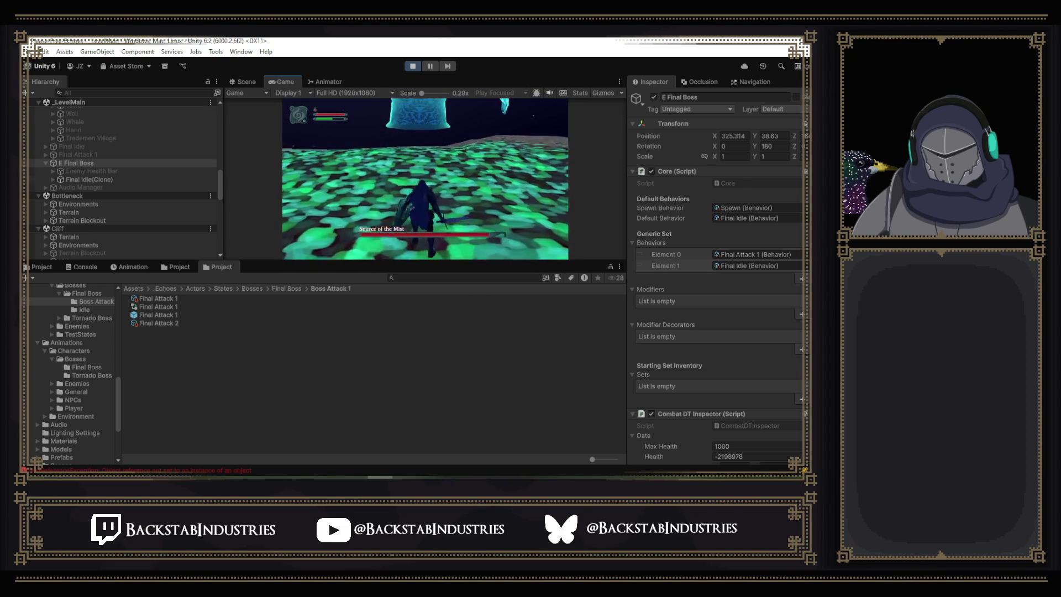
key(w)
key(w)
key(w)
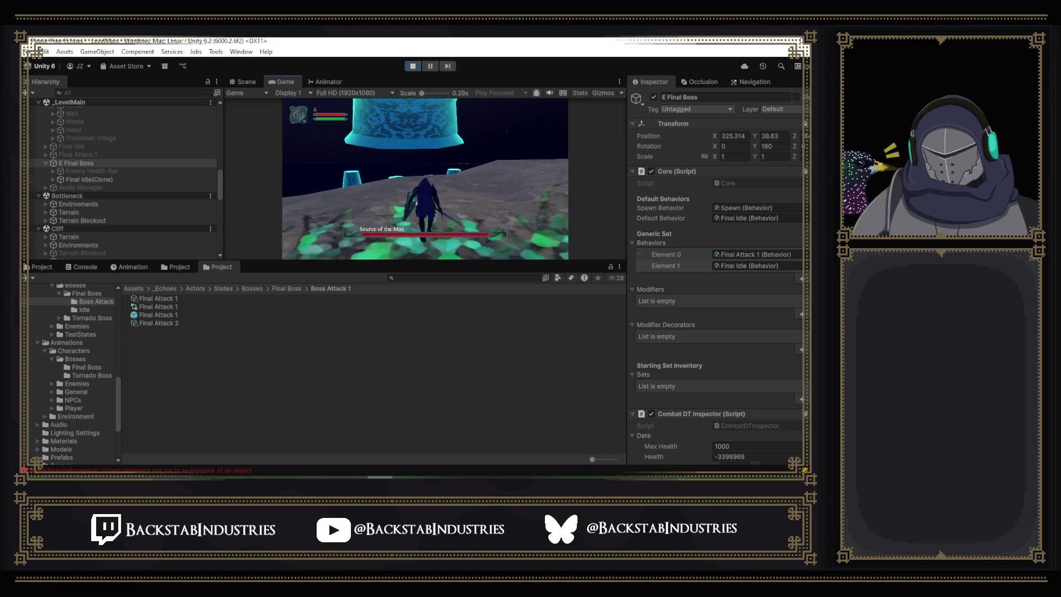
key(w)
key(w)
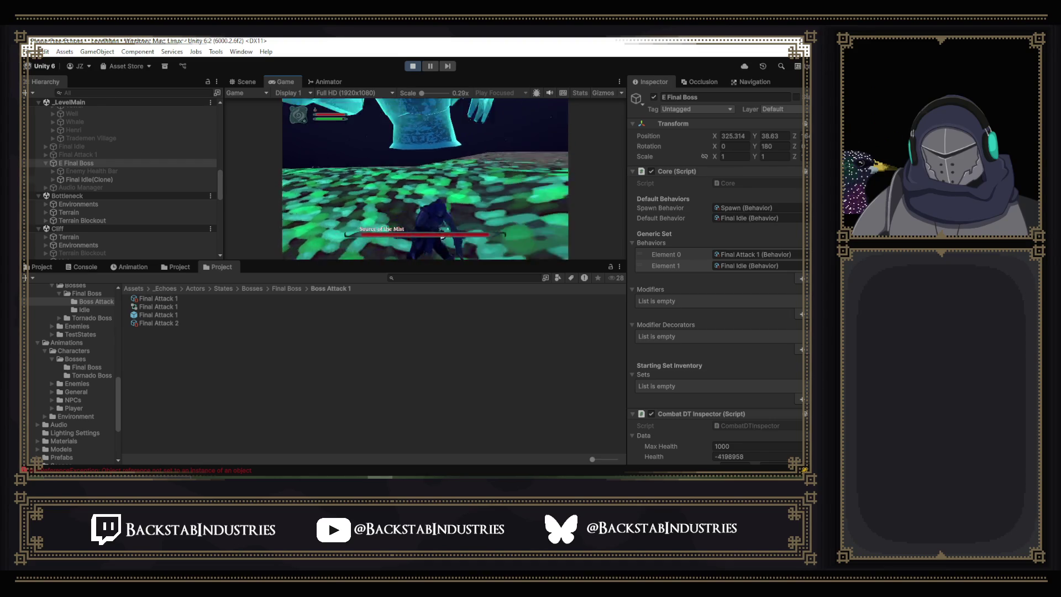
key(w)
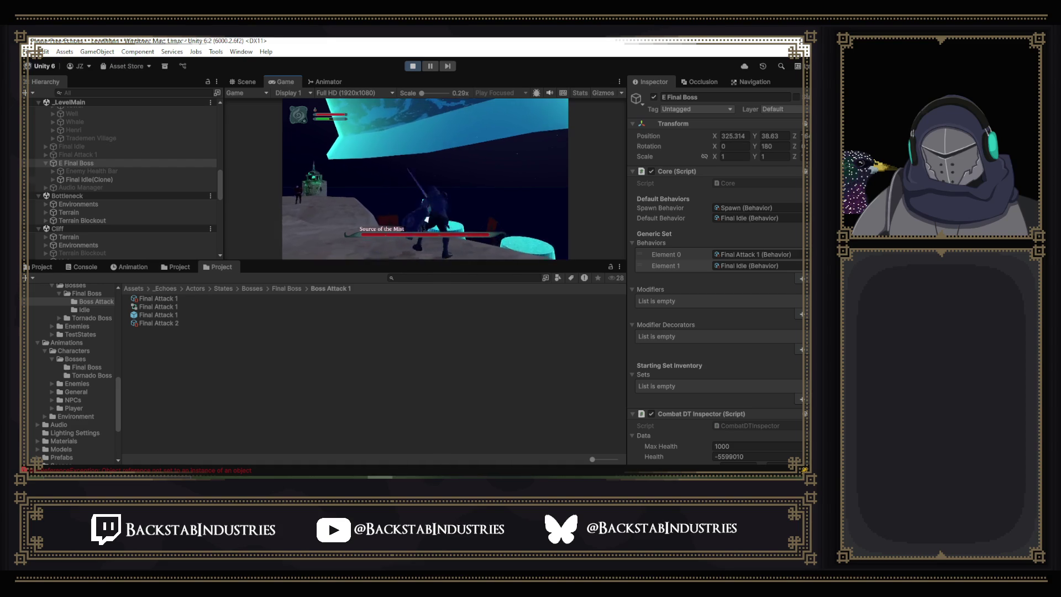
View the pause menu's controller layout, then pause the game and return to the Scene view.
key(Escape)
click(425, 109)
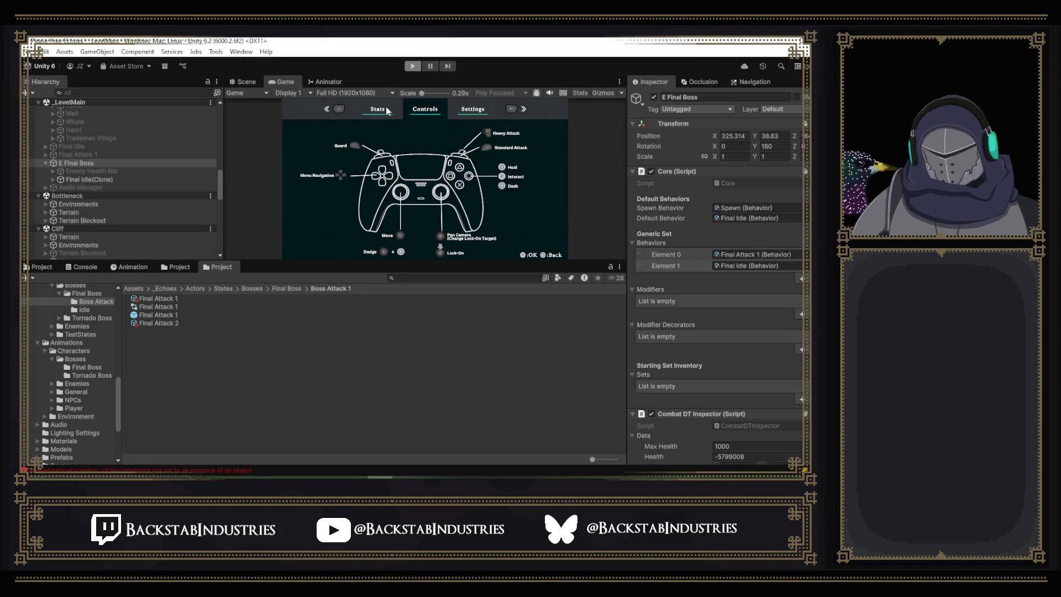
click(430, 65)
click(243, 81)
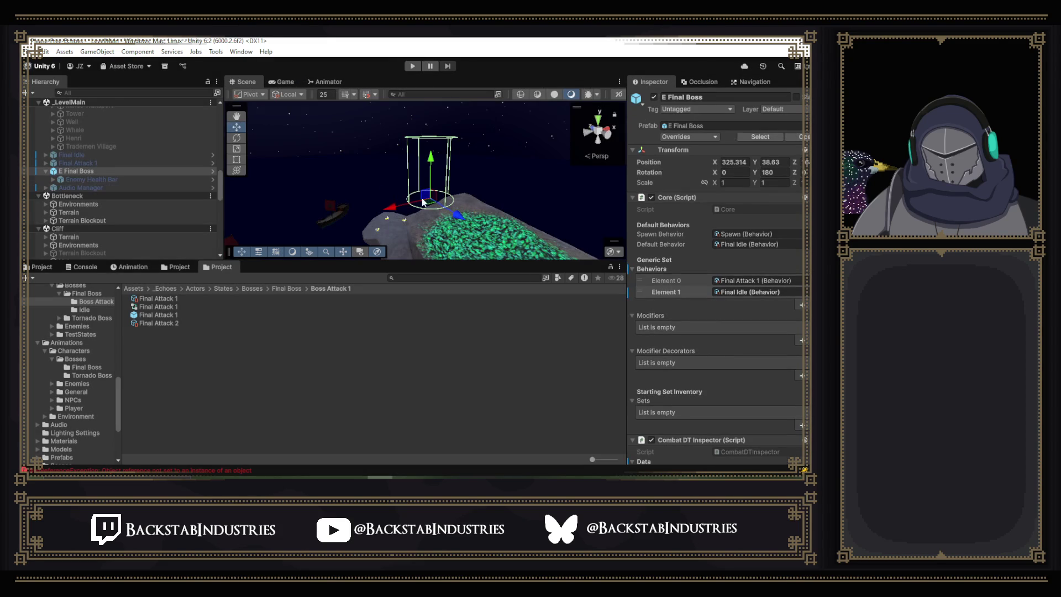
Review E Final Boss's Inspector settings, then switch the bottom panel to the Animation window.
alt+drag(484, 207, 448, 204)
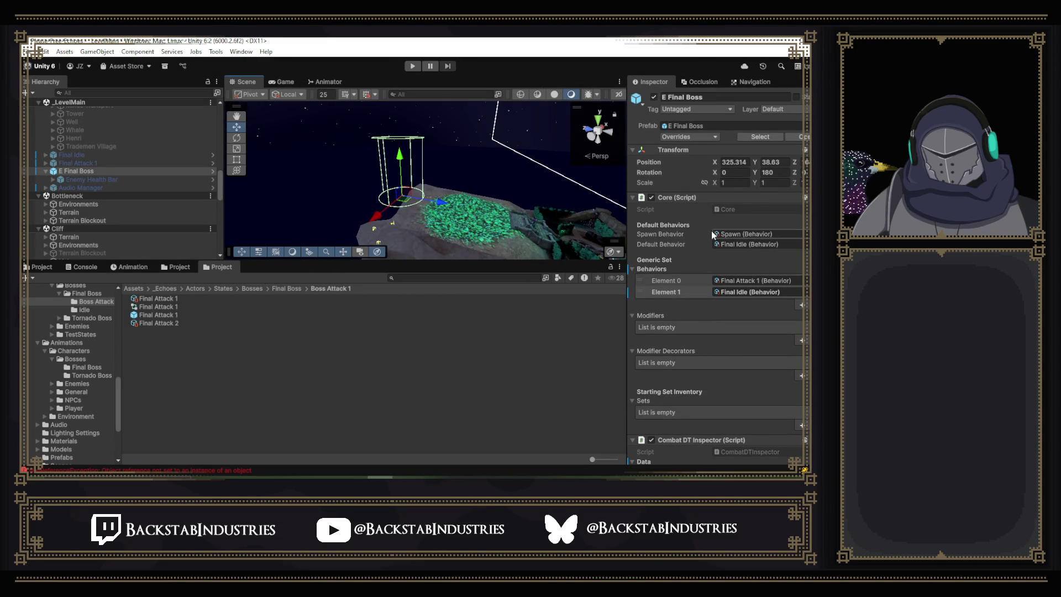
scroll(715, 270, down, 15)
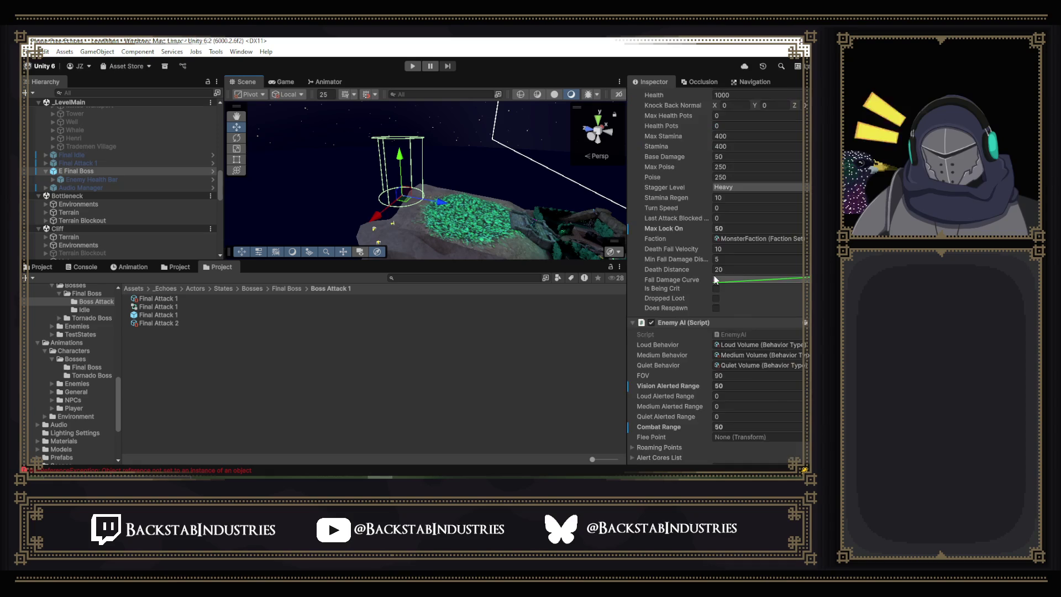
scroll(714, 277, down, 3)
mouse_move(694, 330)
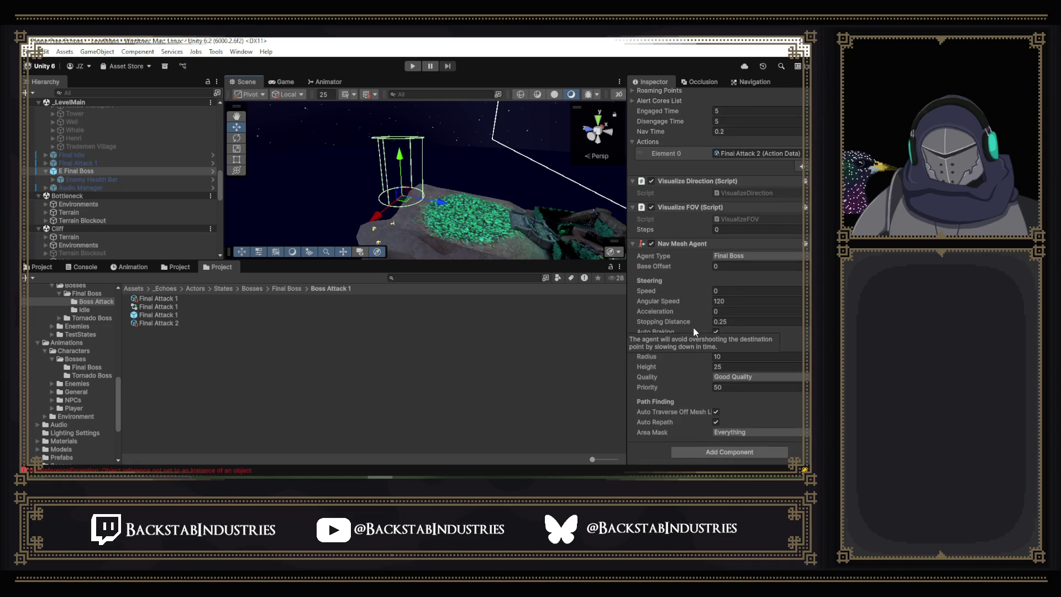
scroll(694, 330, up, 6)
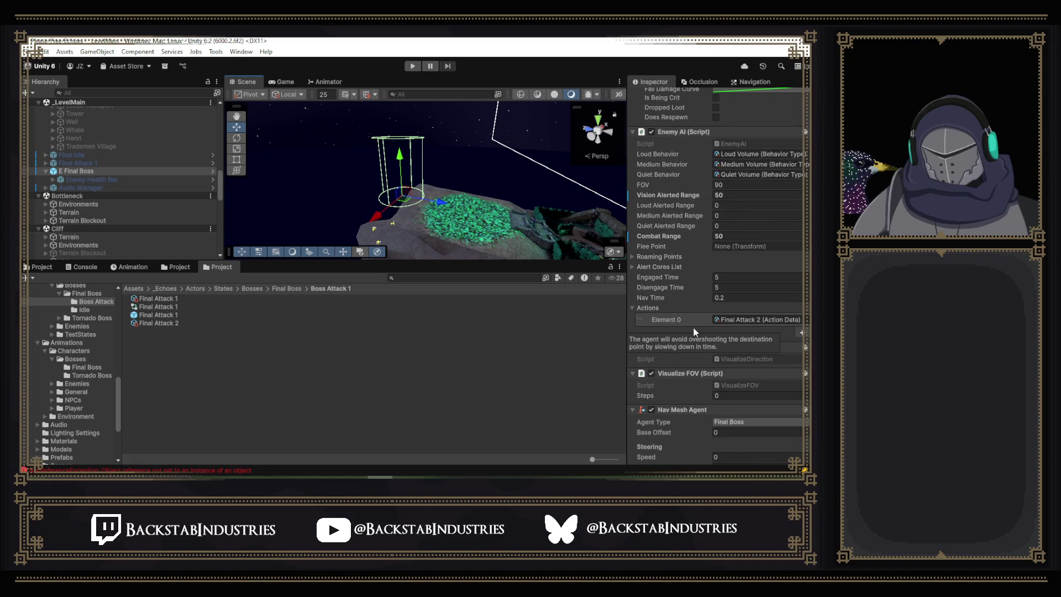
scroll(694, 330, up, 6)
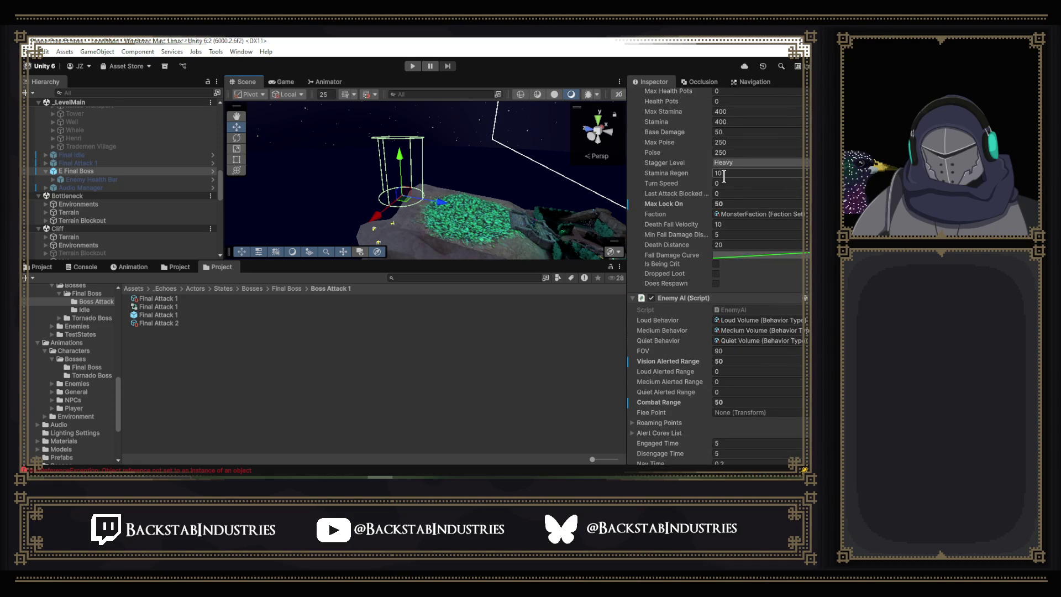
scroll(694, 207, up, 8)
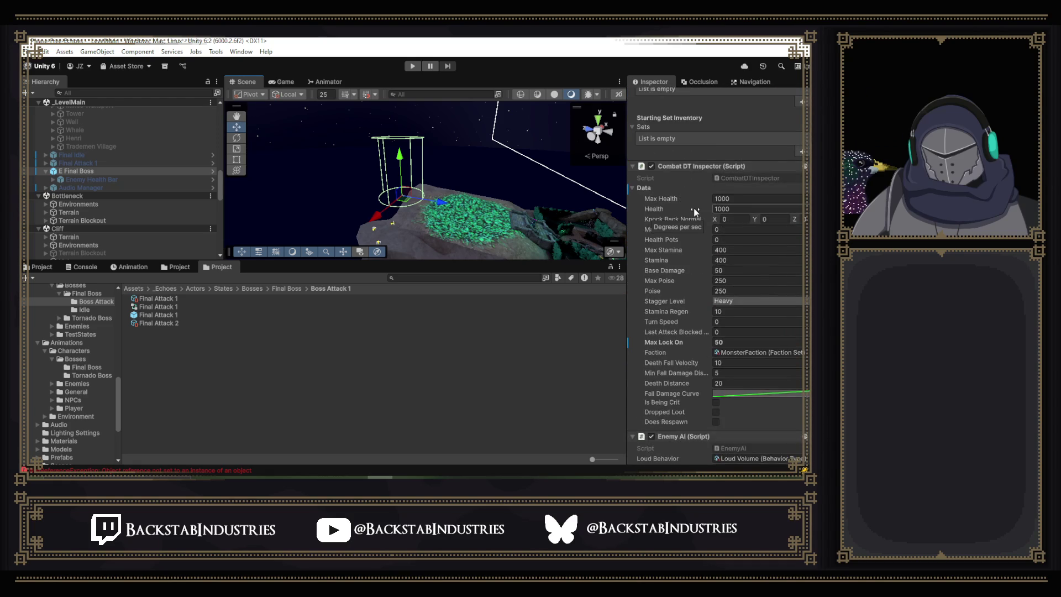
scroll(694, 208, up, 7)
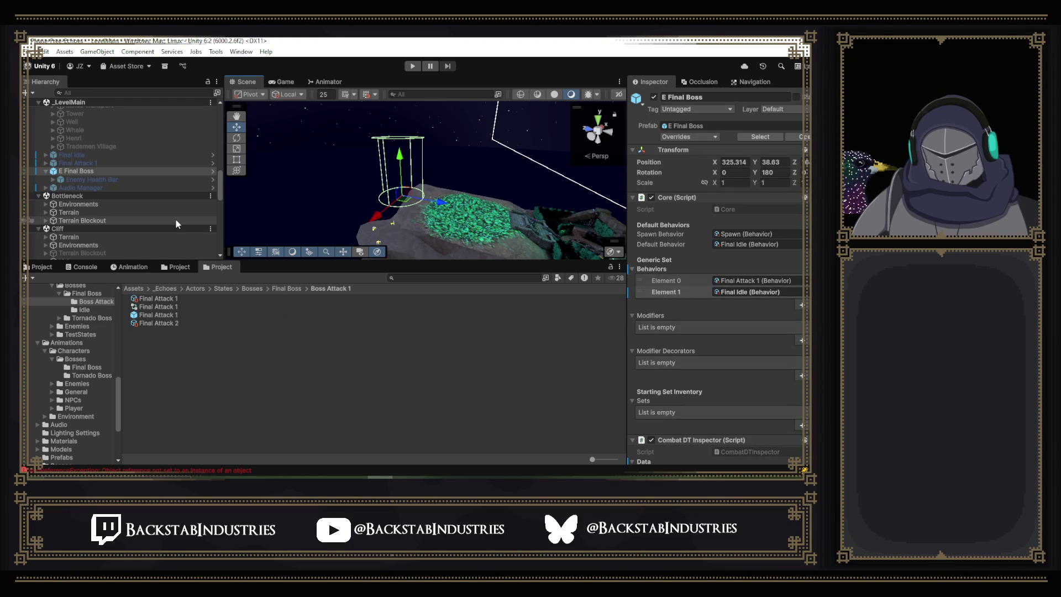
click(145, 270)
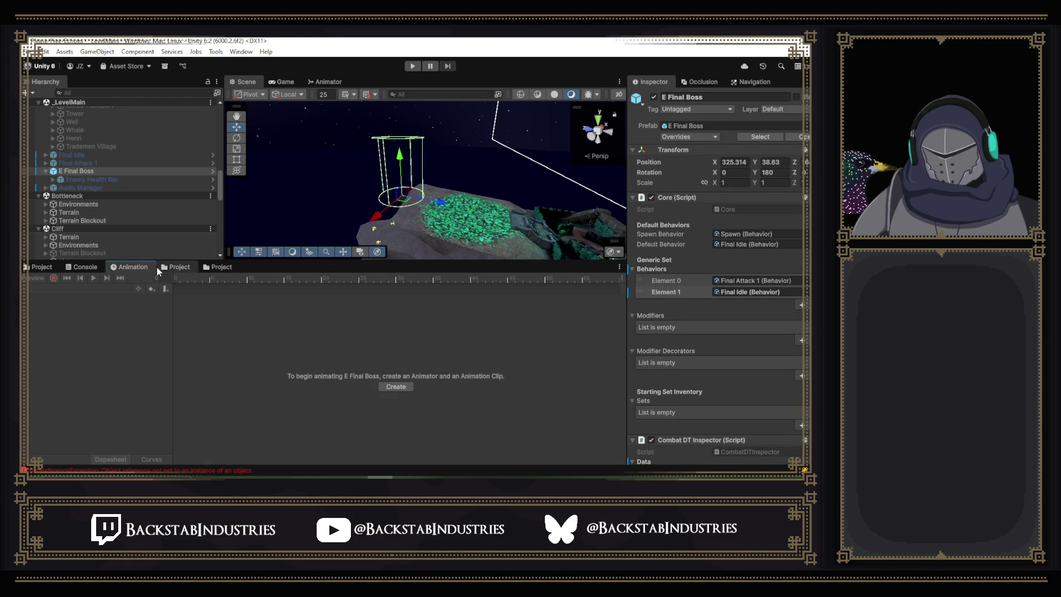
click(176, 266)
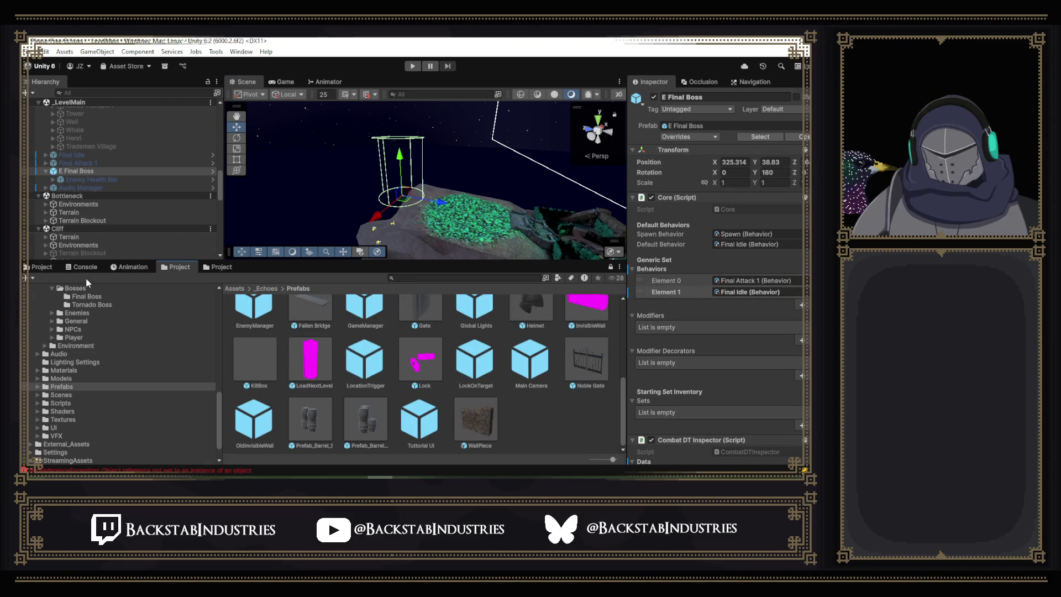
click(29, 269)
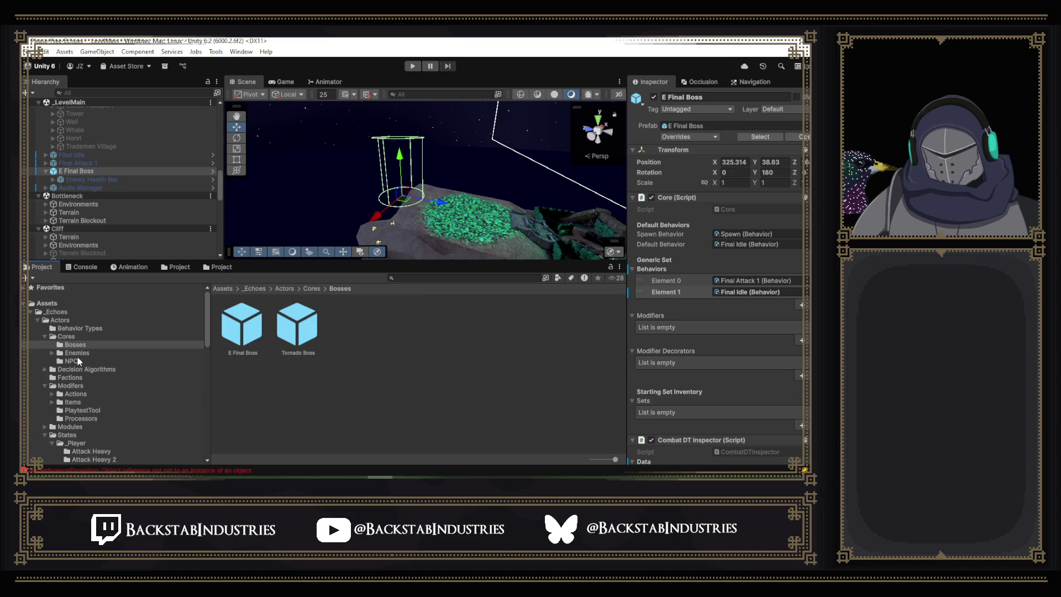
click(78, 353)
double_click(253, 332)
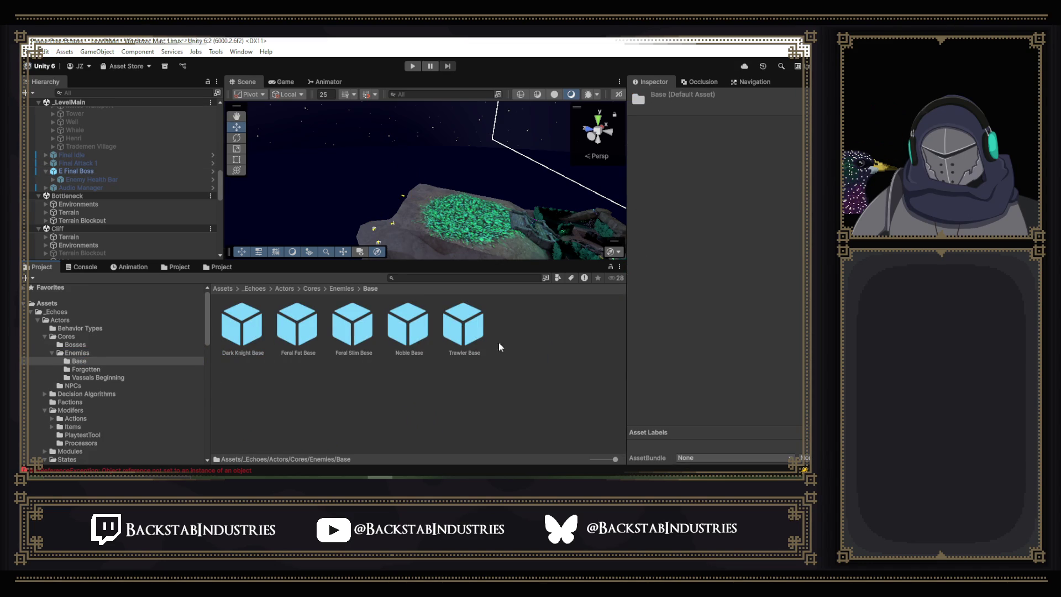
double_click(421, 332)
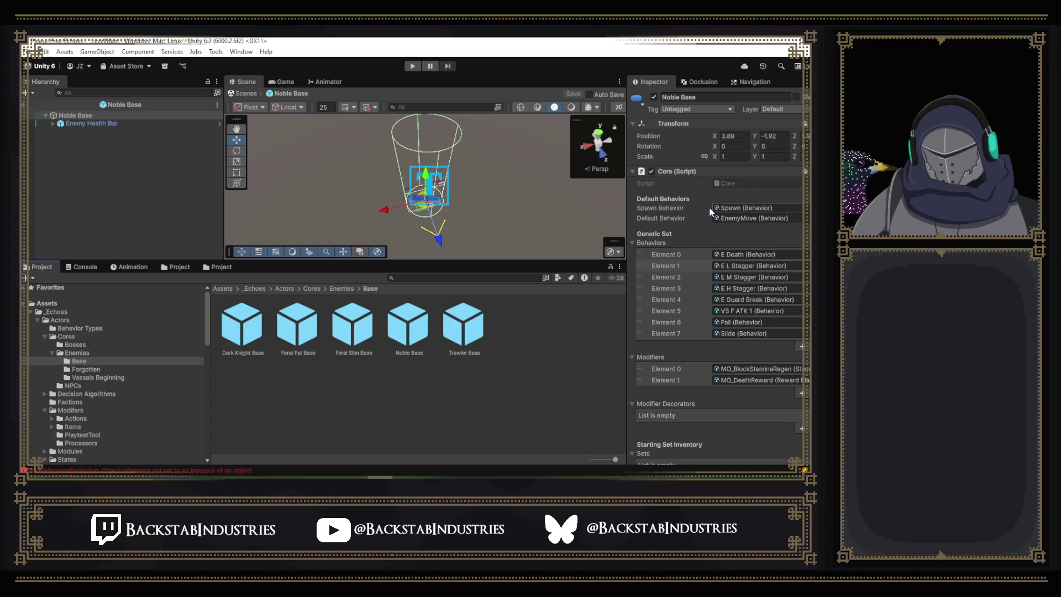
scroll(711, 212, down, 1)
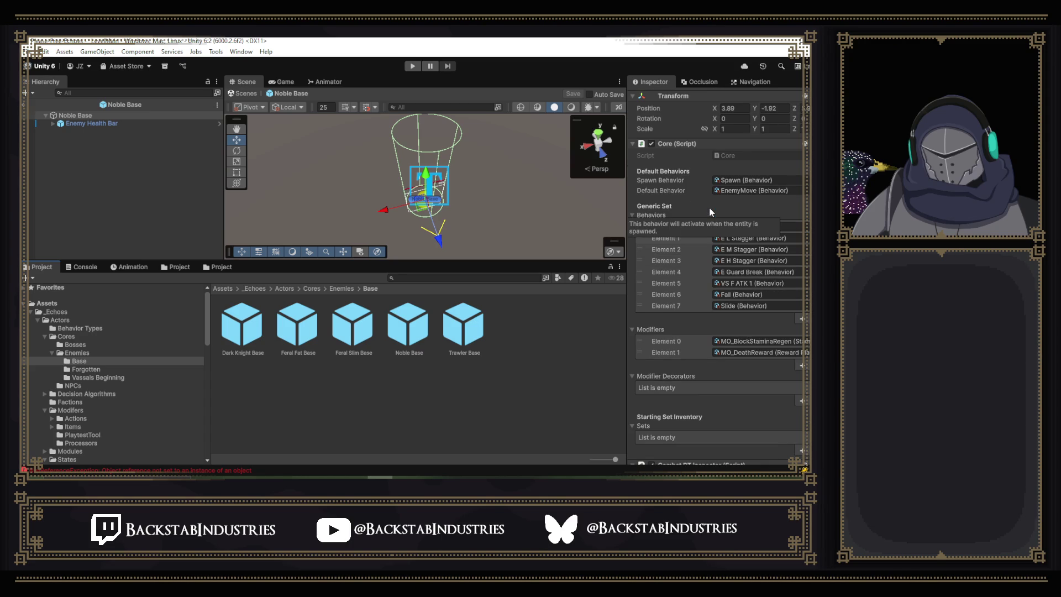
scroll(711, 212, down, 1)
scroll(686, 300, down, 4)
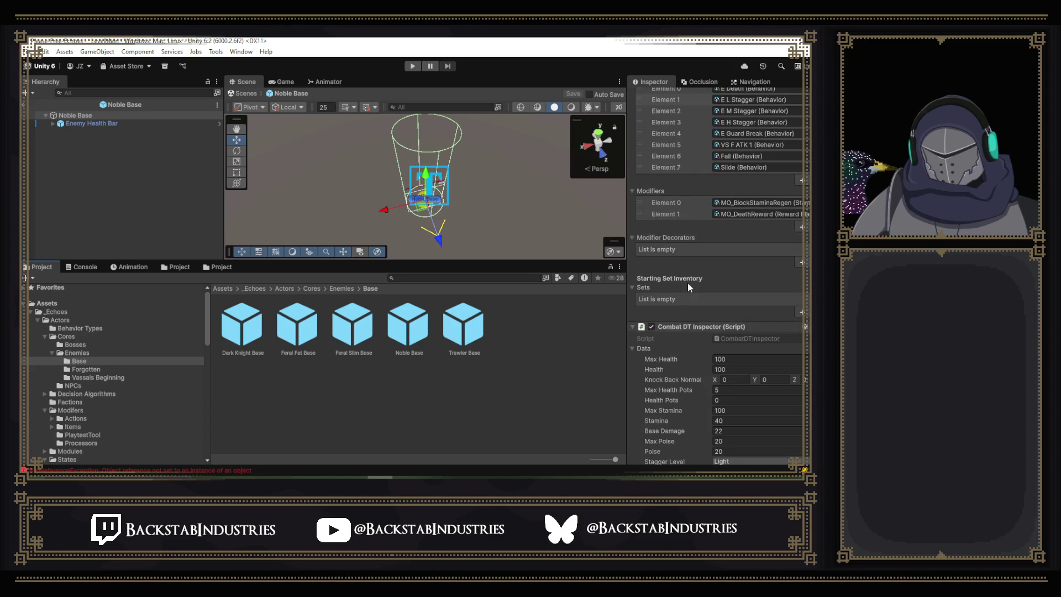
scroll(710, 253, down, 5)
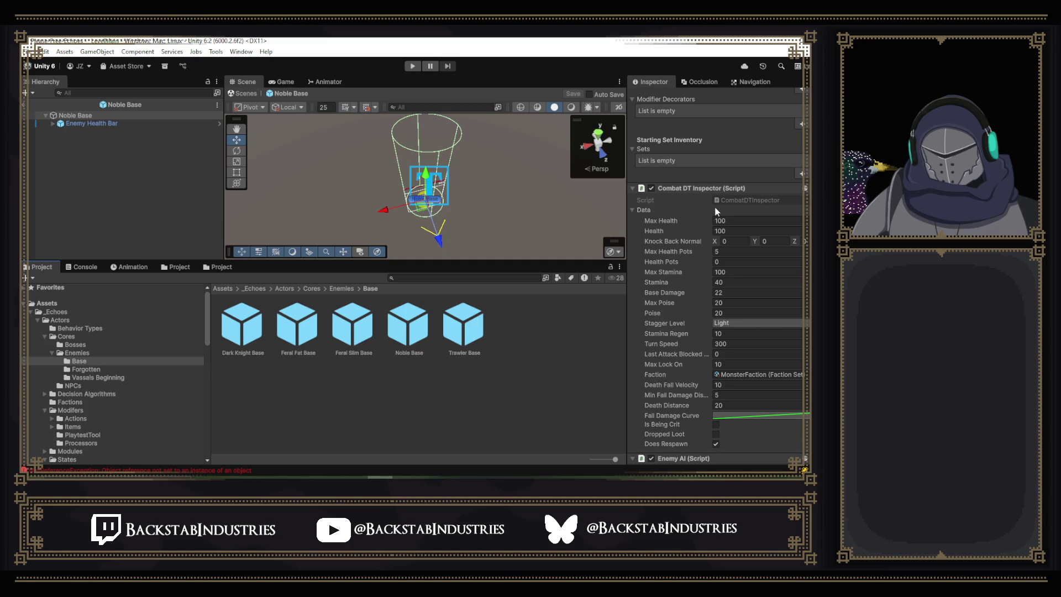
scroll(716, 212, down, 6)
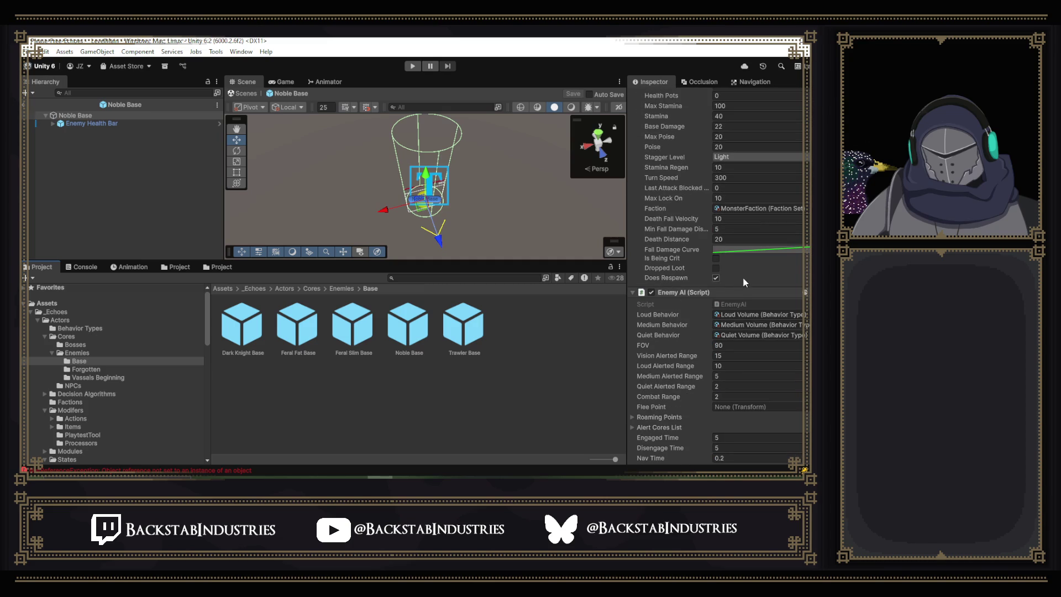
scroll(744, 283, down, 3)
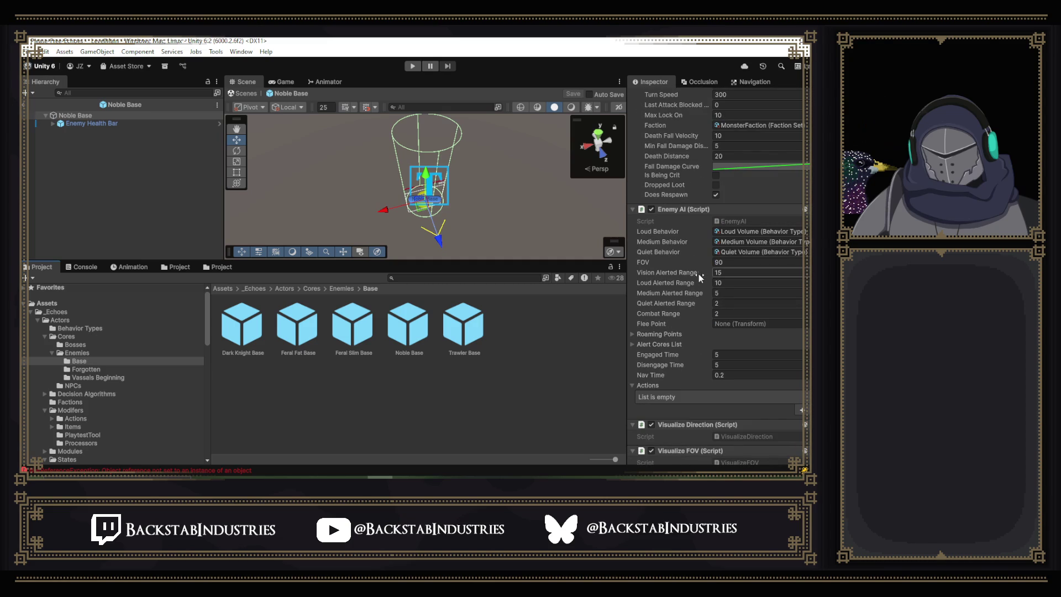
scroll(658, 337, down, 3)
scroll(714, 215, down, 4)
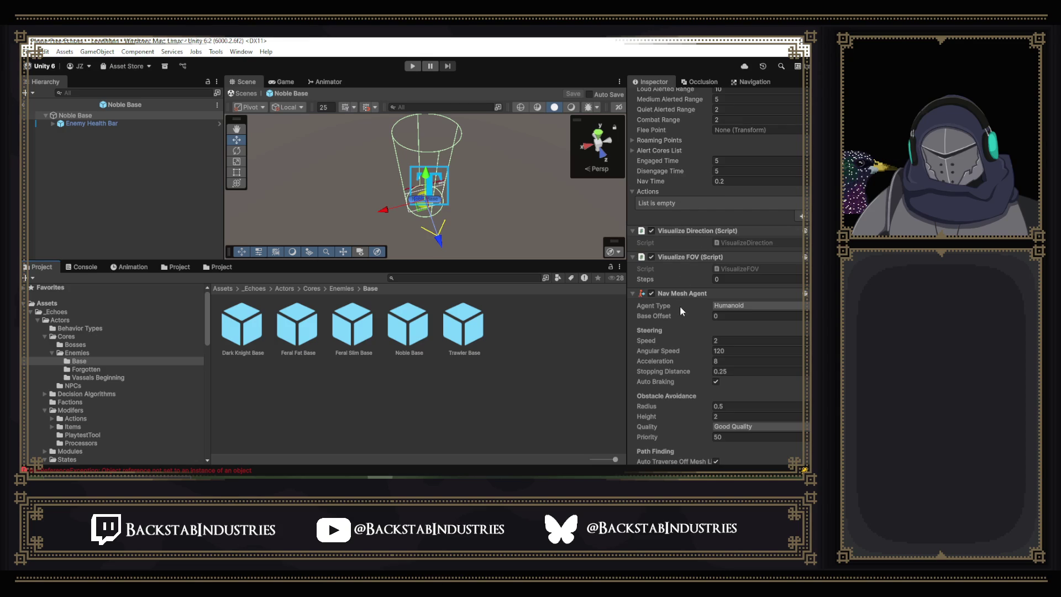
scroll(688, 245, down, 4)
scroll(688, 245, down, 4)
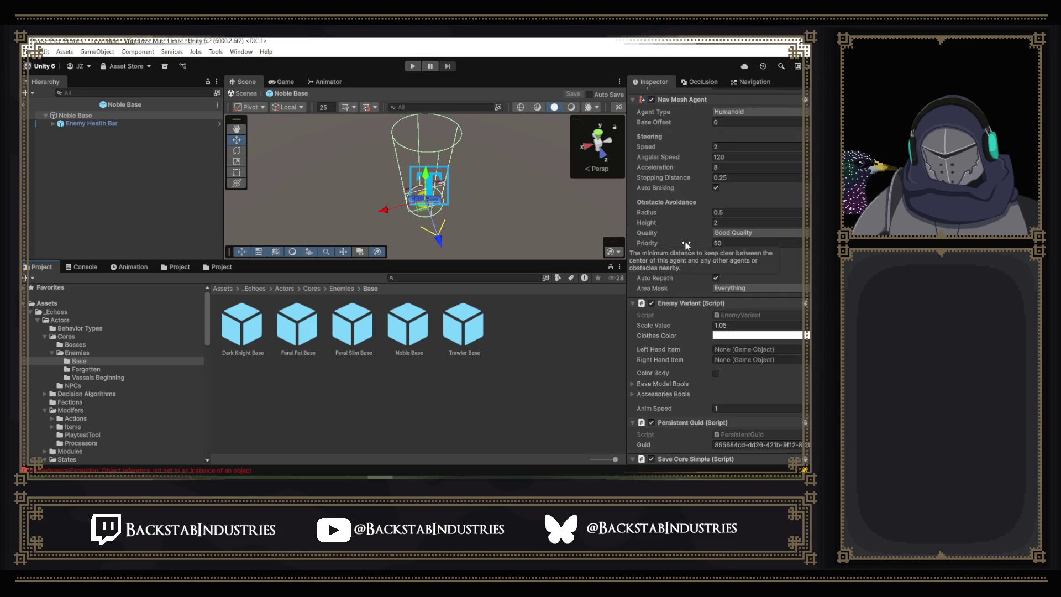
scroll(688, 245, down, 1)
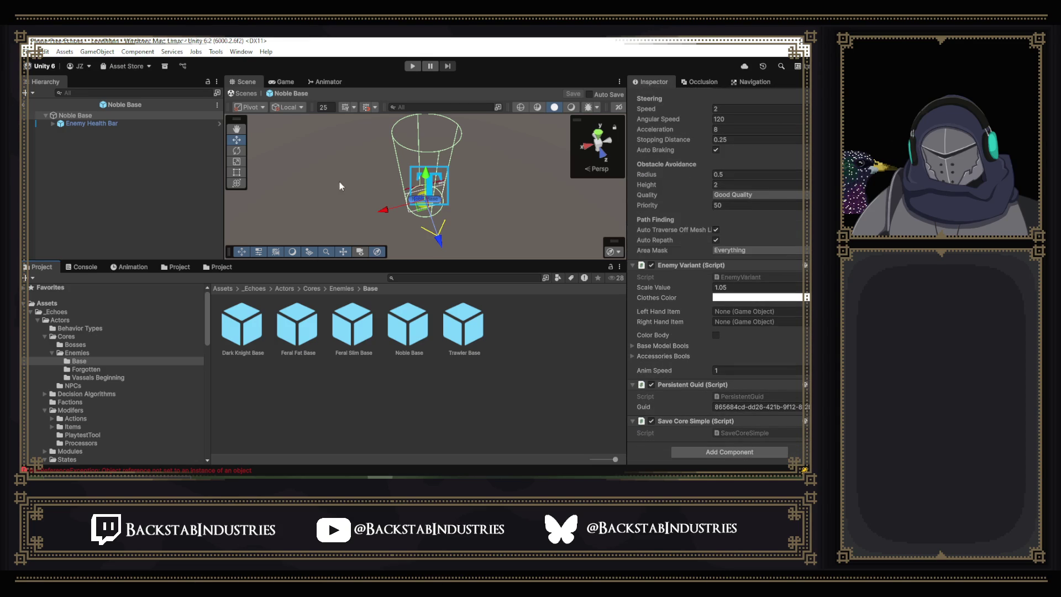
click(53, 124)
click(54, 123)
scroll(759, 305, up, 5)
scroll(759, 305, up, 15)
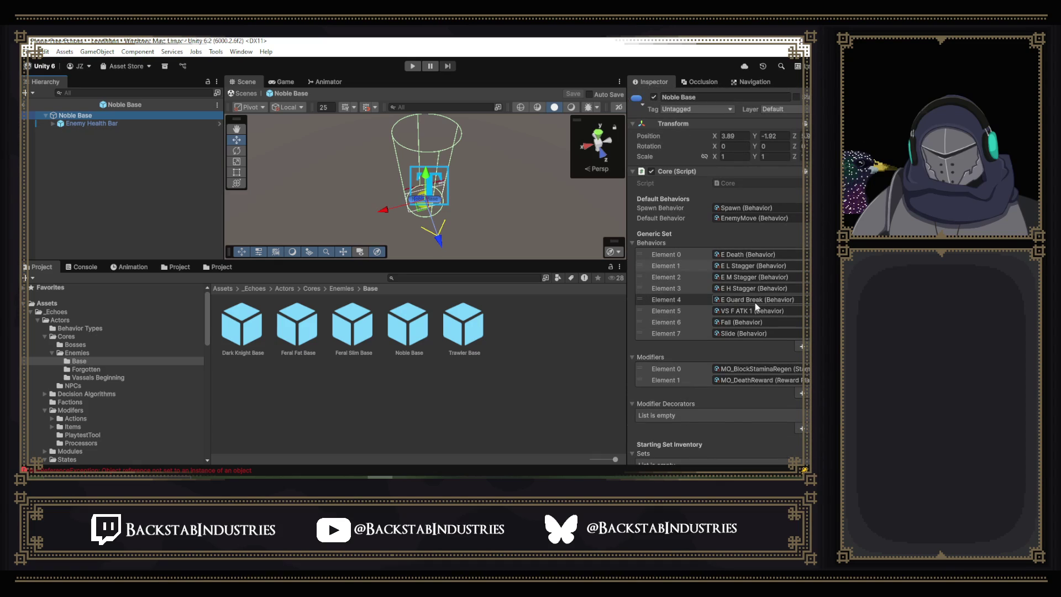
scroll(755, 306, down, 7)
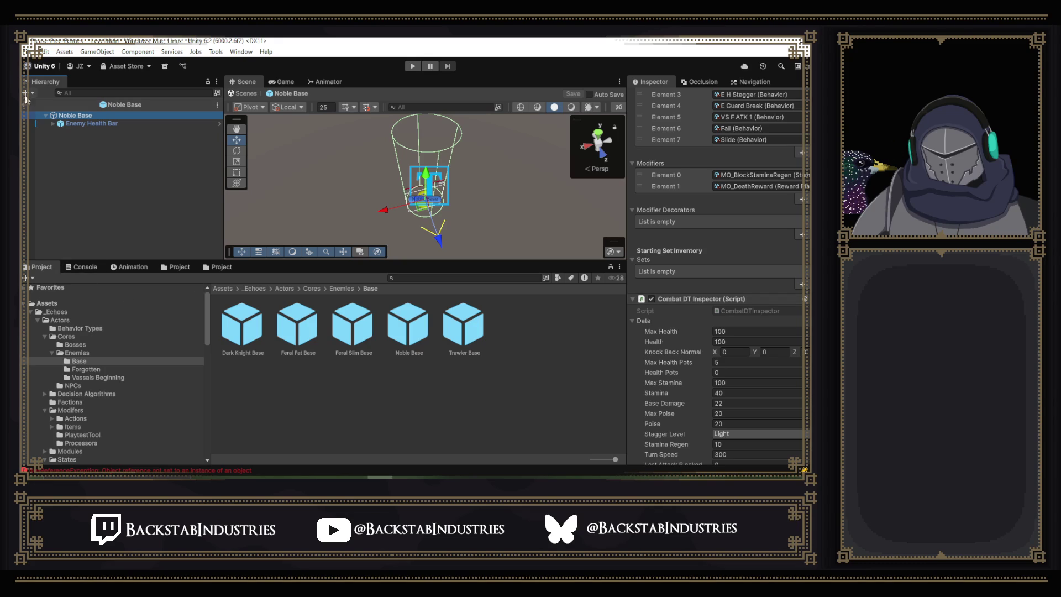
click(24, 105)
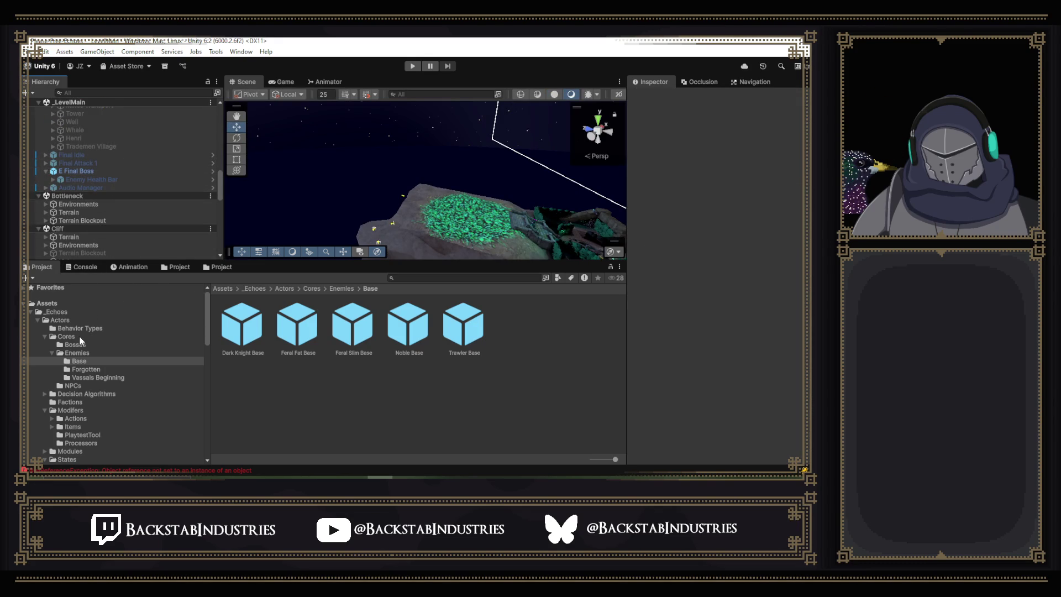
scroll(79, 336, down, 15)
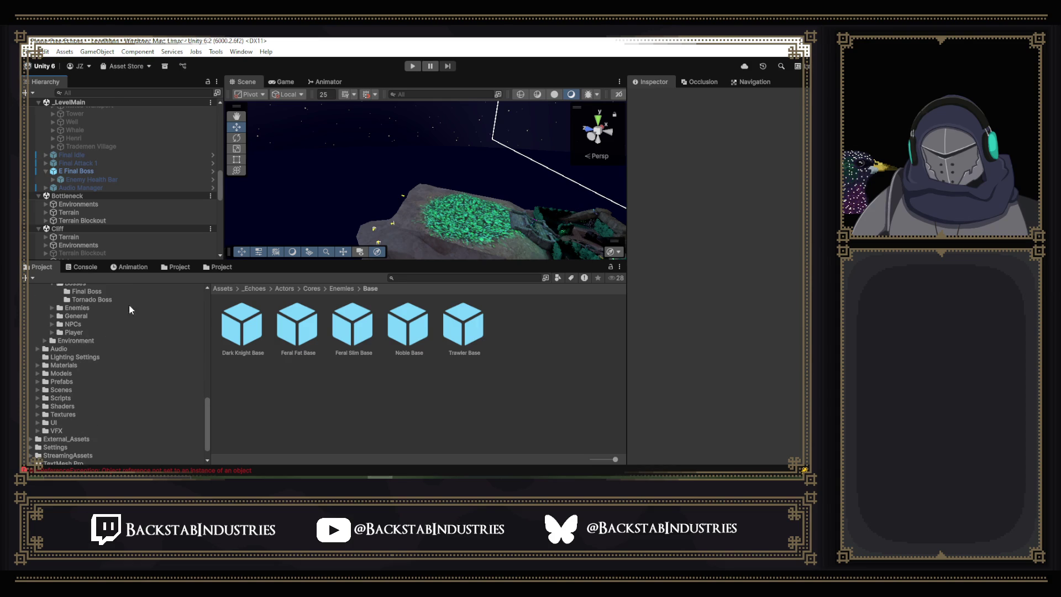
Open the Final Attack 1 prefab from the Boss Attack 1 folder.
click(174, 266)
click(207, 269)
click(166, 314)
double_click(167, 314)
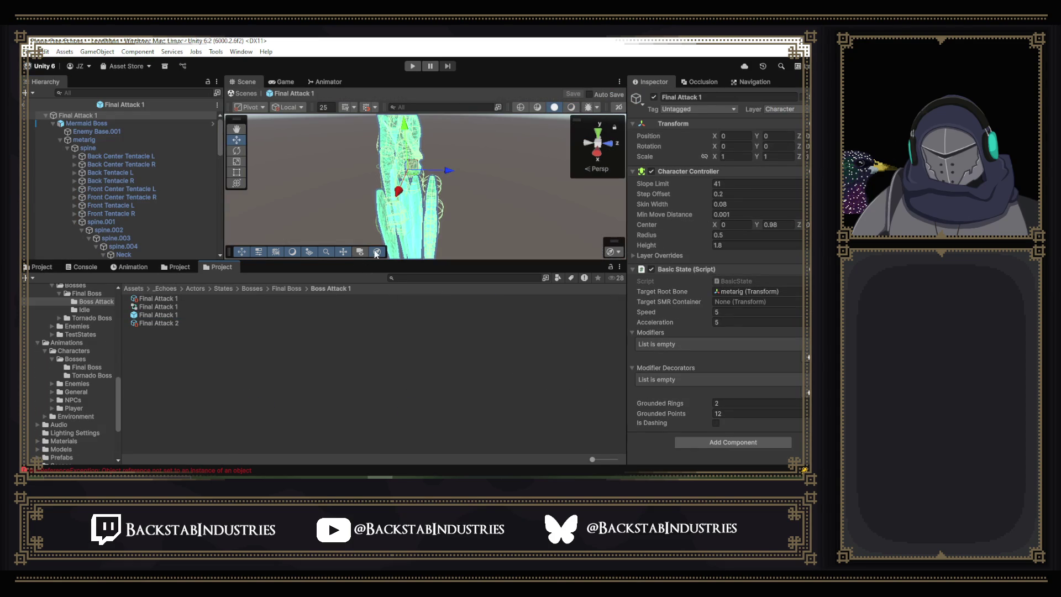
Navigate to States > Enemies > Vassals > Fists > Left Hand Swipe and open the VS F ATK 2 prefab.
click(264, 289)
click(225, 289)
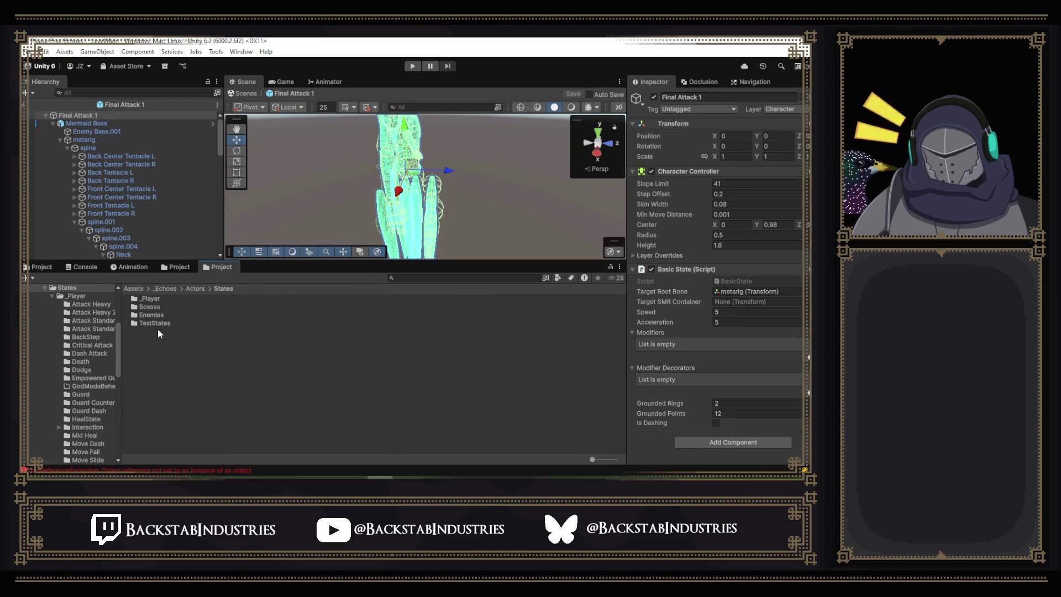
click(158, 312)
double_click(151, 315)
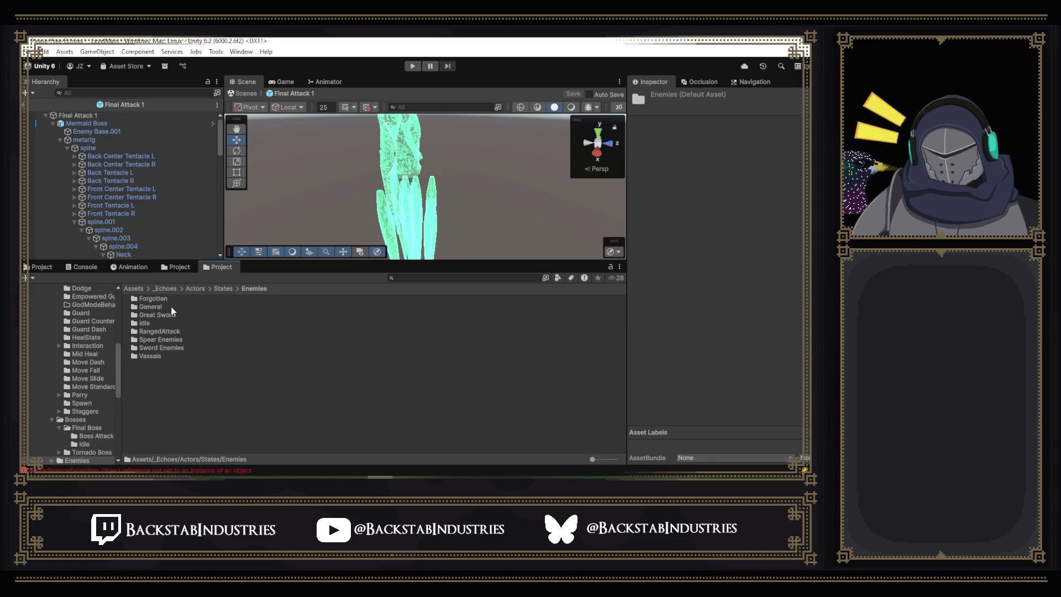
double_click(156, 354)
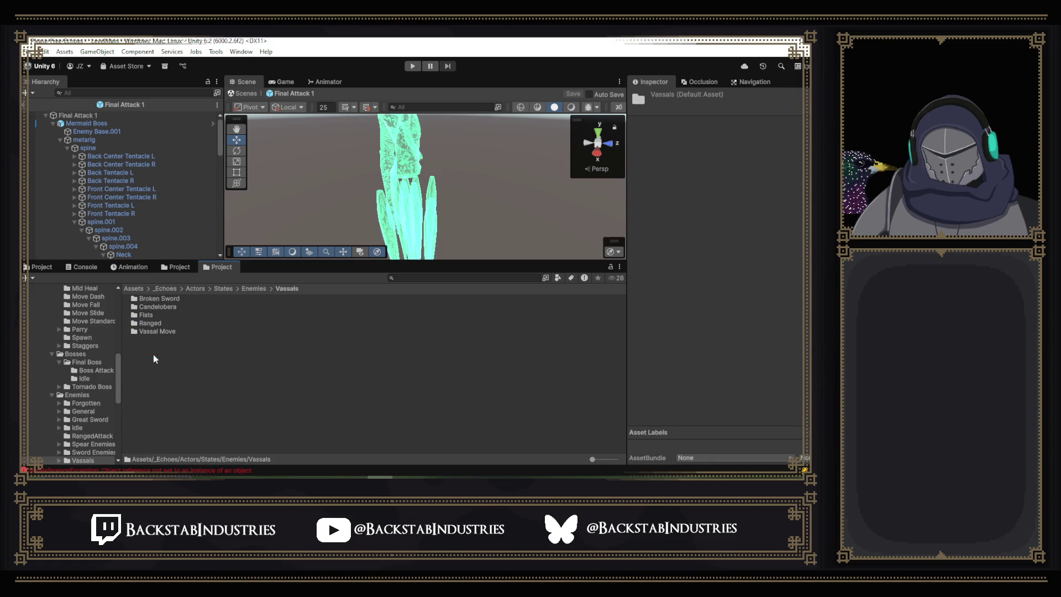
double_click(154, 314)
double_click(174, 307)
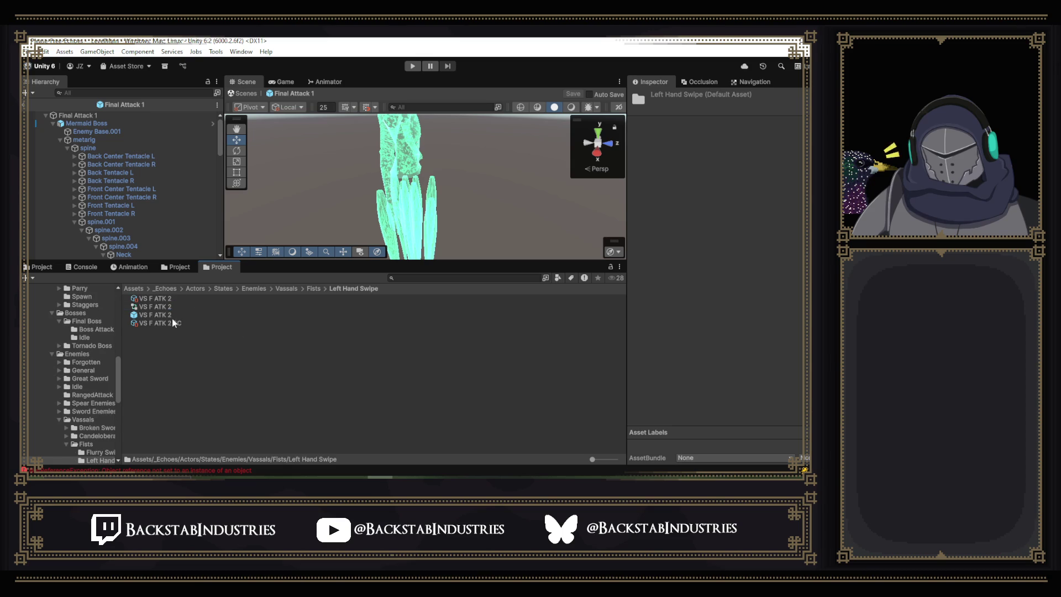
double_click(160, 315)
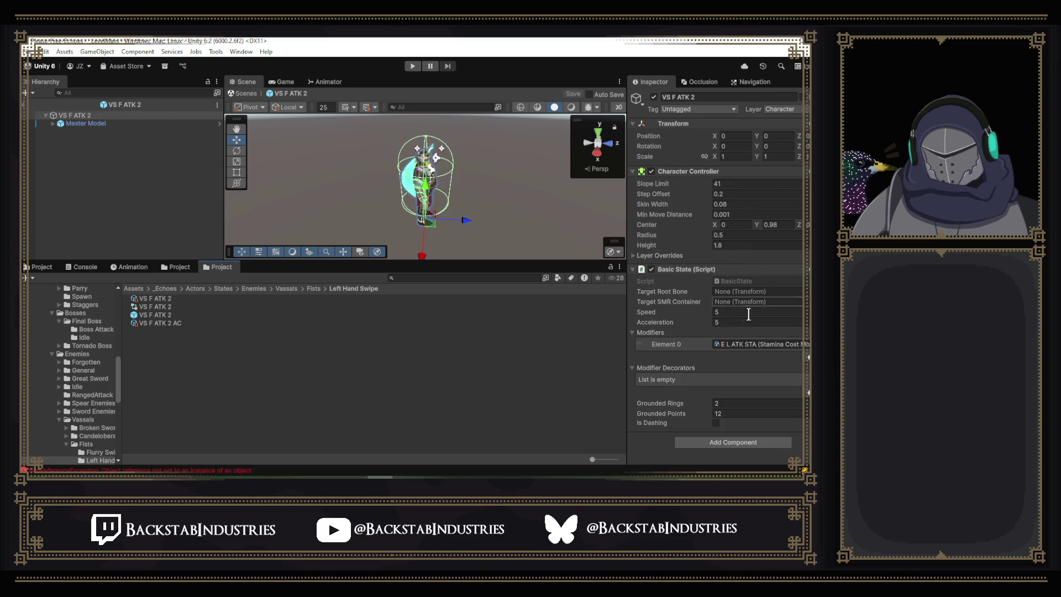
Select VS F ATK 2's Master Model and scroll through its components.
click(111, 124)
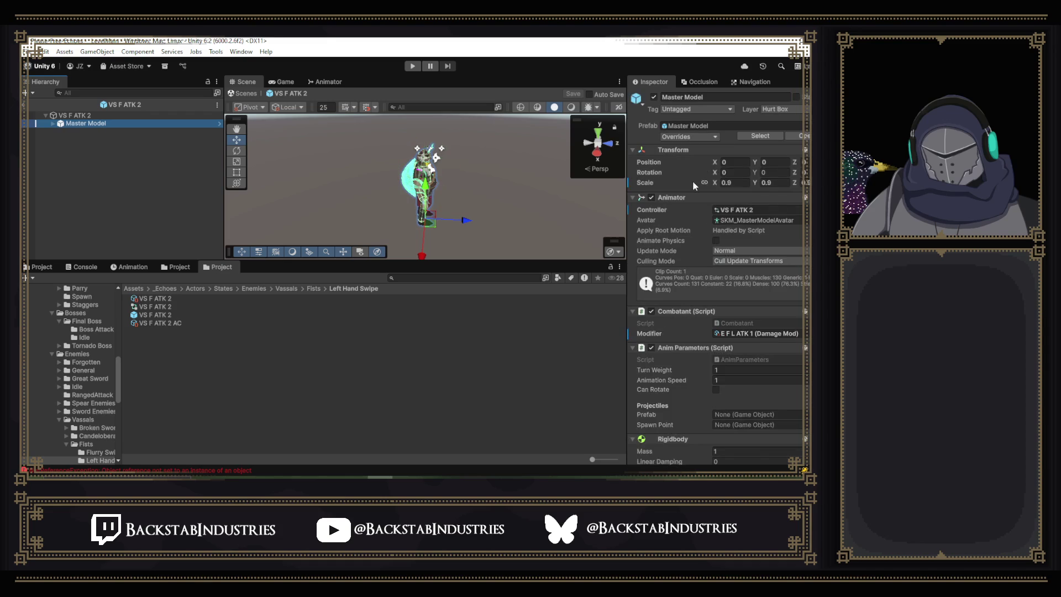
scroll(742, 166, down, 1)
scroll(742, 165, down, 1)
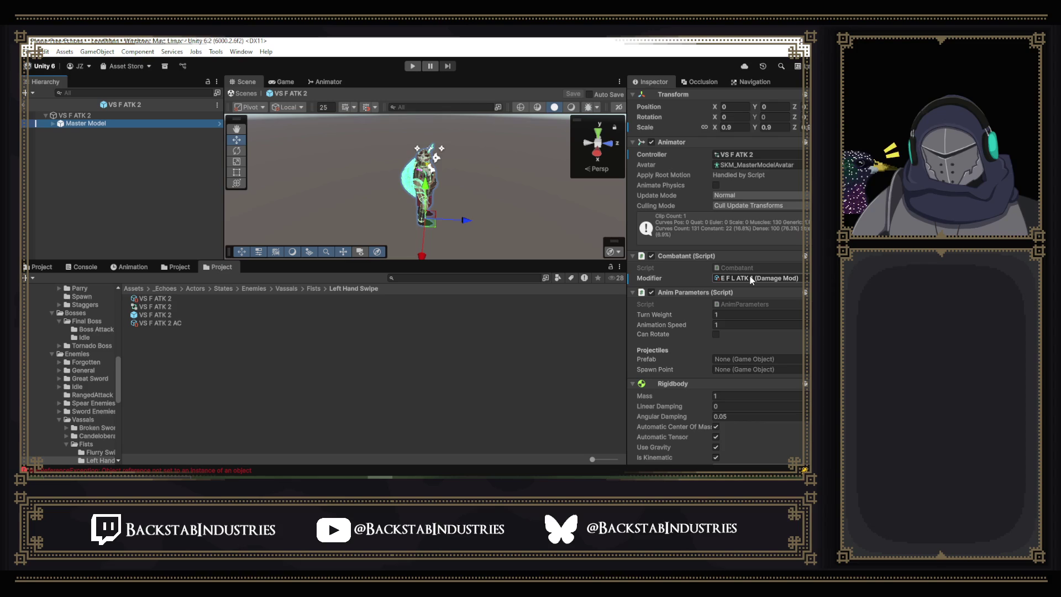
scroll(725, 252, down, 5)
scroll(728, 254, down, 2)
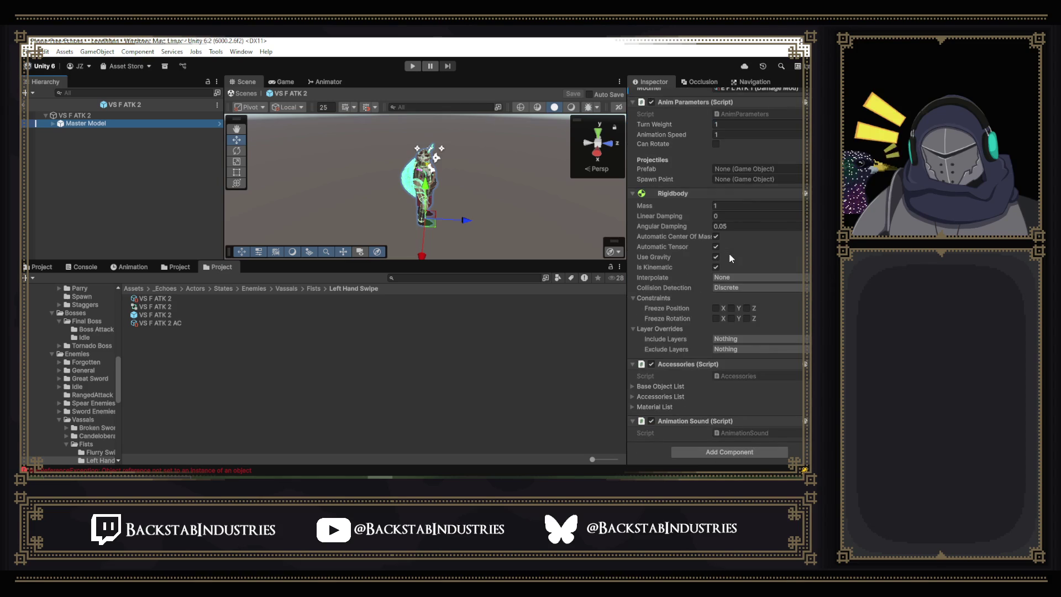
scroll(685, 285, up, 3)
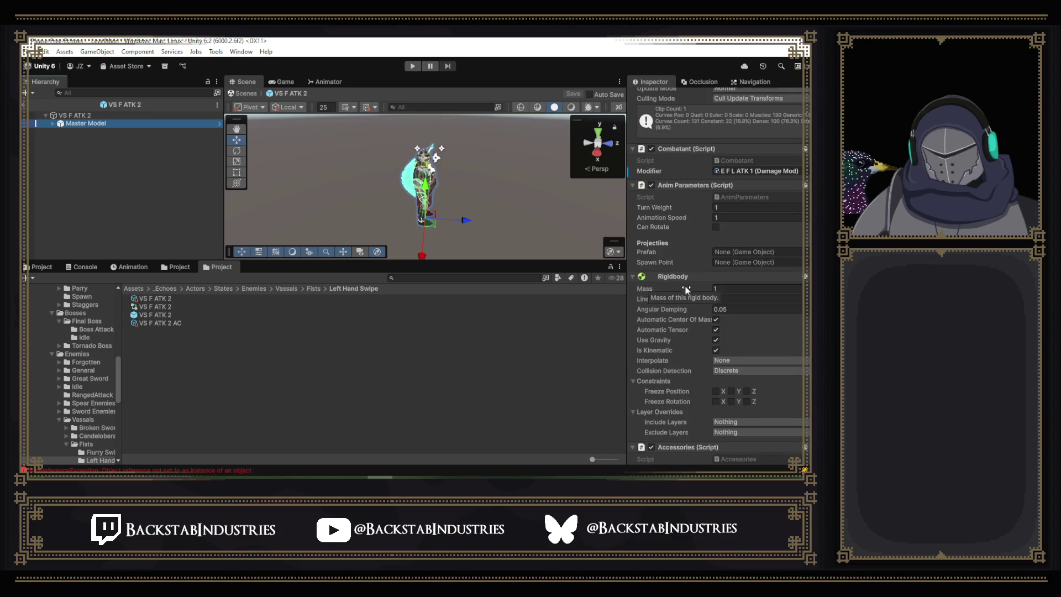
scroll(684, 285, up, 2)
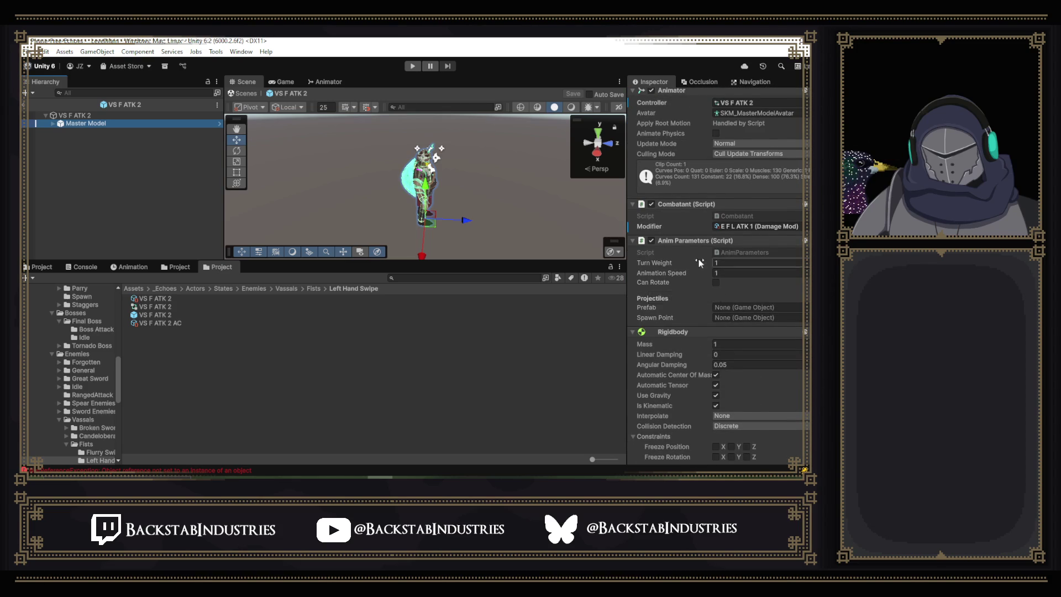
scroll(696, 257, up, 4)
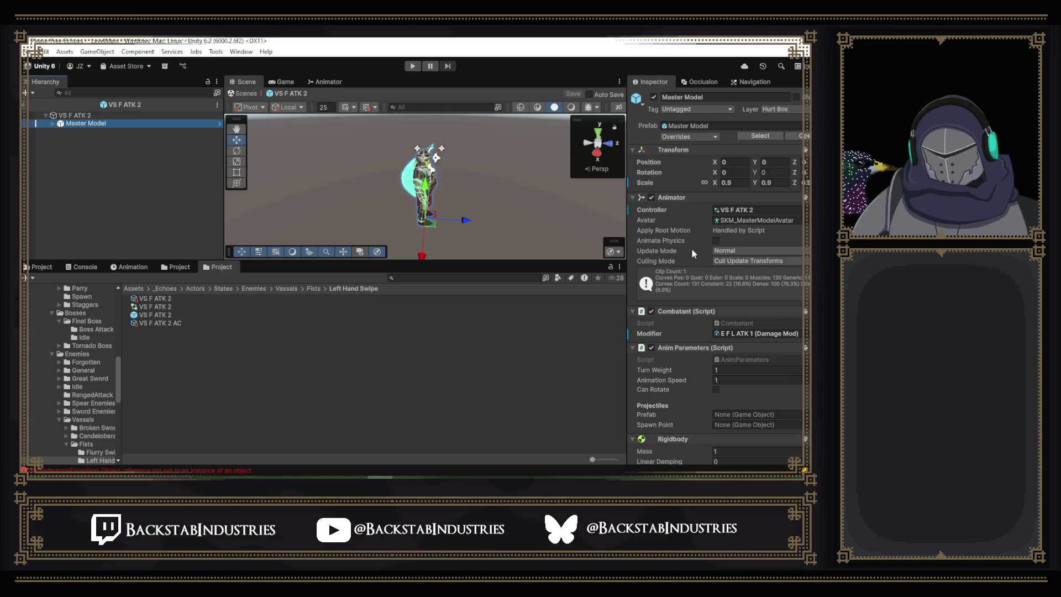
Compare the VS F ATK 2 behavior (priority 100) with its VS F ATK 2 AC action data.
click(168, 298)
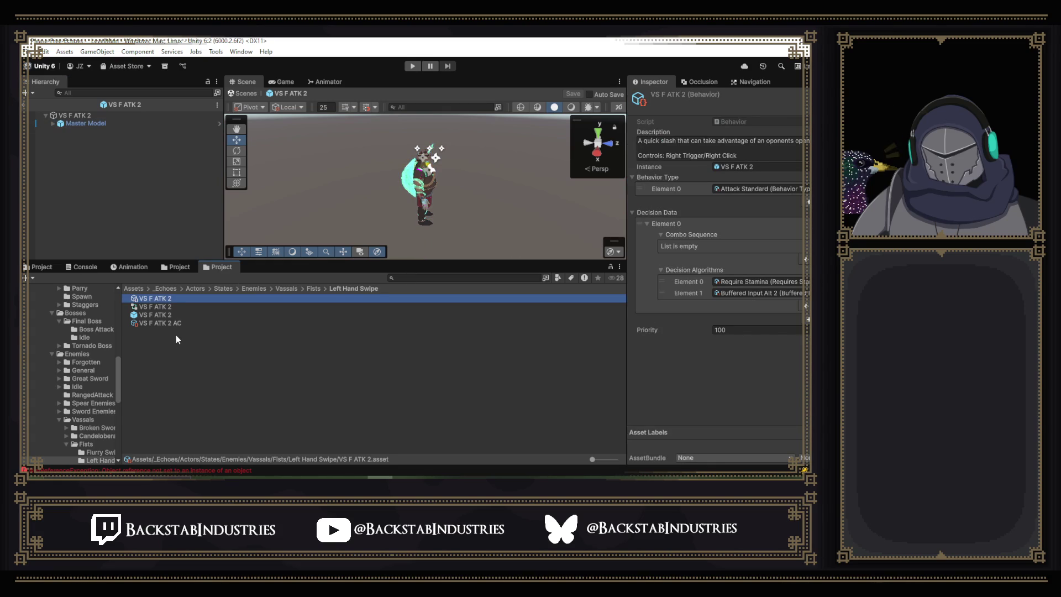
click(175, 324)
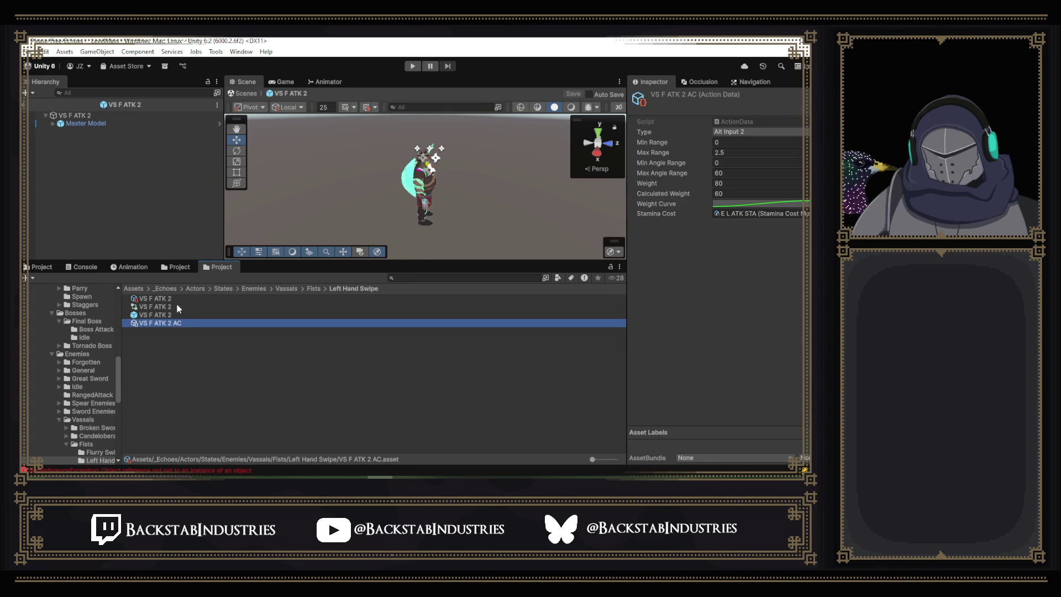
click(176, 297)
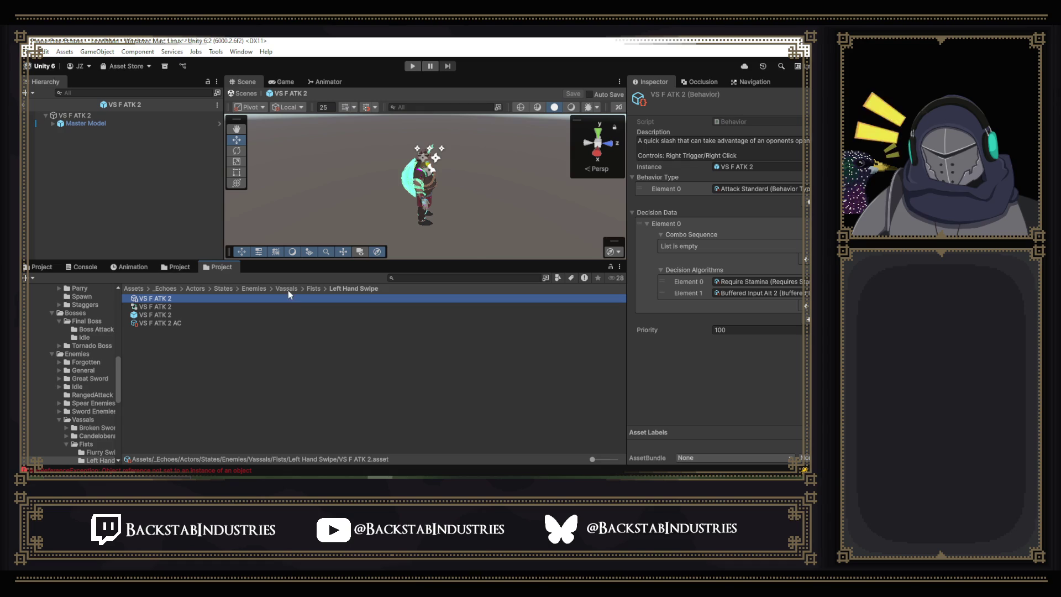
click(258, 284)
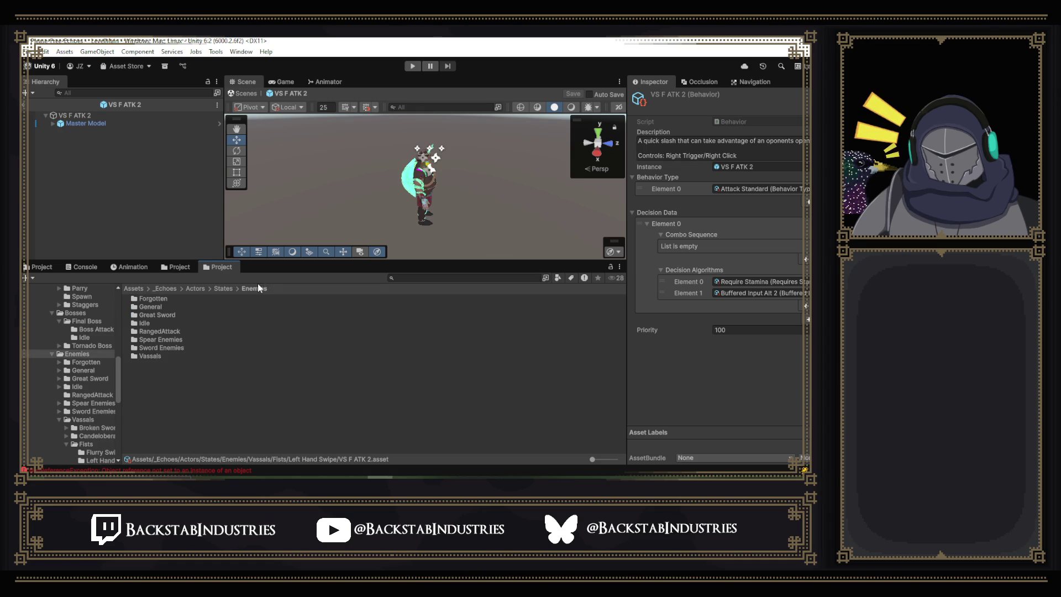
In Bosses > Final Boss > Boss Attack 1, change the Final Attack 1 behavior's Priority from 100 to 5000.
click(222, 289)
double_click(170, 316)
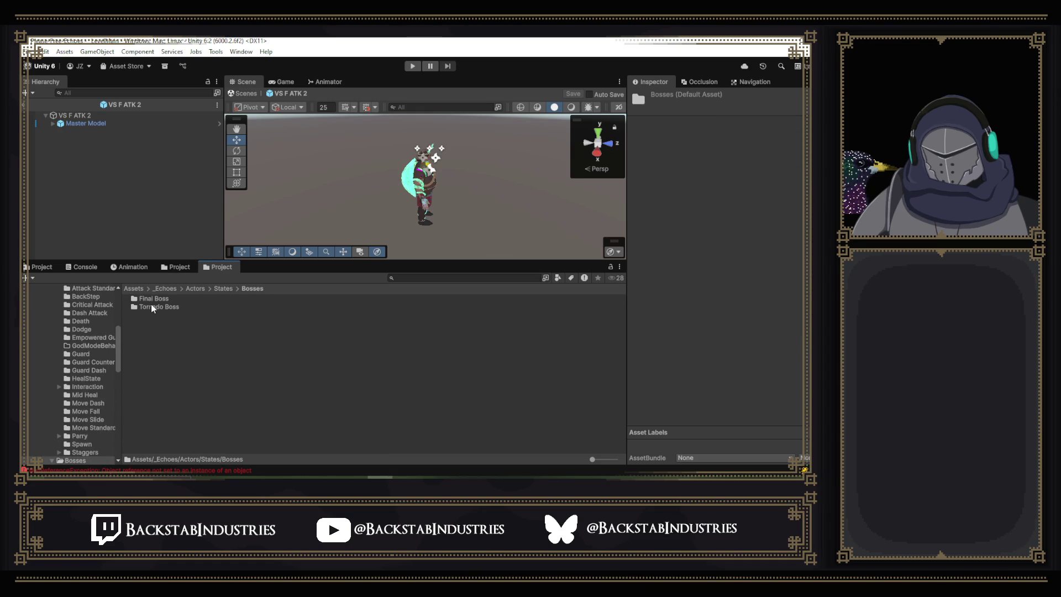
double_click(147, 299)
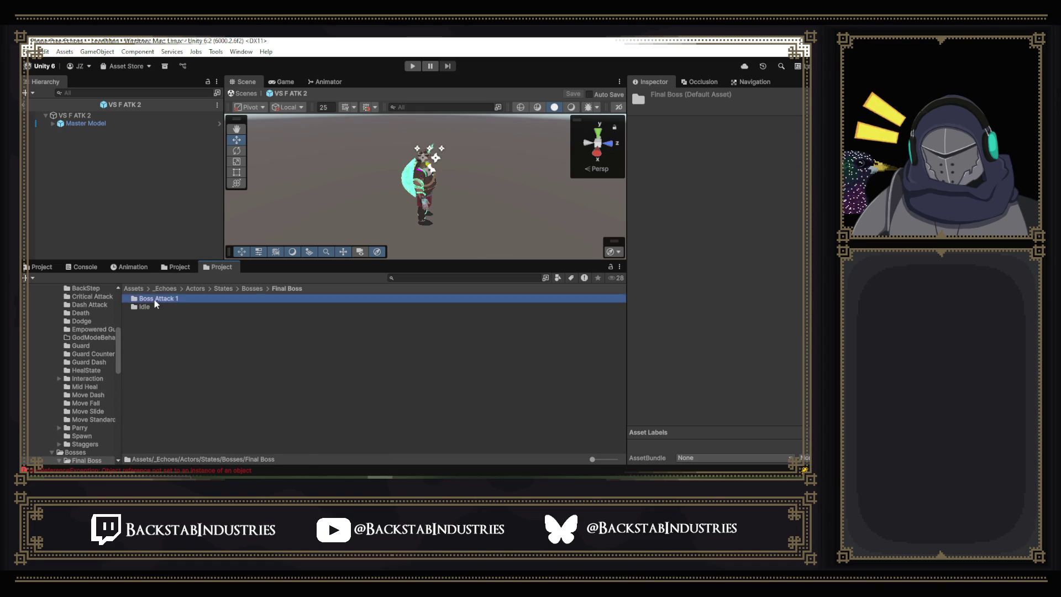
double_click(155, 299)
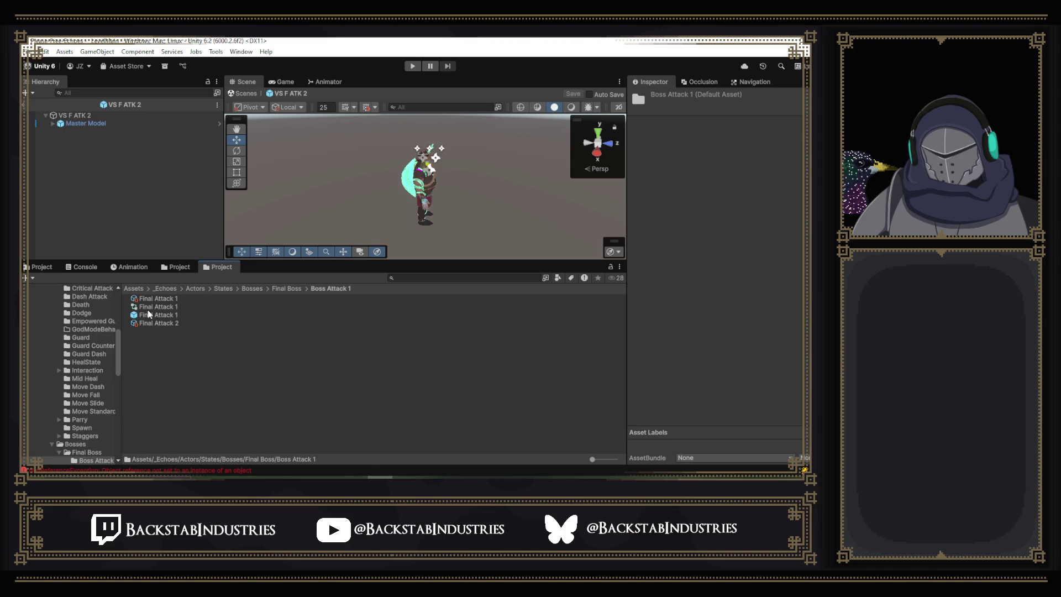
click(152, 299)
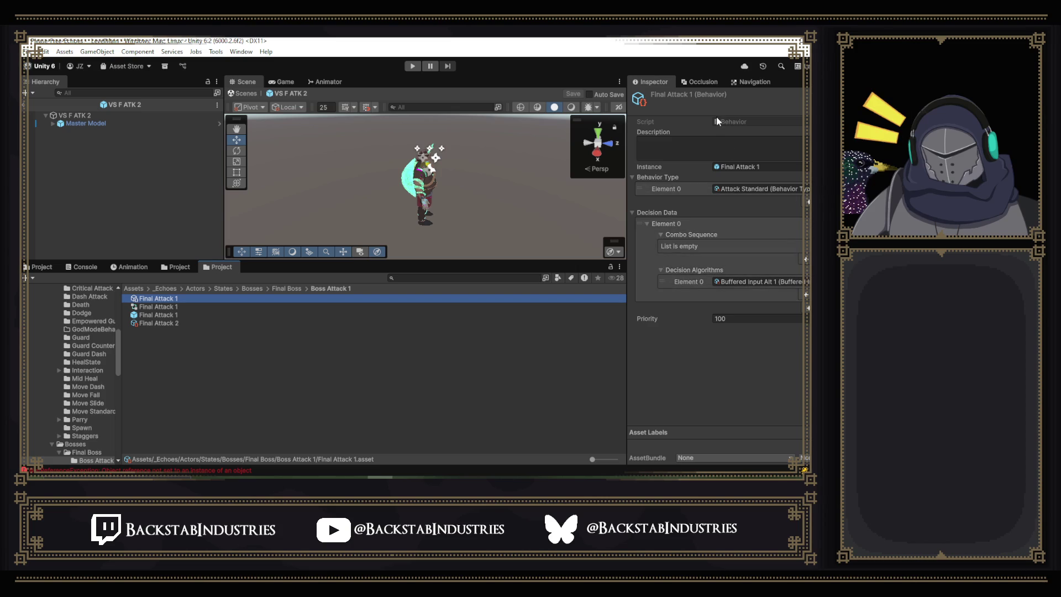
click(726, 318)
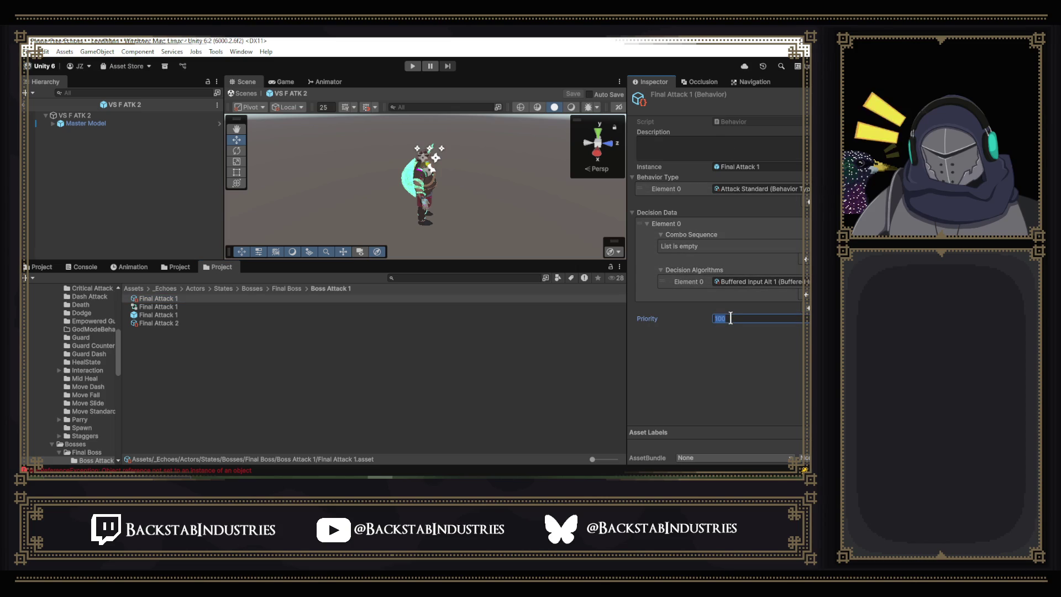
text(5000)
click(175, 306)
Open the Final Attack 1 animator graph and trace the Idle state's Boss Attack 1 motion clip.
double_click(178, 308)
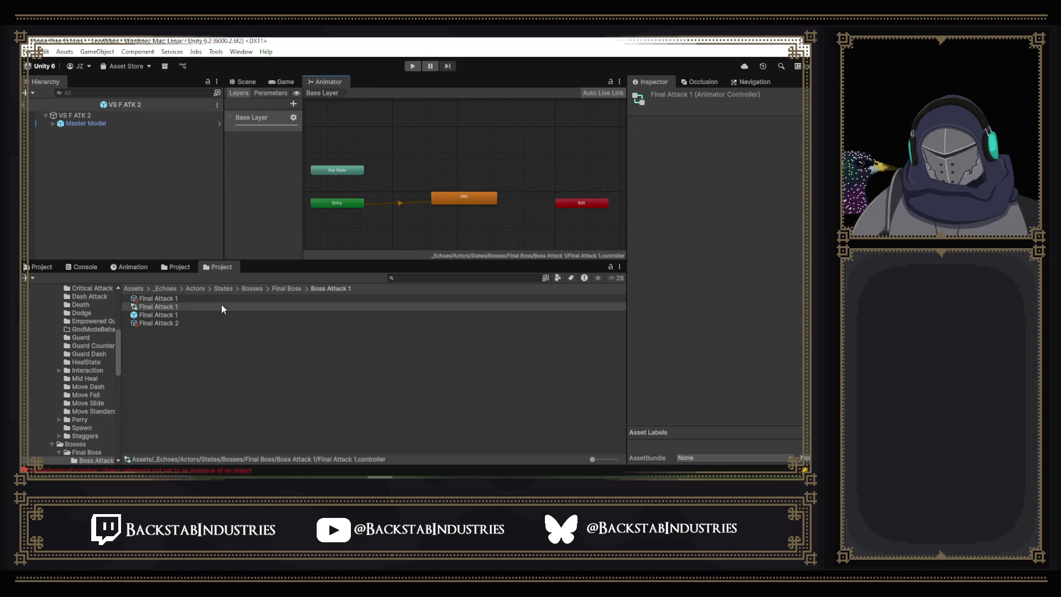
click(480, 200)
click(735, 122)
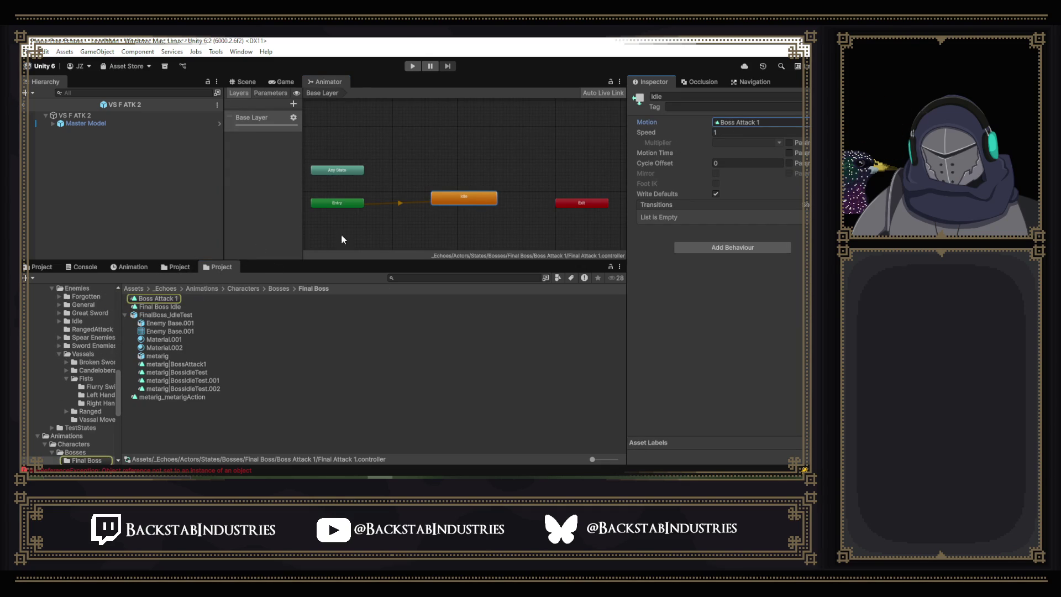
click(178, 267)
click(216, 267)
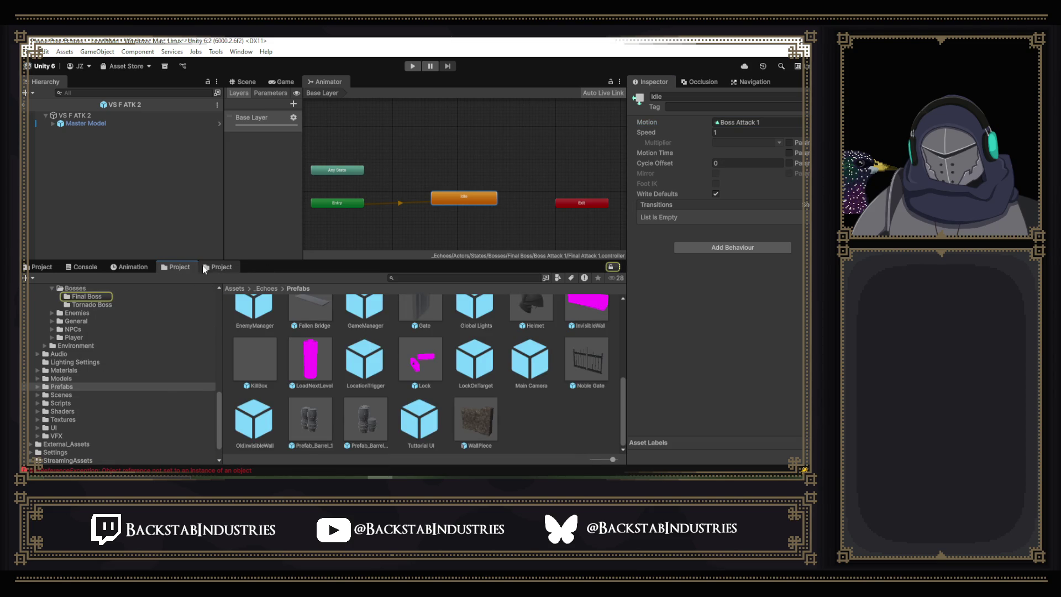
Inspect the VS F ATK 2 object's components and browse between the Final Boss animations and Prefabs views.
click(122, 117)
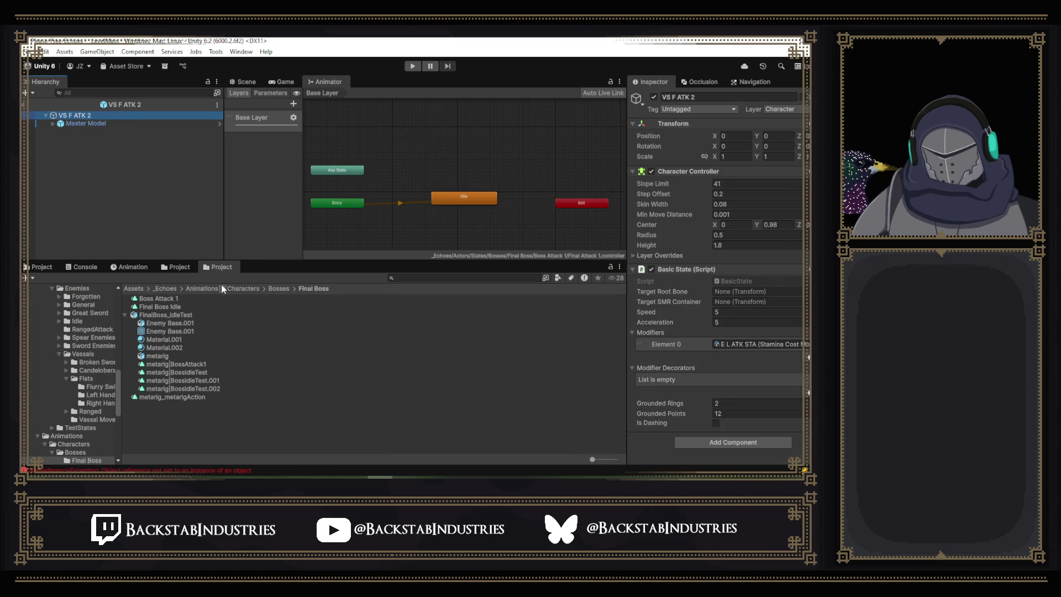
click(40, 267)
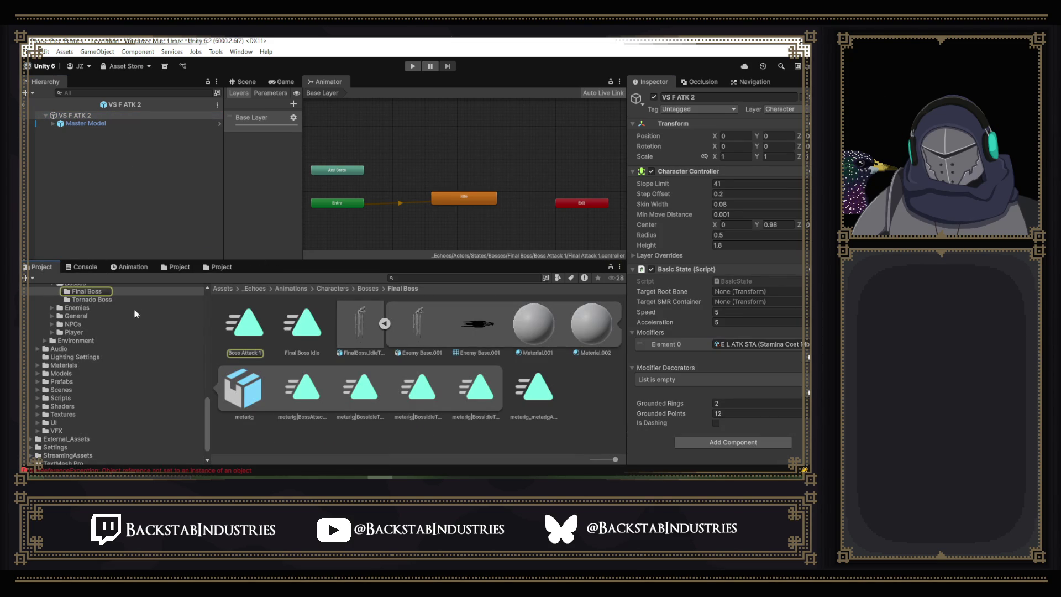
scroll(137, 307, up, 3)
scroll(121, 313, up, 3)
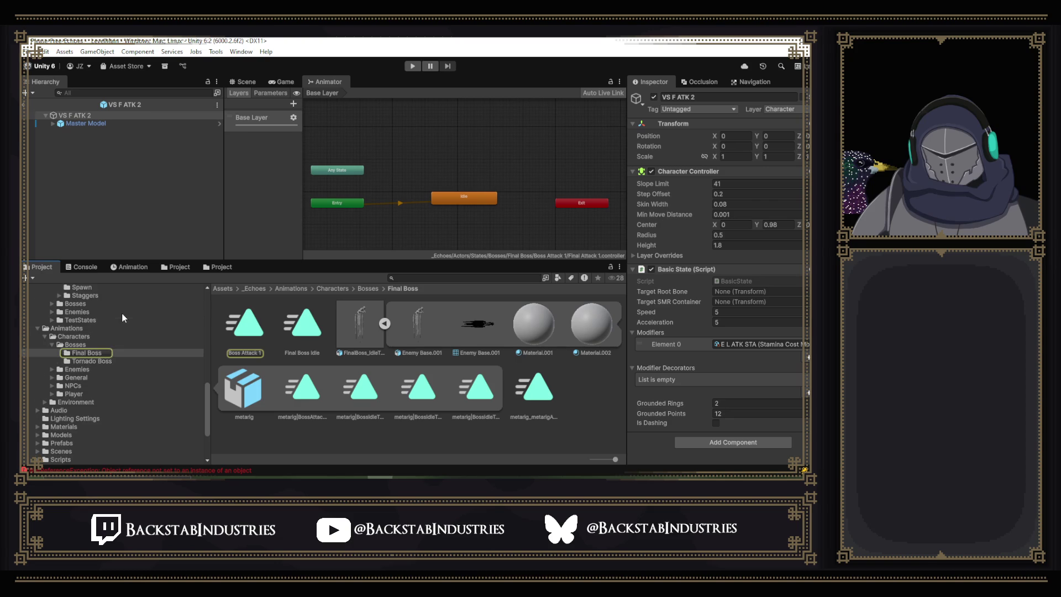
click(178, 267)
click(52, 269)
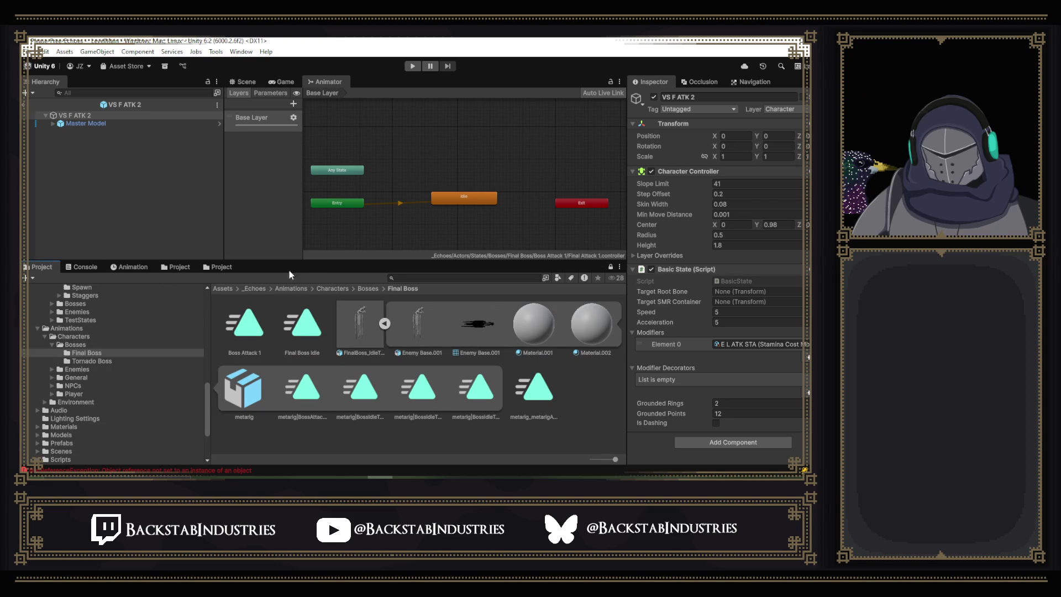
click(178, 268)
scroll(141, 327, up, 3)
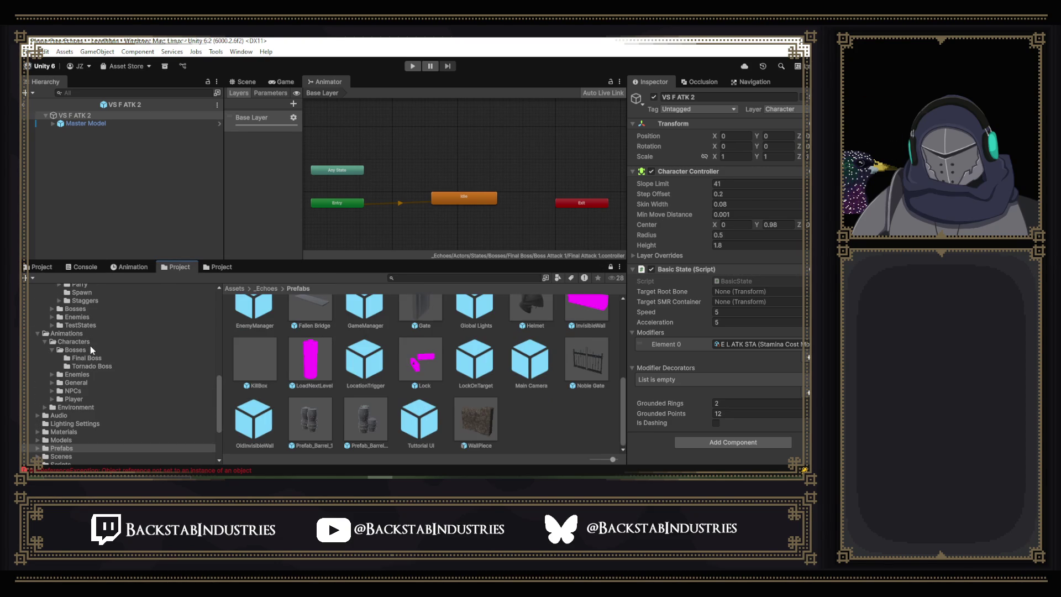
scroll(91, 346, up, 10)
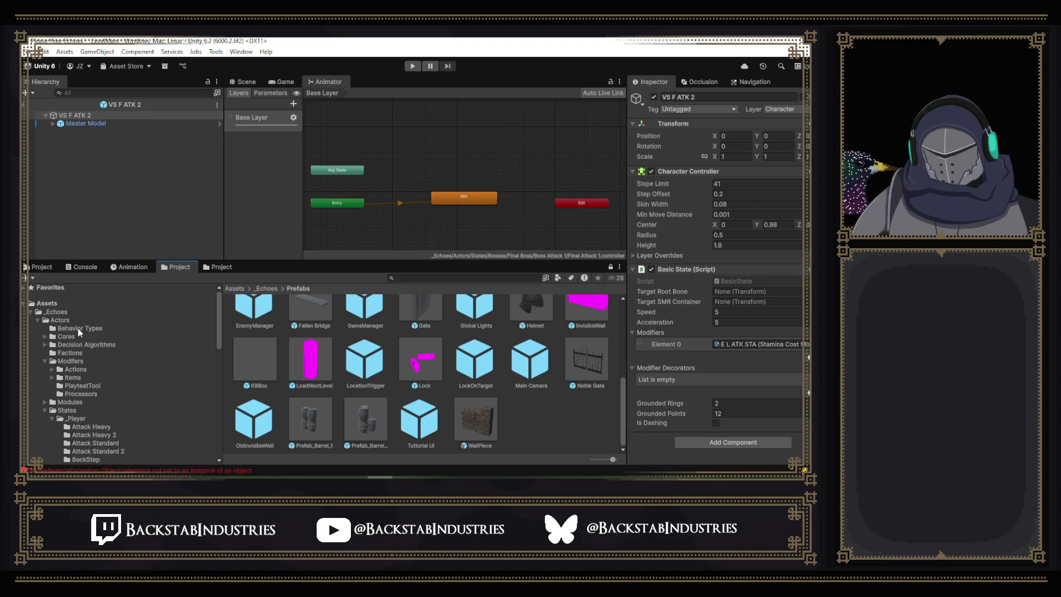
Browse the Actors Cores and States folders in the Project window.
click(77, 337)
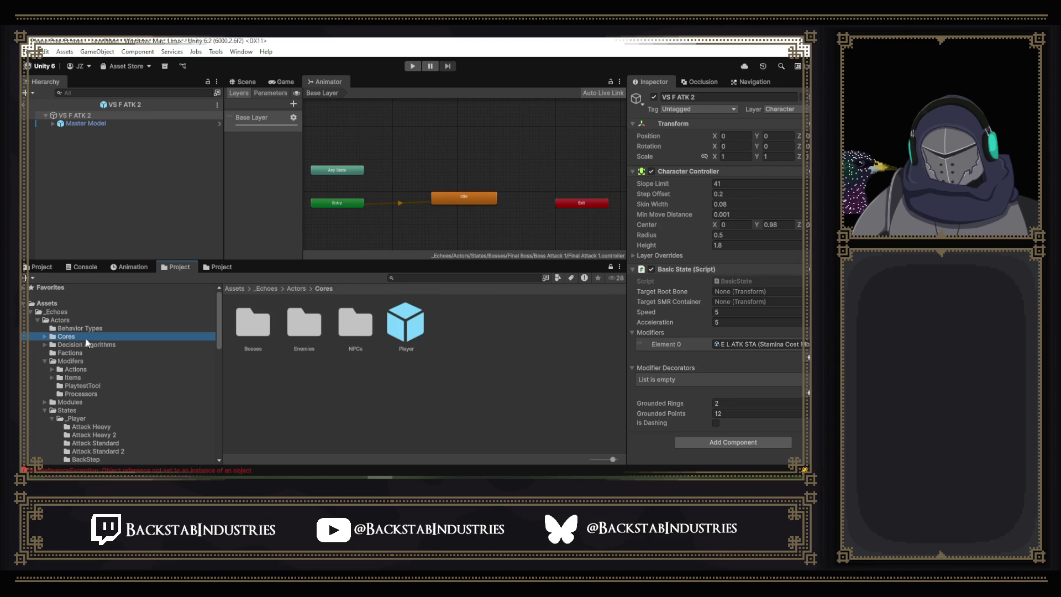
double_click(257, 323)
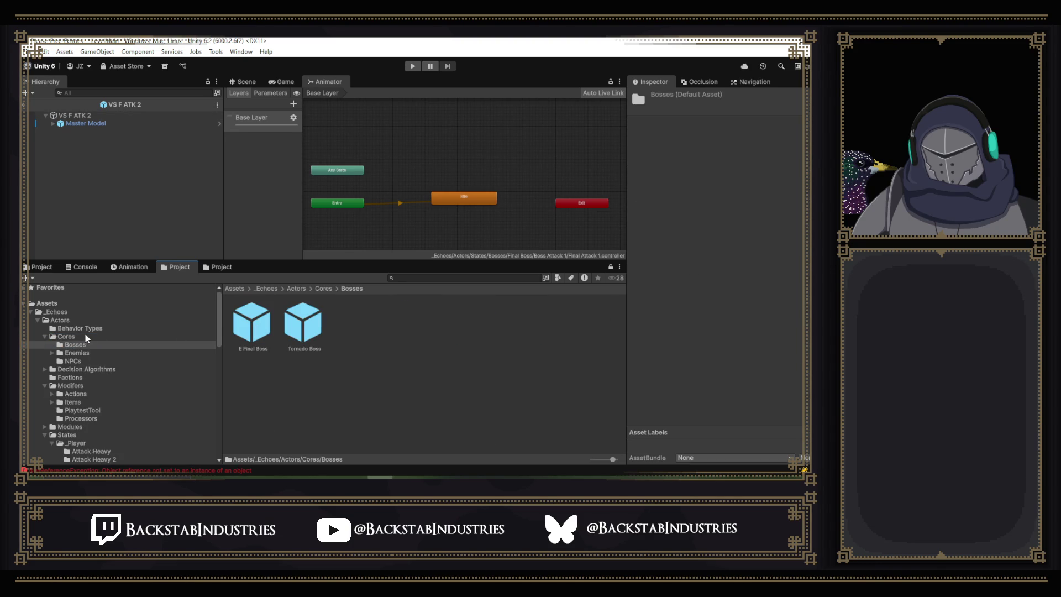
scroll(81, 334, down, 5)
scroll(82, 333, up, 3)
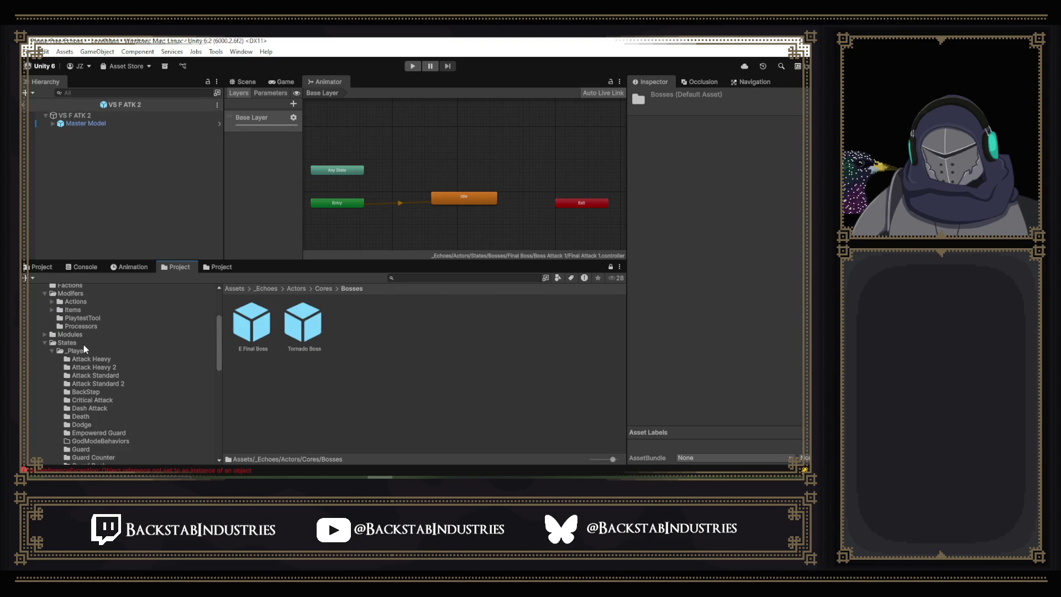
click(84, 343)
scroll(97, 387, down, 4)
scroll(98, 393, down, 5)
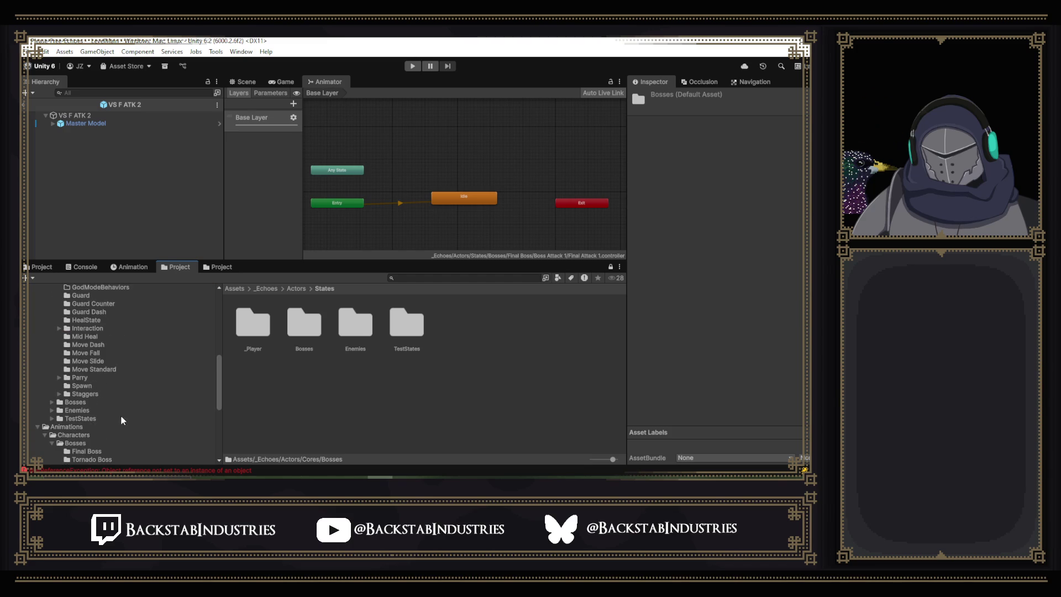
Open Bosses > Final Boss > Boss Attack 1 after peeking into the Tornado Boss states.
click(84, 401)
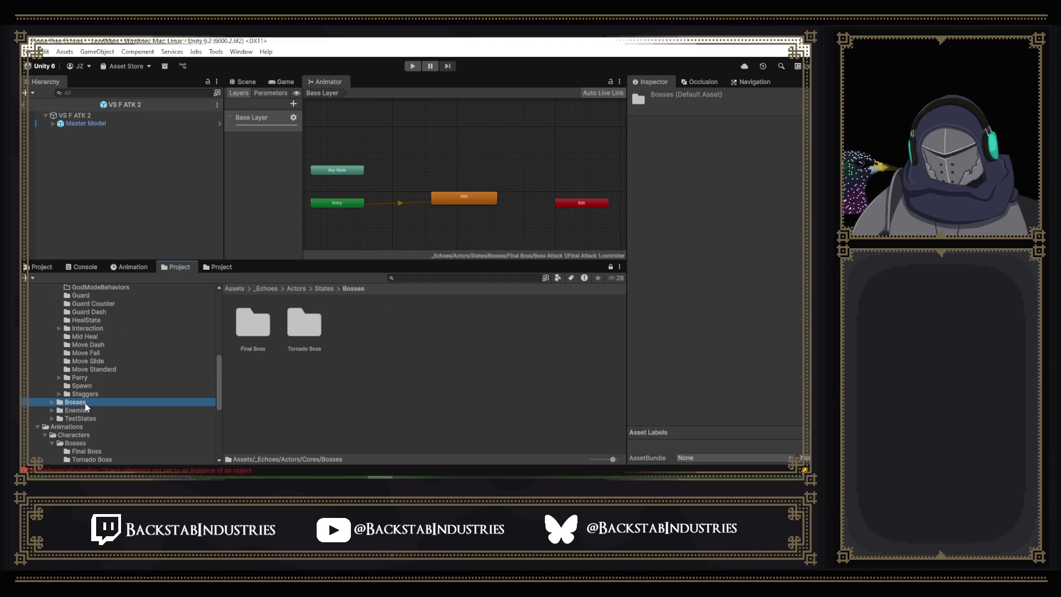
double_click(300, 335)
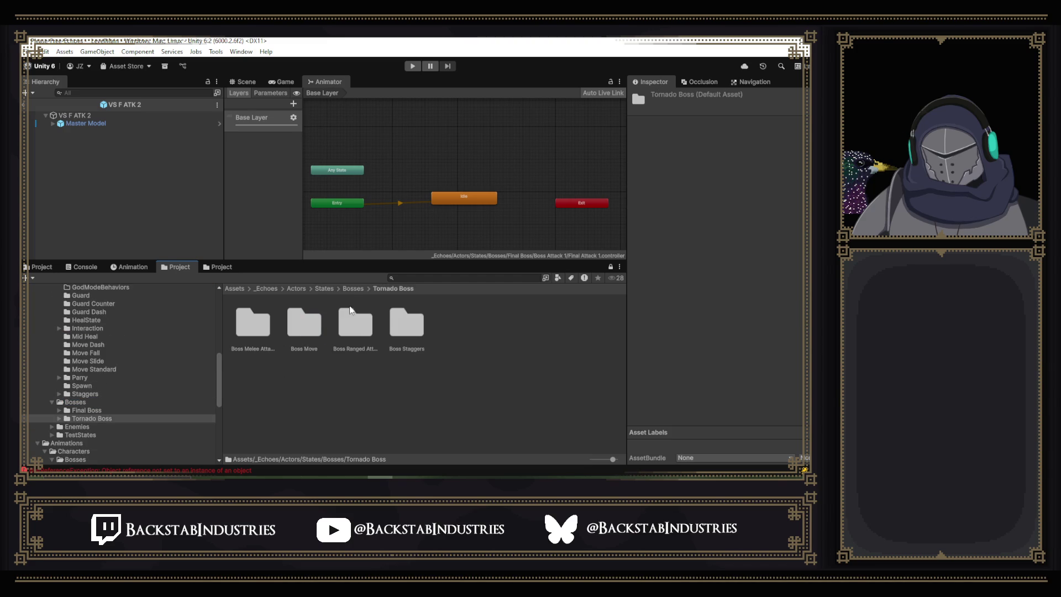
click(357, 292)
double_click(254, 326)
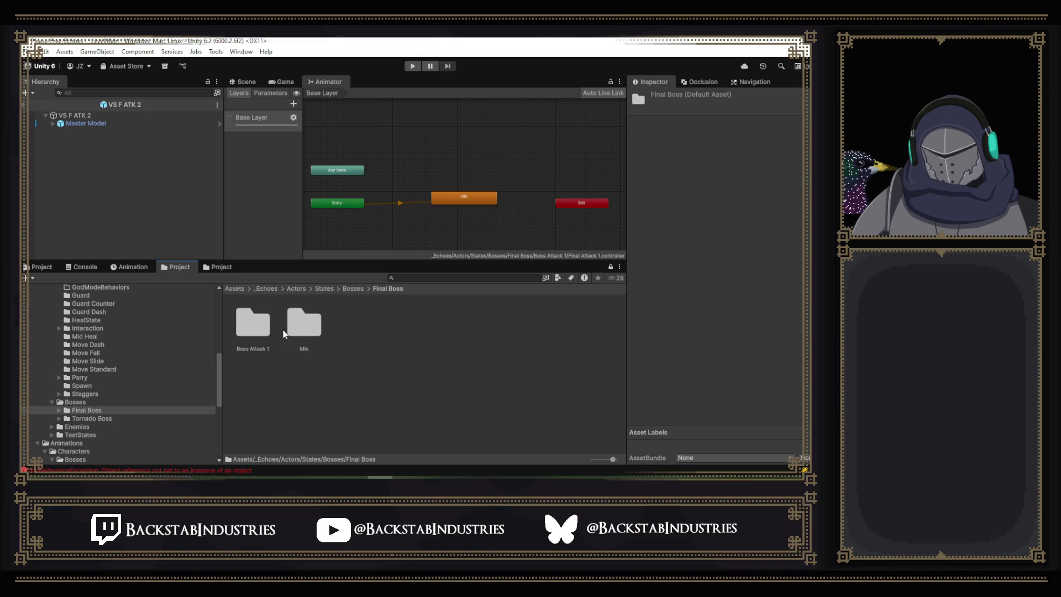
double_click(260, 331)
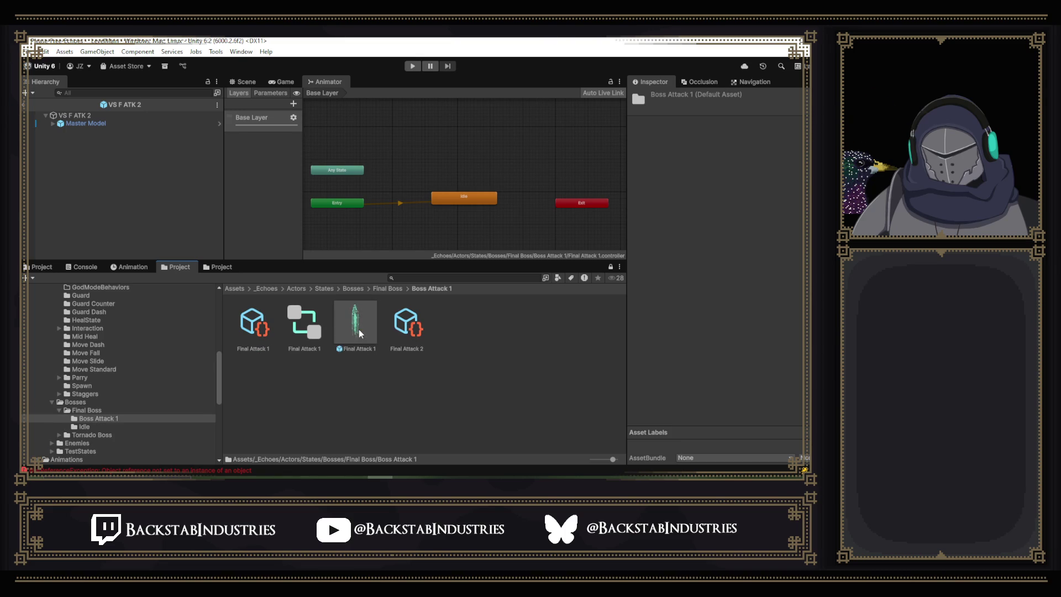
Check Final Attack 2's Calculated Weight, then open the Final Attack 1 prefab.
click(402, 333)
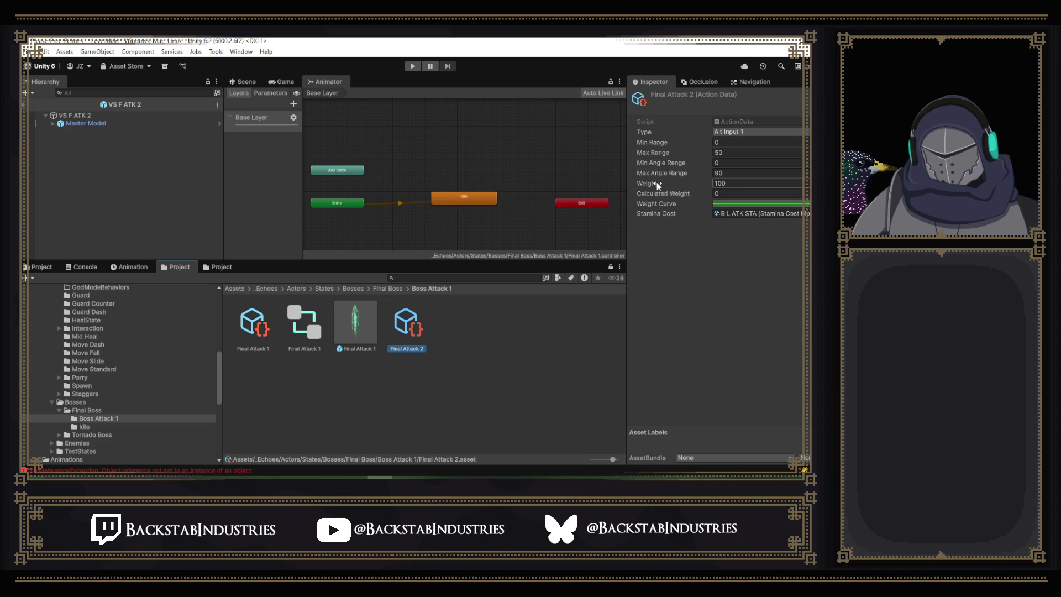
click(734, 195)
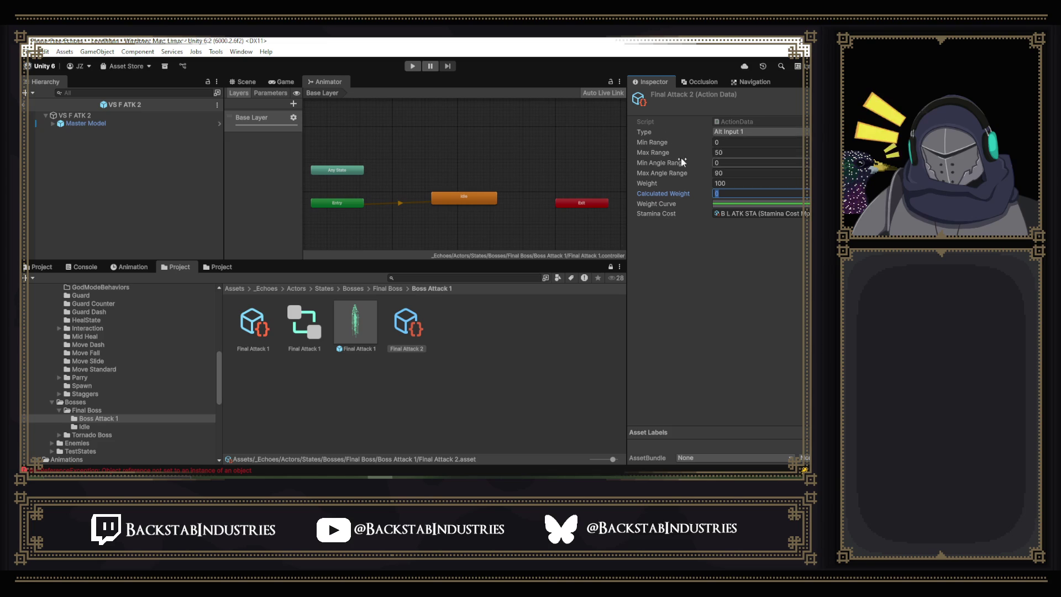
click(366, 322)
double_click(366, 322)
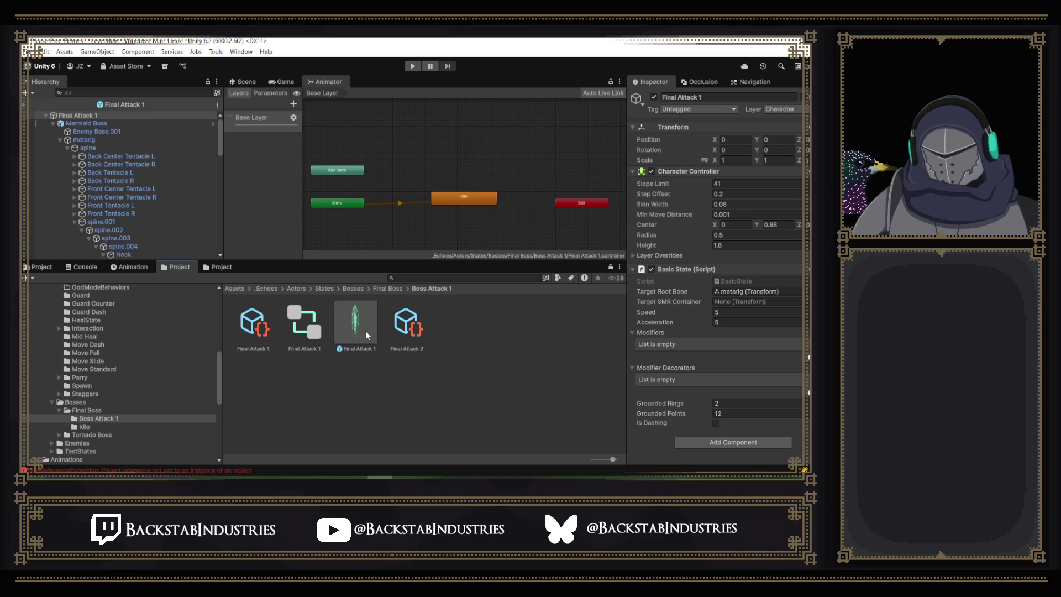
Rename the Final Attack 2 action data asset to 'Final Attack 1 AC'.
click(404, 334)
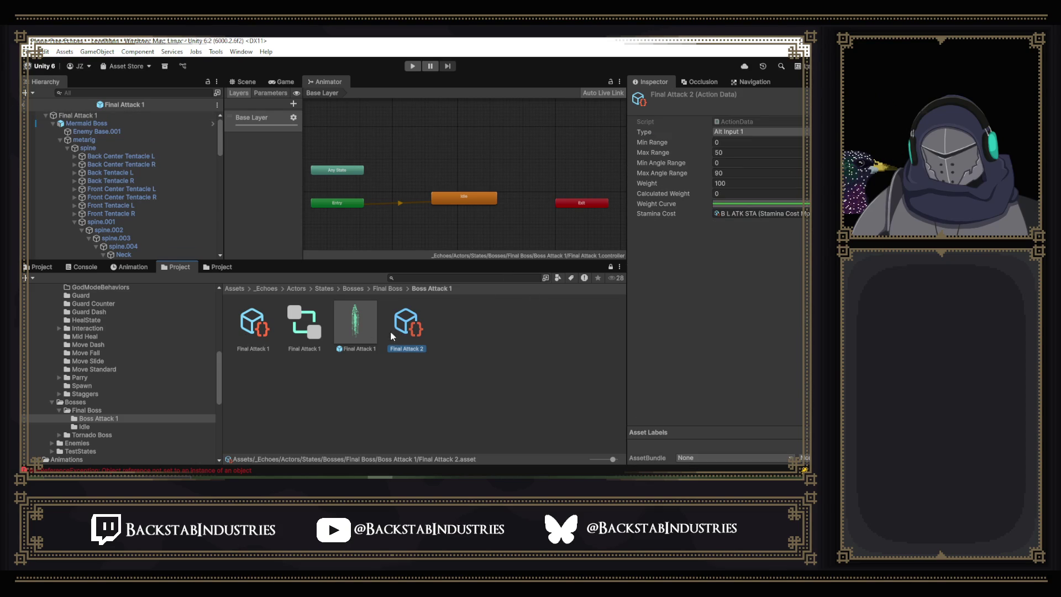
right_click(417, 319)
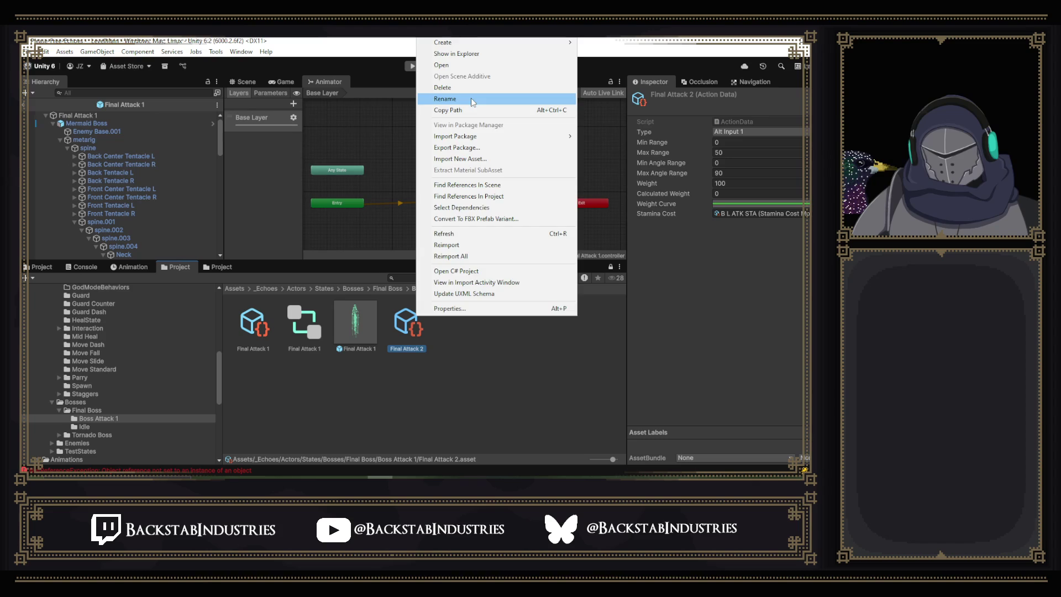
click(472, 97)
key(Right)
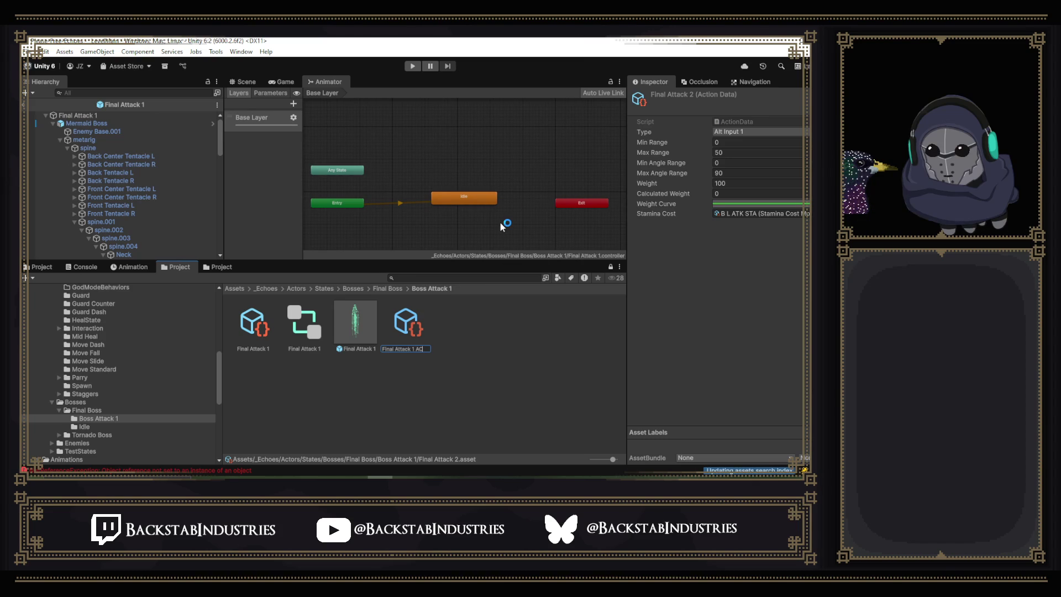
scroll(500, 221, down, 2)
key(Return)
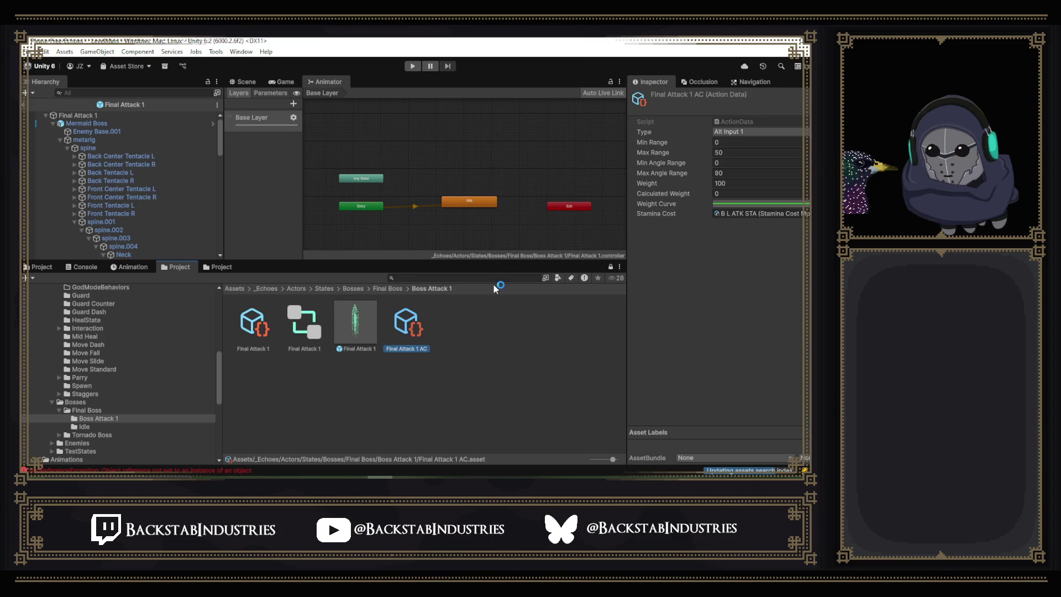
click(481, 204)
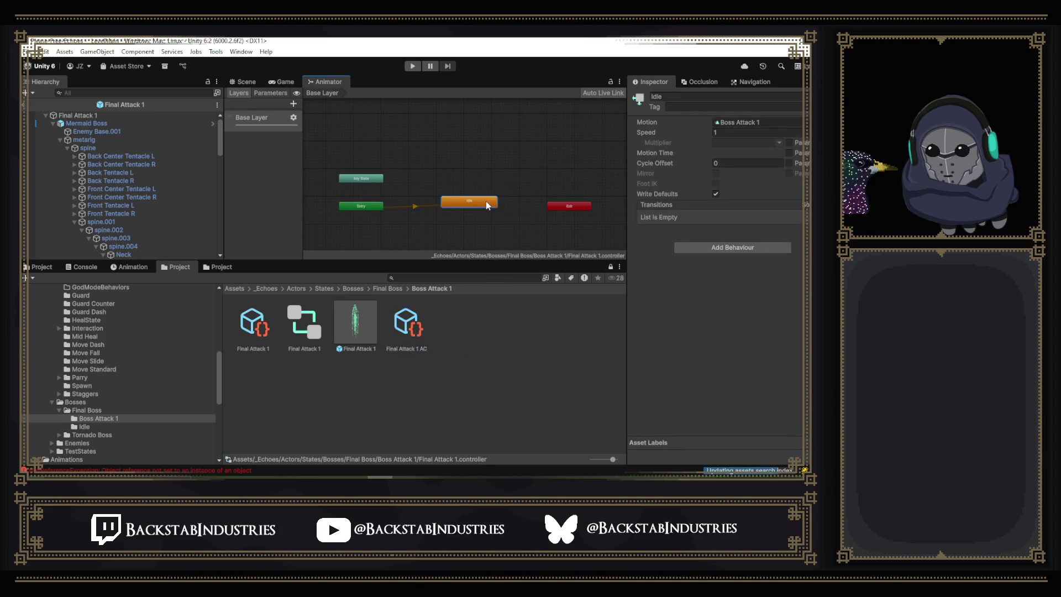
Open the Final Idle prefab from the Final Boss > Idle folder.
click(382, 289)
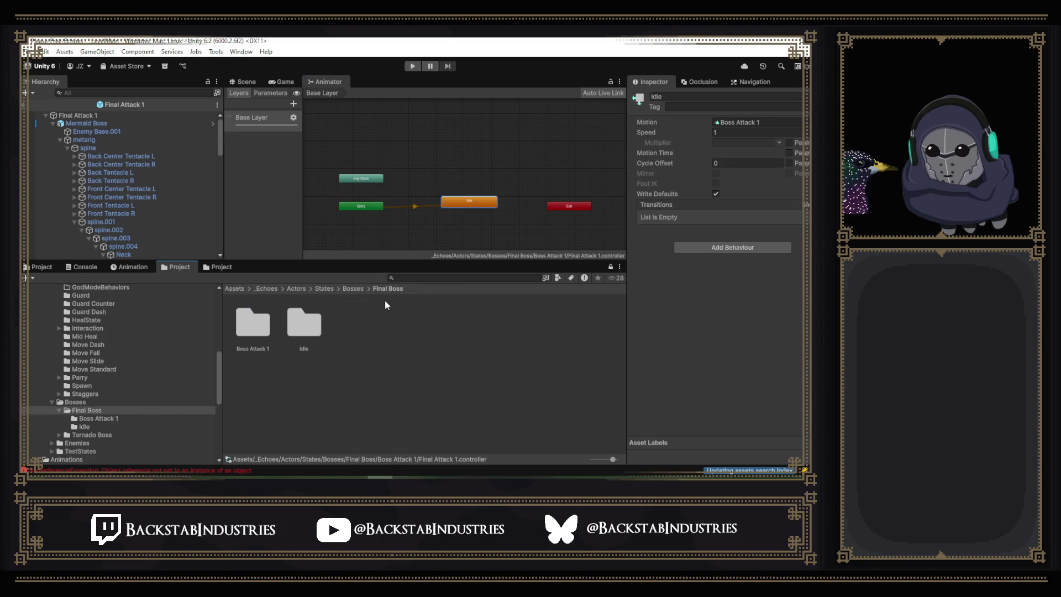
double_click(305, 326)
double_click(356, 326)
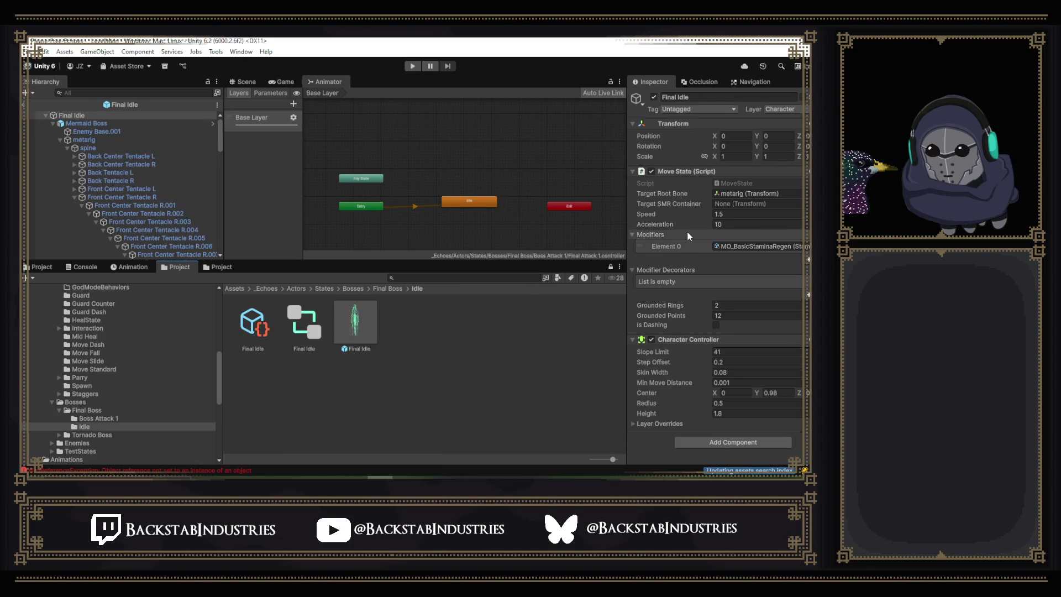
Set Move State speed to 1.5, disable Move State, and bring up Add Component.
click(731, 215)
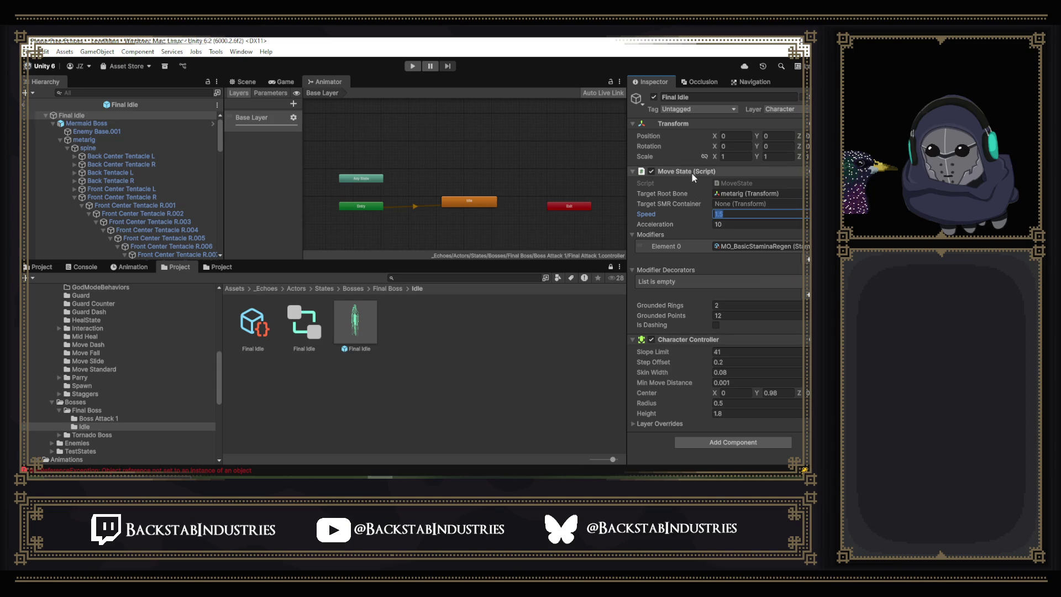
click(652, 171)
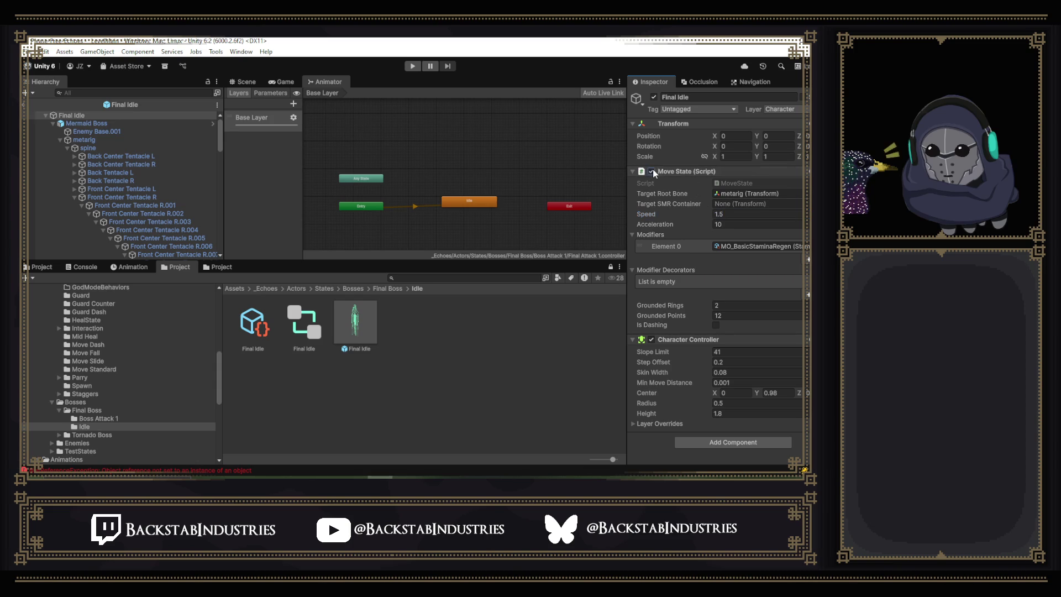
click(712, 441)
text(bas)
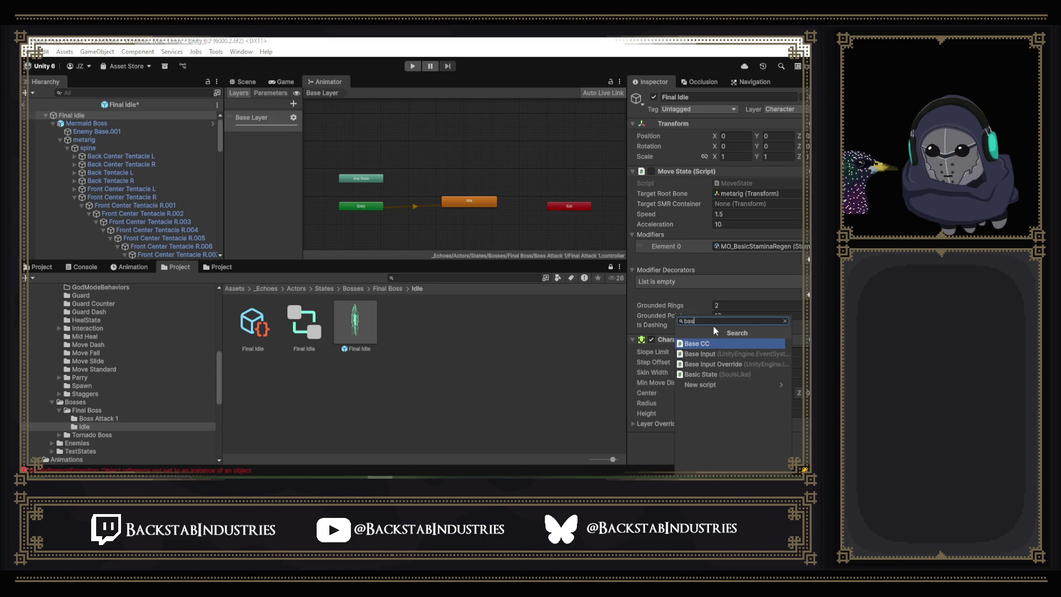
Add a Basic State component with metarig as its Target Root Bone.
click(717, 375)
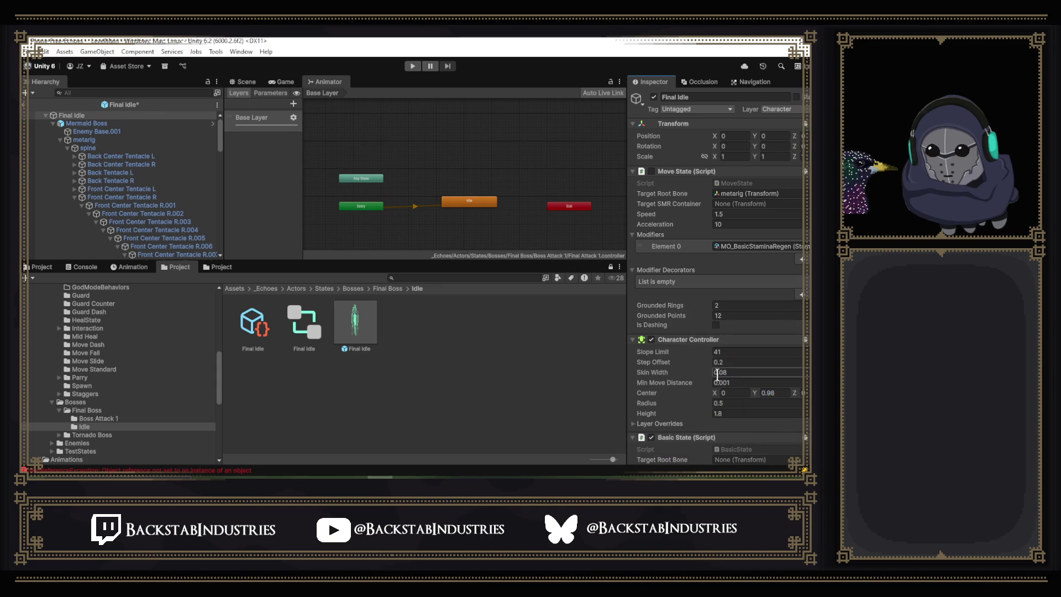
scroll(720, 345, down, 5)
scroll(720, 344, down, 1)
scroll(737, 293, up, 3)
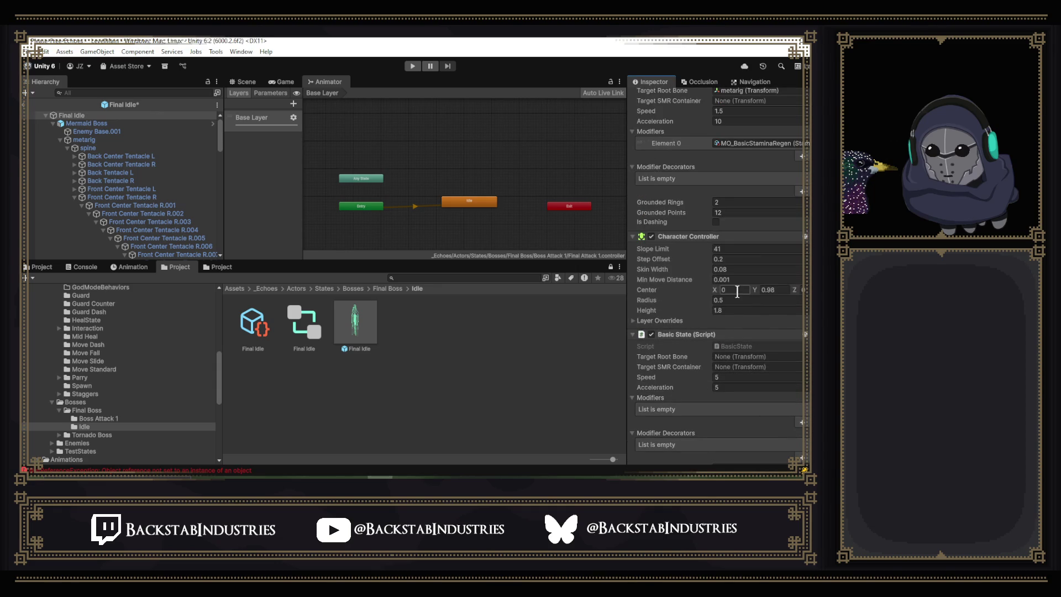
click(722, 96)
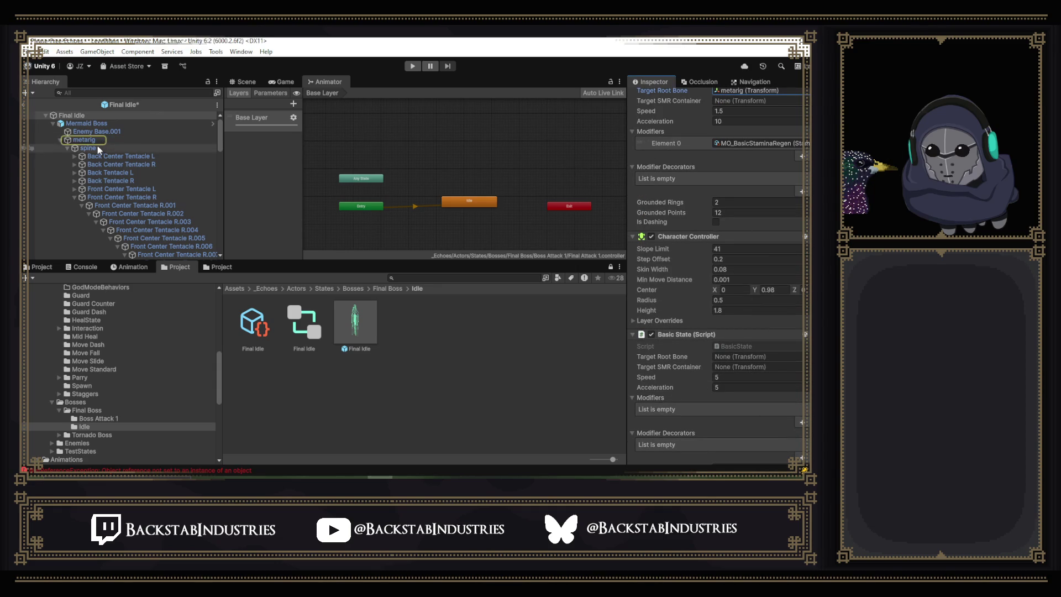
mouse_move(93, 145)
mouse_down()
mouse_move(734, 367)
mouse_move(738, 359)
mouse_up()
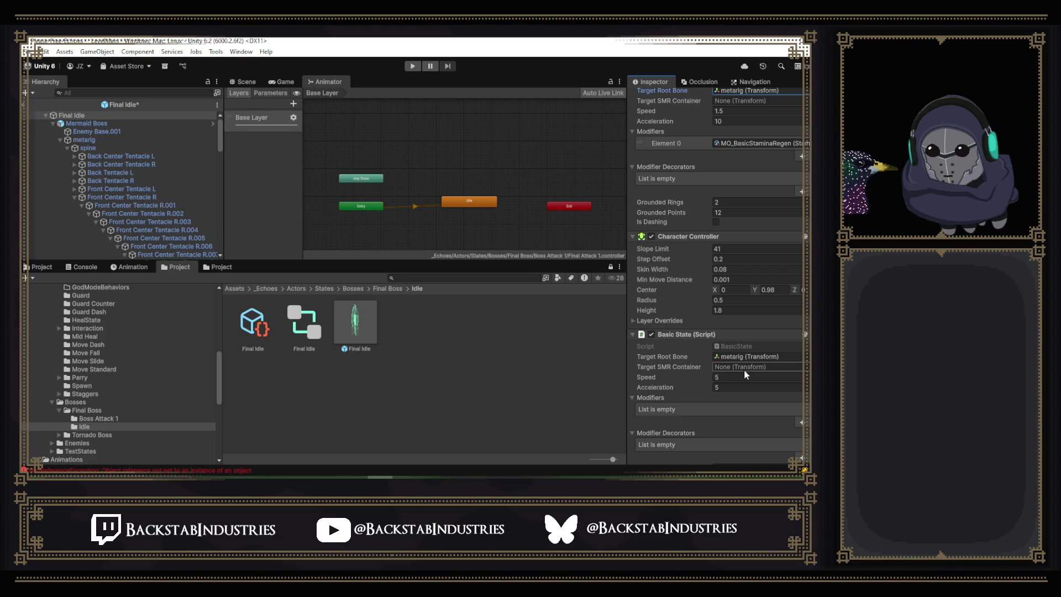
Set Basic State speed and acceleration to 0 and remove the Move State component.
click(733, 377)
click(733, 388)
text(0)
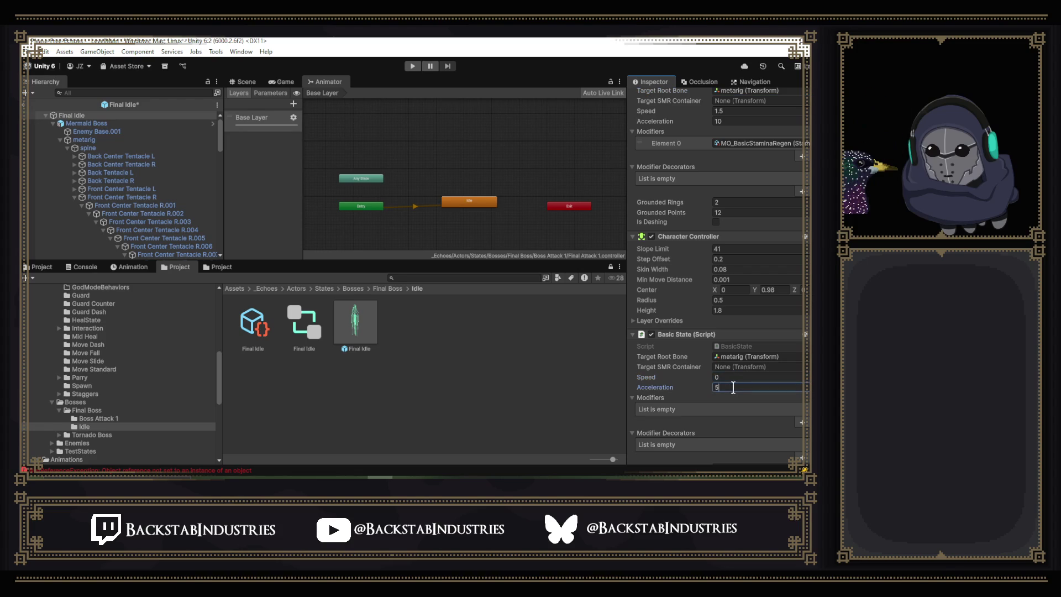
scroll(717, 335, up, 4)
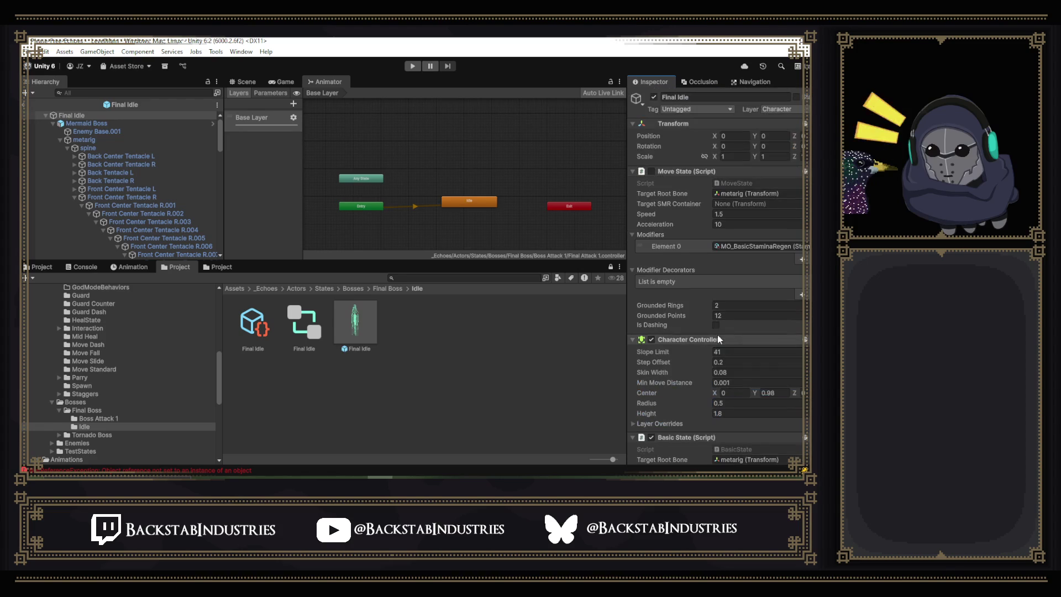
right_click(684, 177)
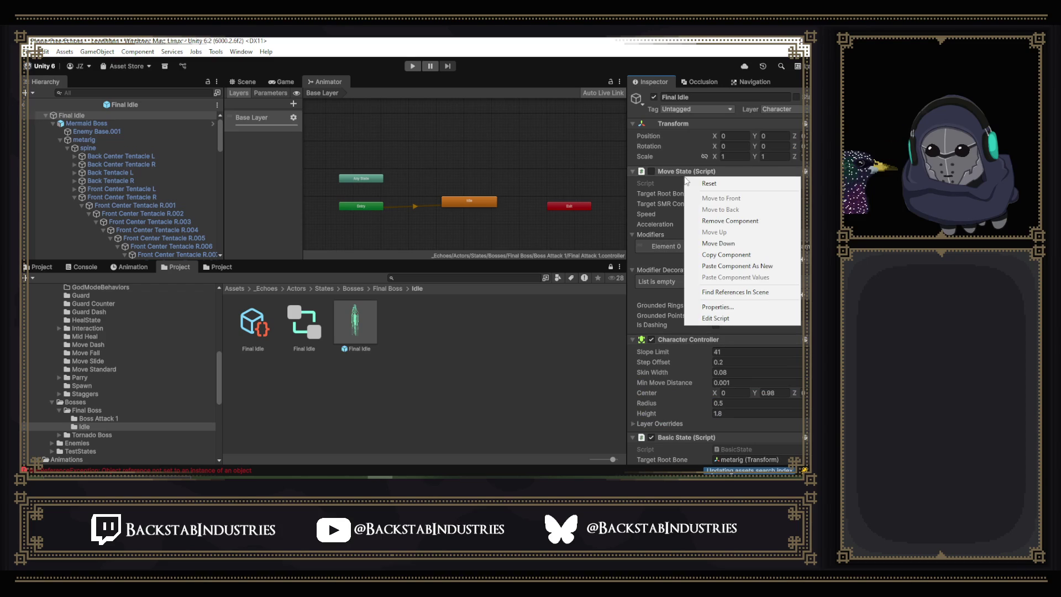
click(727, 220)
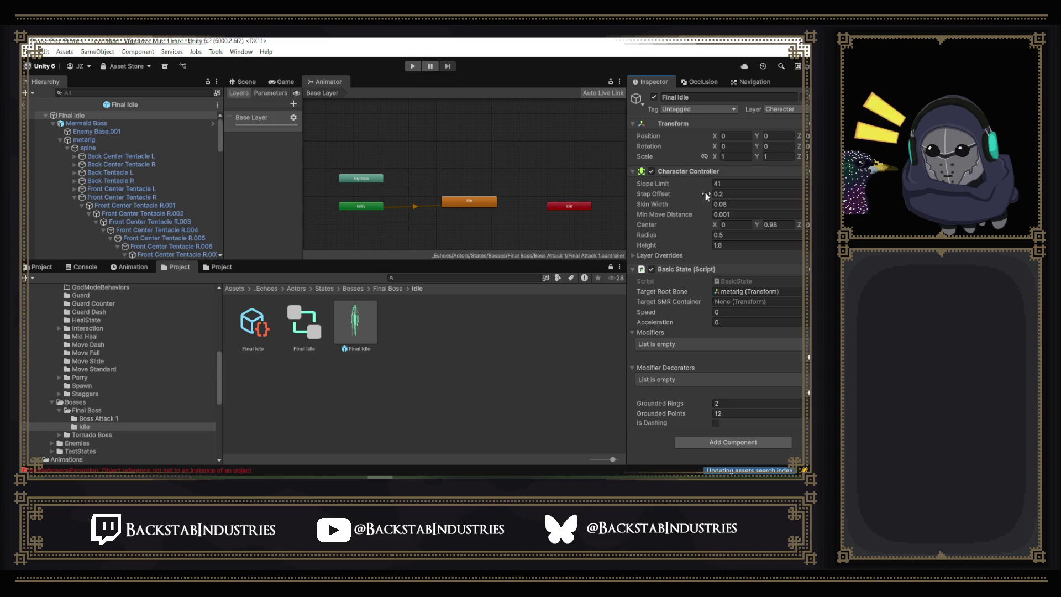
Review the Mermaid Boss object's components in the Inspector.
click(110, 123)
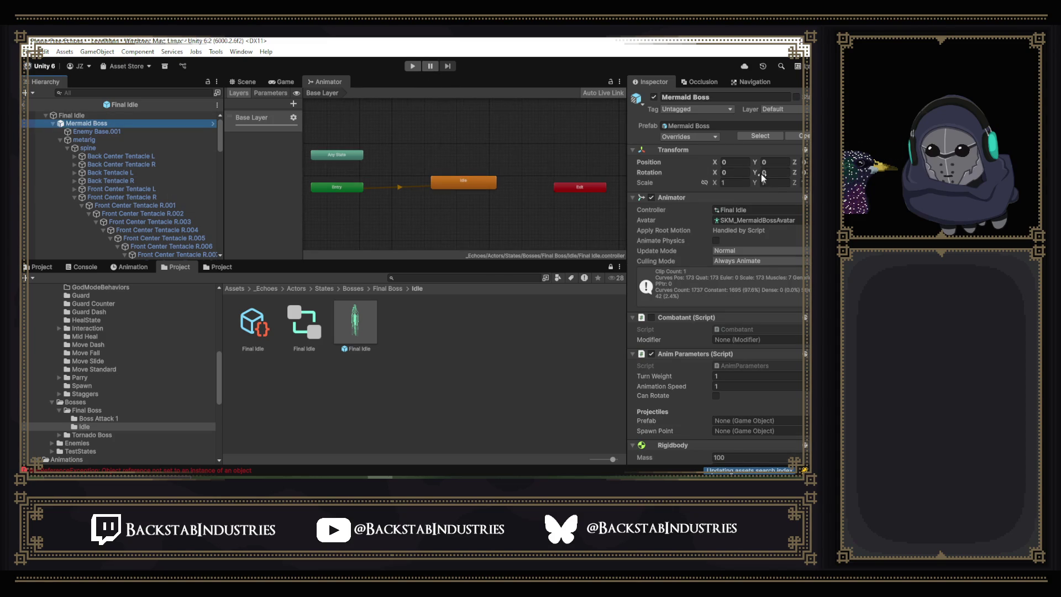
scroll(758, 191, down, 3)
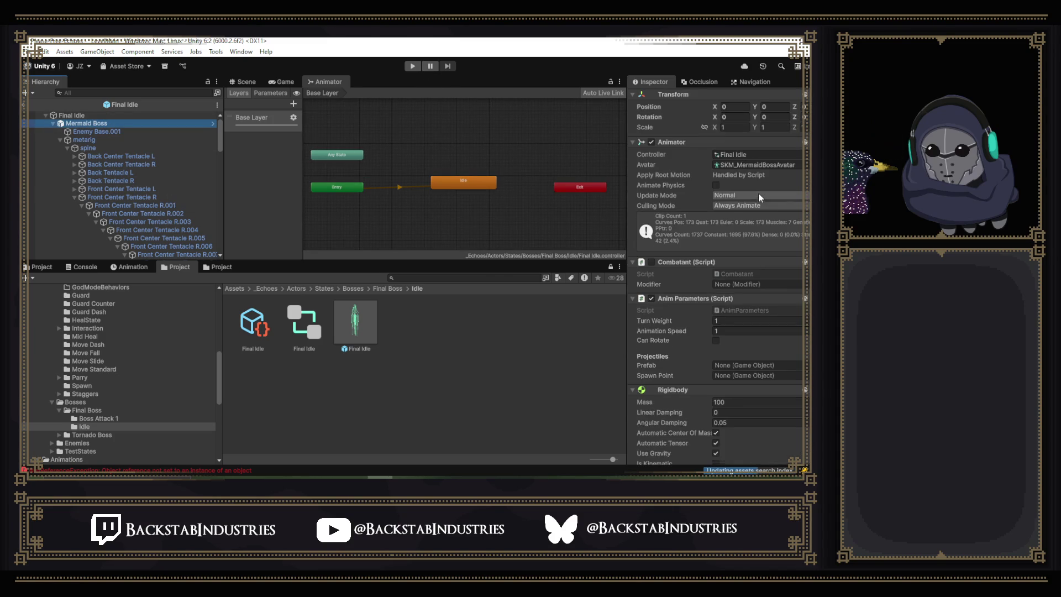
scroll(704, 305, down, 3)
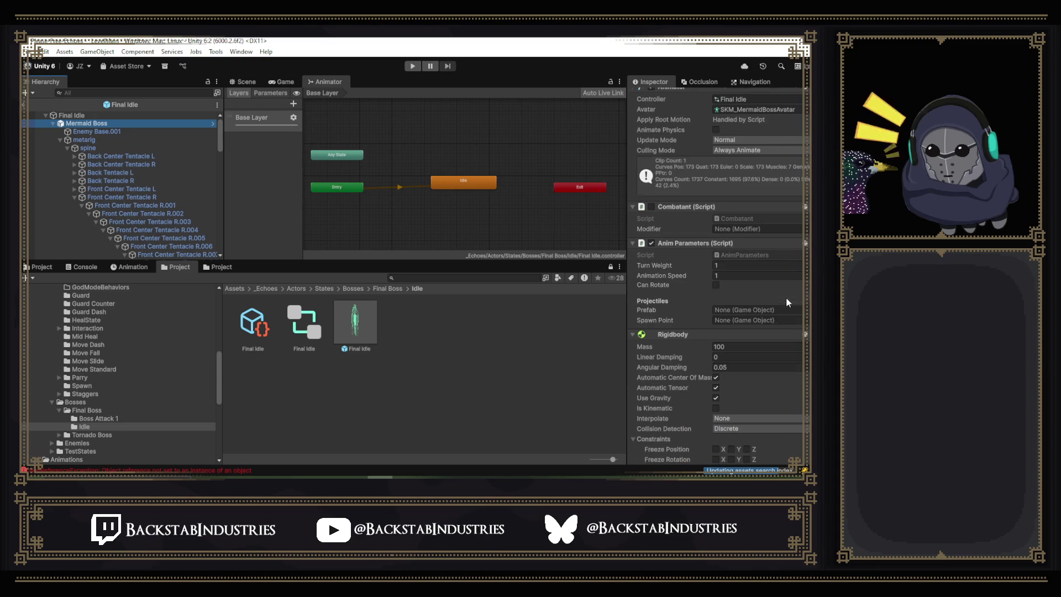
scroll(663, 277, down, 2)
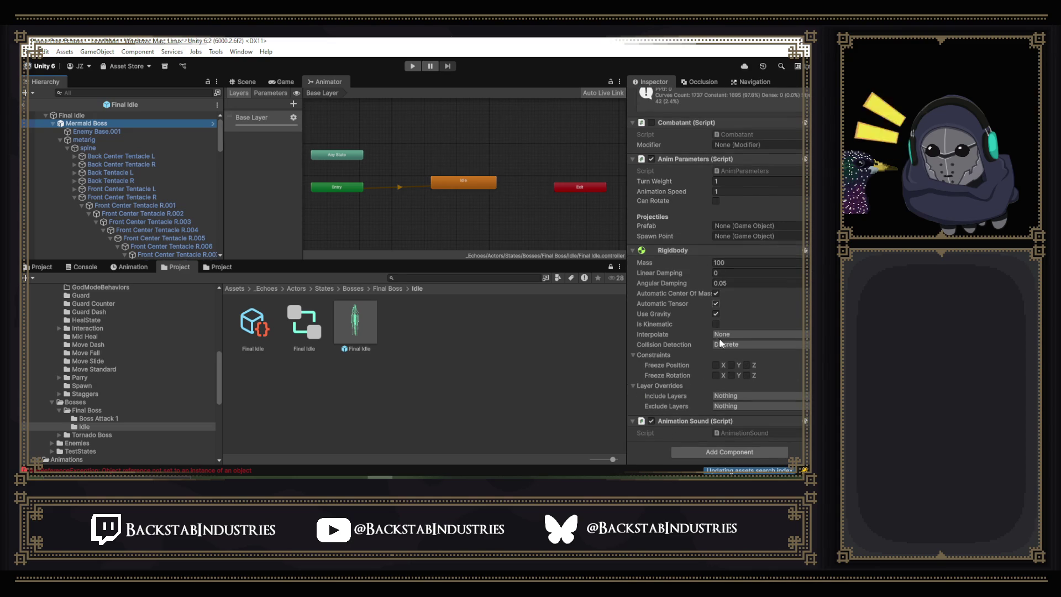
scroll(718, 277, up, 8)
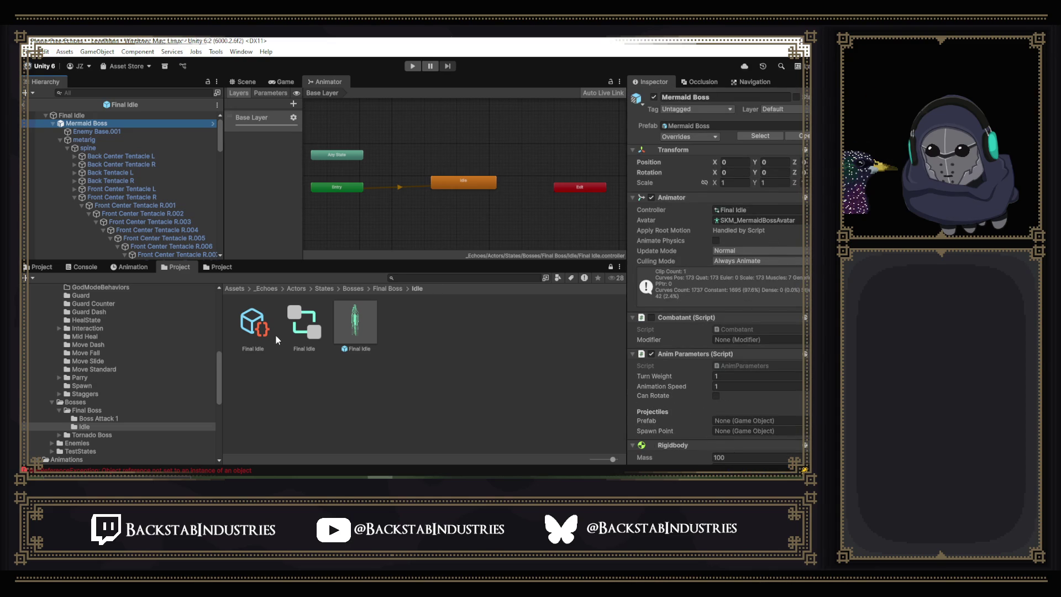
Check the Final Idle behavior and its controller's Idle state animation, then enter Play mode.
click(260, 329)
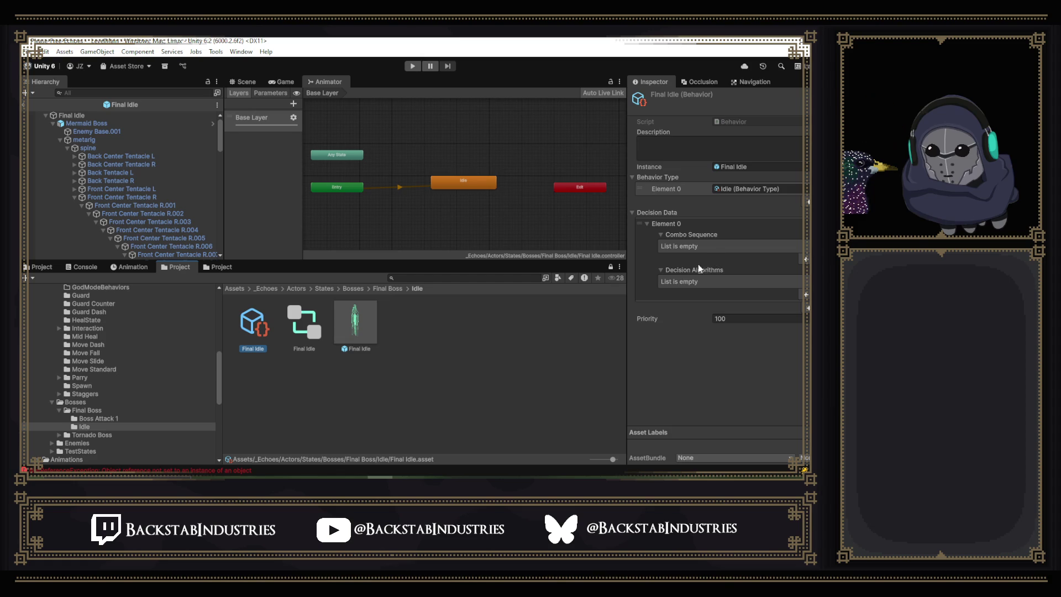
click(295, 329)
click(446, 188)
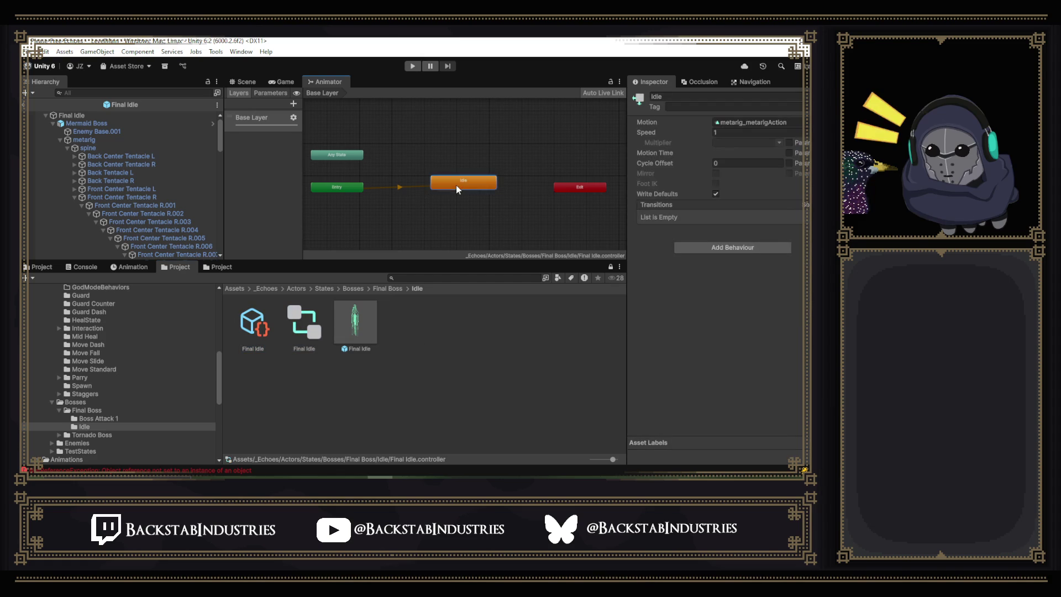
click(788, 122)
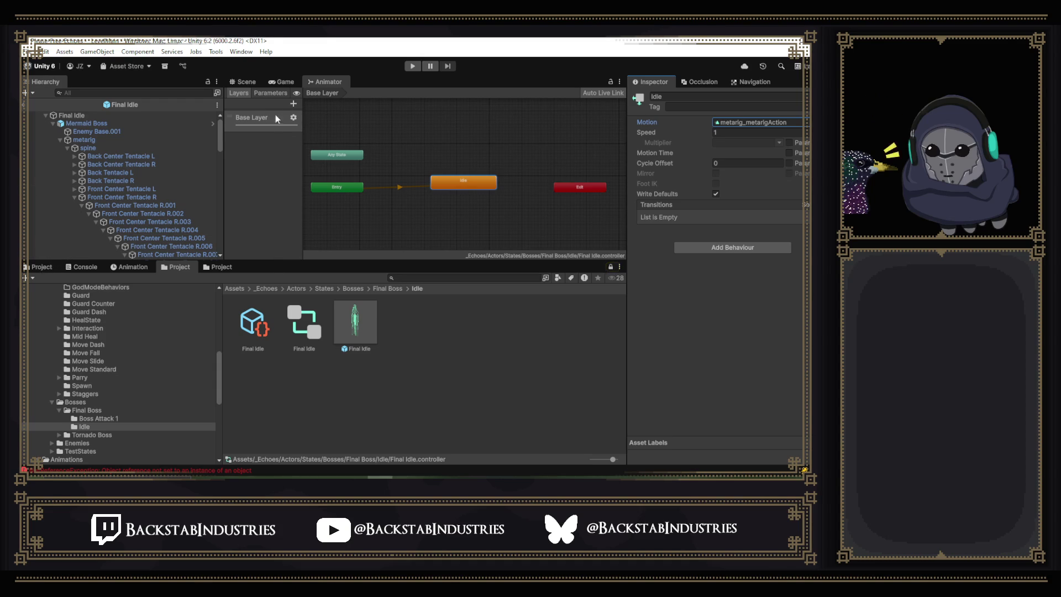
click(410, 66)
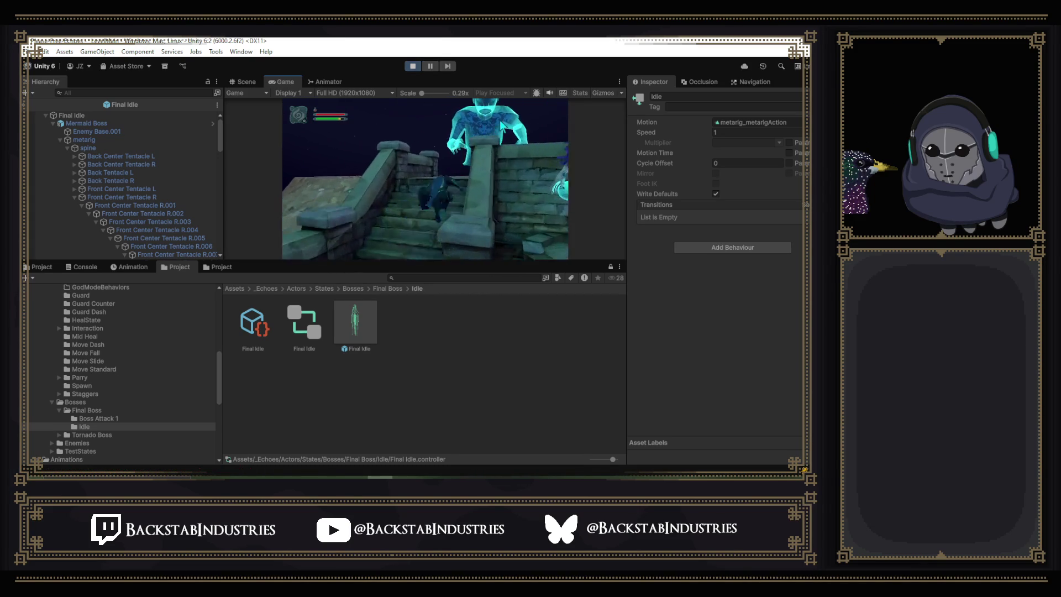
Pause the game and return to the level's Scene view.
click(426, 66)
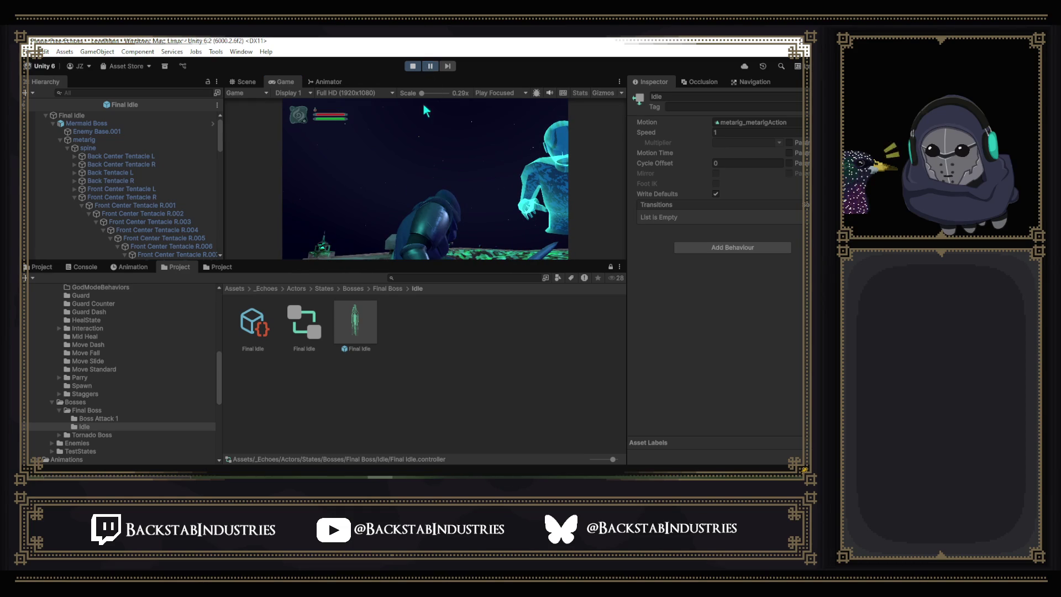
click(255, 82)
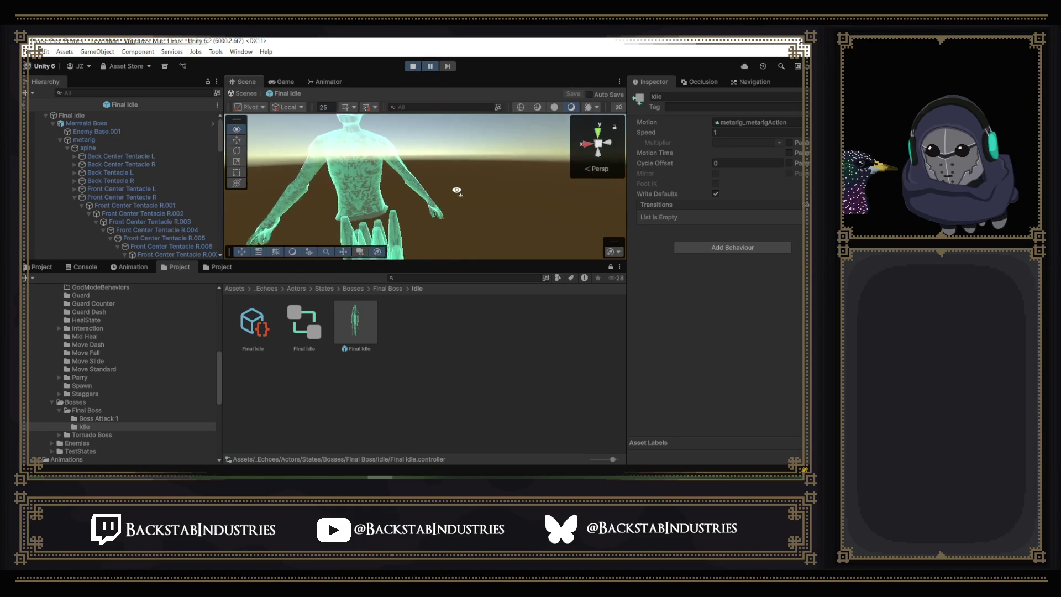
click(28, 104)
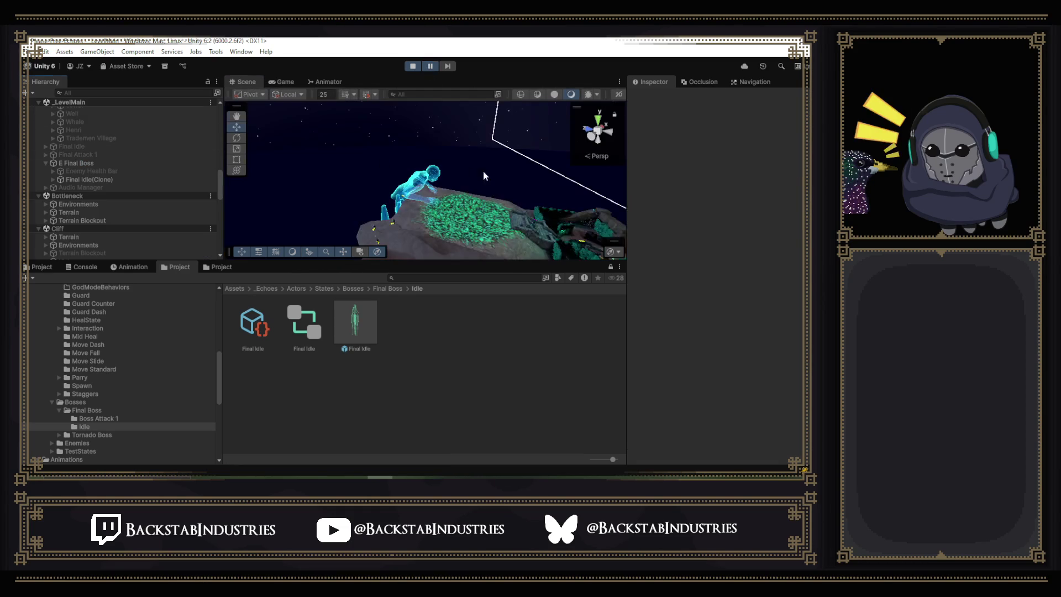
drag(536, 176, 467, 159)
Select the Mermaid Boss model and ping its Final Idle animator controller in the Project window.
click(467, 160)
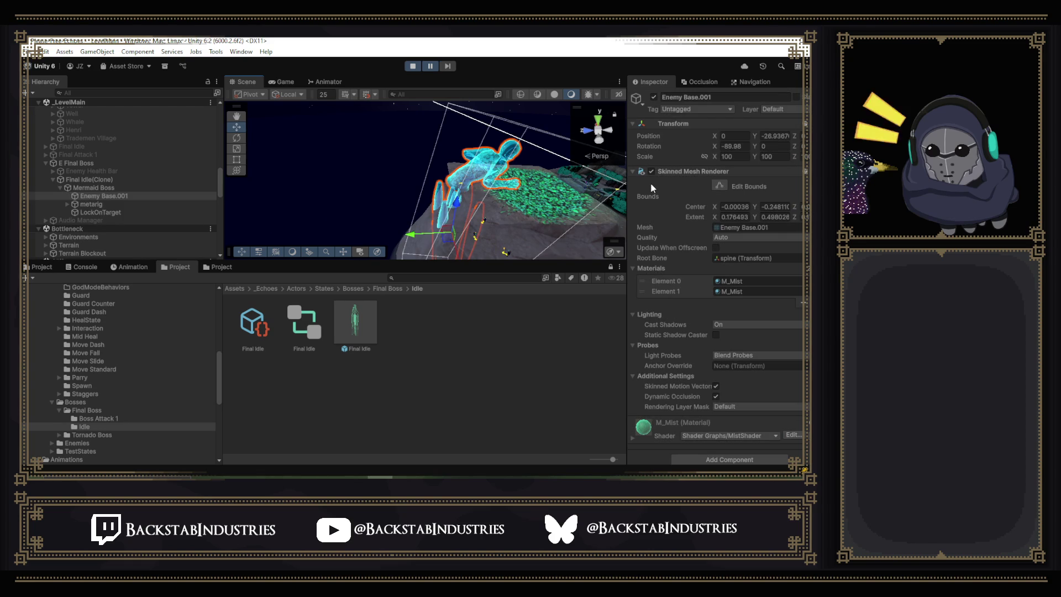
scroll(730, 198, down, 1)
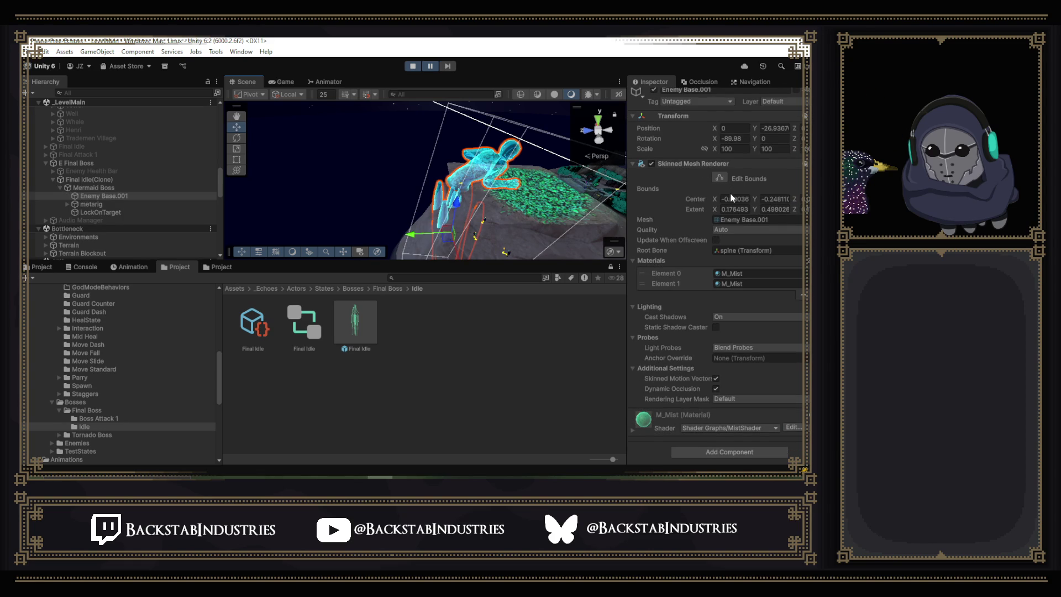
click(108, 188)
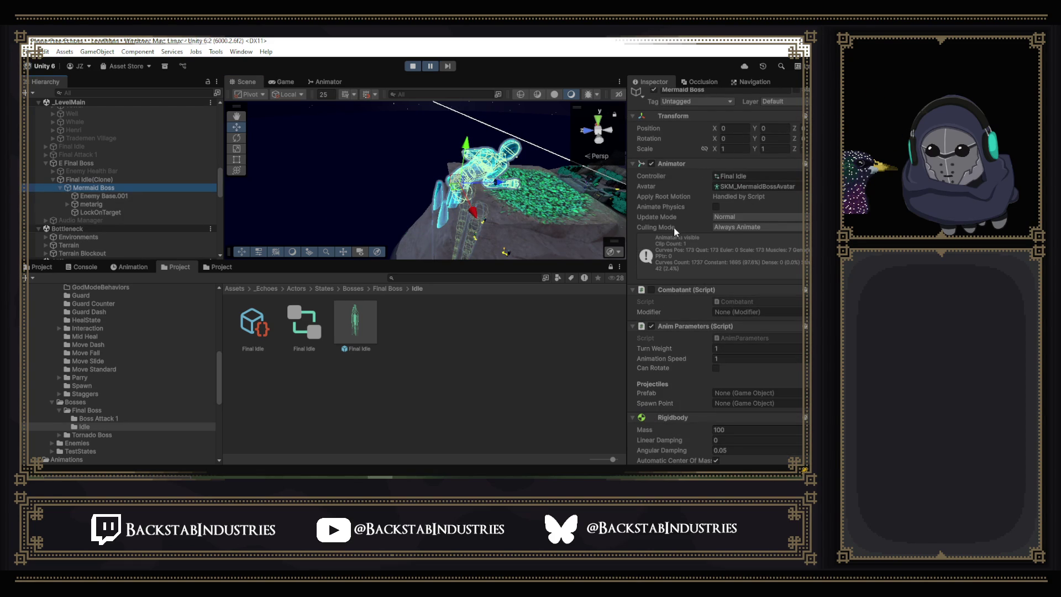
click(750, 175)
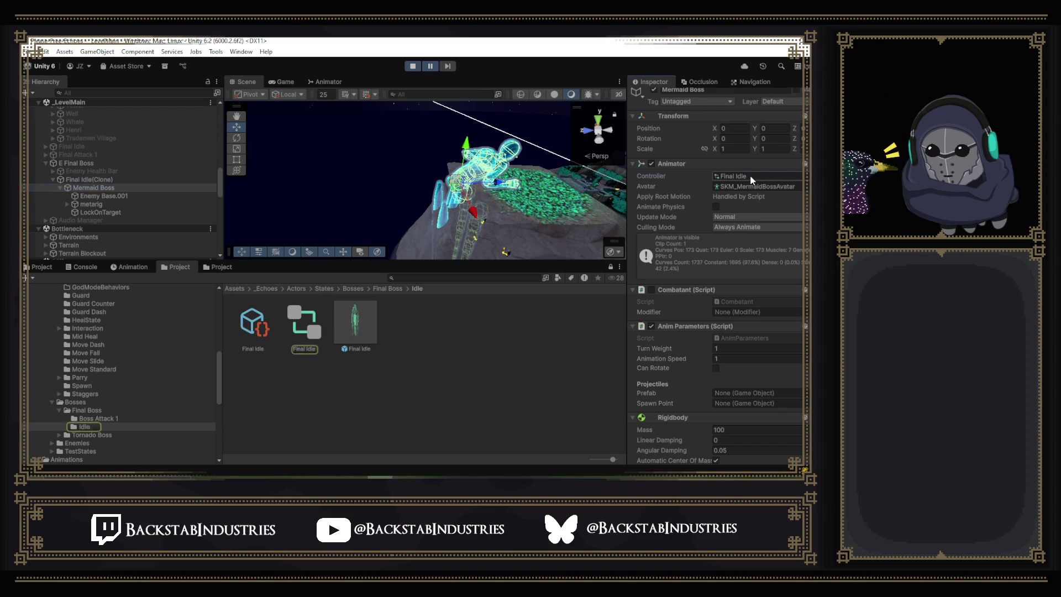
click(305, 324)
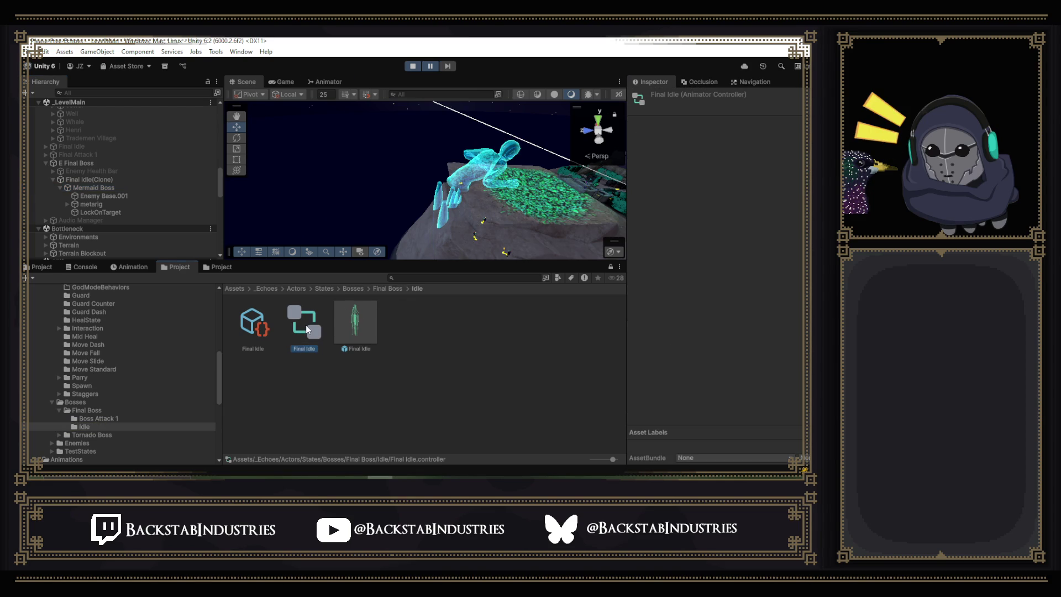
Enable Bake Into Pose for Root Transform Position (XZ) on the metarig_metarigAction idle clip.
double_click(306, 324)
double_click(446, 185)
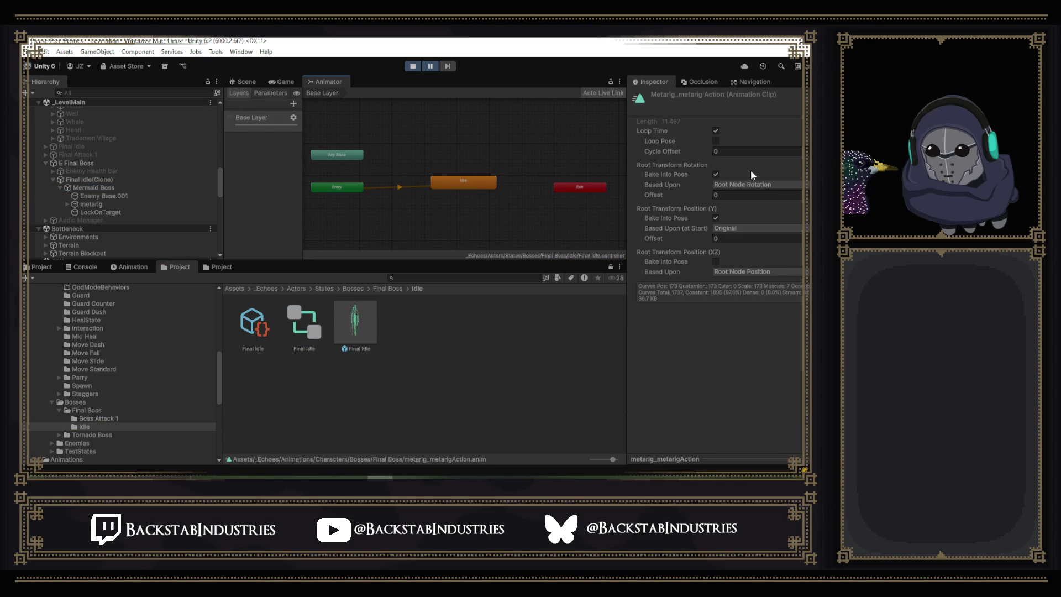
click(716, 261)
click(468, 183)
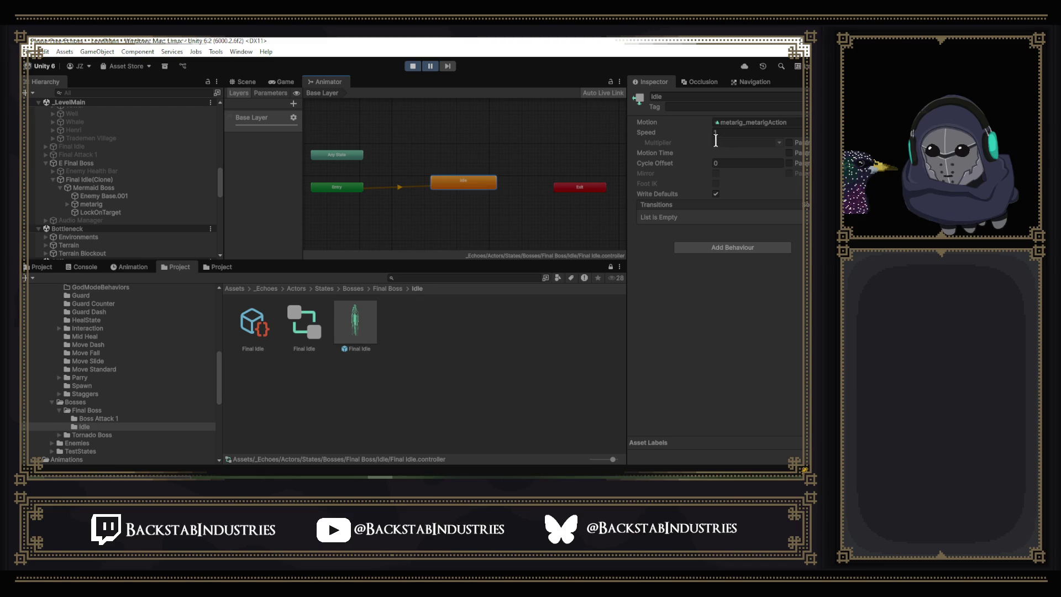
click(741, 121)
mouse_move(642, 172)
double_click(467, 178)
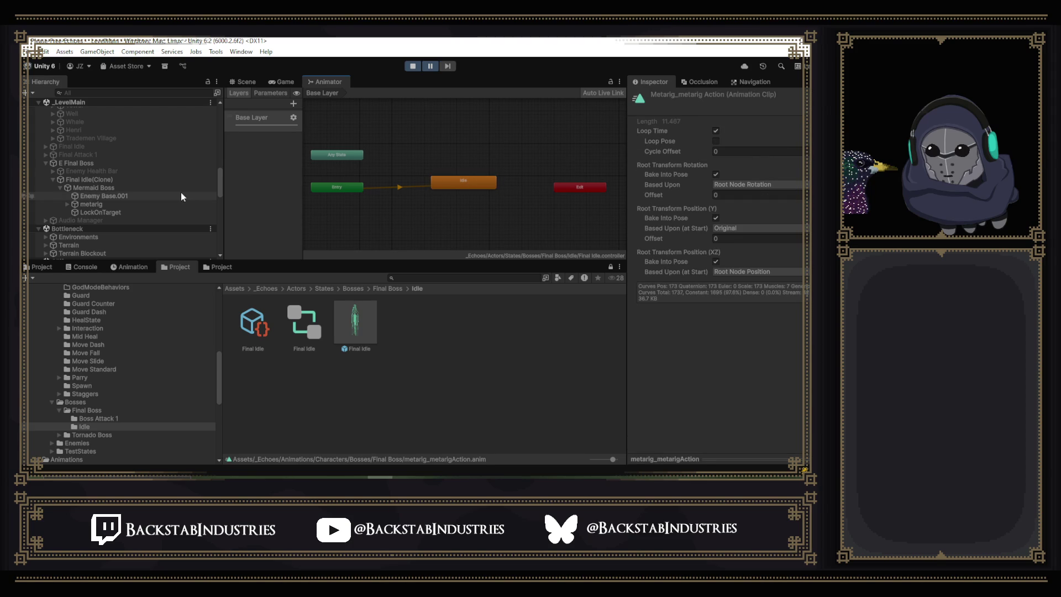
Inspect the spawned Final Idle(Clone), restore the Scene view panel, and stop Play mode.
click(141, 179)
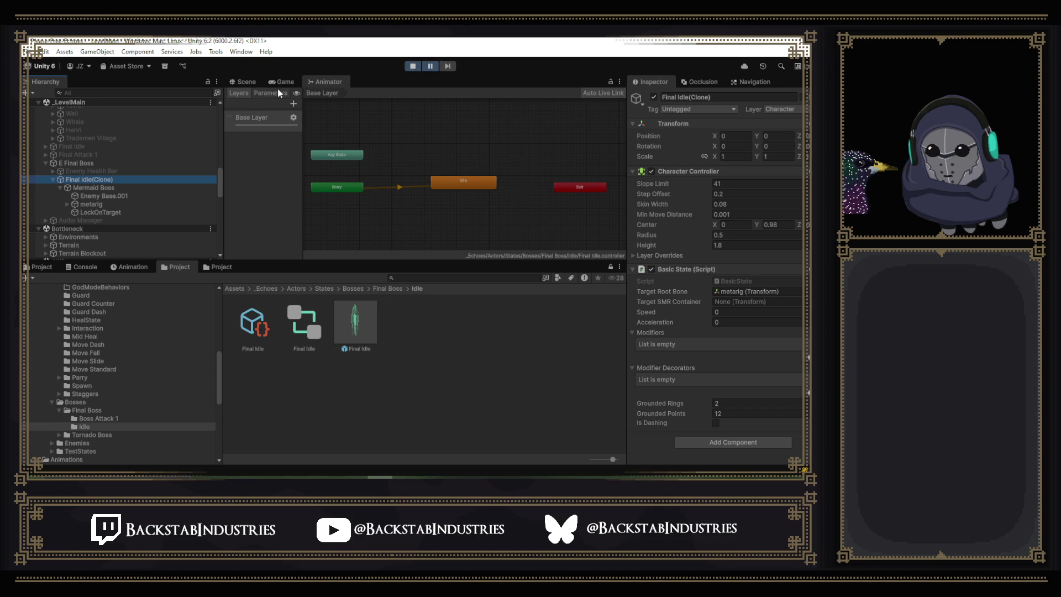
drag(318, 82, 498, 182)
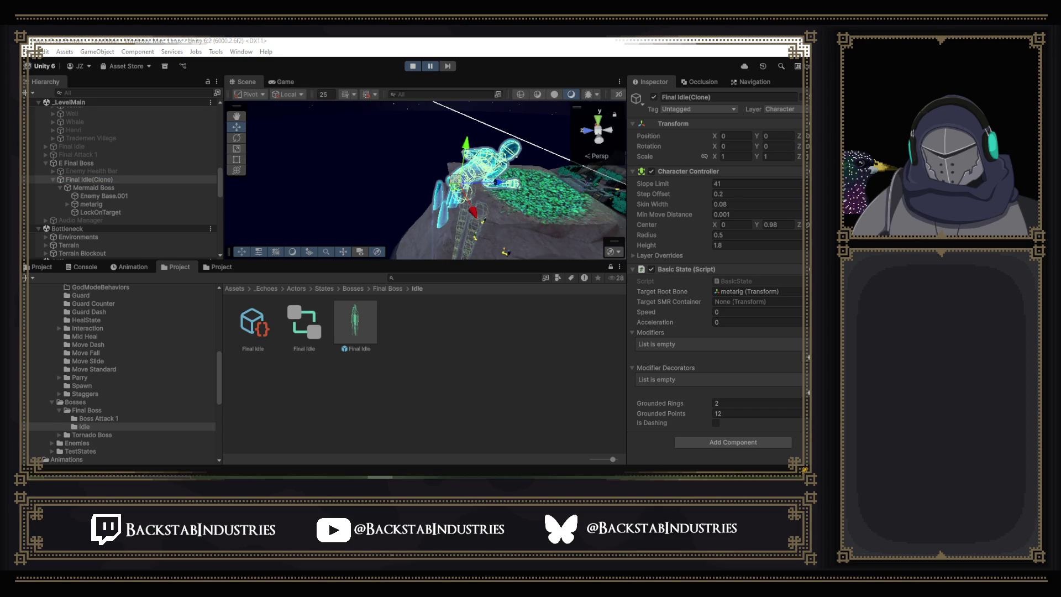
click(412, 67)
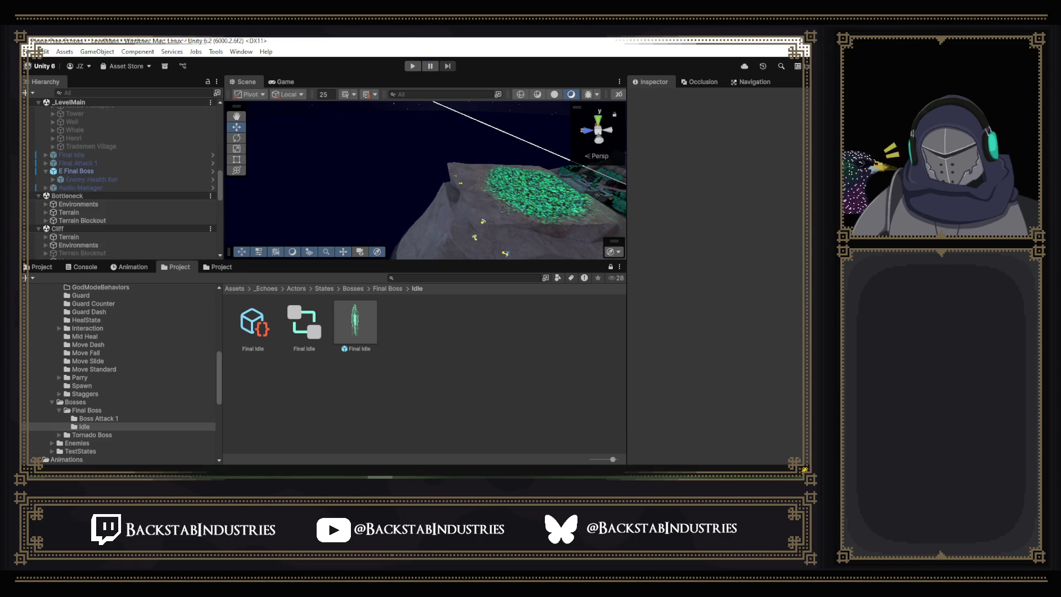
click(410, 67)
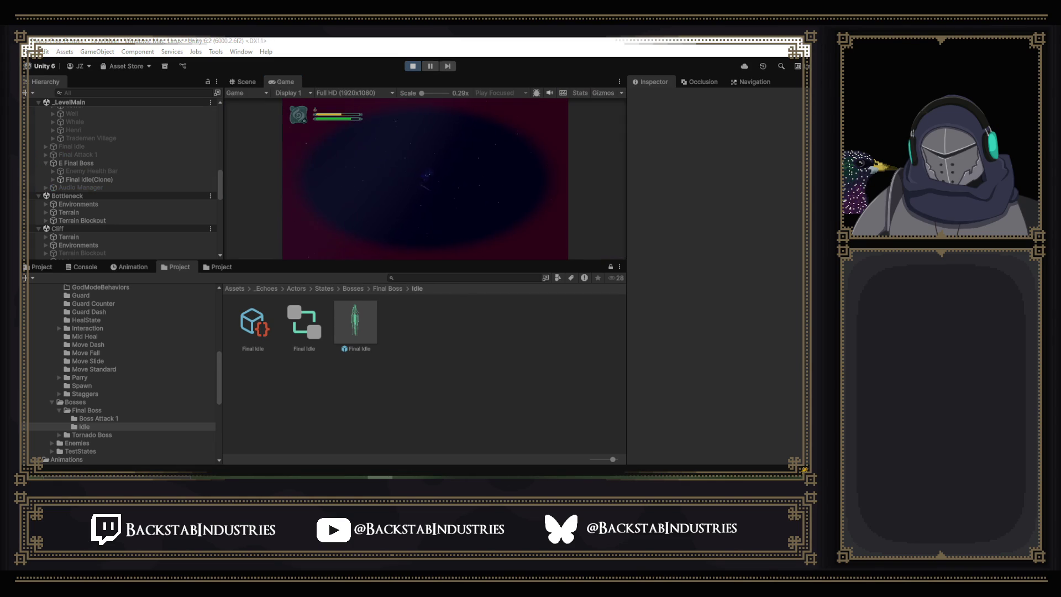
click(130, 178)
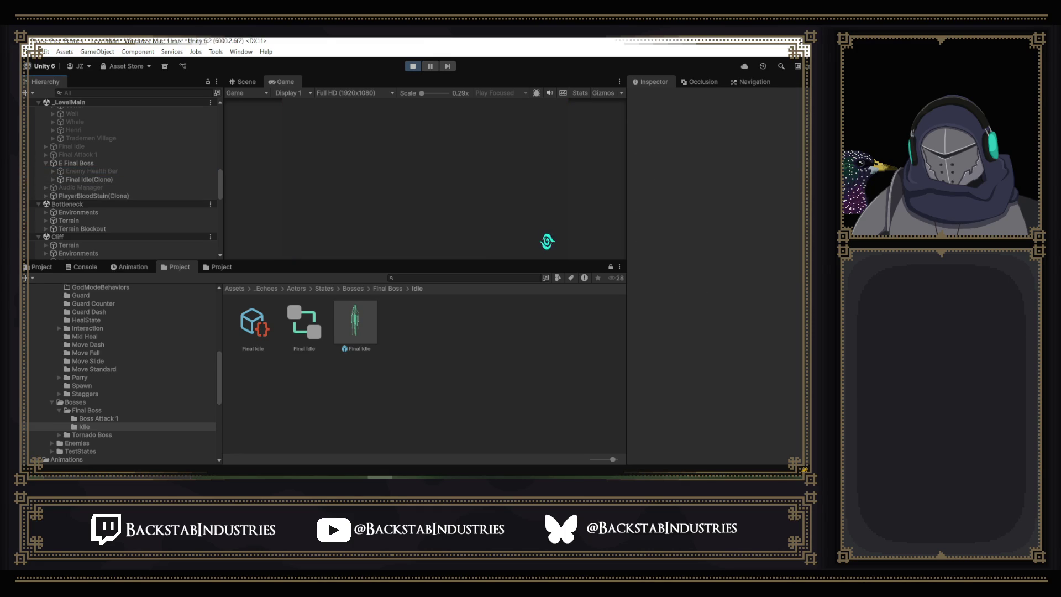
click(88, 163)
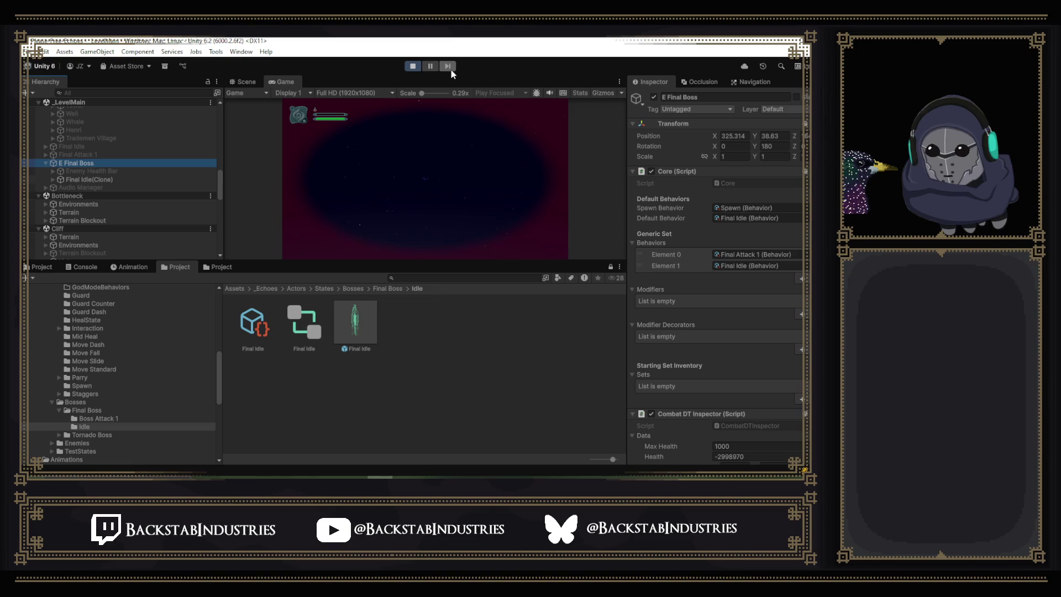
click(451, 98)
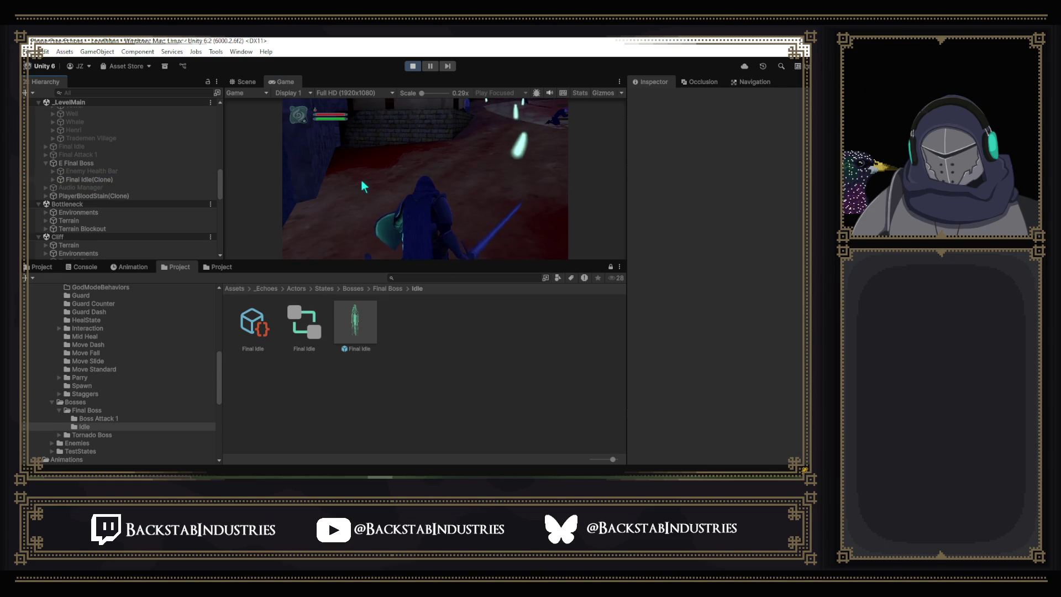
key(Escape)
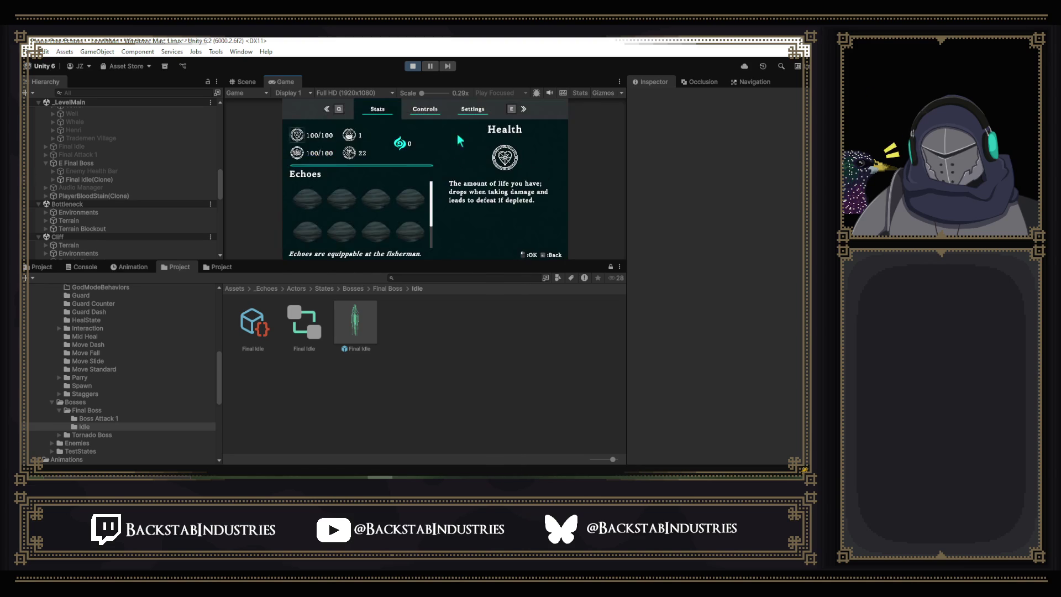
click(413, 67)
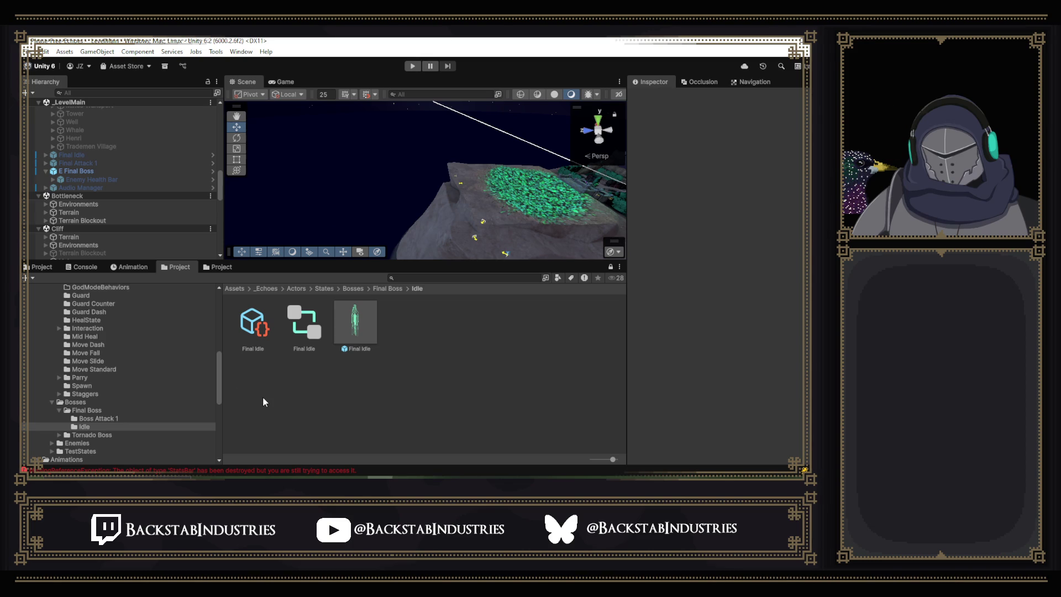
double_click(350, 341)
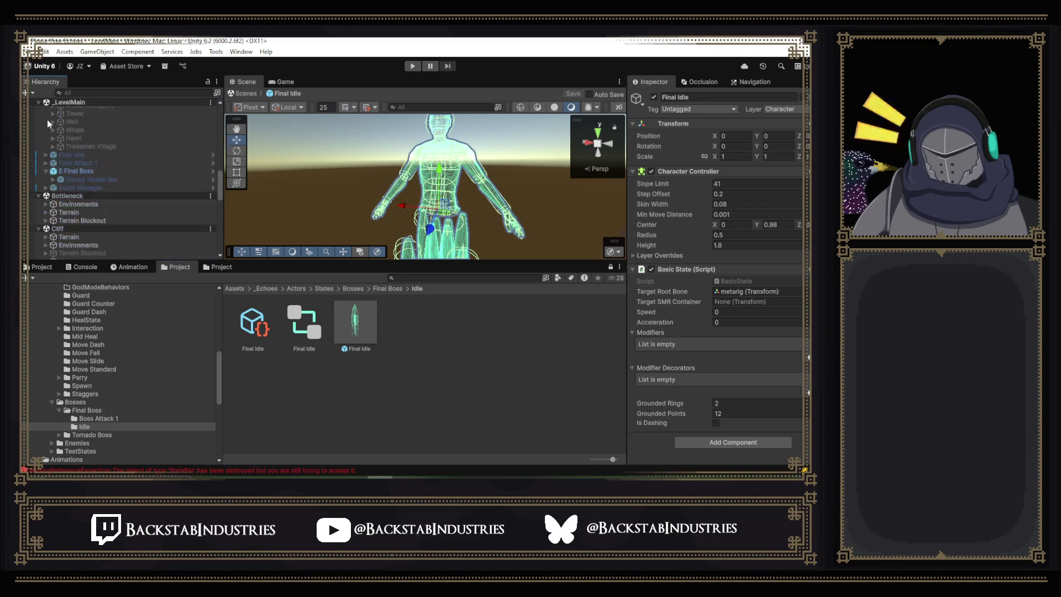
click(26, 104)
click(90, 172)
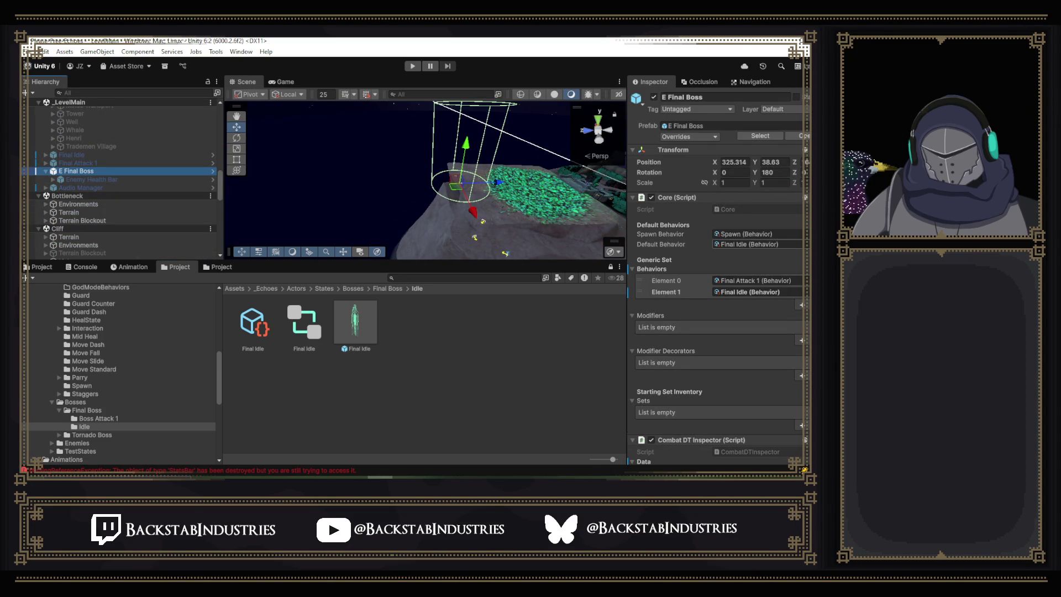
Set E Final Boss's Spawn Behavior to Final Idle, save the scene, and start a test run.
click(798, 244)
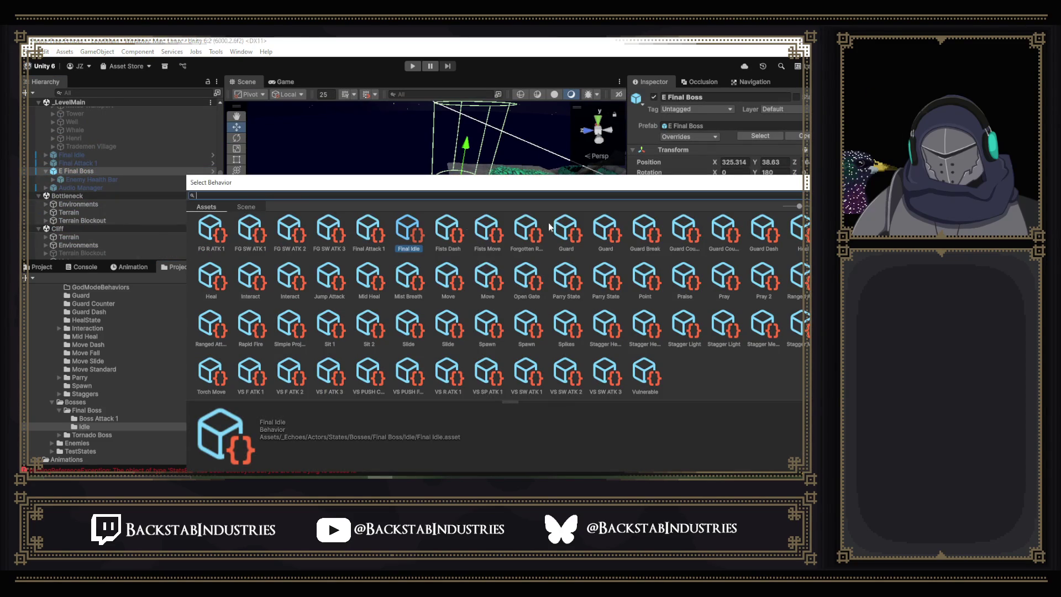
click(526, 328)
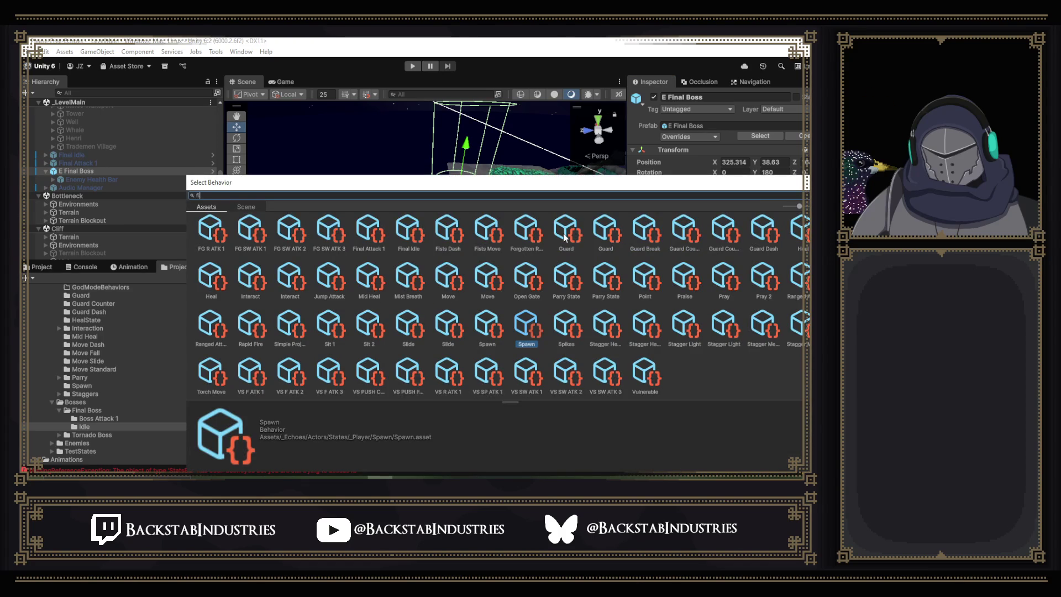
text(anl)
key(BackSpace)
key(BackSpace)
key(BackSpace)
text(nal)
double_click(295, 239)
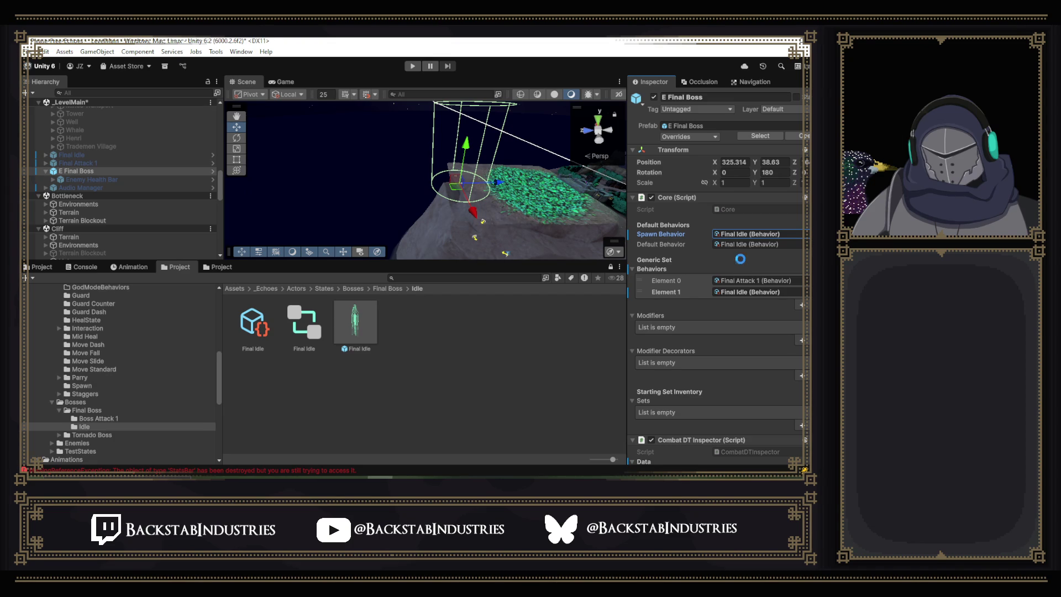
key(ctrl+s)
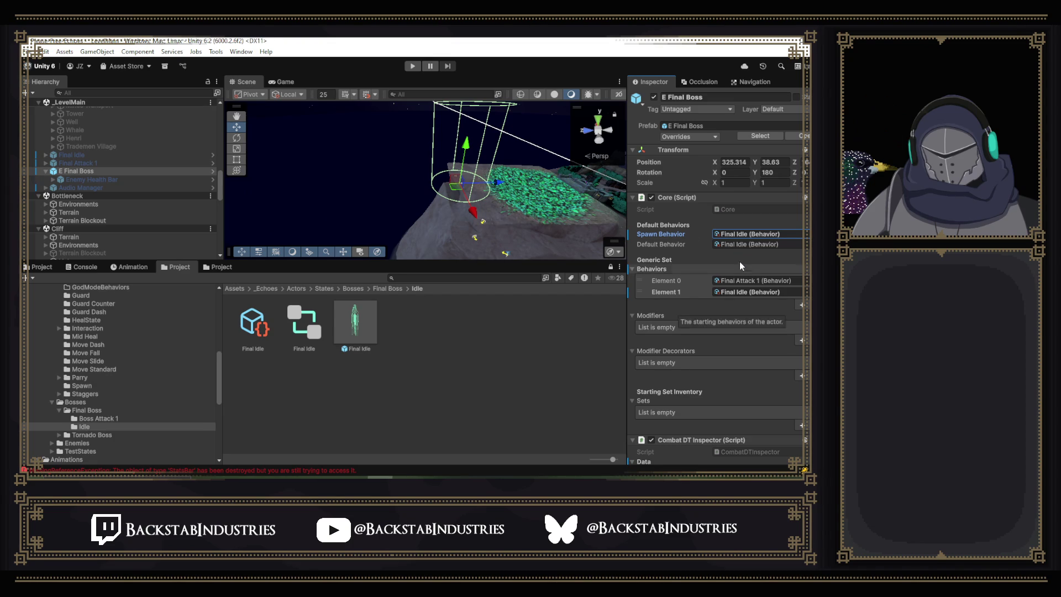
click(410, 66)
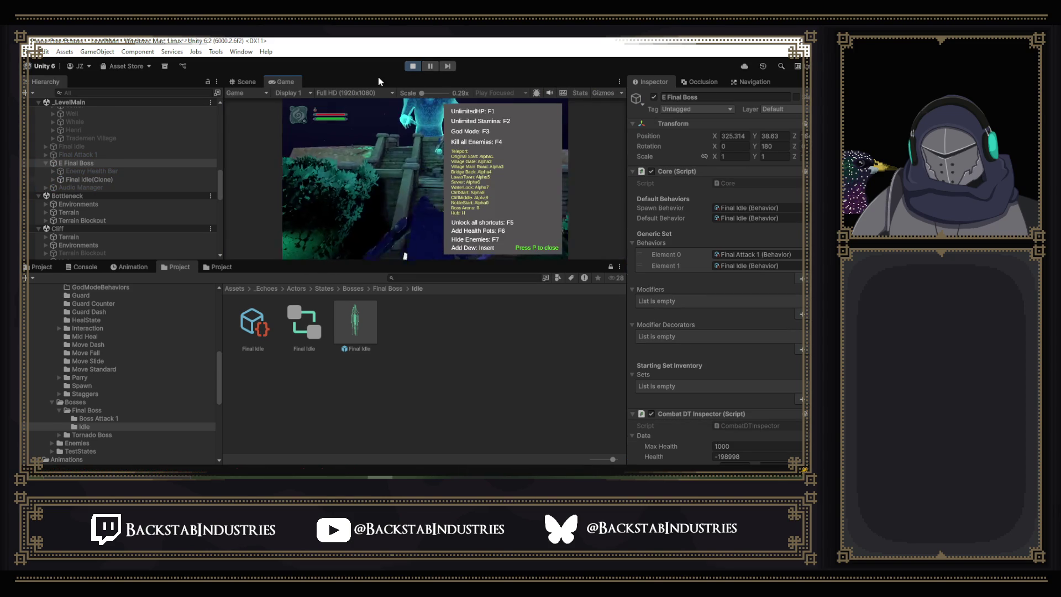
Dismiss the cheat overlay, run the player toward the idling boss, pause, and stop Play mode.
key(p)
click(384, 110)
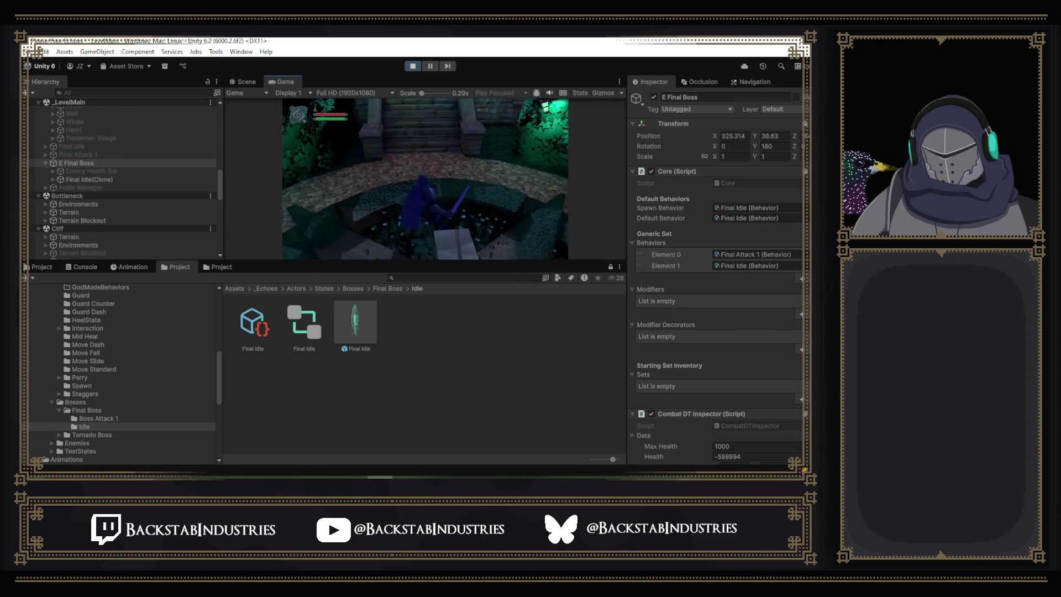
key(w)
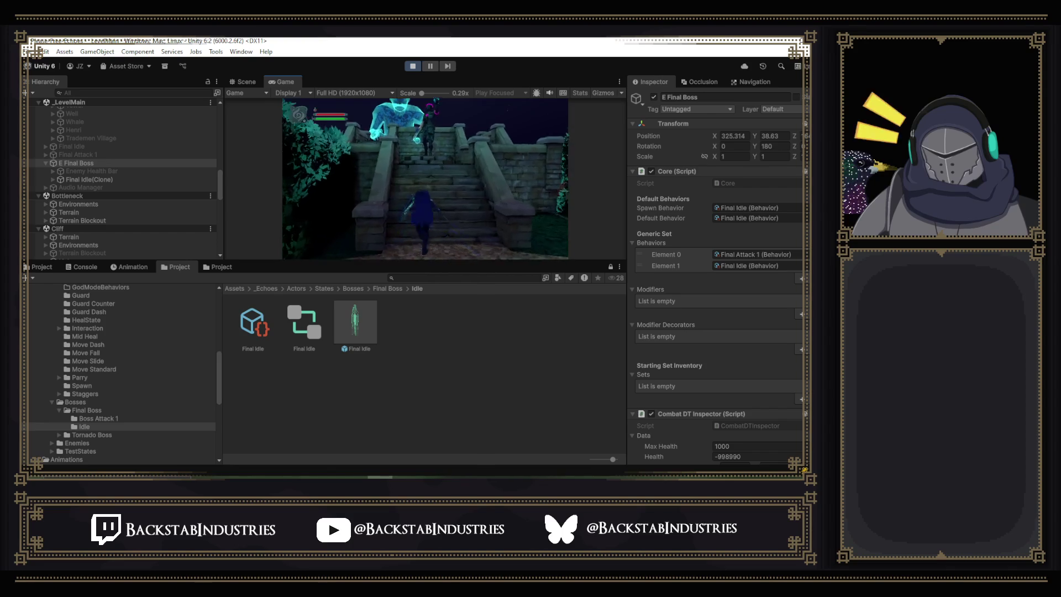
key(w)
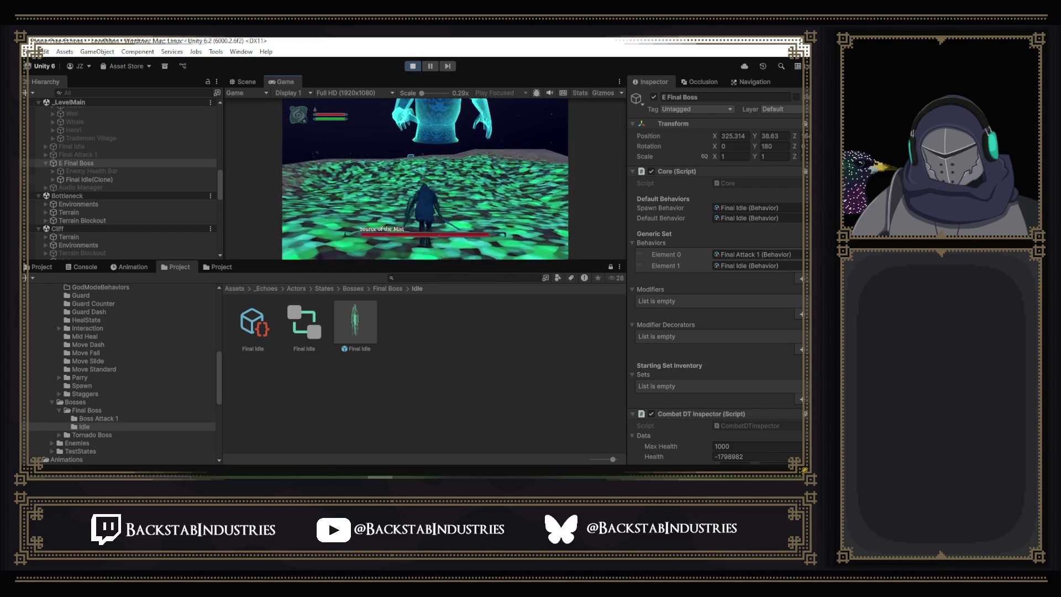
key(Escape)
key(Escape)
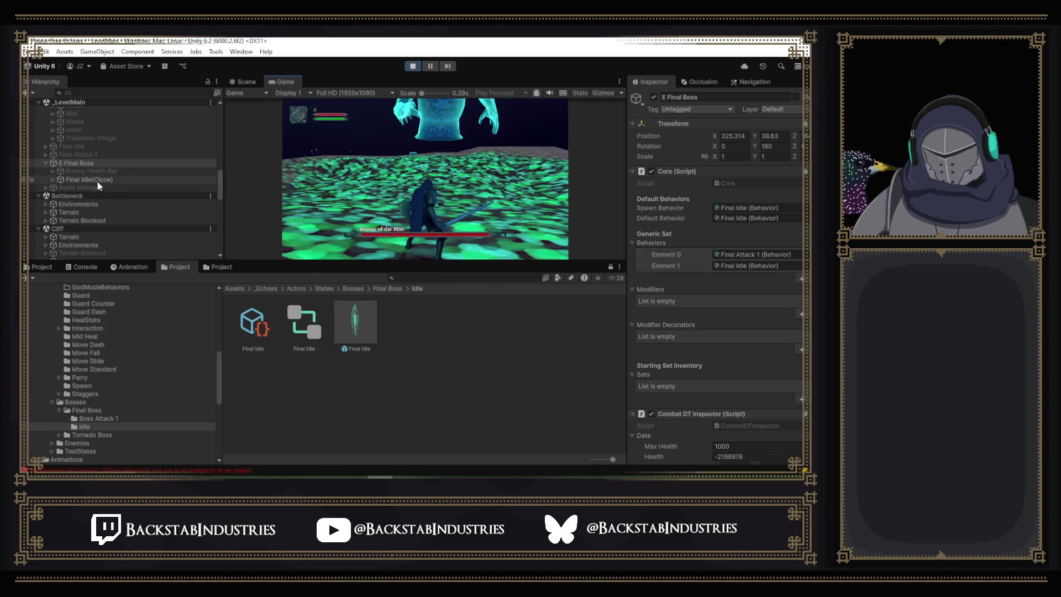
click(97, 181)
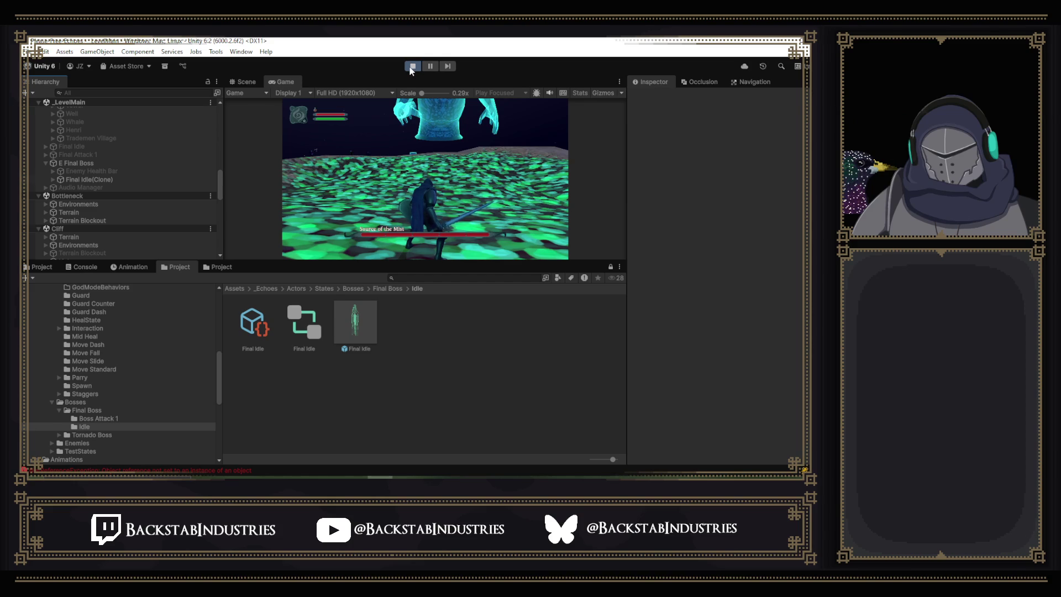
click(410, 67)
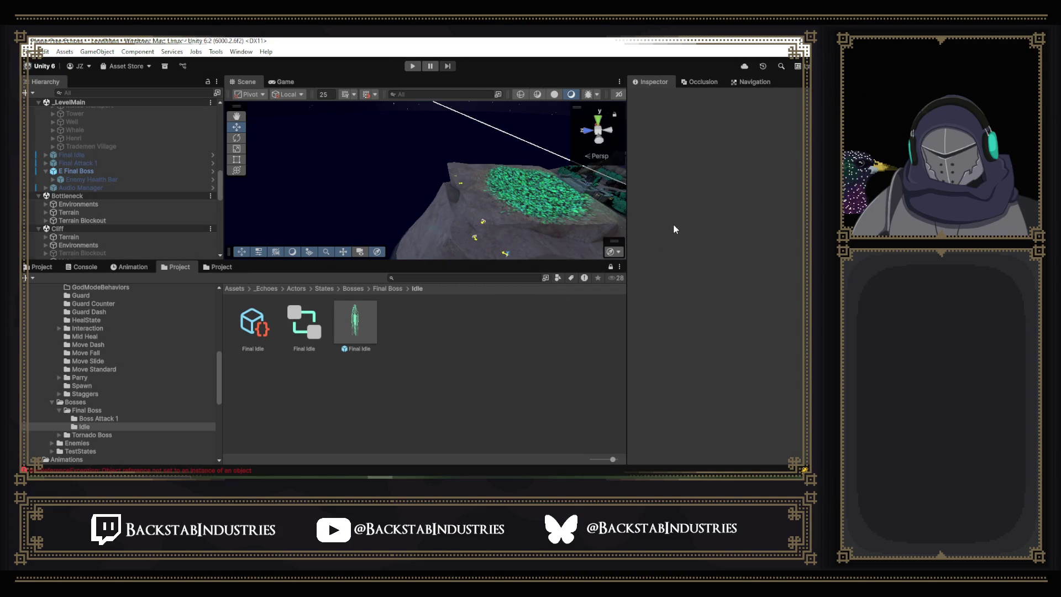
Set E Final Boss's Nav Mesh Agent Obstacle Avoidance Quality from Good Quality to None.
click(127, 171)
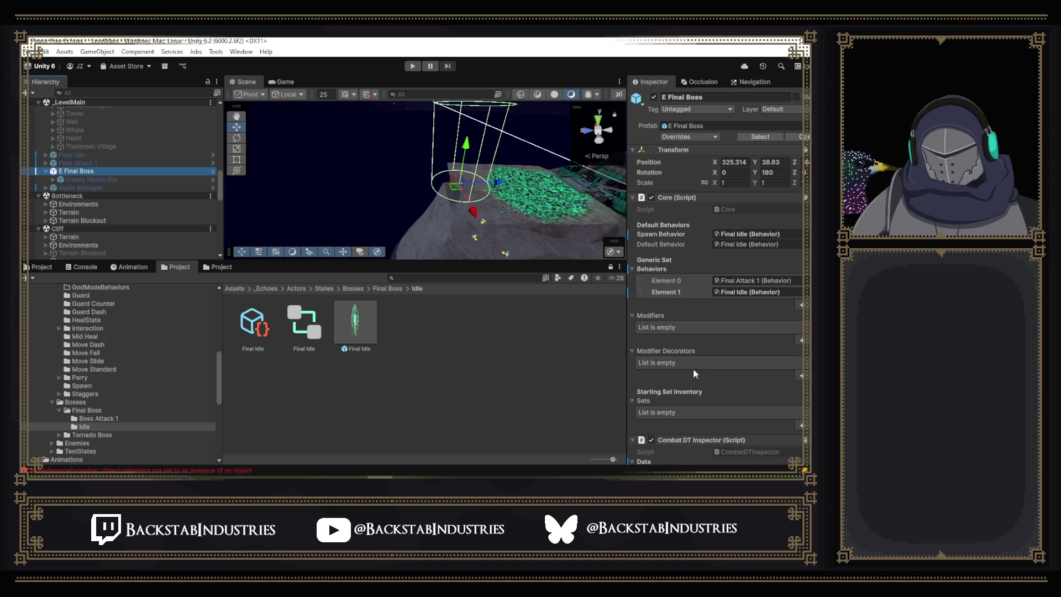
scroll(695, 374, down, 15)
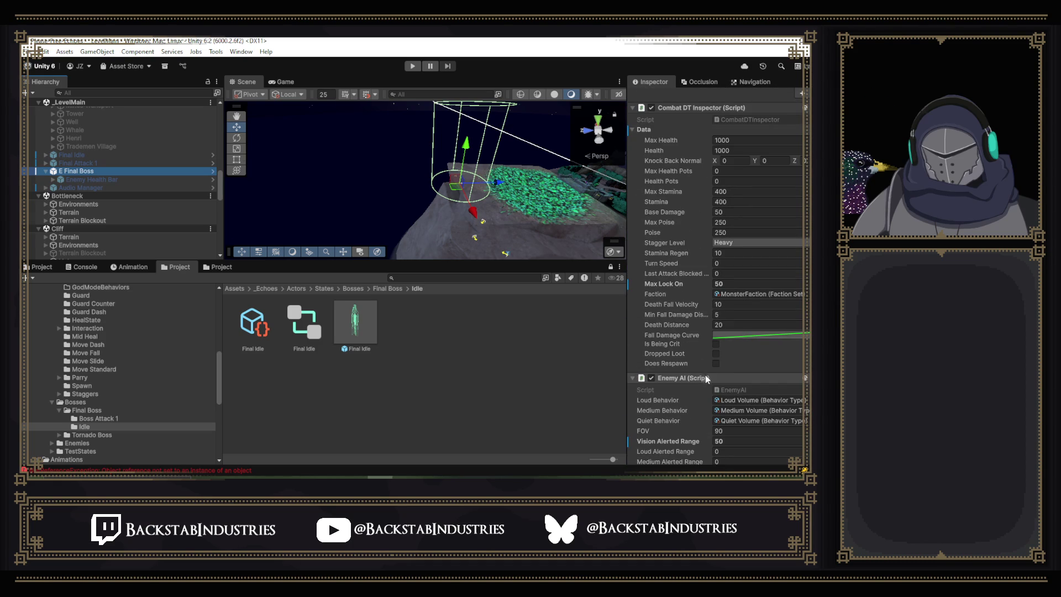
scroll(767, 339, down, 3)
scroll(767, 339, down, 5)
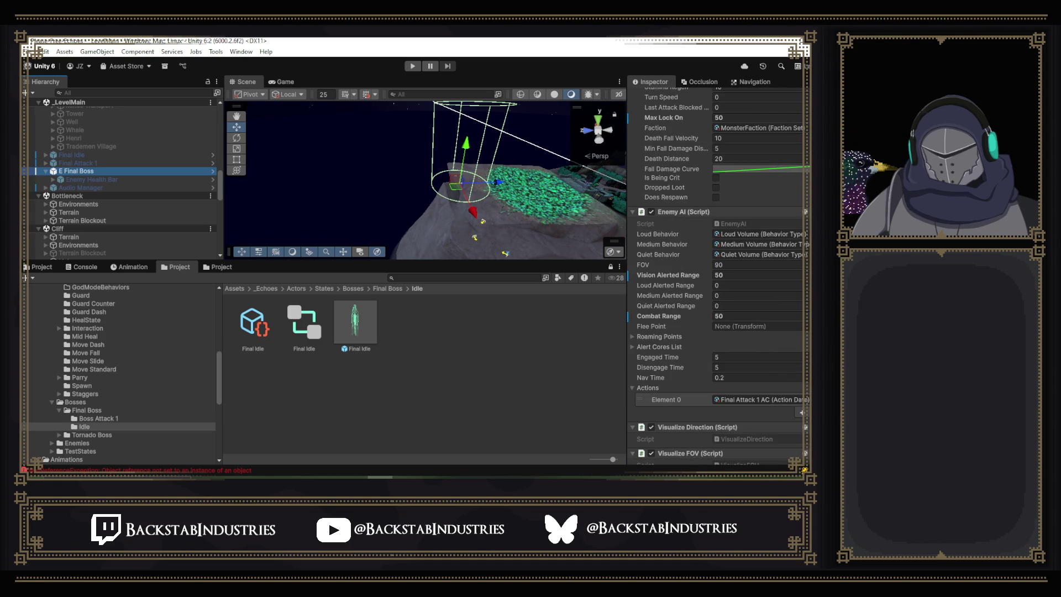
scroll(767, 339, down, 6)
scroll(718, 276, down, 5)
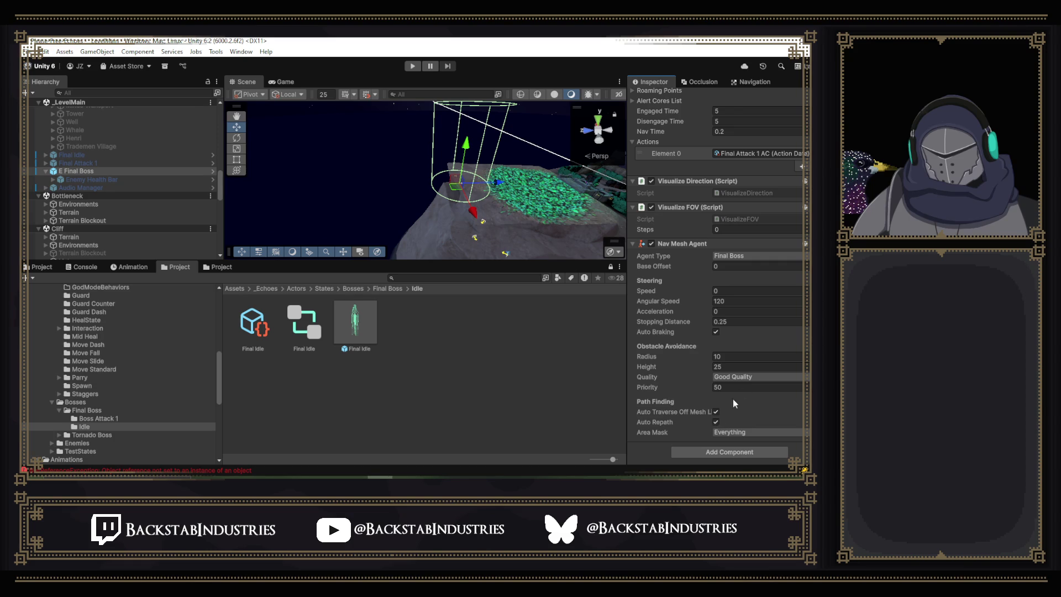
click(720, 380)
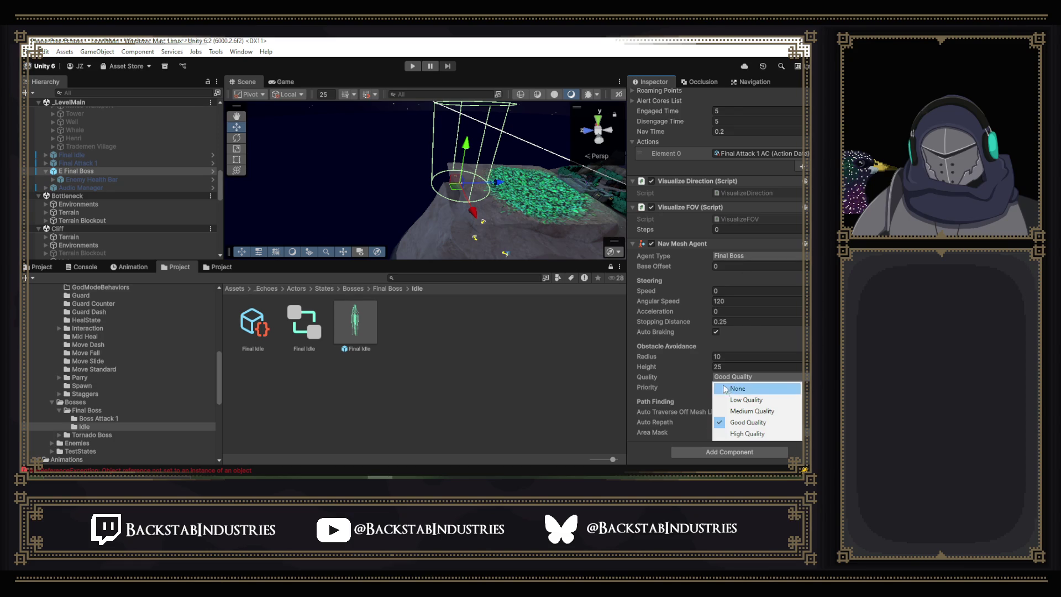
click(726, 389)
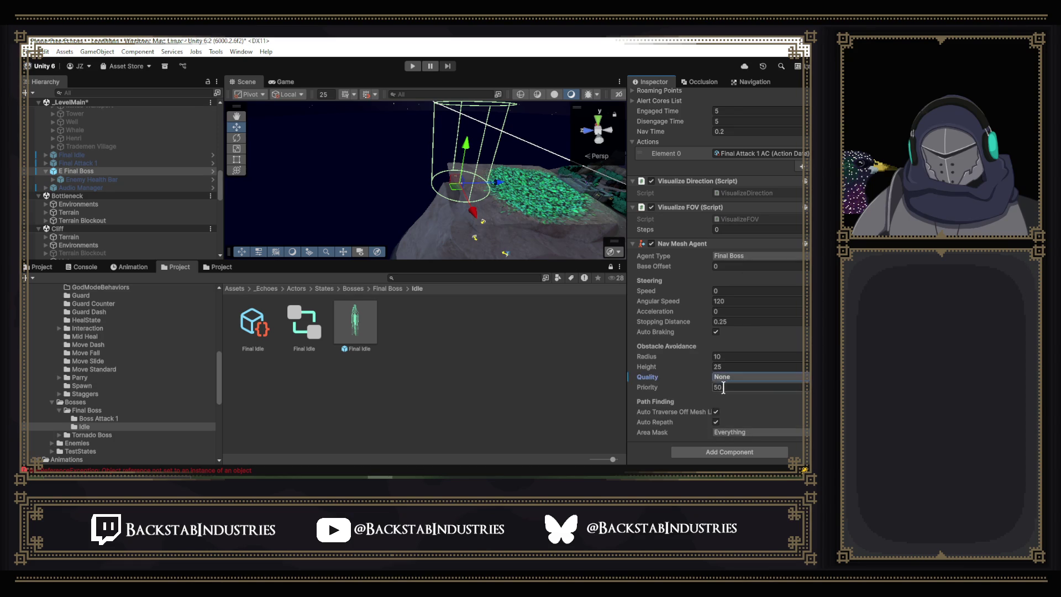
scroll(704, 386, up, 5)
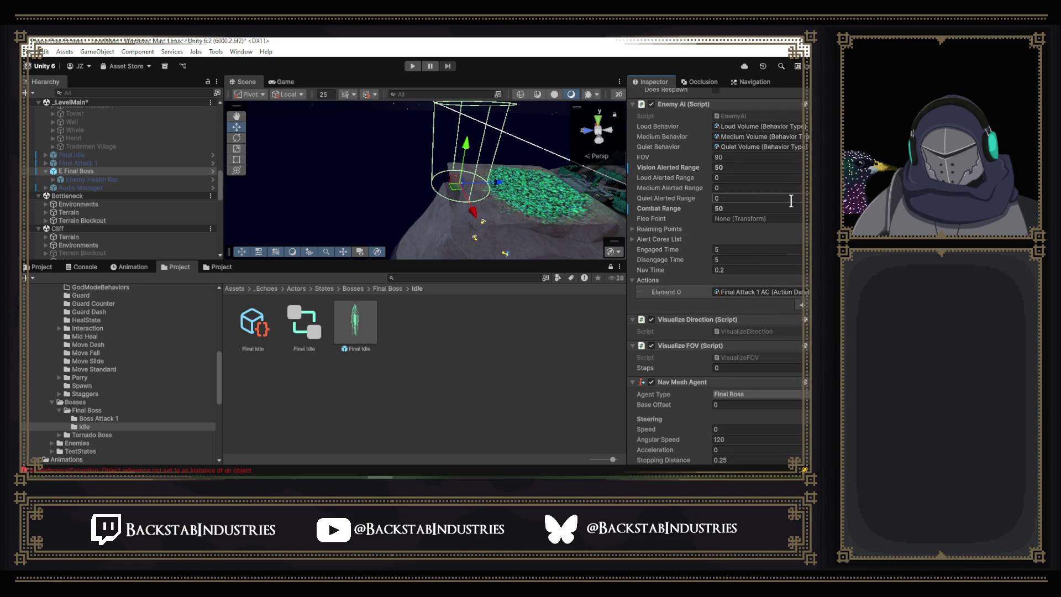
scroll(700, 280, up, 3)
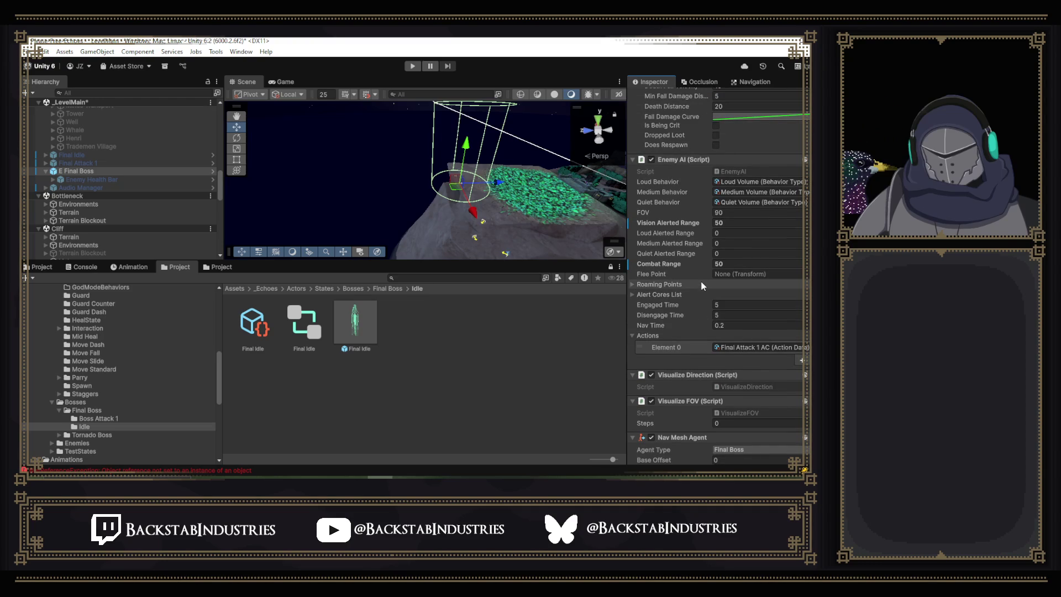
scroll(701, 285, up, 5)
scroll(702, 285, up, 4)
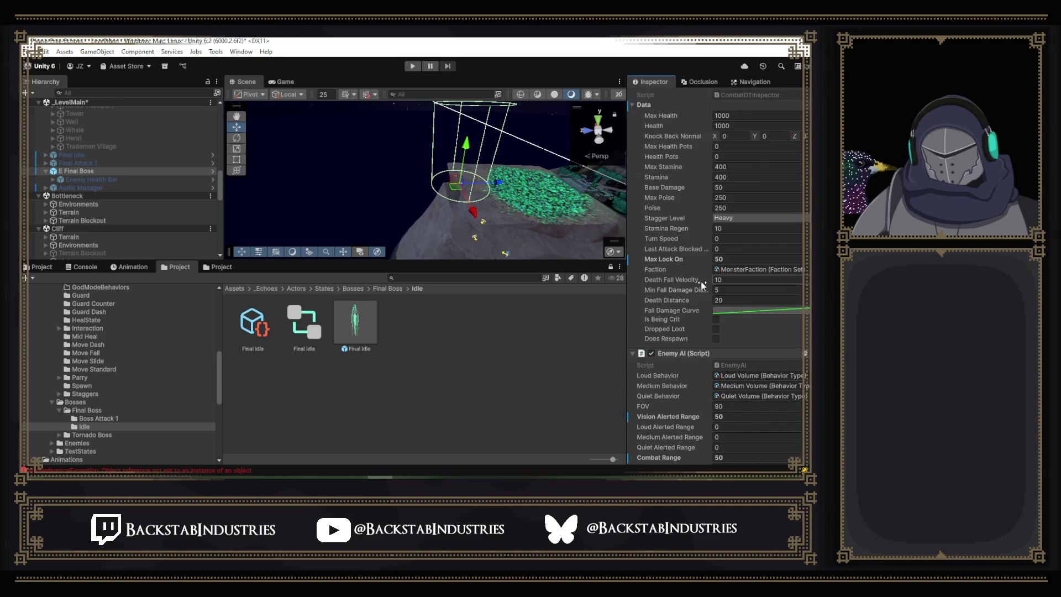
scroll(738, 277, up, 5)
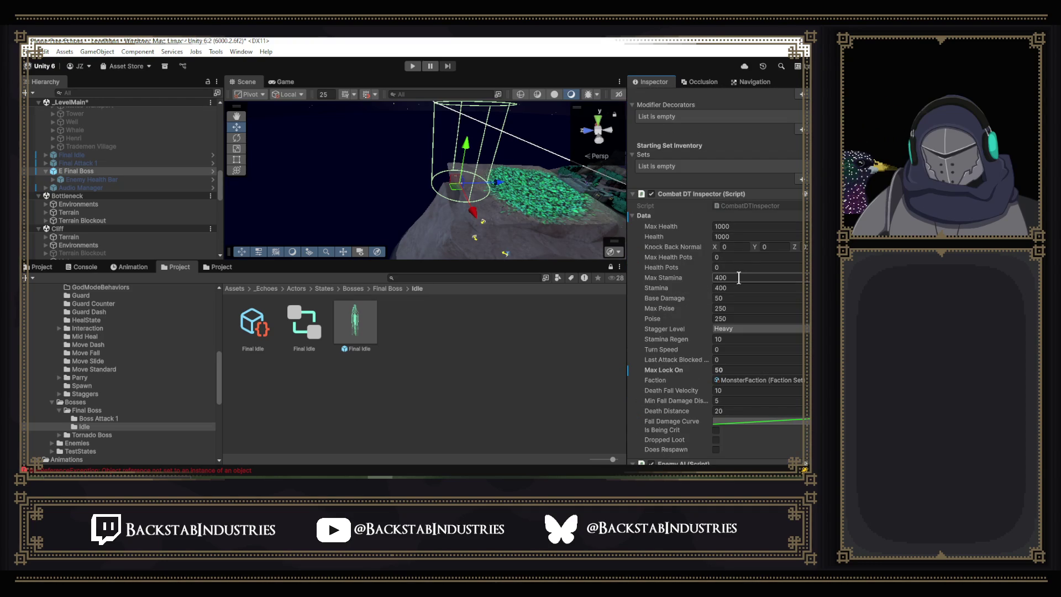
scroll(753, 298, up, 10)
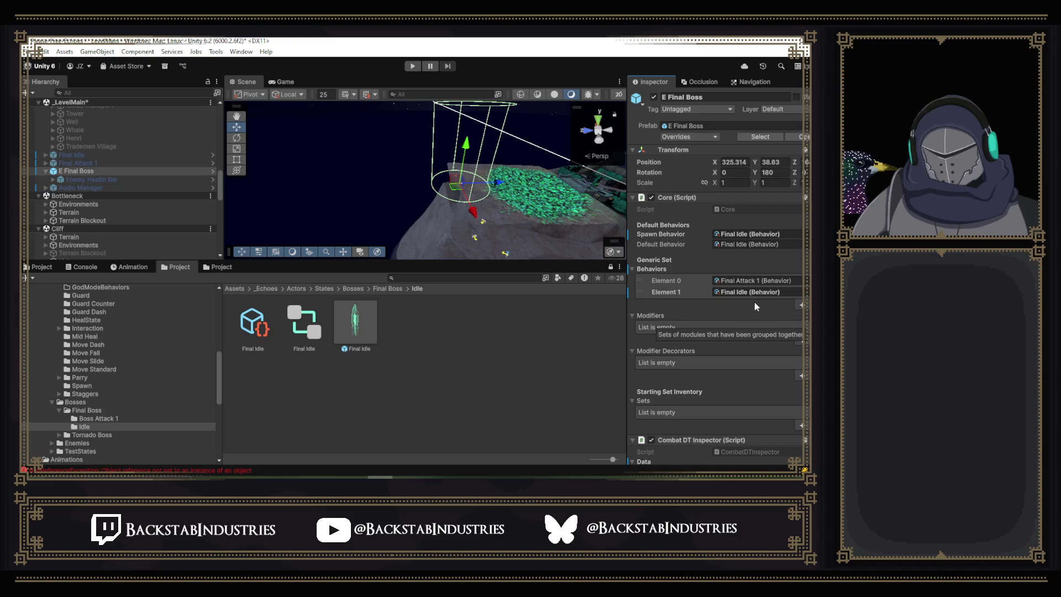
Inspect the Final Idle behavior asset and switch between the two project browsers.
double_click(754, 290)
click(221, 268)
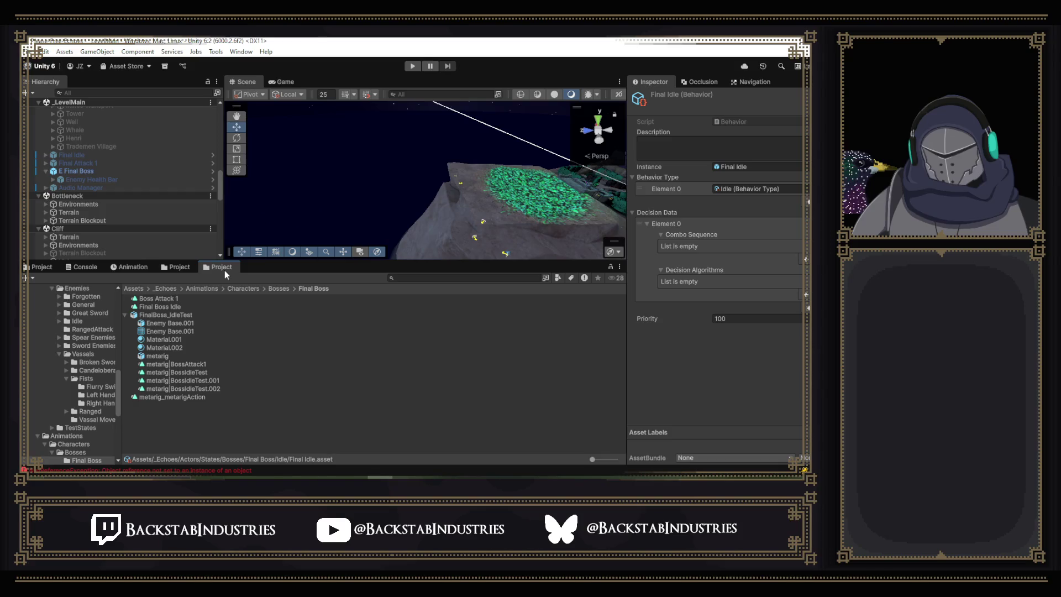
click(38, 267)
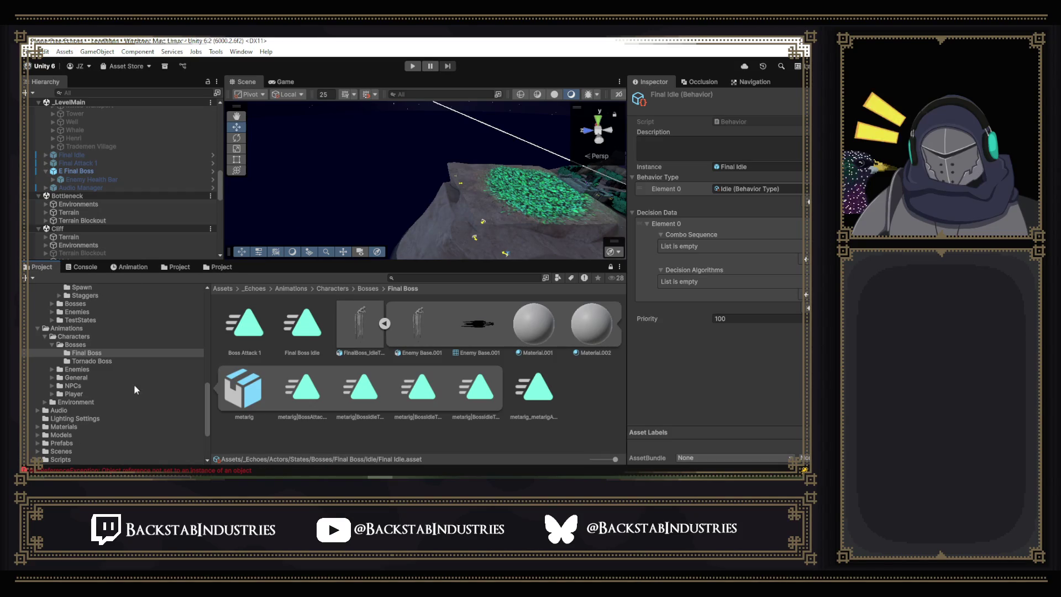
scroll(138, 381, up, 5)
scroll(192, 343, up, 2)
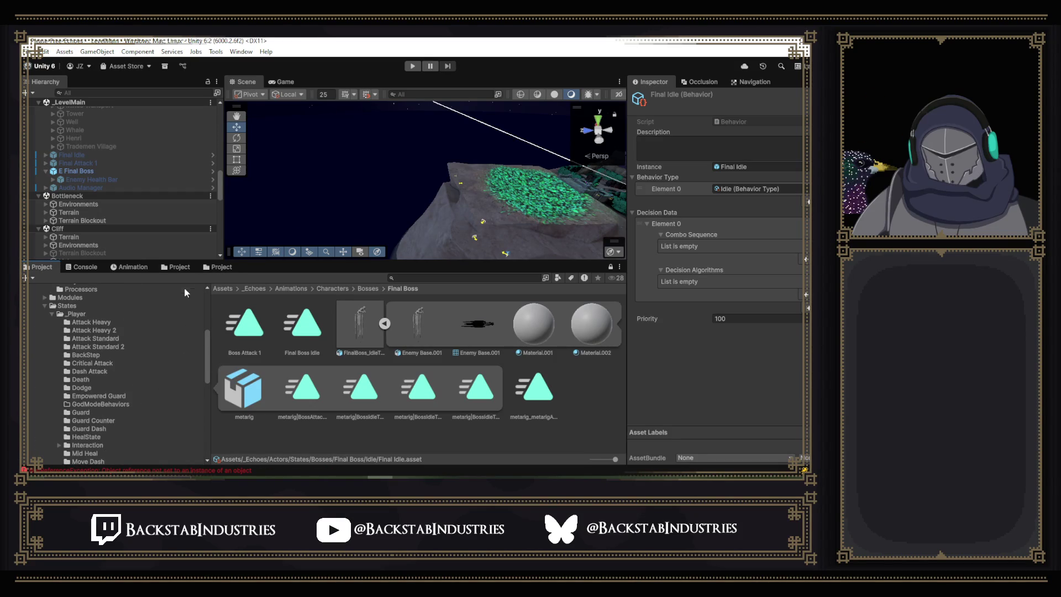
click(210, 268)
scroll(101, 360, up, 3)
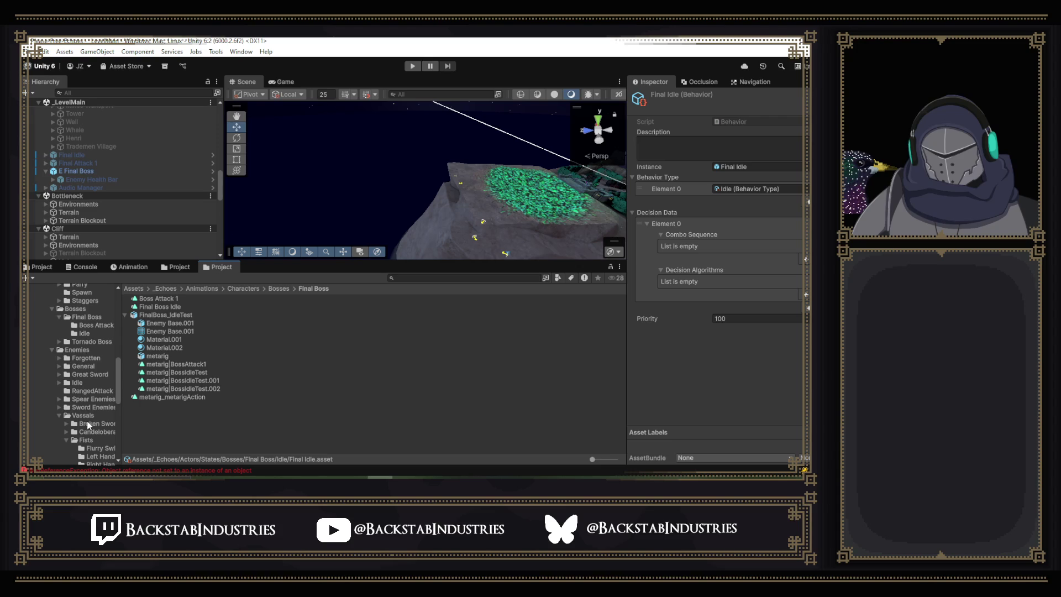
Open the Fists Move prefab from Vassals > Vassal Move and review its Master Model and root components.
click(86, 449)
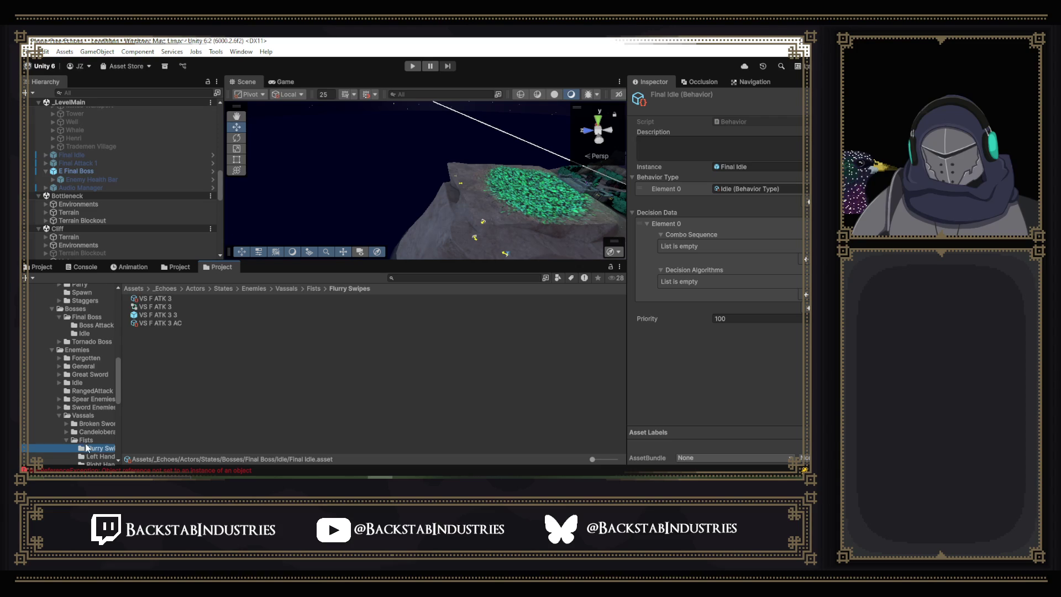
click(86, 417)
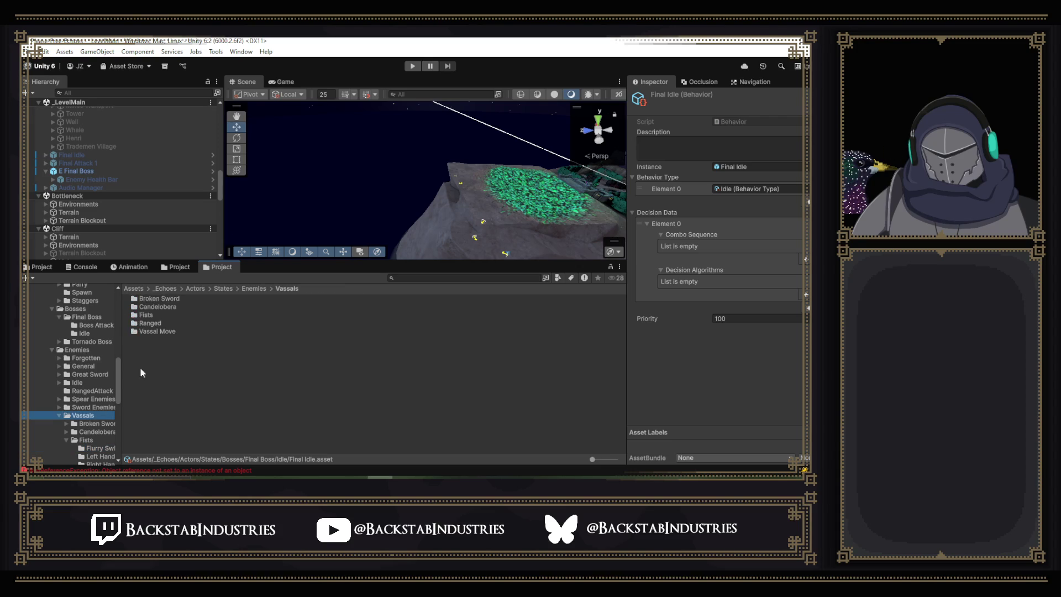
double_click(167, 331)
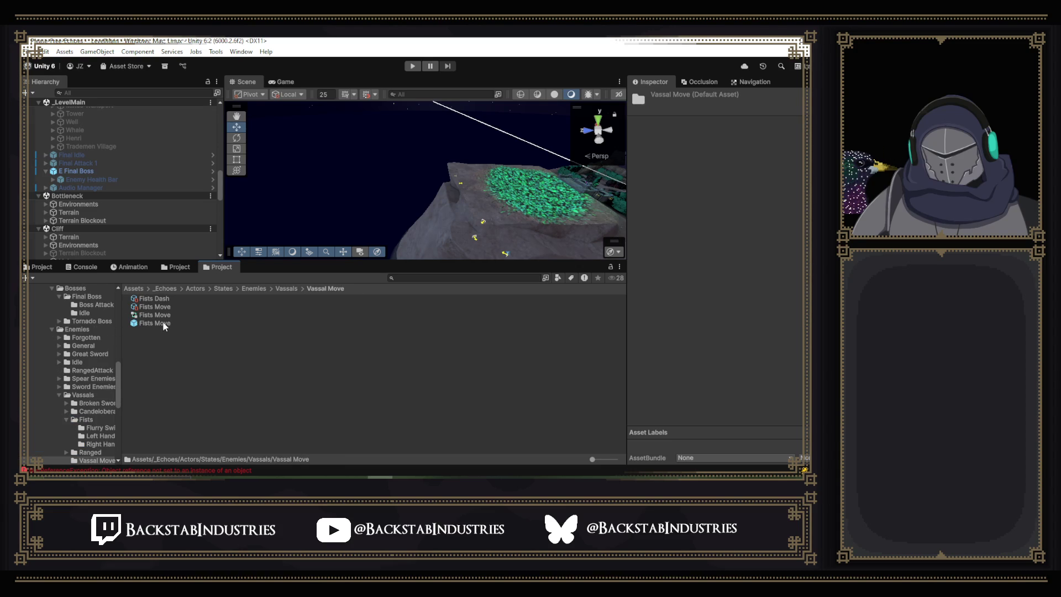
double_click(159, 324)
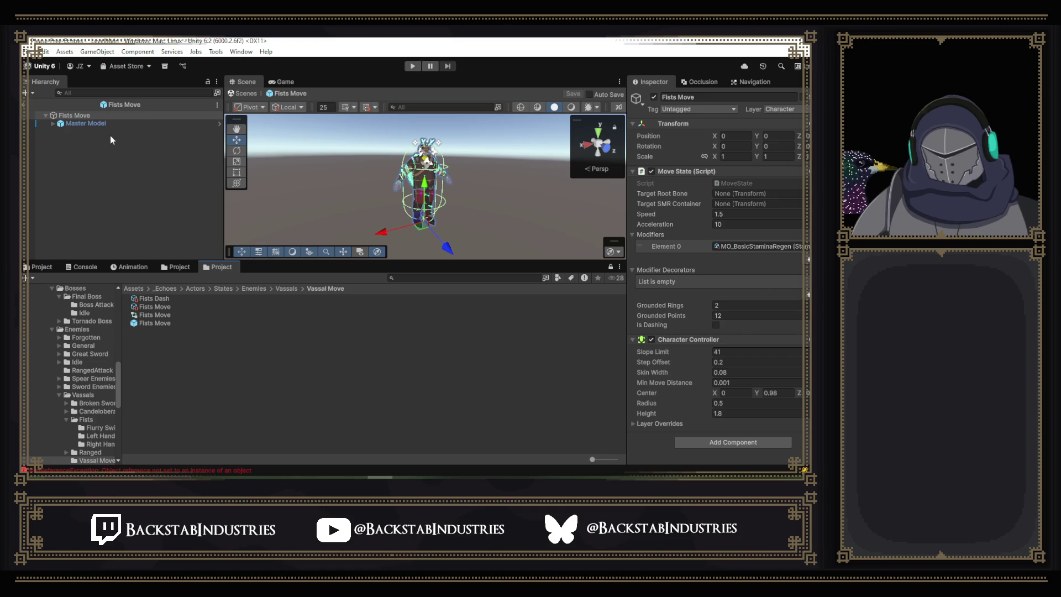
click(96, 123)
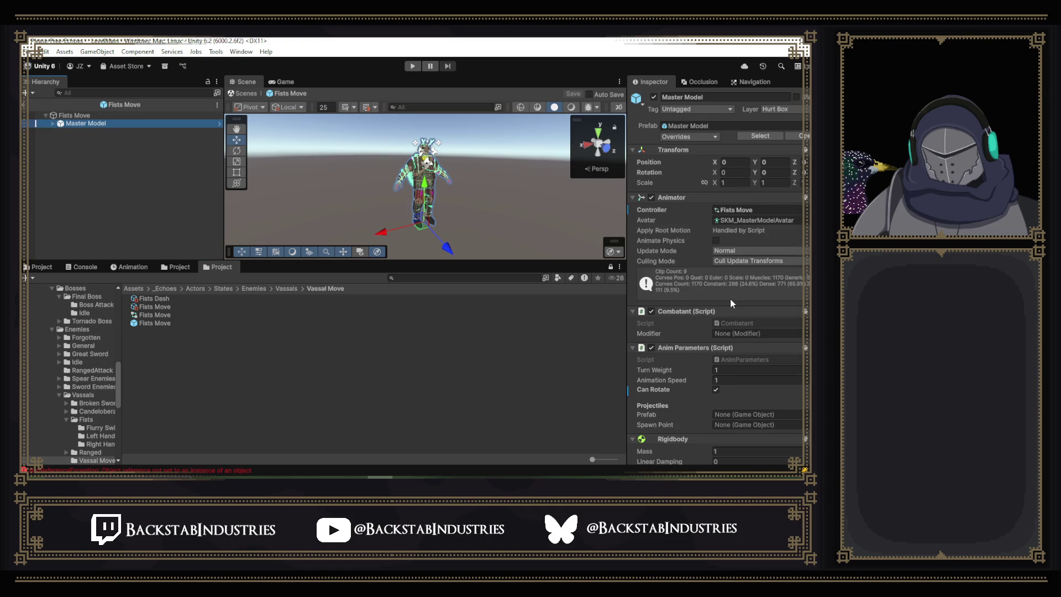
scroll(731, 299, down, 10)
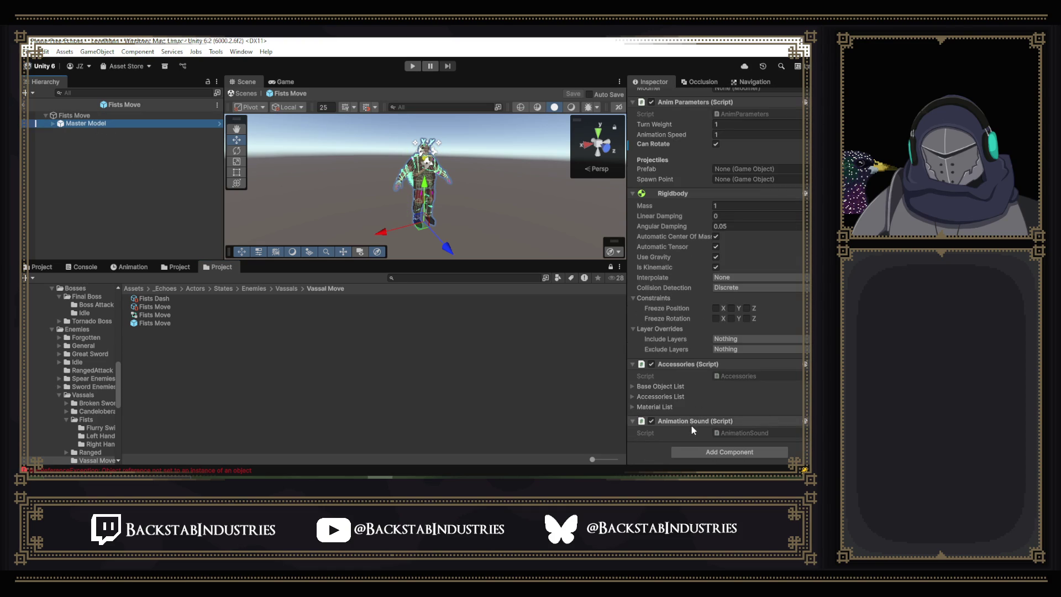
scroll(691, 426, up, 10)
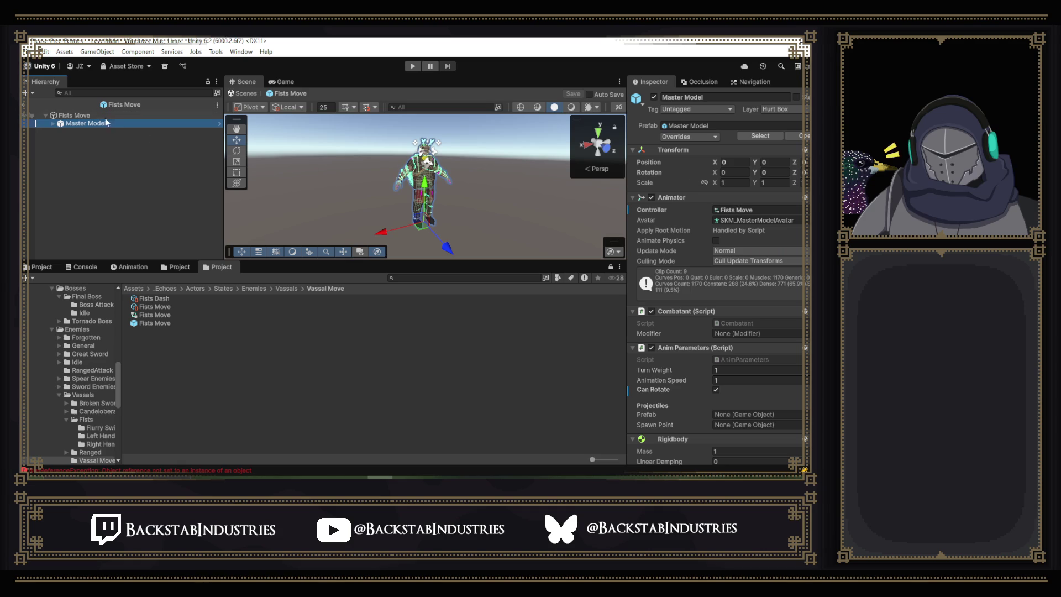
click(138, 115)
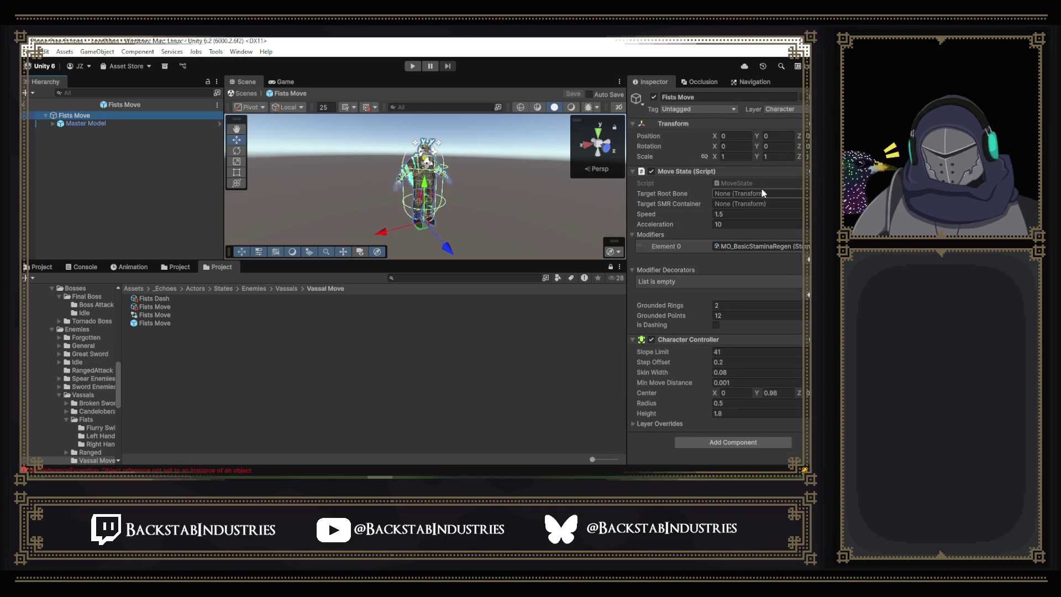
Browse to Forgotten > Body > Body Idle and select the Body Idle prefab.
click(286, 289)
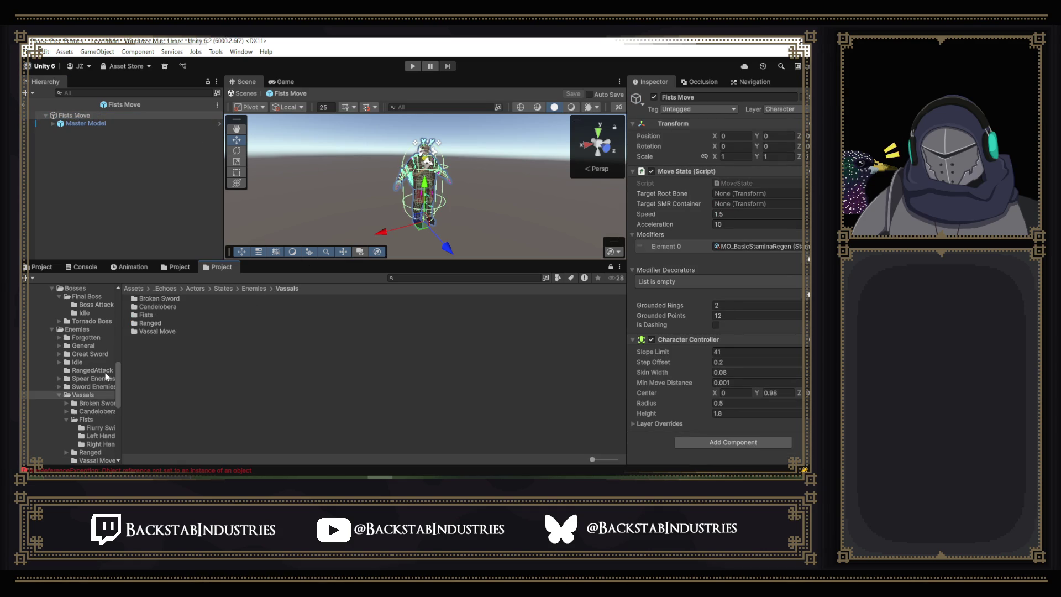
click(86, 339)
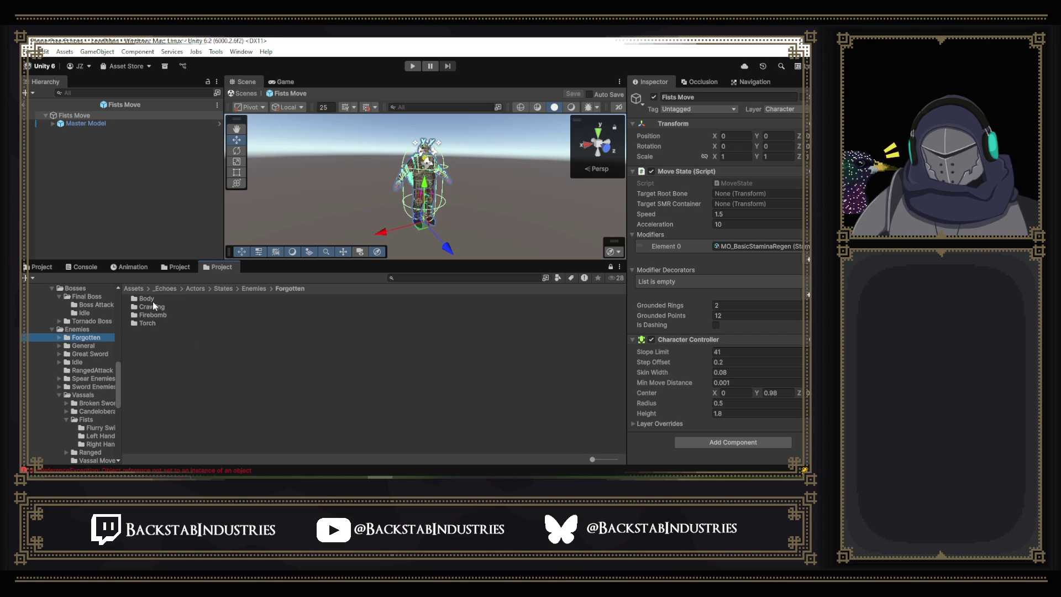
double_click(153, 301)
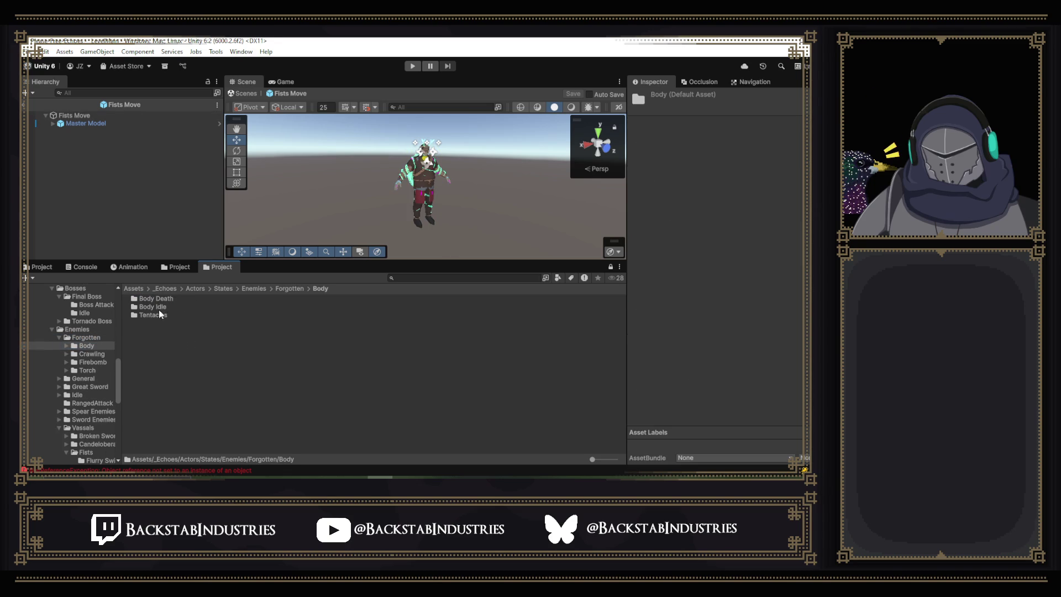
double_click(161, 305)
click(158, 315)
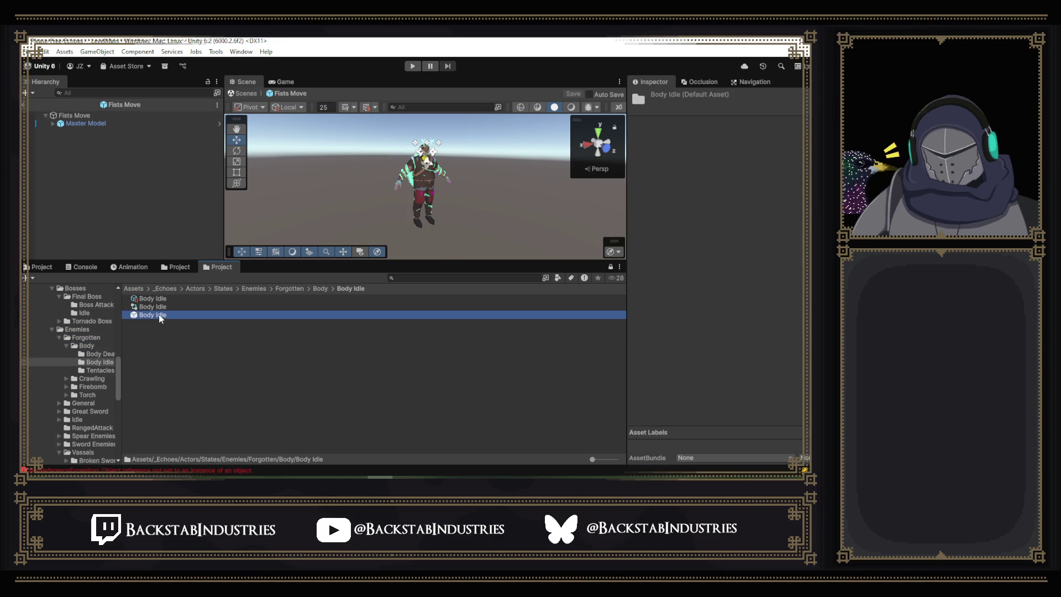
Open the Body Idle prefab and inspect its Body Idle behavior asset (Idle type, priority 100).
double_click(158, 313)
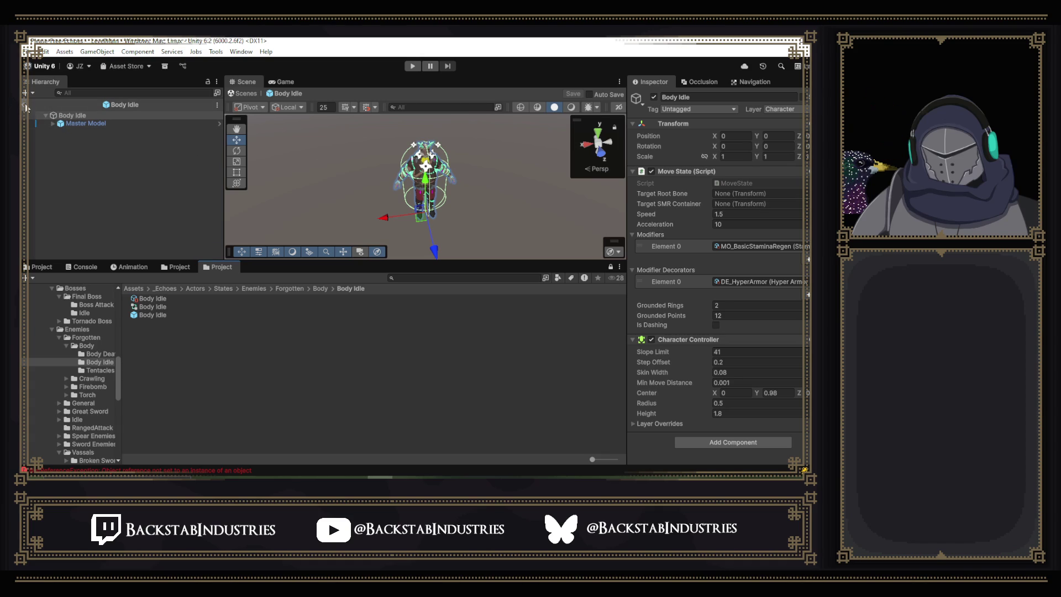
click(156, 299)
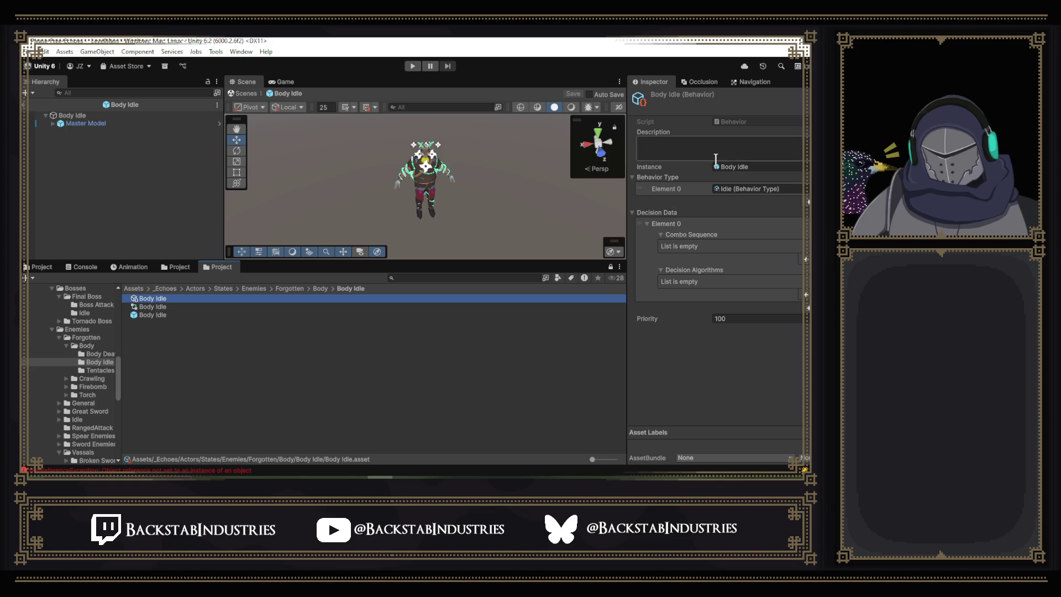
Inspect the Body Idle animator's Blend Tree and Idle clip, then the prefab's Move State component.
click(143, 307)
double_click(142, 309)
click(546, 173)
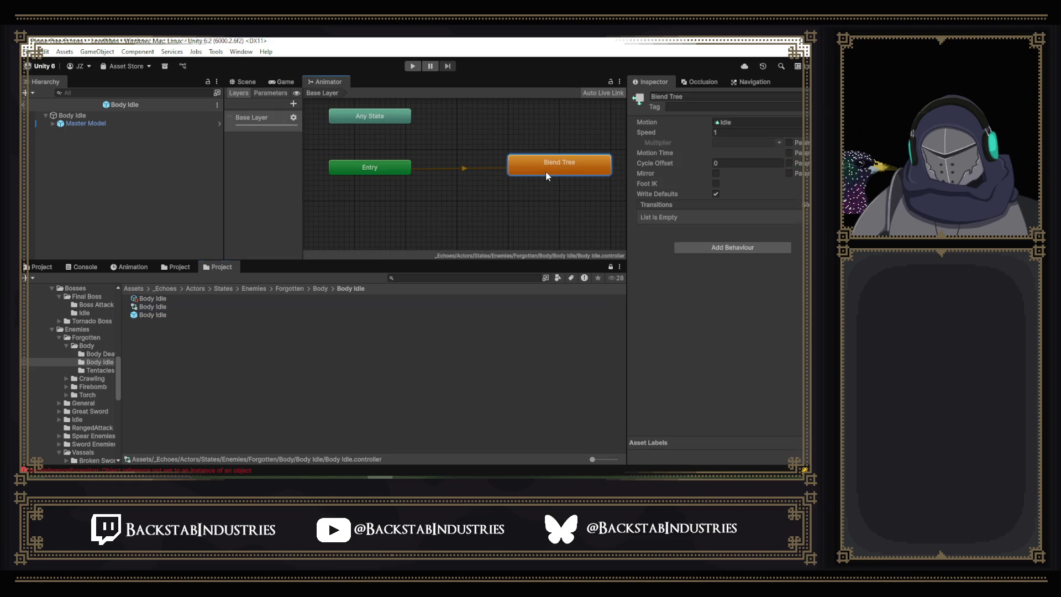
double_click(546, 172)
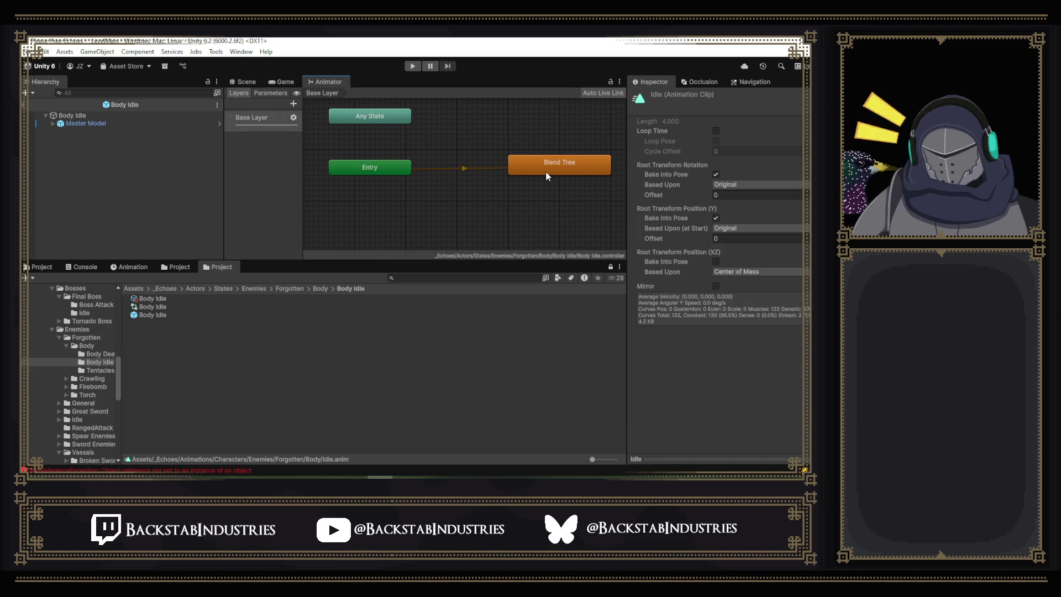
scroll(535, 163, down, 5)
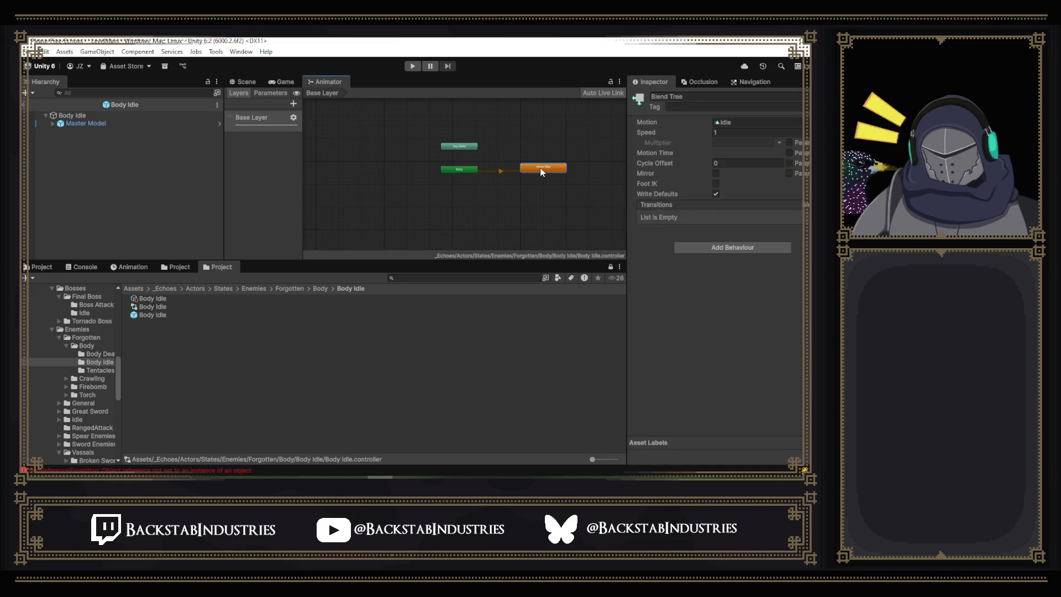
click(540, 171)
drag(573, 167, 497, 196)
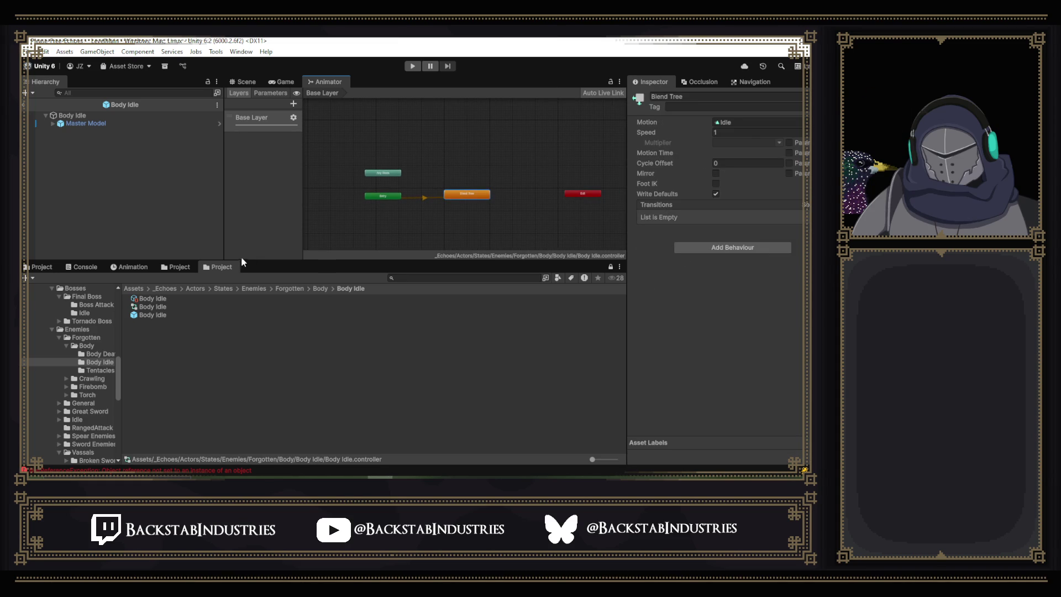
click(161, 314)
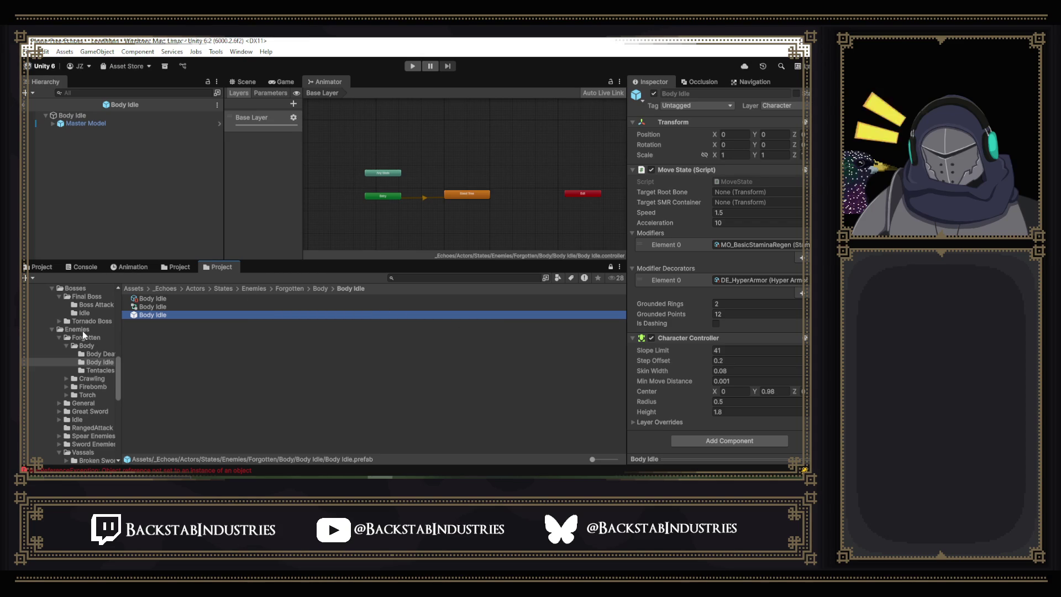
Browse to Actors > Cores > Bosses and inspect the E Final Boss prefab's Core behaviors.
click(184, 270)
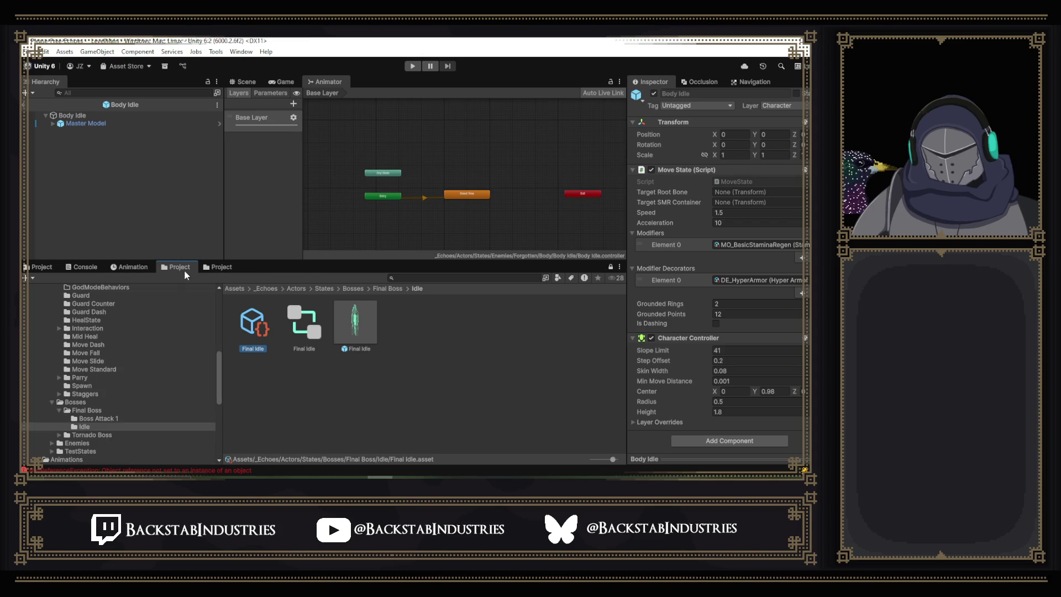
click(378, 288)
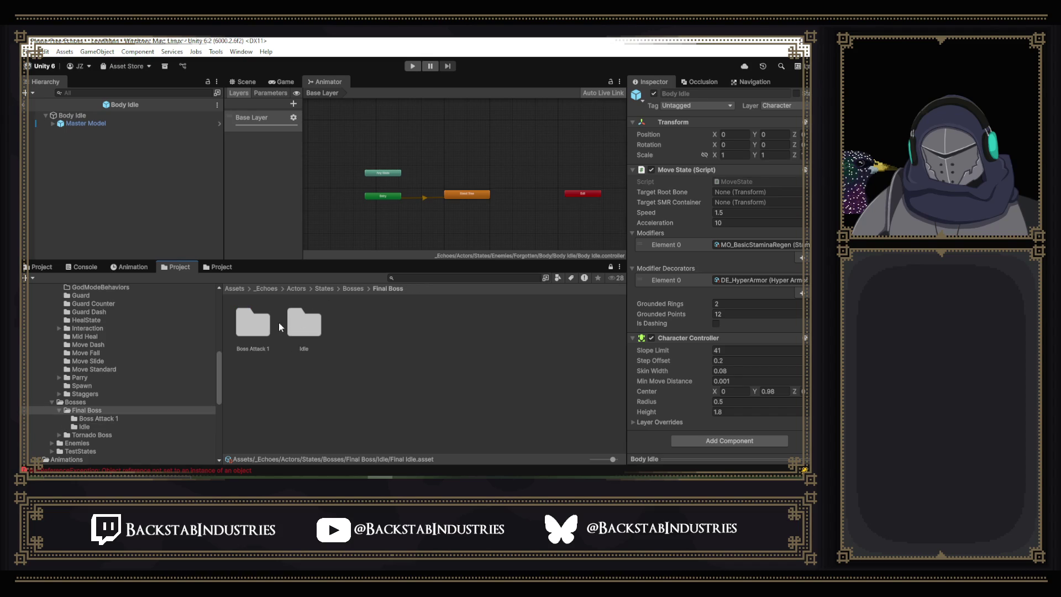
click(40, 267)
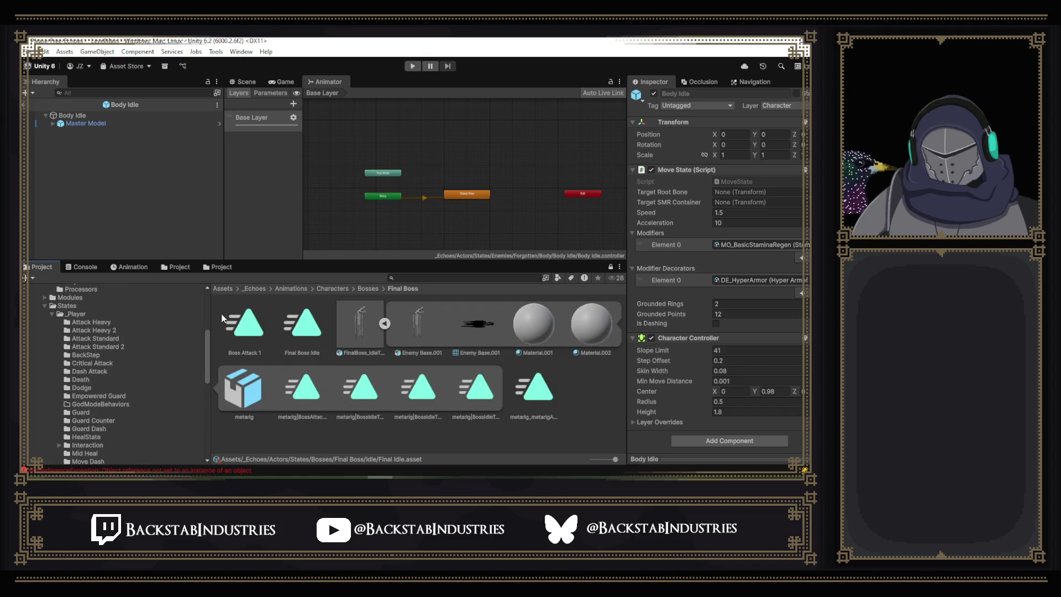
scroll(104, 312, up, 5)
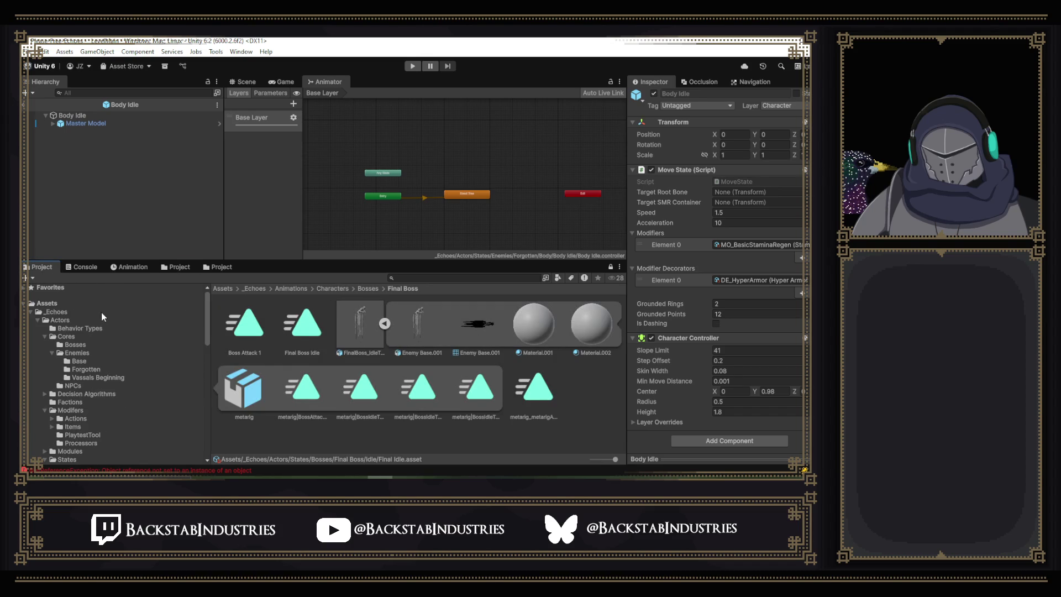
click(58, 336)
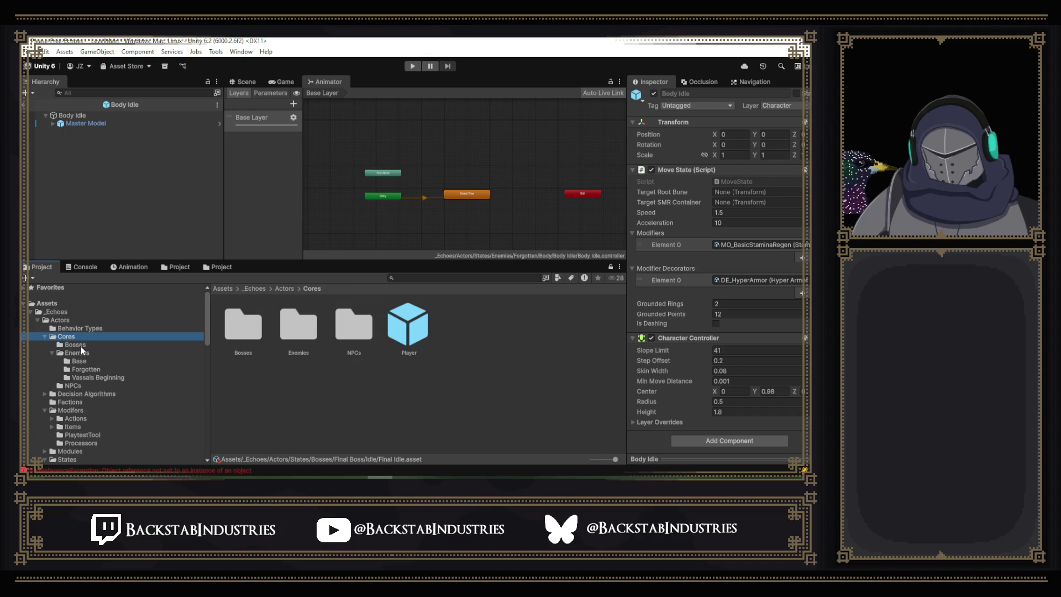
click(81, 347)
click(260, 342)
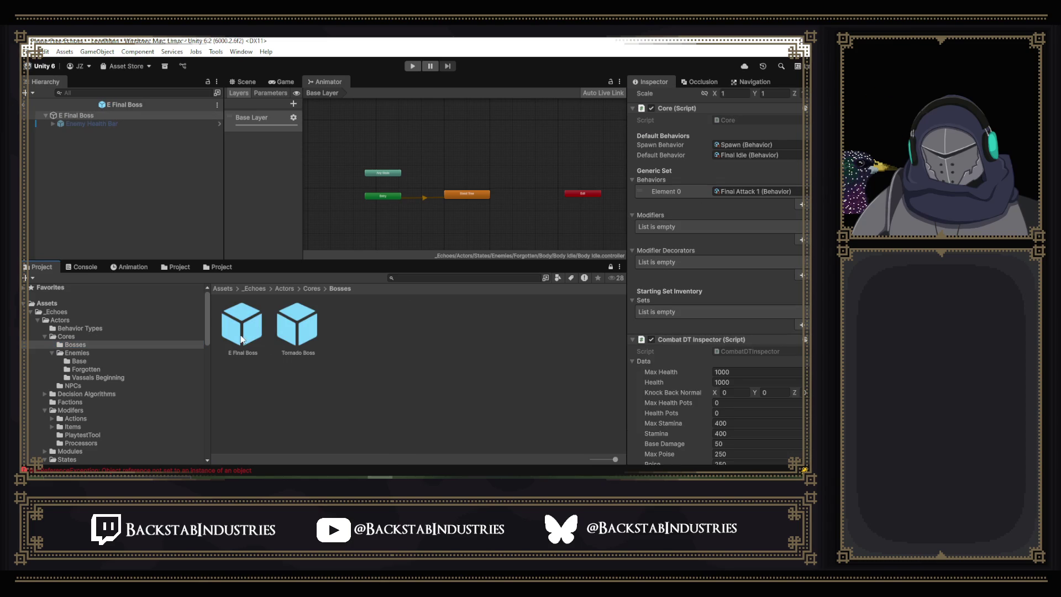
scroll(713, 216, down, 3)
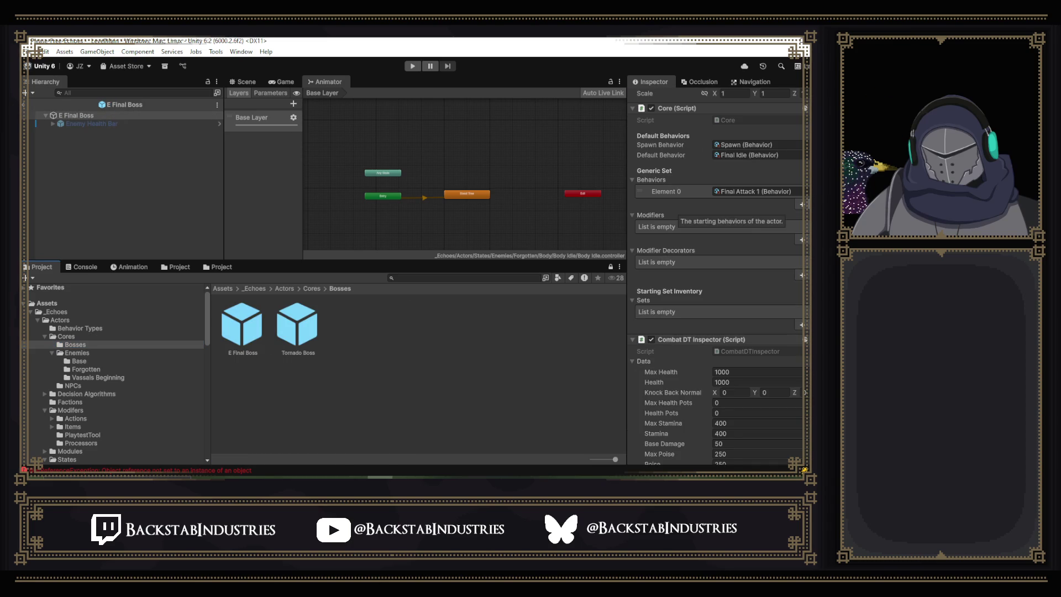
scroll(715, 221, down, 10)
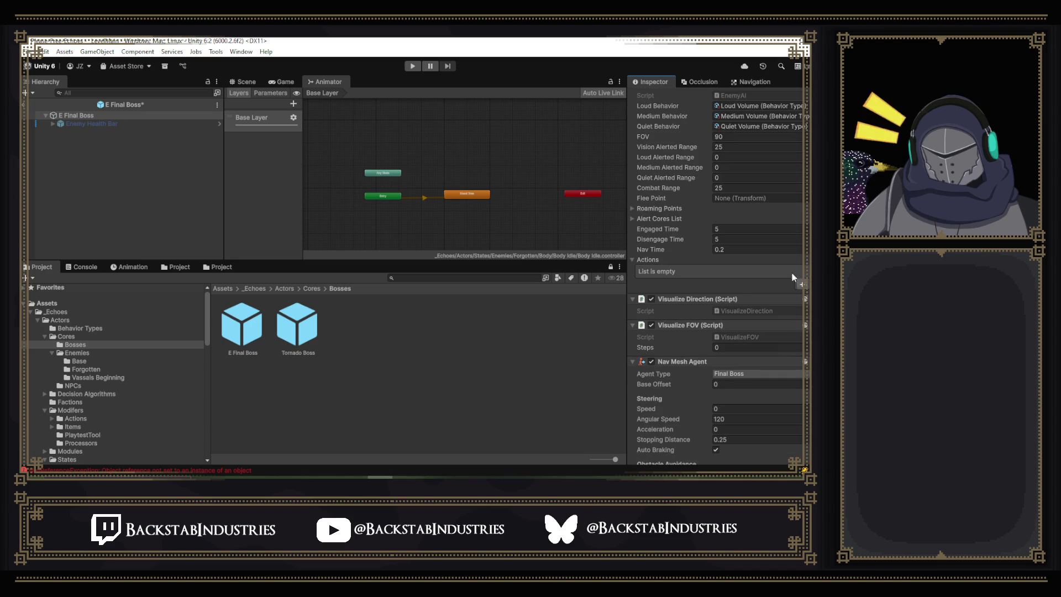
scroll(766, 266, up, 5)
scroll(766, 266, up, 15)
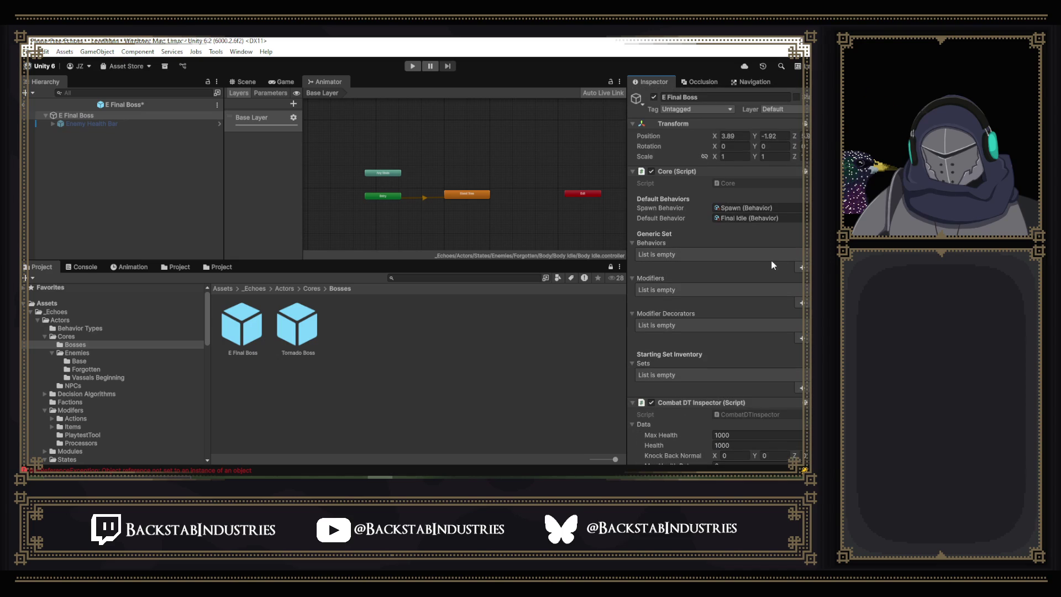
Set E Final Boss's spawn behavior to Final Idle and save the prefab.
click(798, 208)
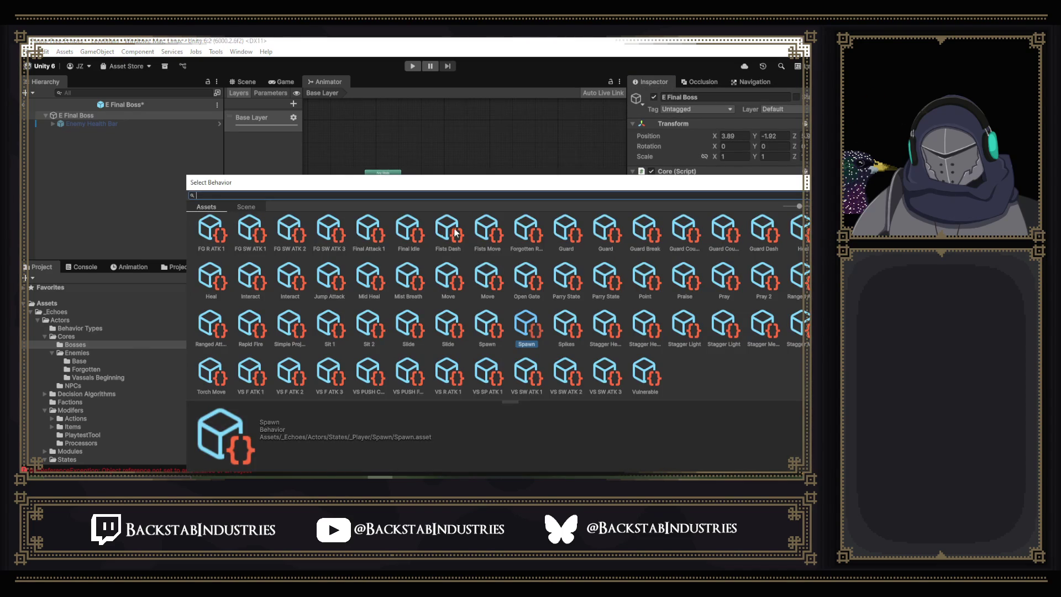
double_click(418, 234)
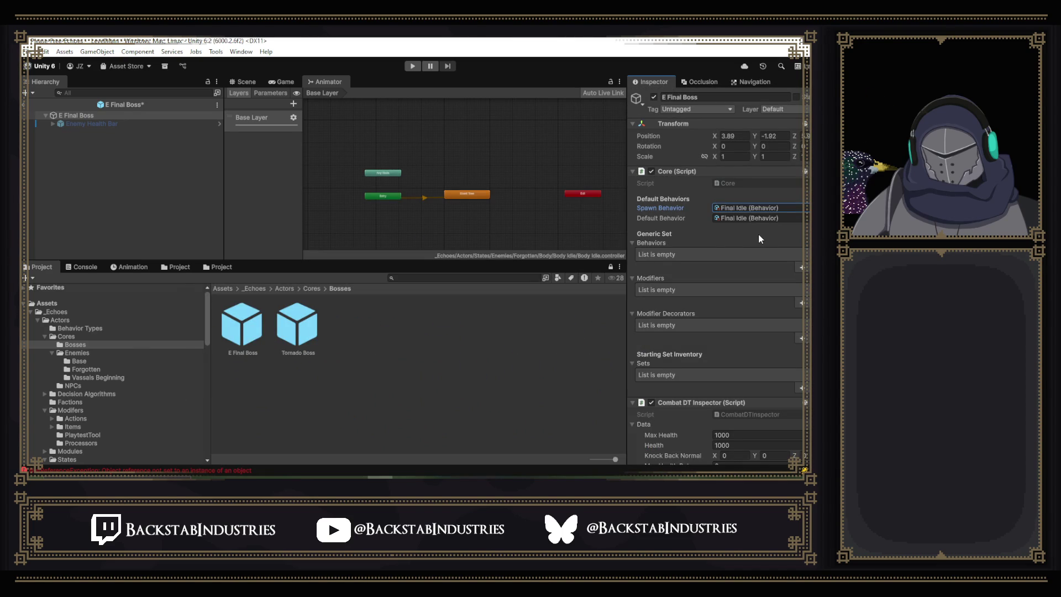
key(ctrl+s)
Return to the Final Boss states folder with its Boss Attack 1 and Idle folders.
scroll(757, 239, down, 6)
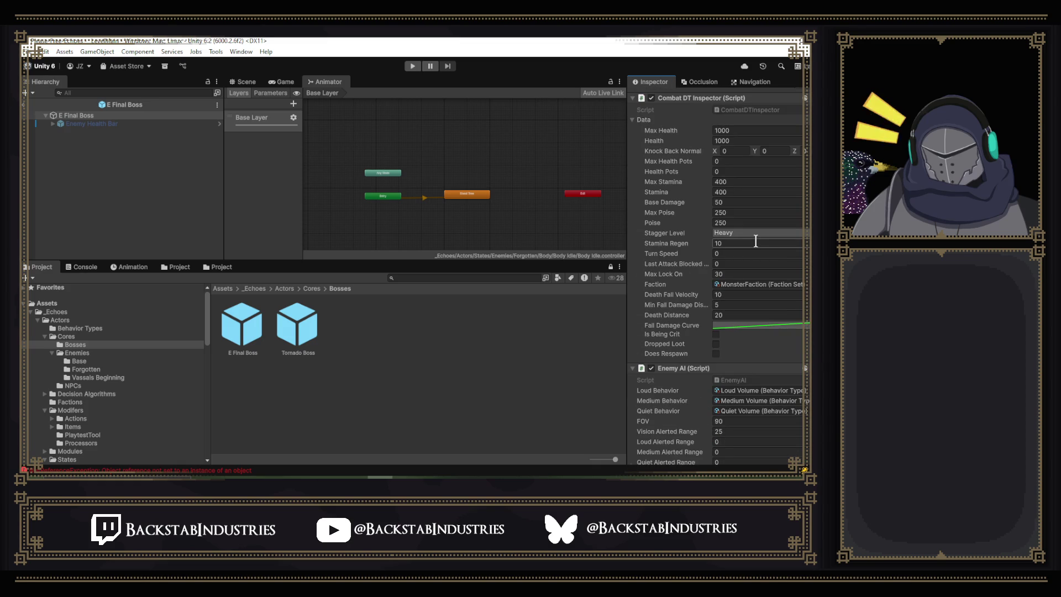
scroll(756, 243, down, 5)
scroll(757, 246, down, 3)
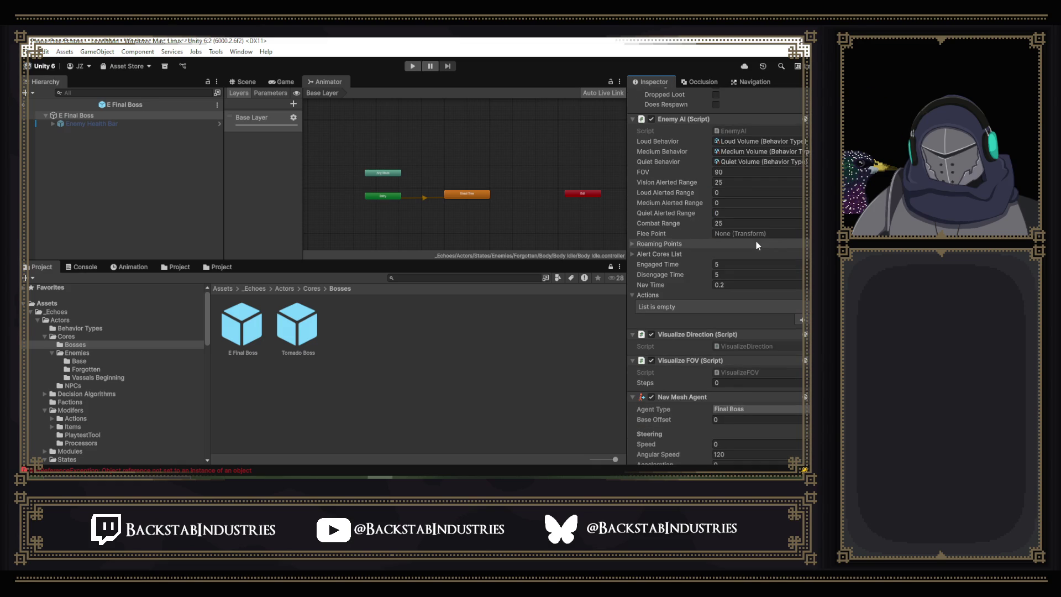
scroll(756, 245, down, 5)
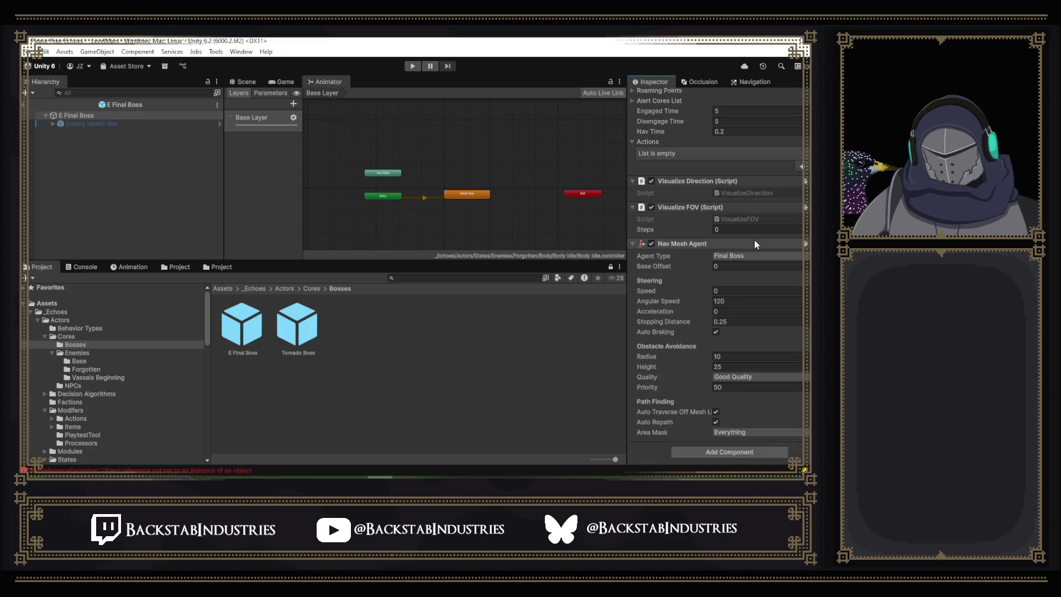
scroll(755, 245, up, 10)
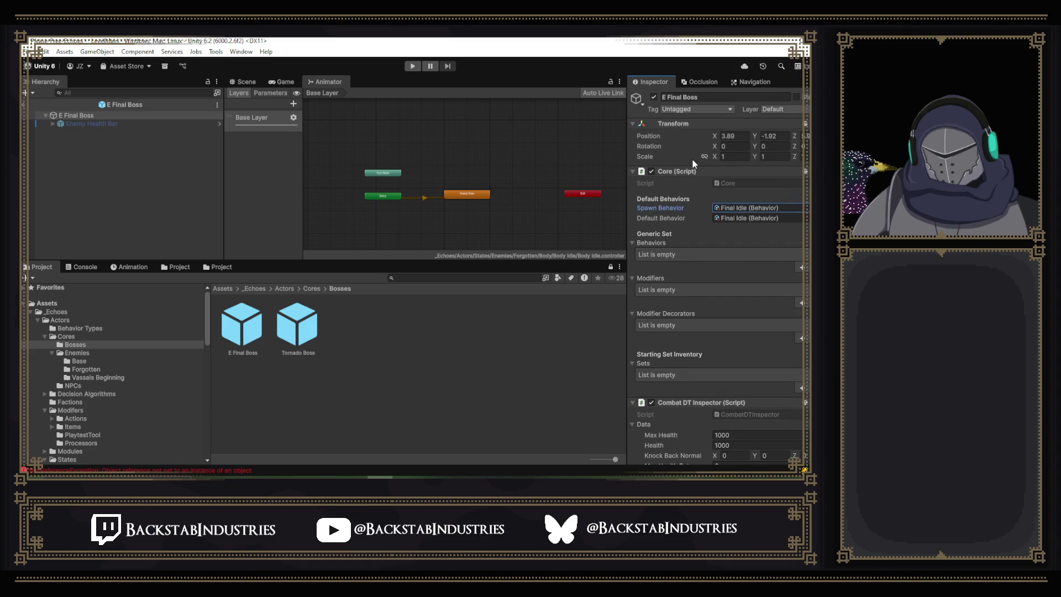
scroll(693, 163, down, 3)
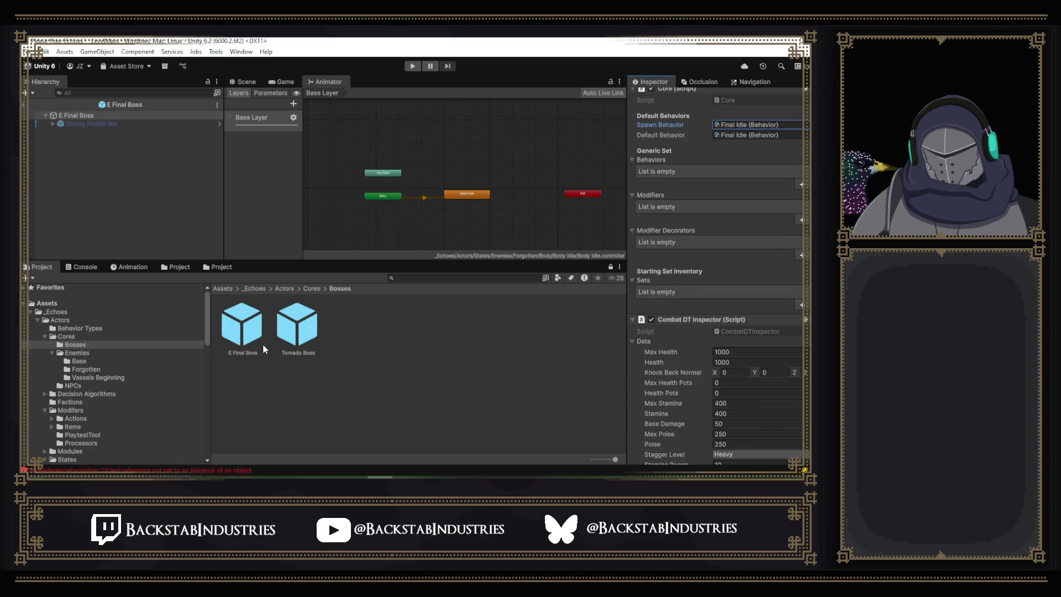
click(176, 267)
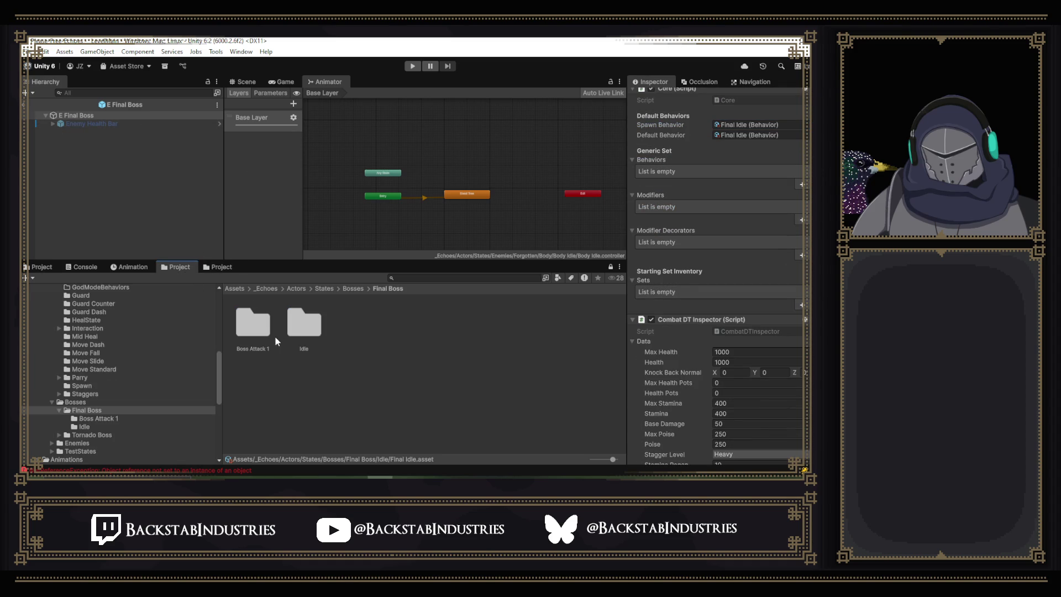
Inspect the Final Idle behavior and animator controller, then open the Final Idle prefab.
double_click(308, 335)
click(251, 325)
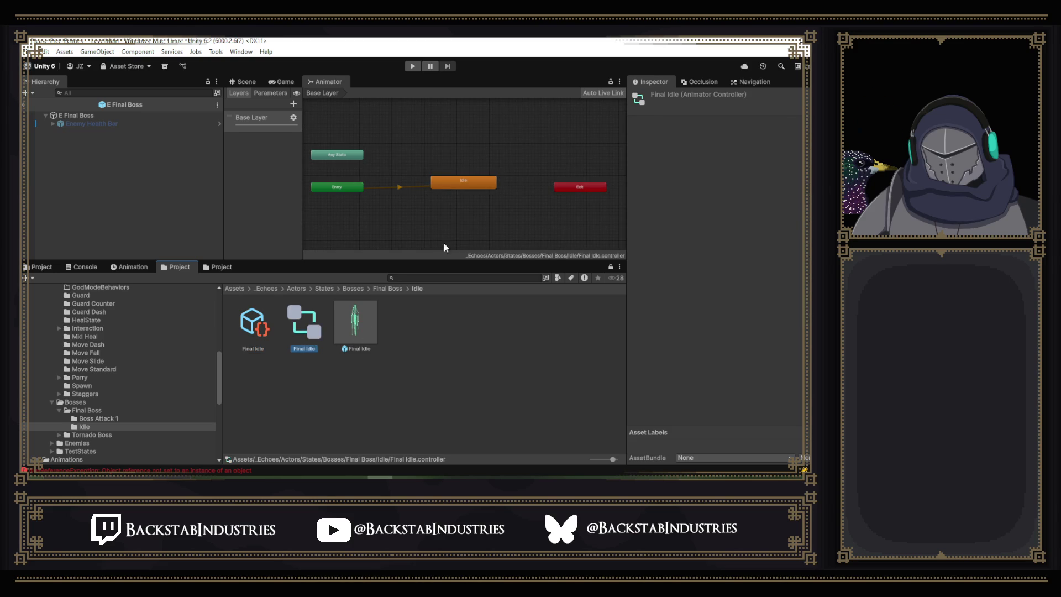
click(469, 180)
double_click(348, 332)
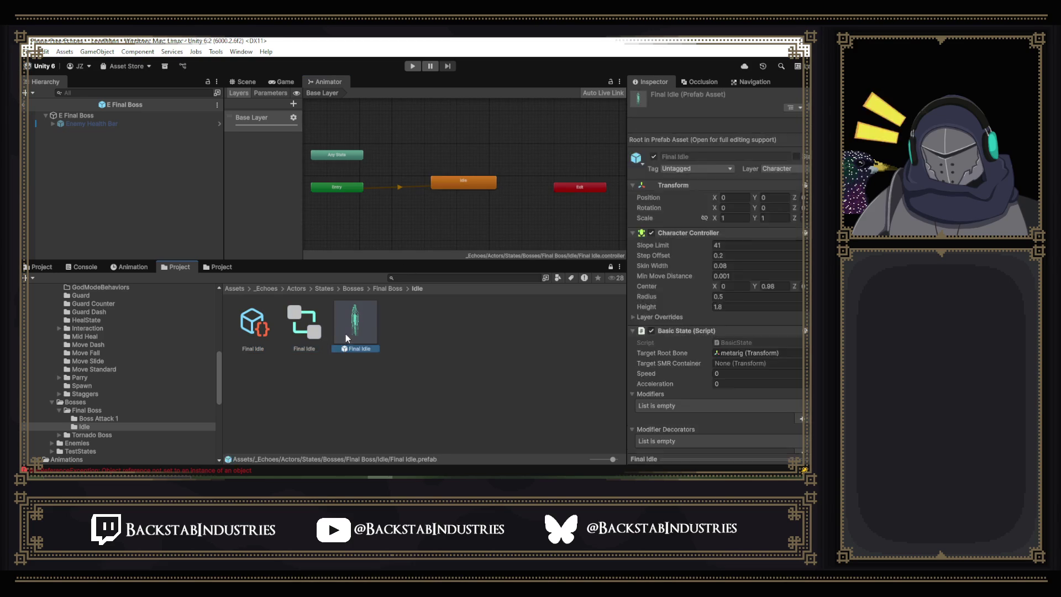
Replace the prefab's Basic State component with a Move State component.
right_click(722, 269)
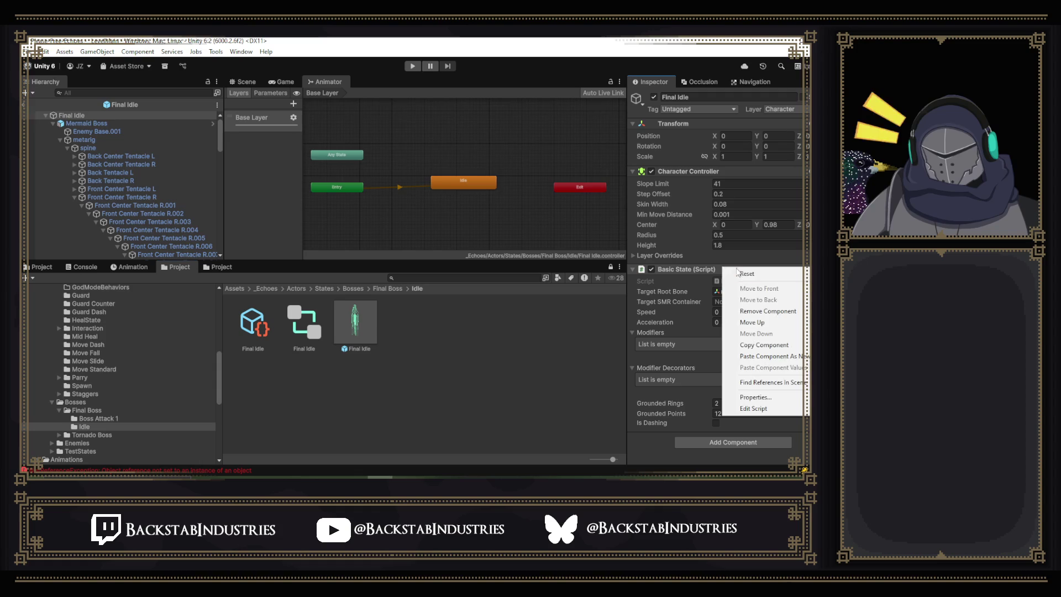
click(765, 311)
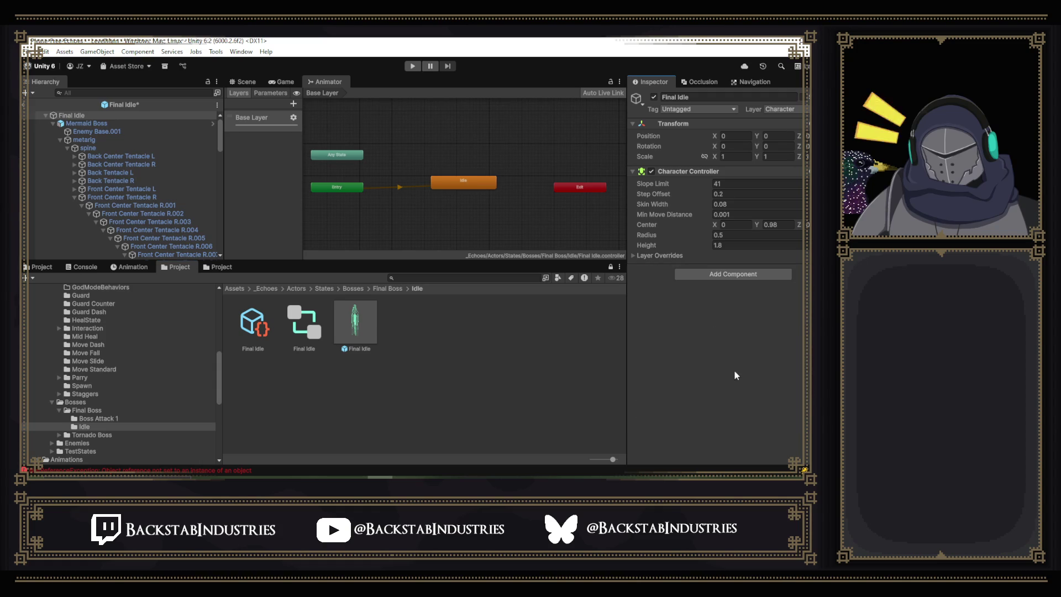
click(707, 275)
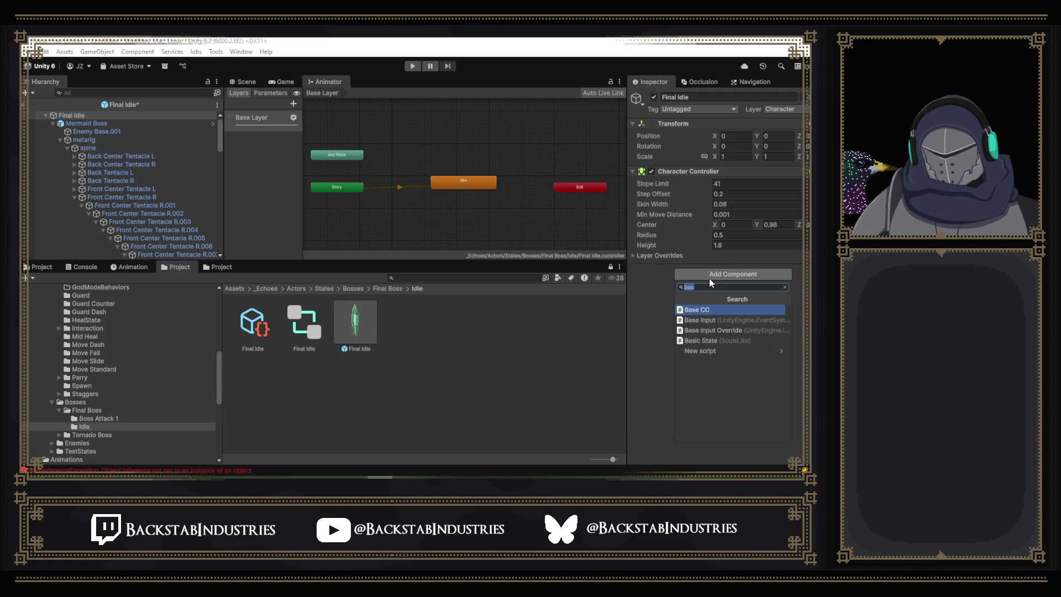
text(move)
click(711, 331)
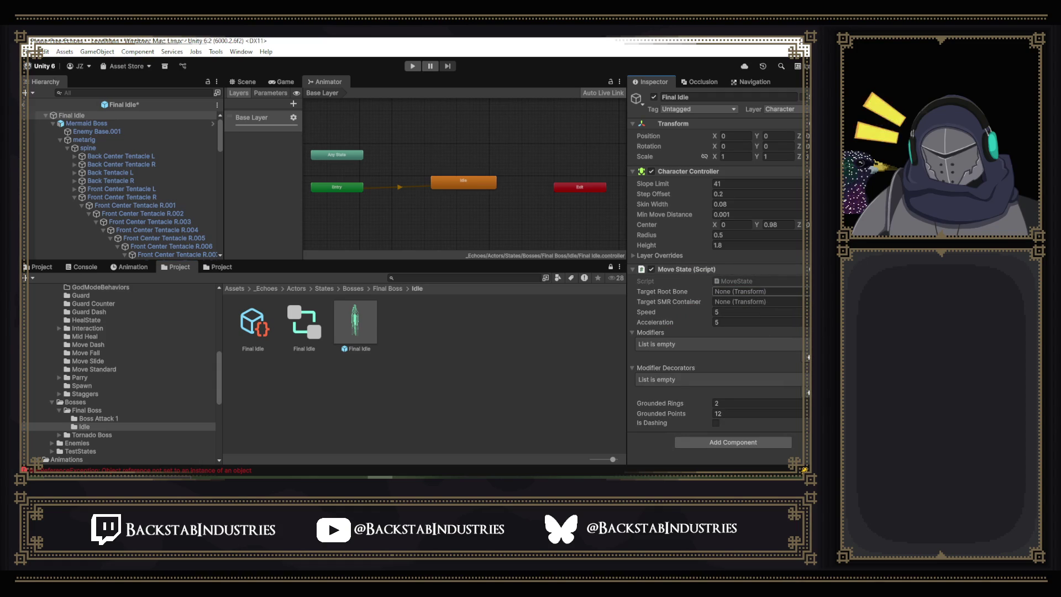
Assign the metarig object as the Move State's Target Root Bone.
click(89, 132)
click(81, 140)
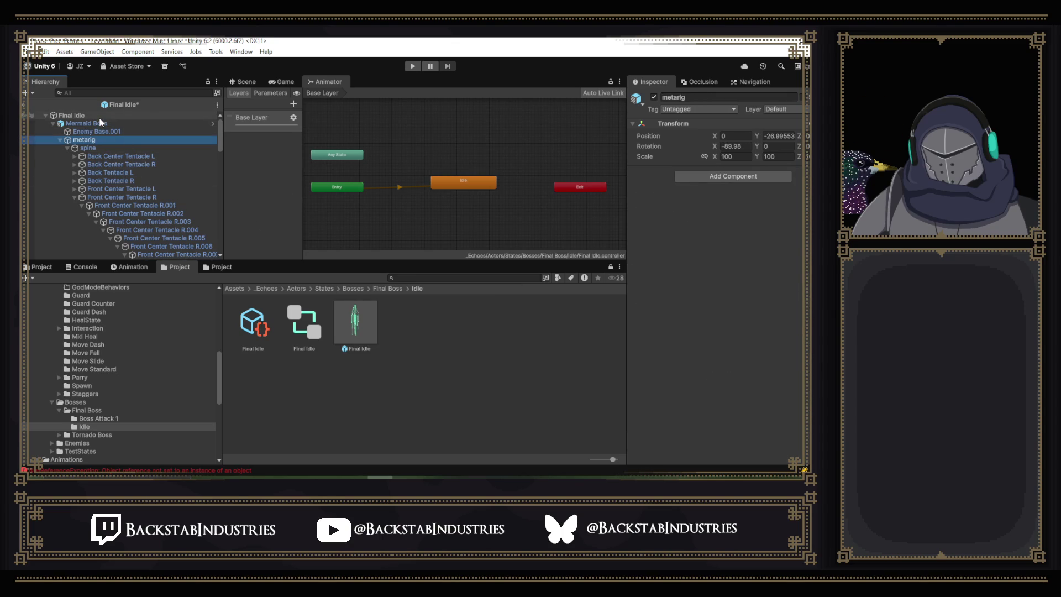
click(100, 117)
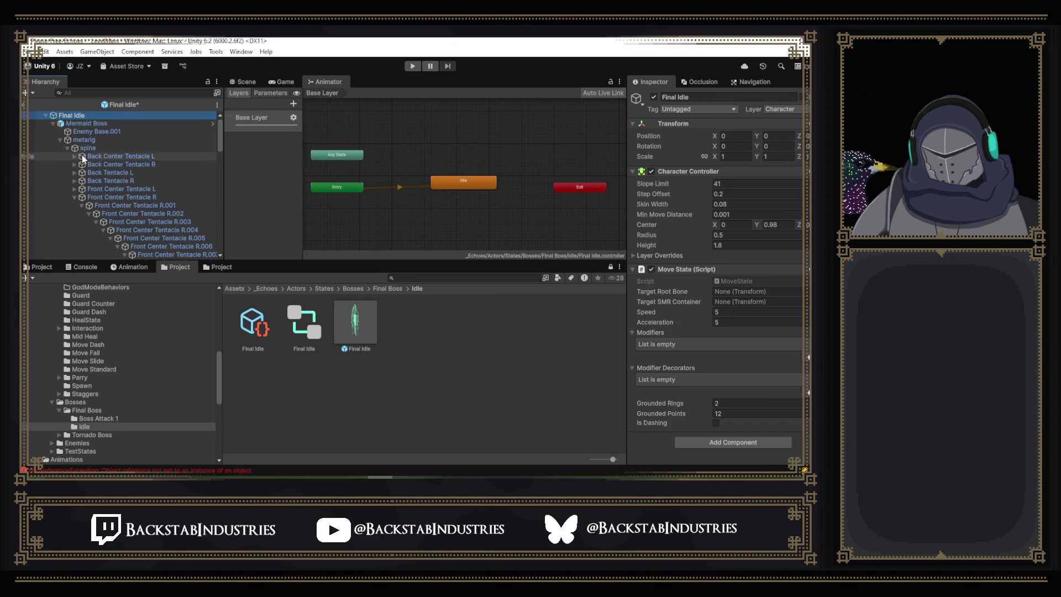
drag(83, 149, 742, 299)
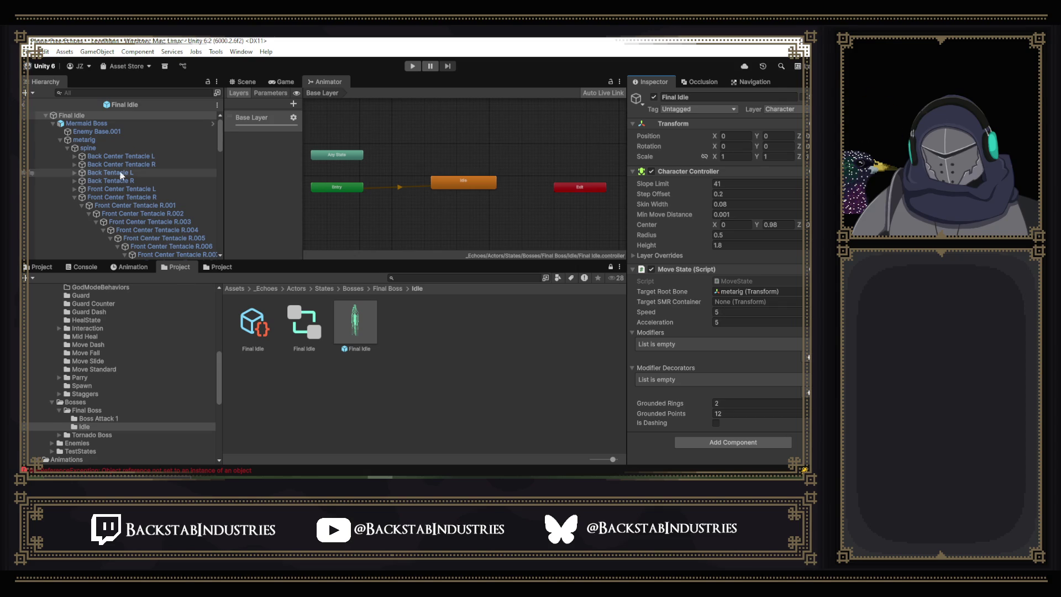
Play-test the boss with the Move State Final Idle, closing the cheat overlay, then stop.
click(411, 67)
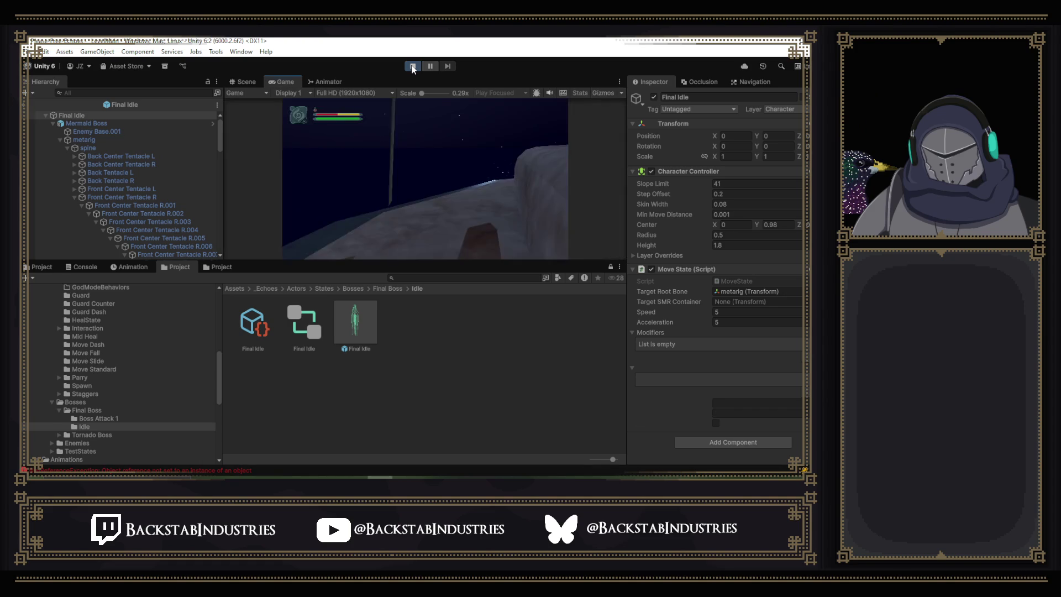
key(p)
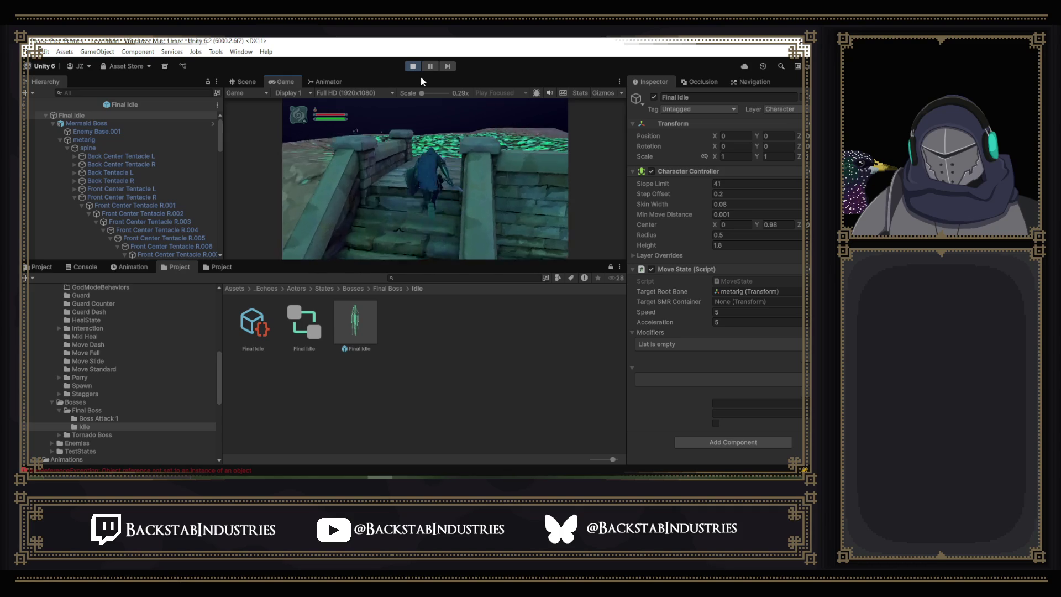
click(415, 67)
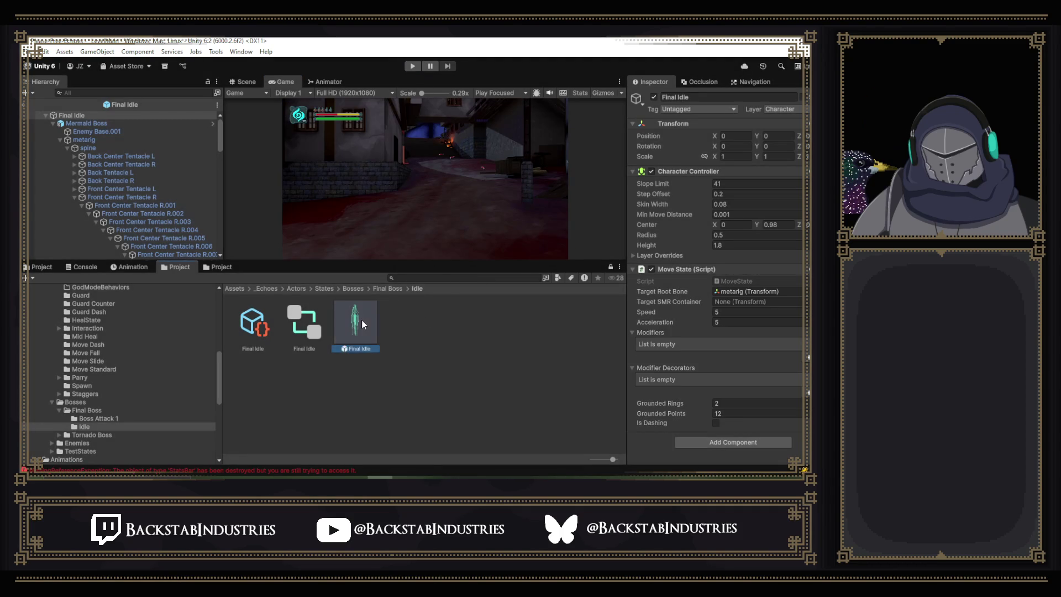
Open the Mermaid Boss prefab and uncheck Use Gravity on its Rigidbody.
click(109, 123)
scroll(806, 344, down, 5)
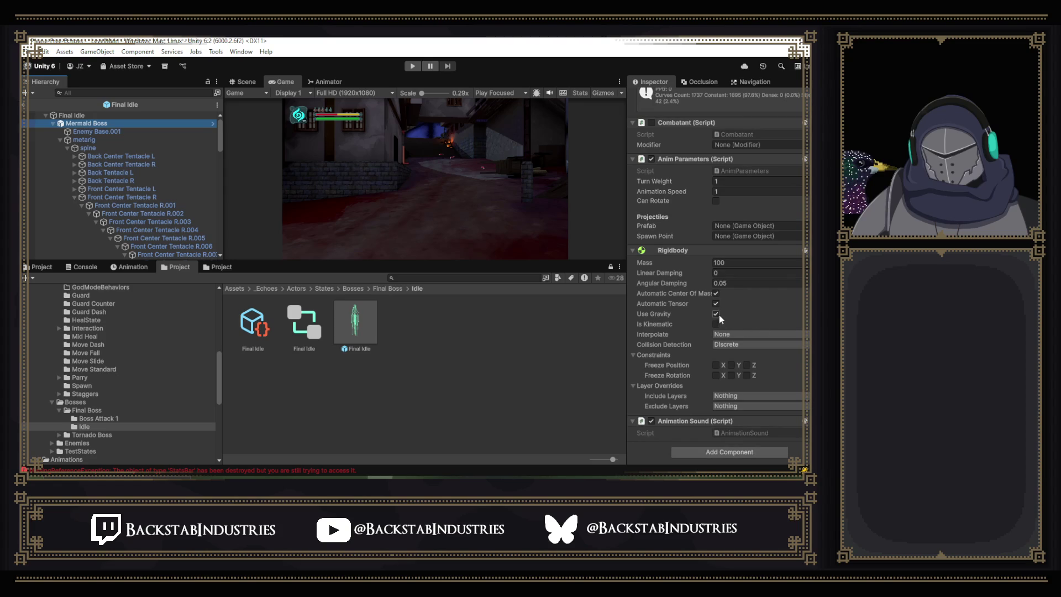
click(212, 125)
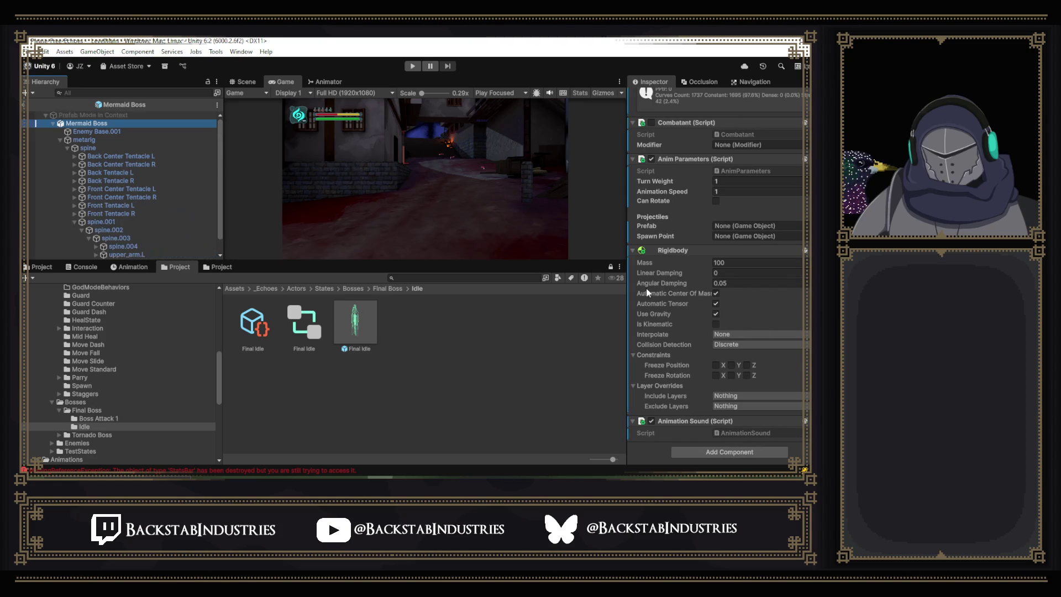
click(716, 313)
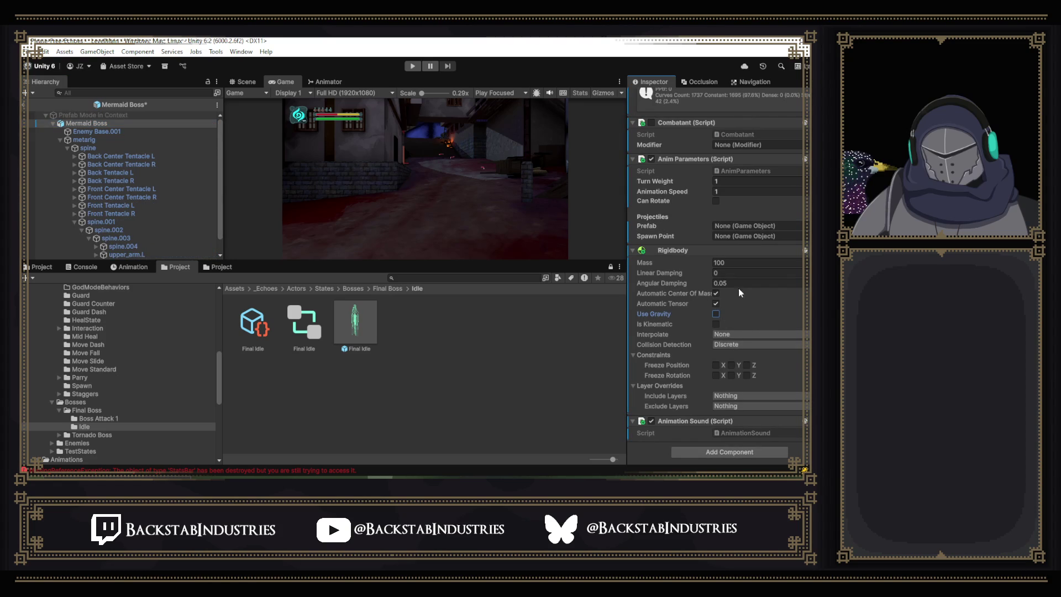
scroll(765, 300, up, 5)
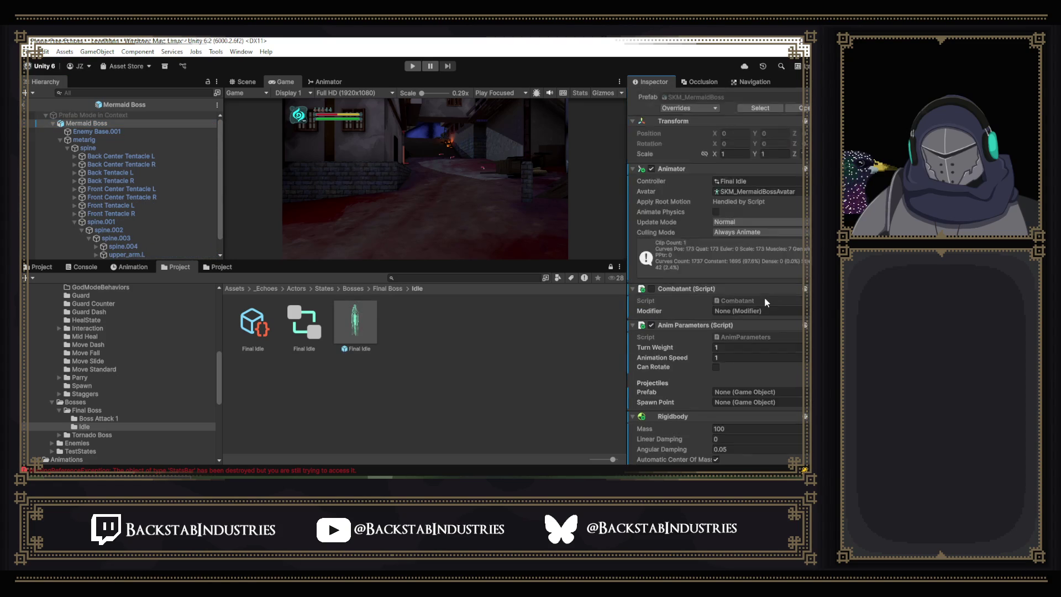
Play-test the gravity-free Mermaid Boss, open the pause menu, then stop play mode.
click(413, 67)
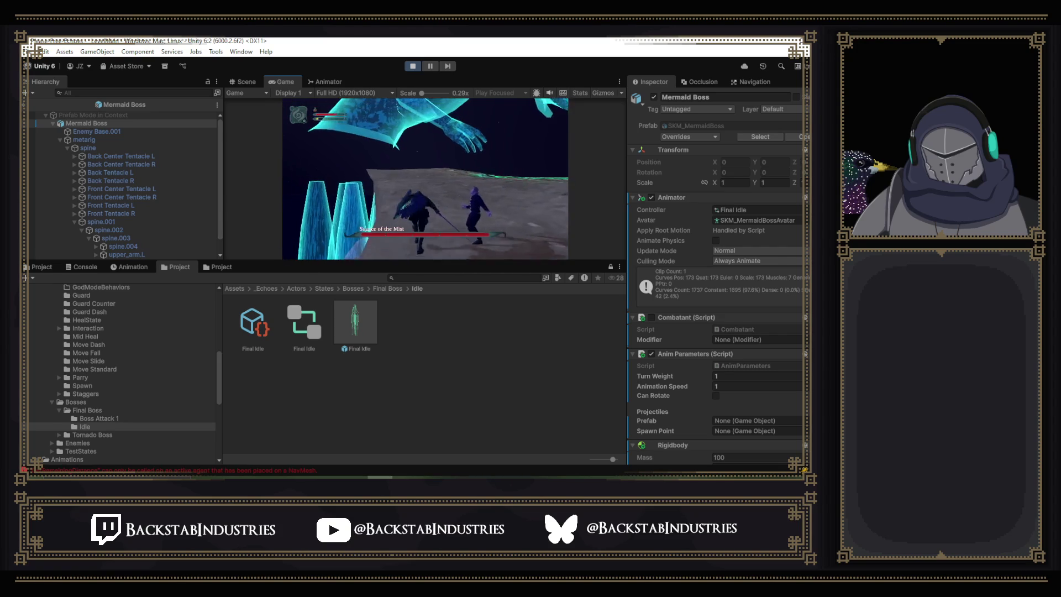
key(Escape)
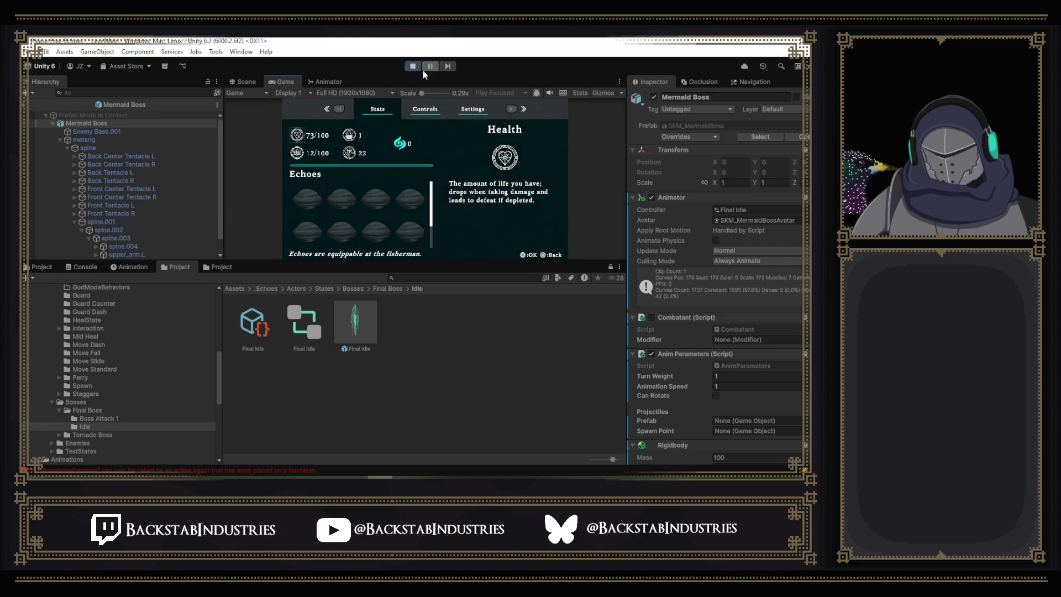
click(417, 66)
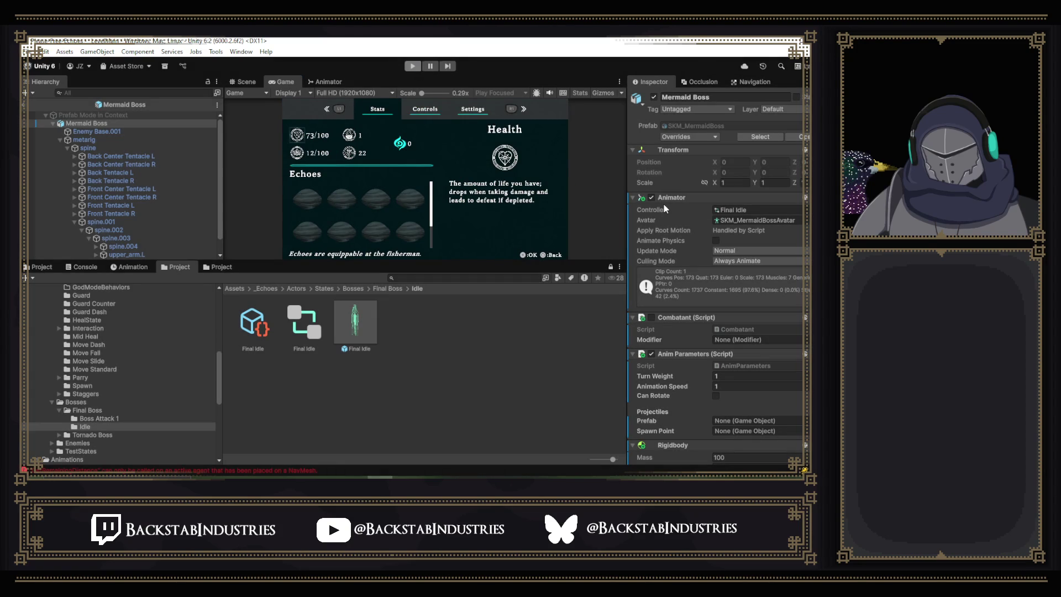
Close the pause menu, leave the Mermaid Boss prefab, and open E Final Boss in Prefab Mode.
key(Escape)
scroll(779, 354, down, 5)
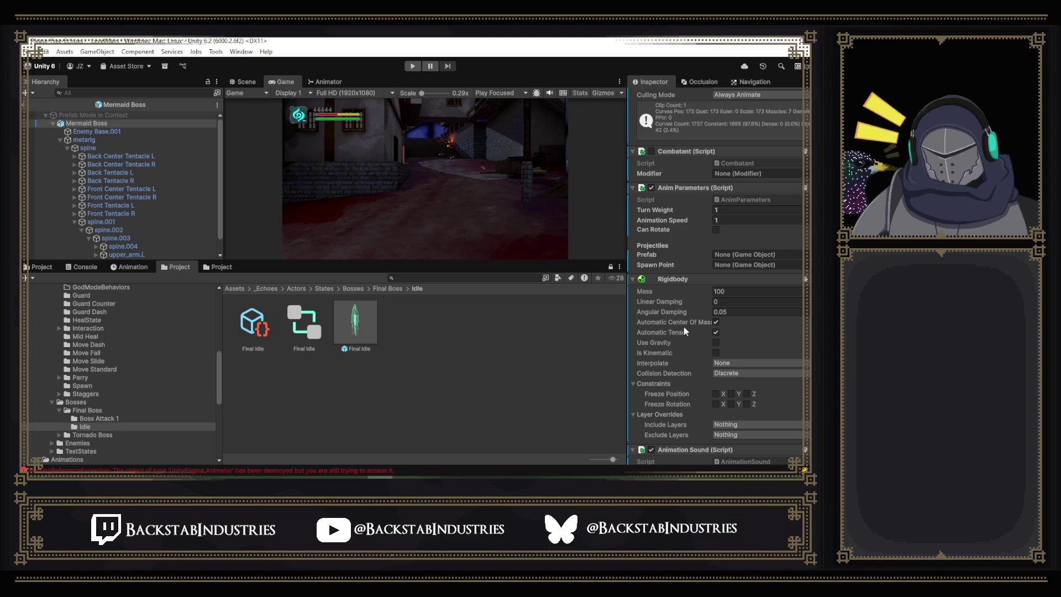
scroll(684, 327, down, 1)
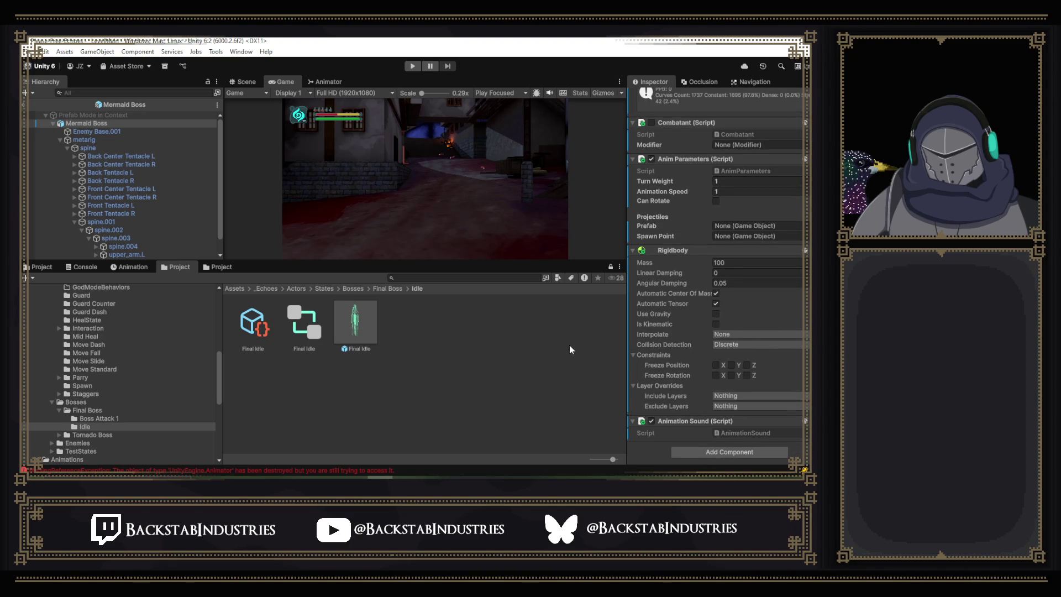
click(29, 105)
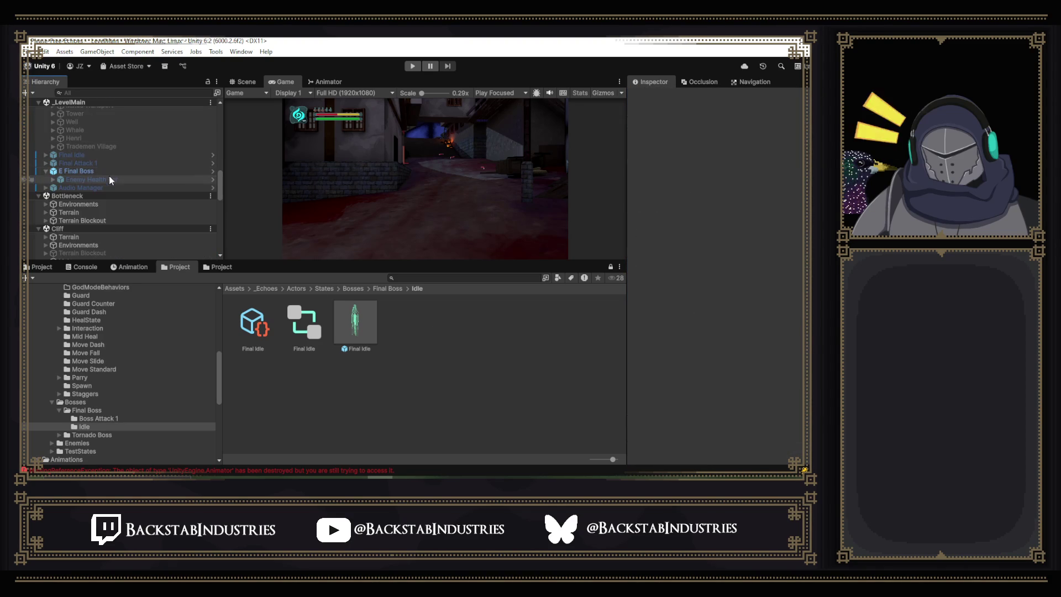
click(114, 170)
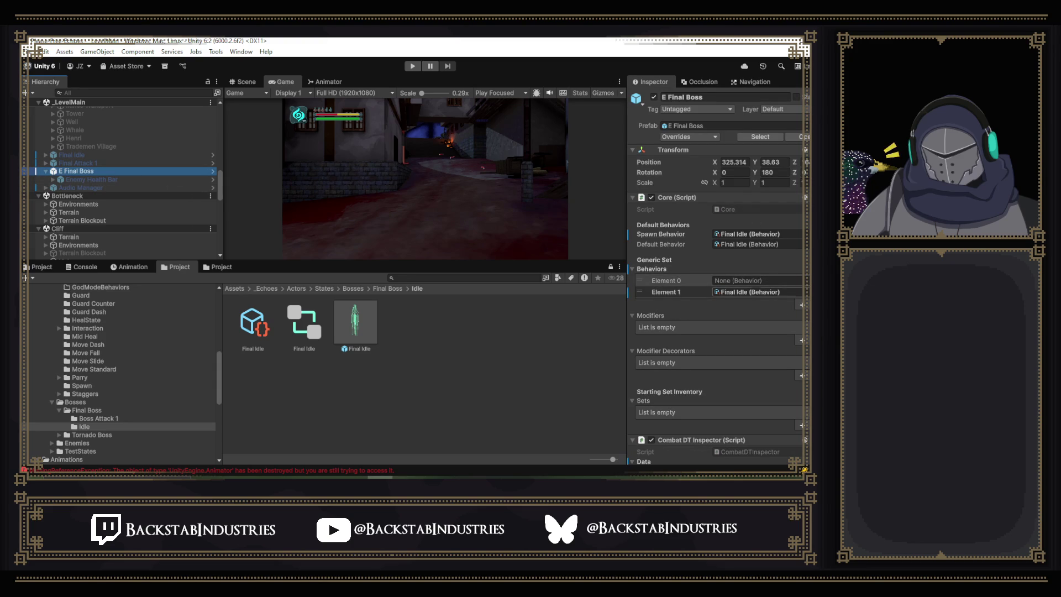
click(215, 175)
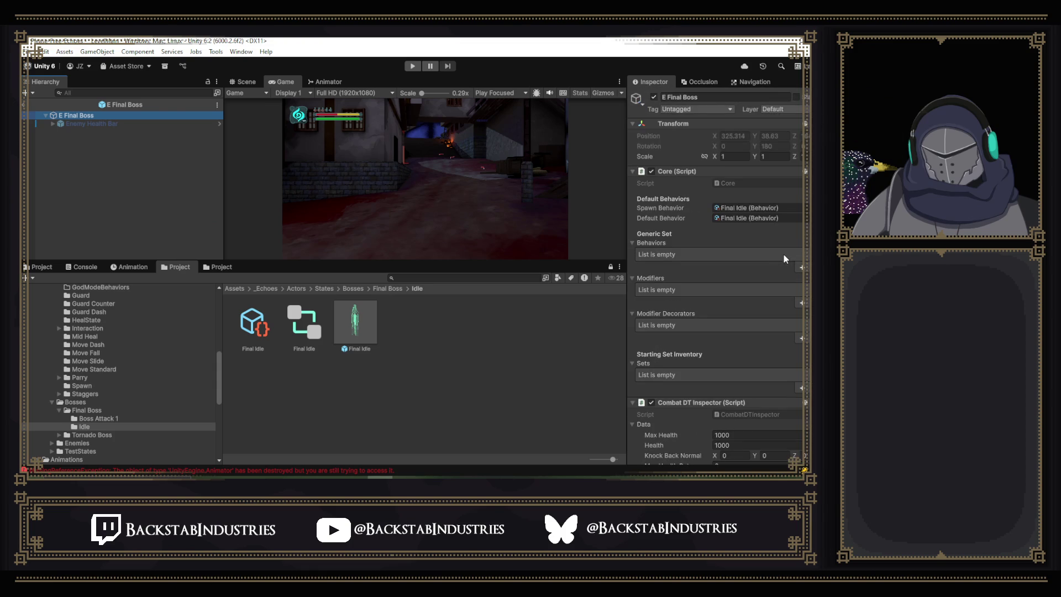
Add Final Attack 1 to E Final Boss's Behaviors list.
click(806, 268)
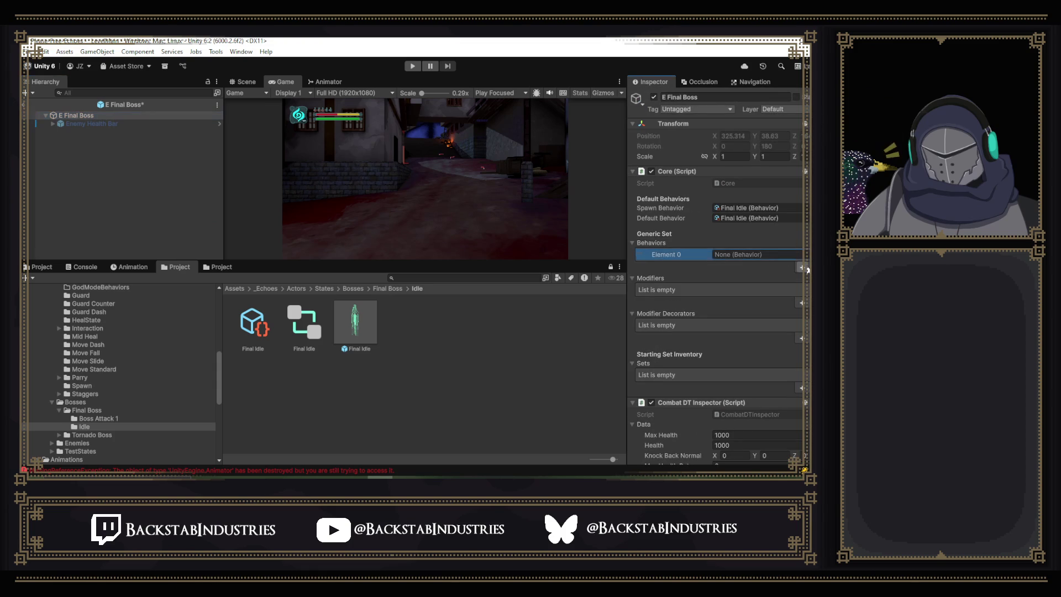
click(801, 254)
text(final)
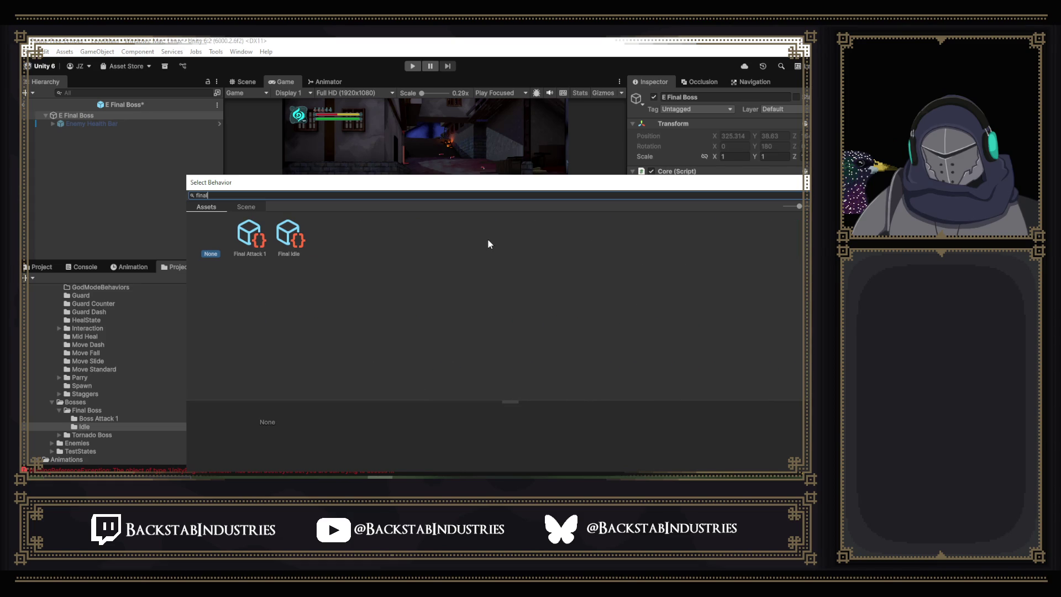
double_click(253, 242)
scroll(754, 308, up, 5)
scroll(763, 335, down, 4)
Add Final Attack 1 AC to the Enemy AI Actions list and start a play test.
click(800, 375)
click(805, 362)
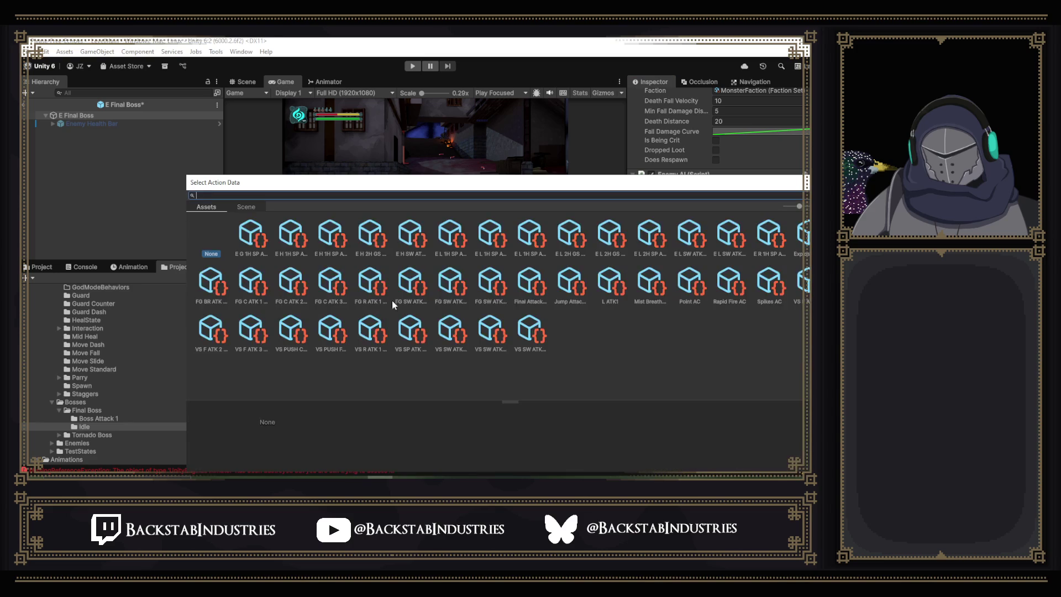
text(final)
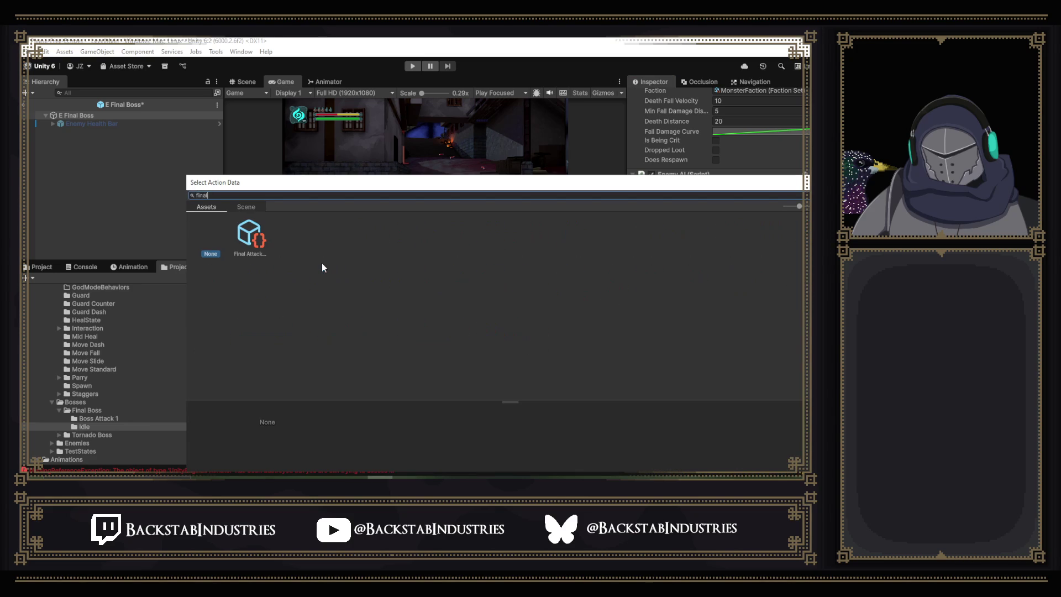
double_click(256, 234)
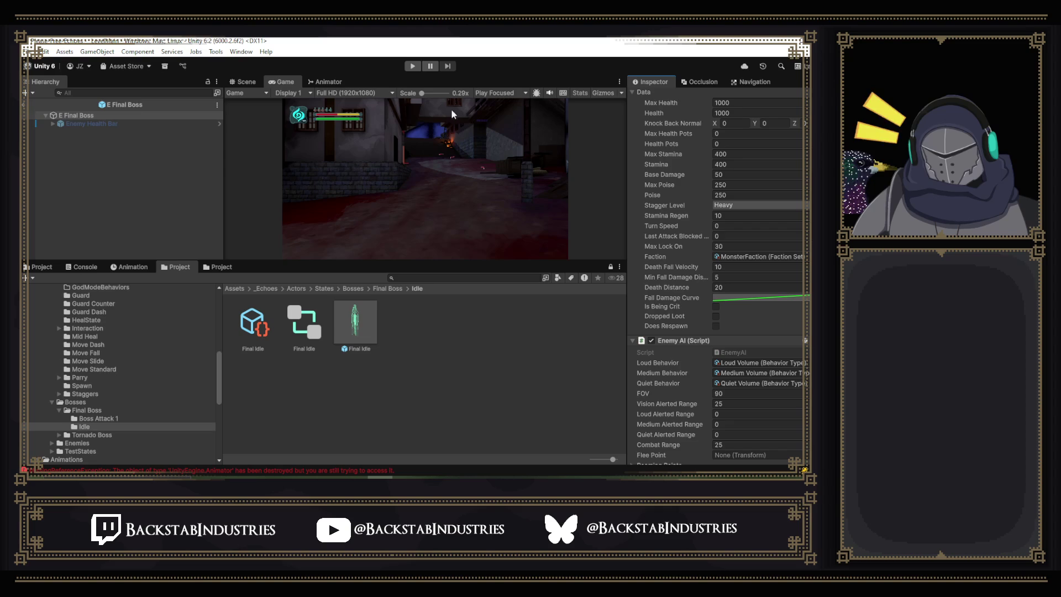
click(412, 69)
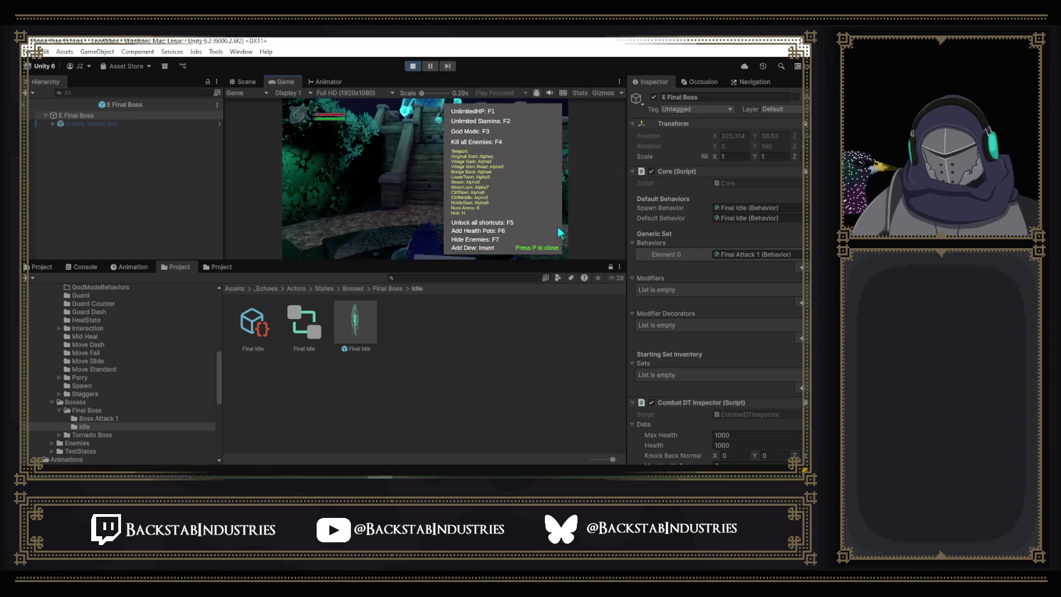
Close the cheat menu, fight Source of the Mist, then stop Play mode with Ctrl+P.
key(p)
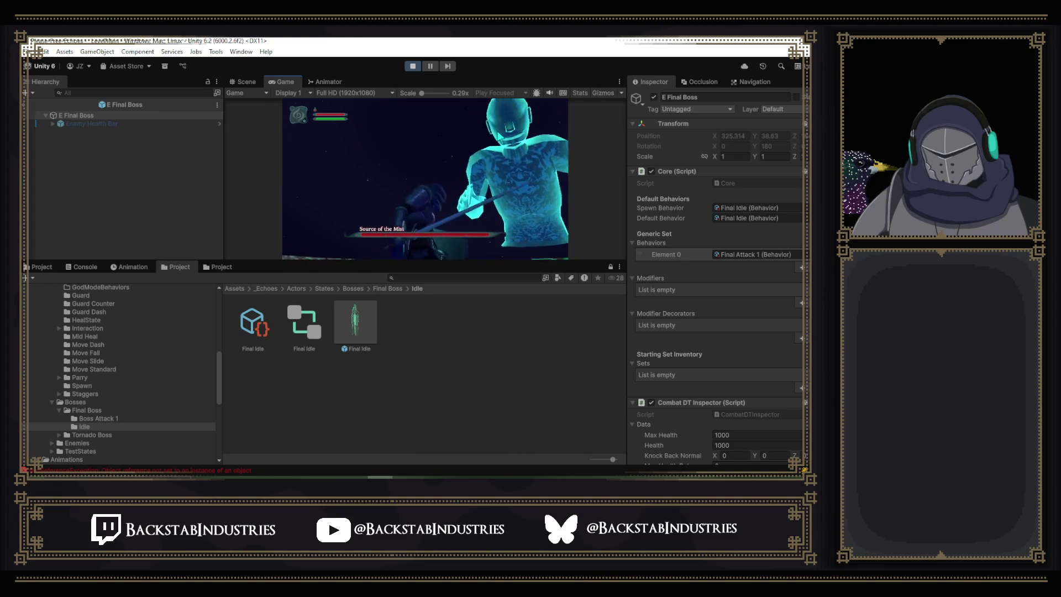
key(ctrl+p)
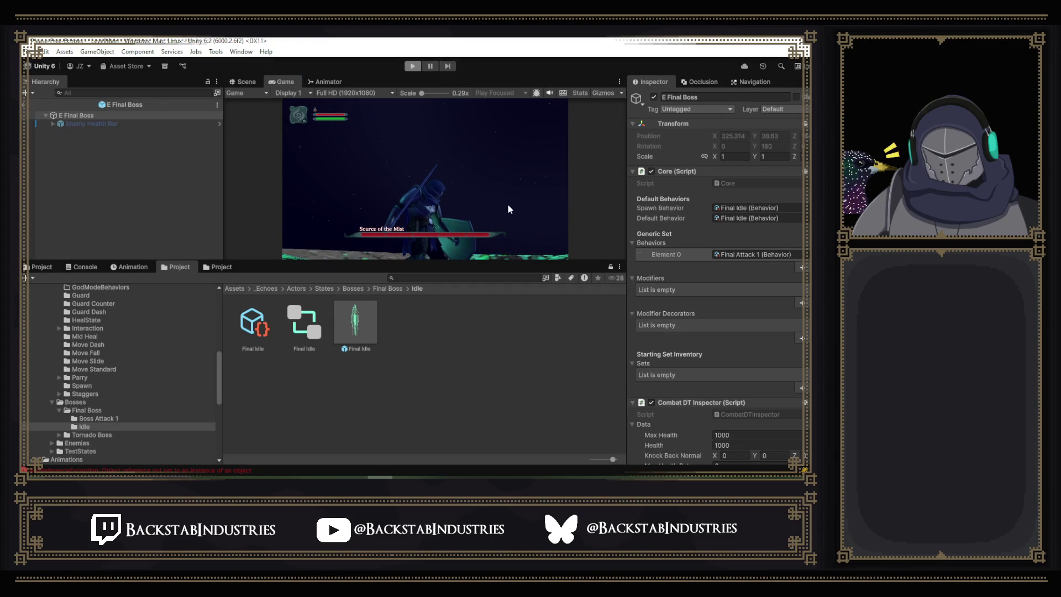
key(ctrl+p)
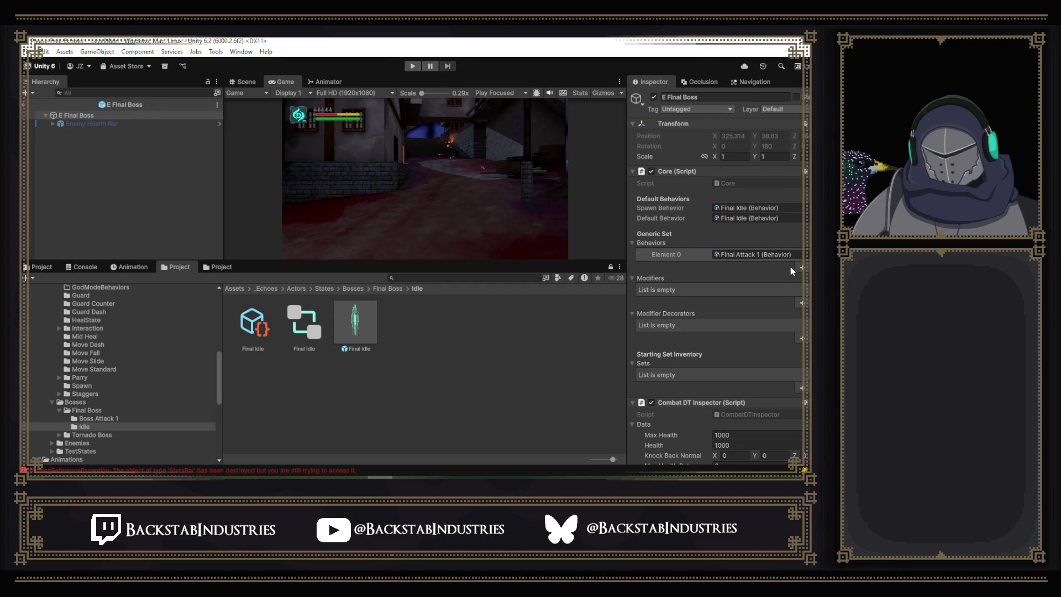
Add Final Idle as a second behavior on the E Final Boss prefab and save it.
click(801, 268)
click(800, 265)
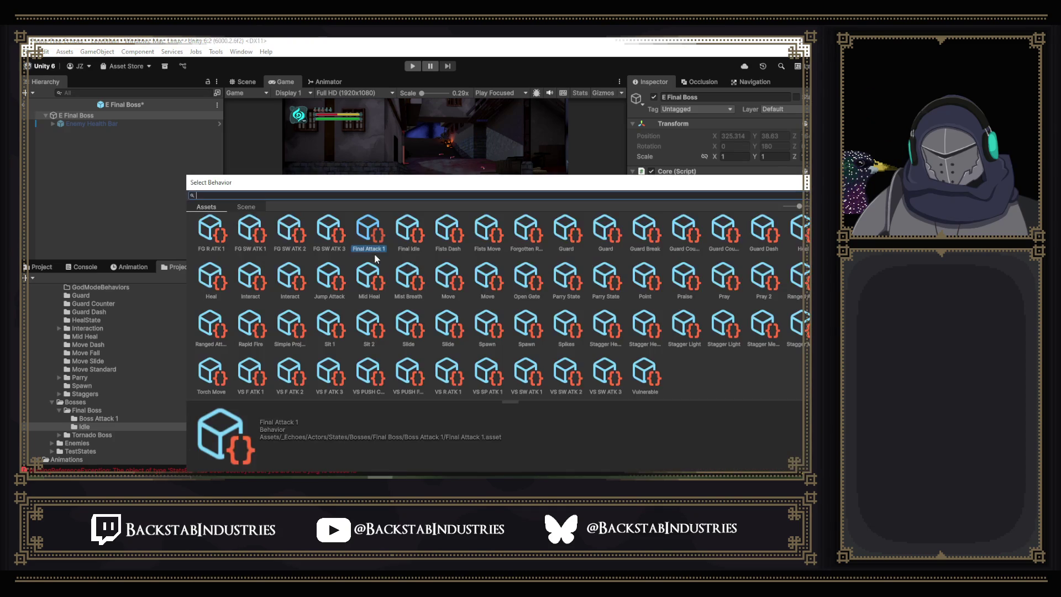
double_click(412, 232)
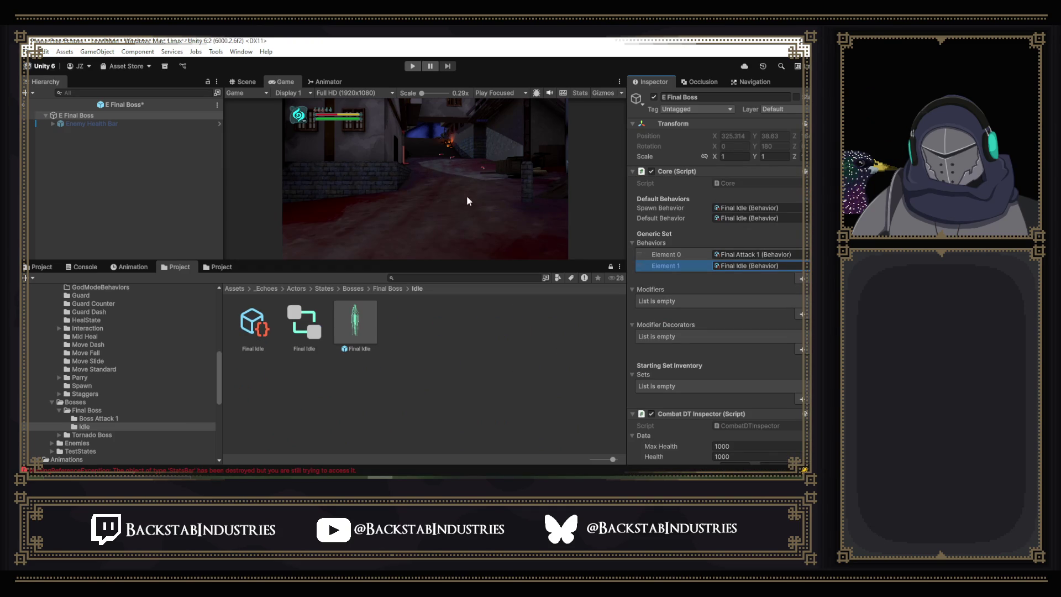
key(ctrl+s)
Move Final Idle to Element 0 ahead of Final Attack 1 and return to the main scene.
drag(642, 266, 641, 254)
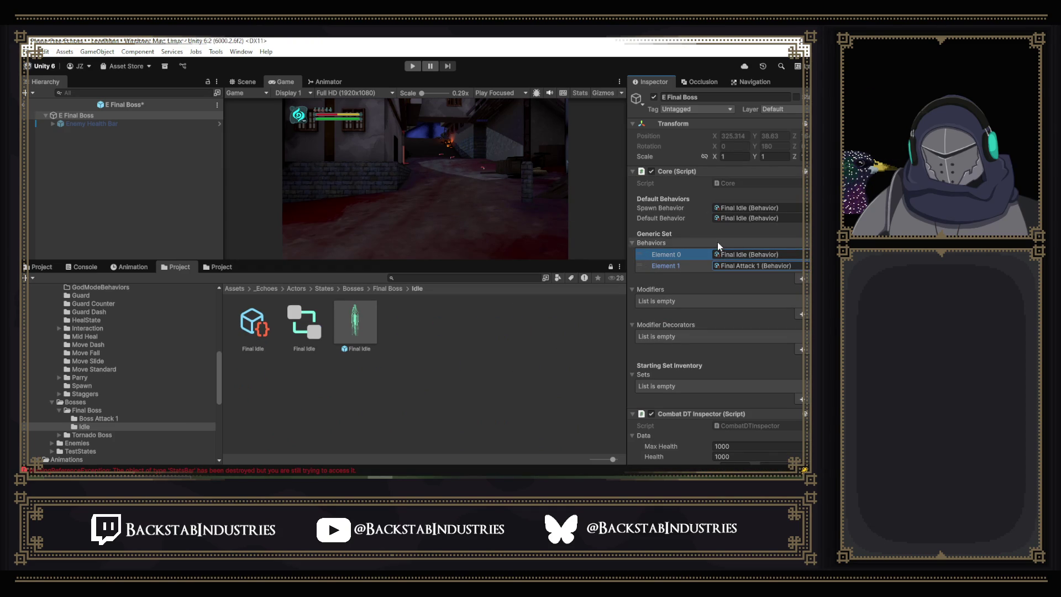
scroll(709, 241, down, 5)
scroll(711, 244, down, 8)
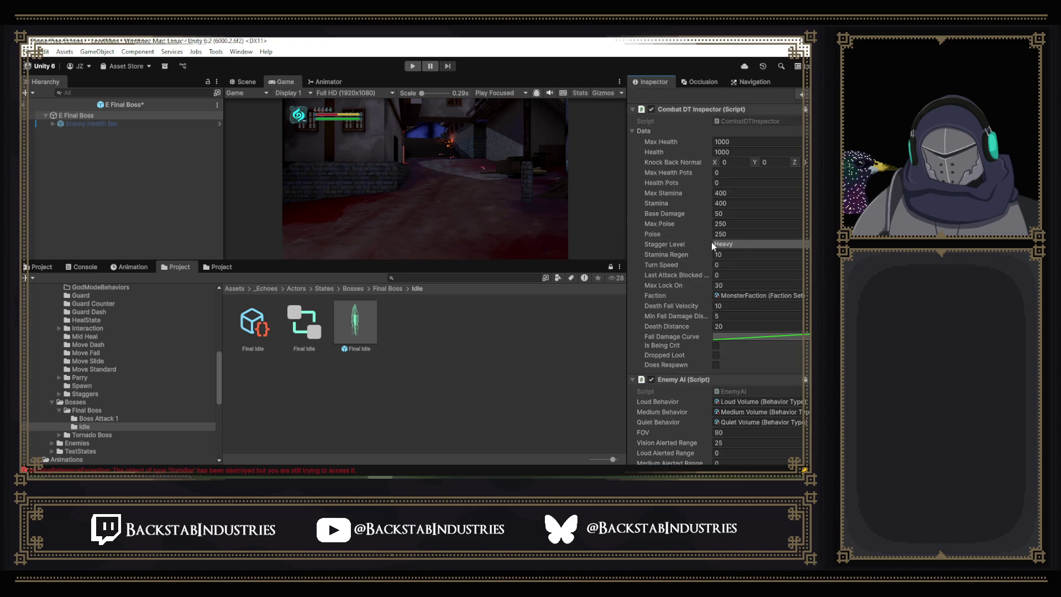
scroll(745, 256, down, 3)
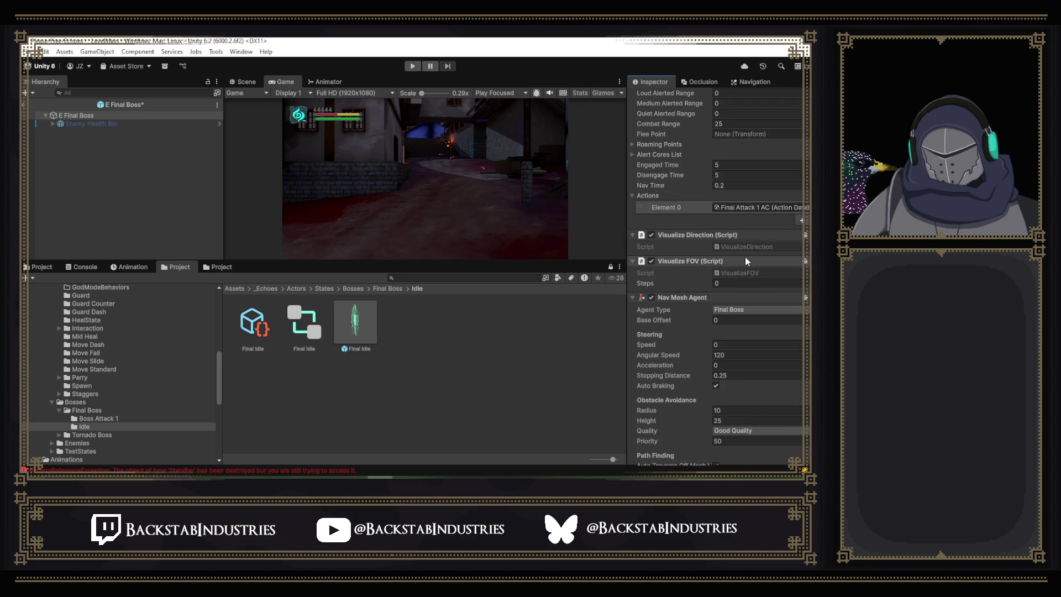
scroll(754, 293, up, 3)
scroll(748, 288, up, 15)
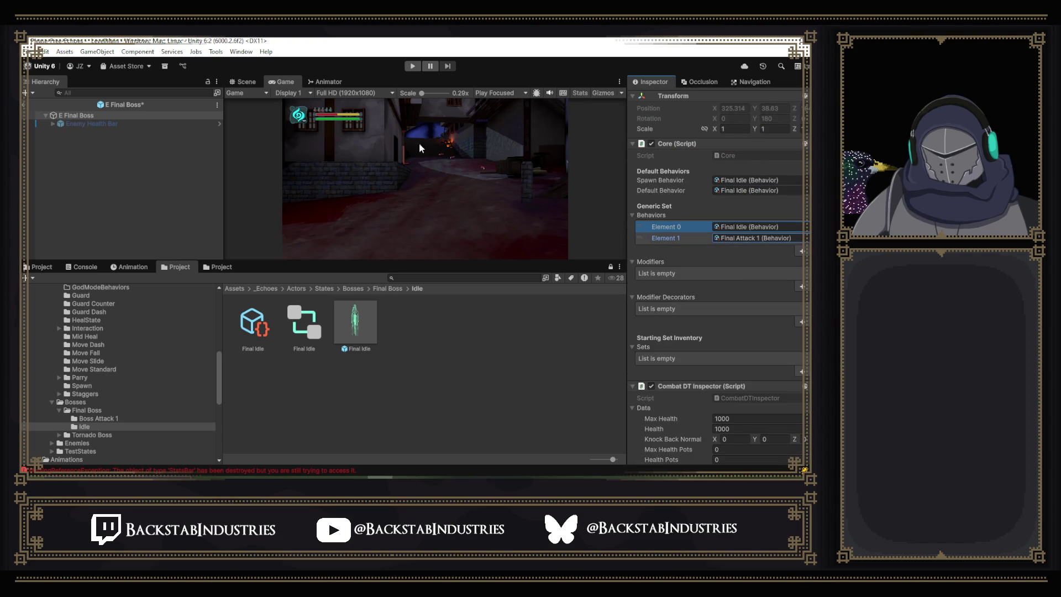
click(23, 106)
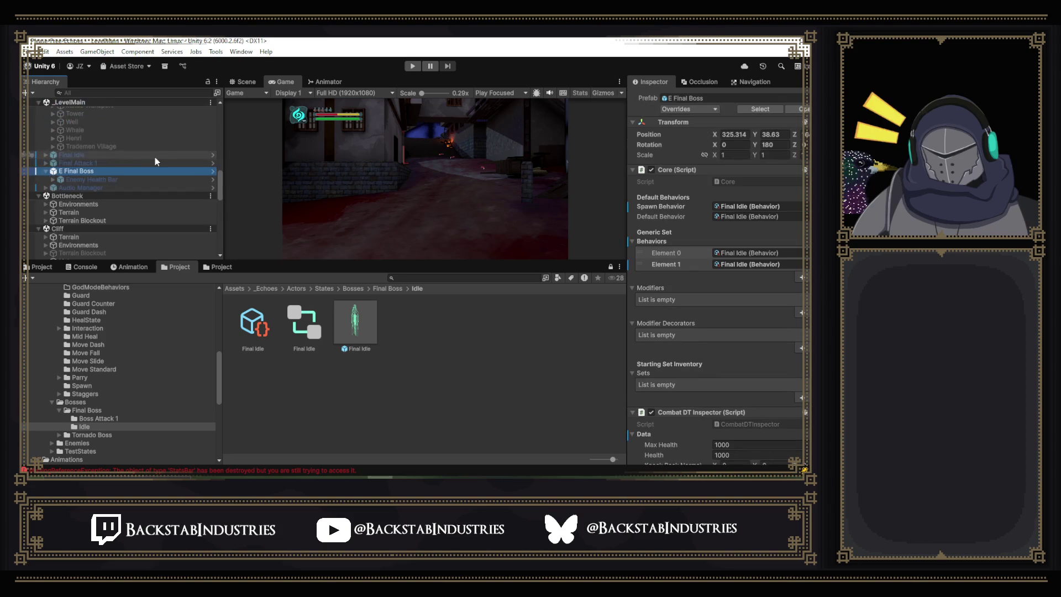
Run and stop another boss play test, then select the Final Attack 1 object in the Hierarchy.
click(412, 66)
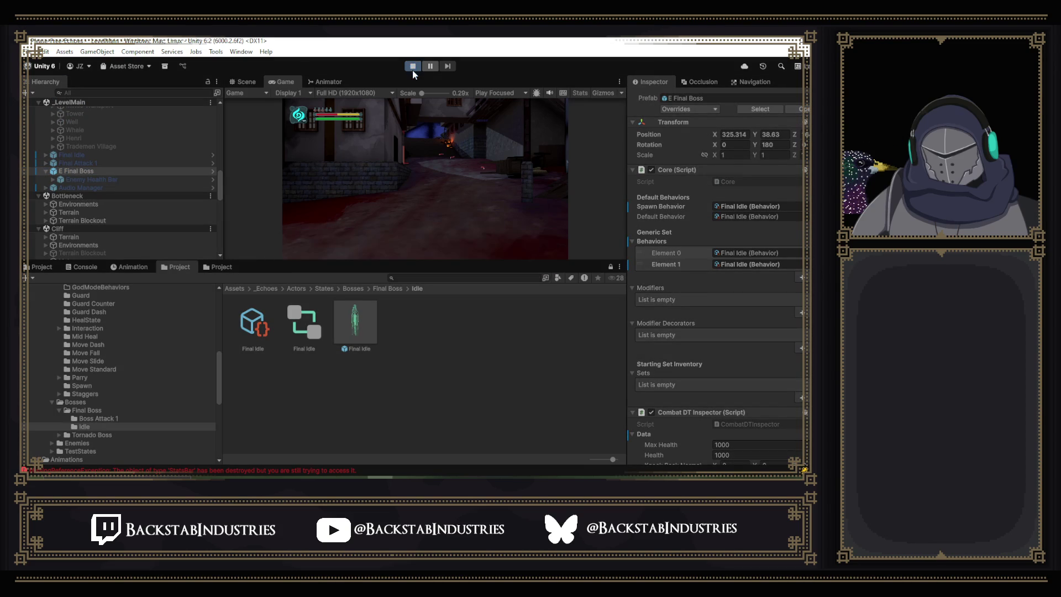
click(413, 68)
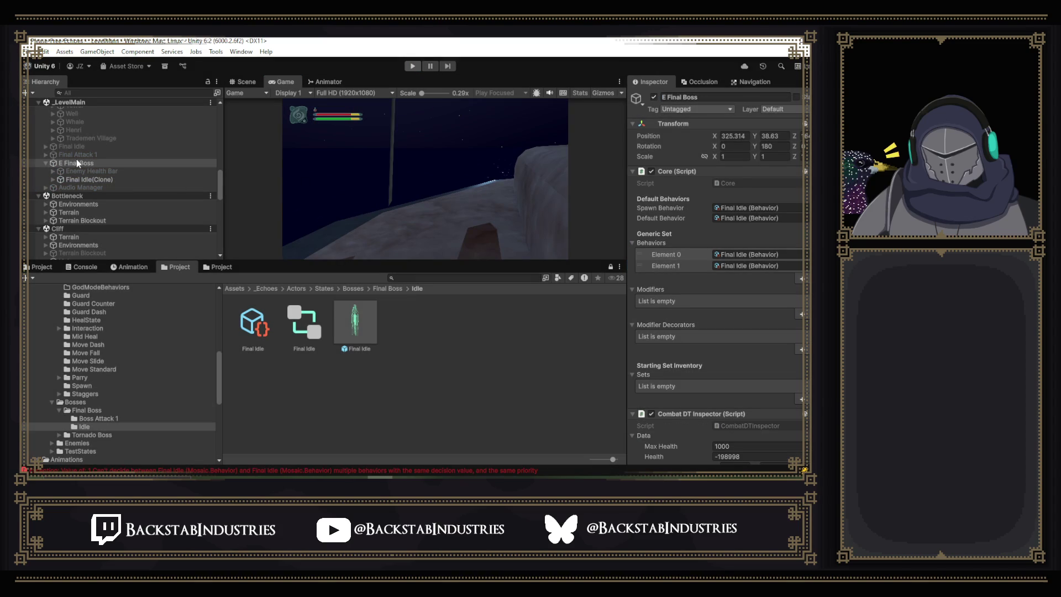
right_click(76, 160)
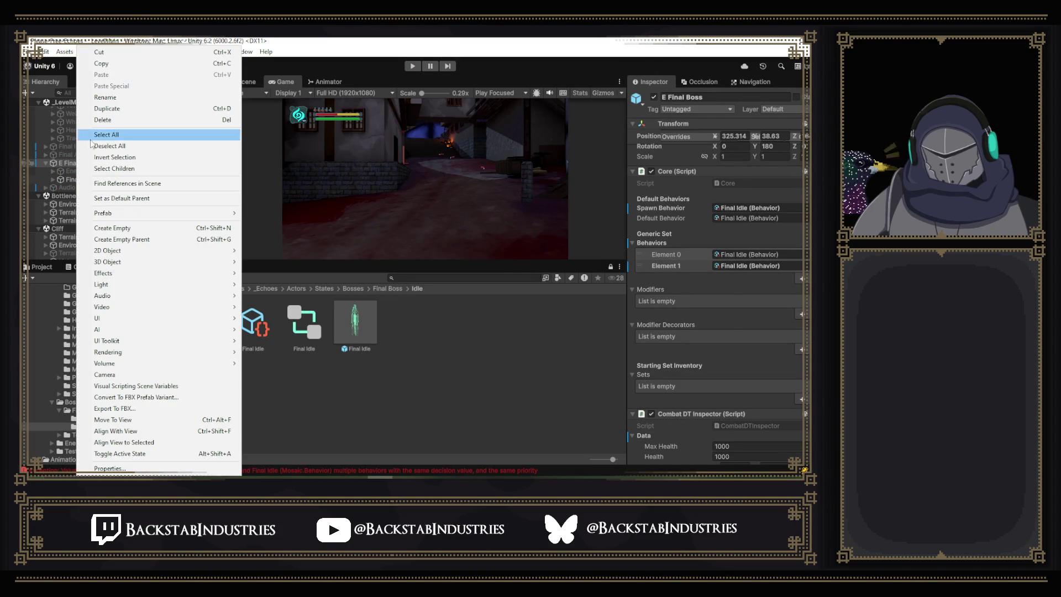
click(61, 159)
click(95, 172)
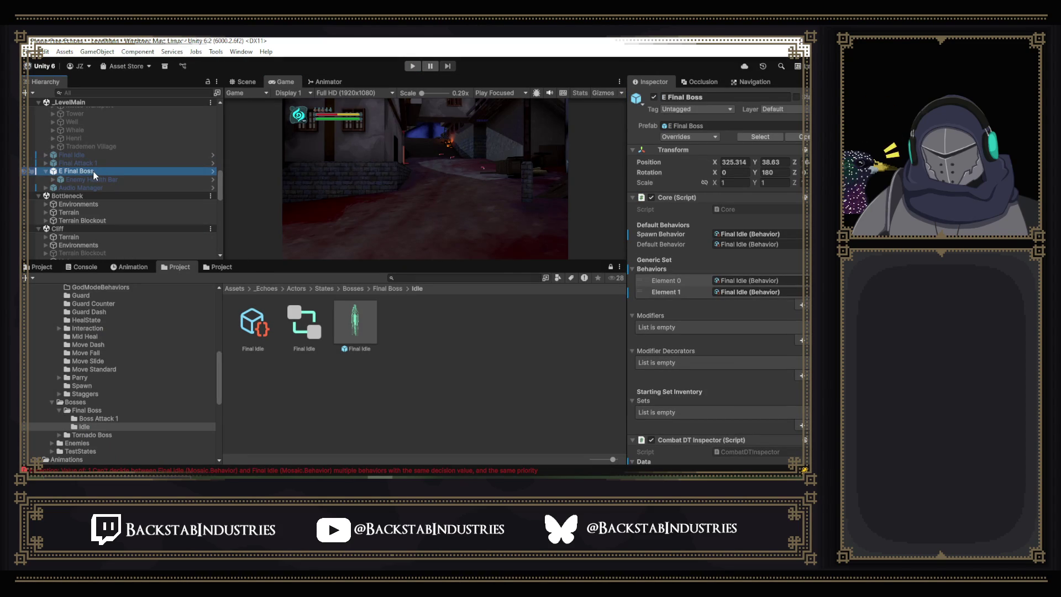
Revert all E Final Boss overrides, then open the prefab and review its Final Idle and Final Attack 1 behaviors.
click(686, 137)
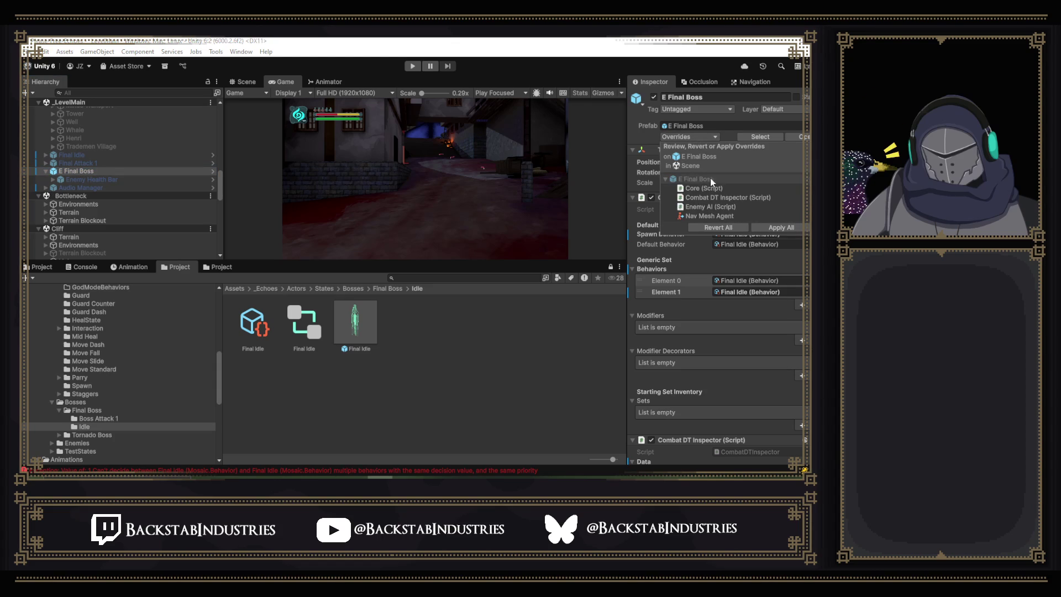
click(725, 227)
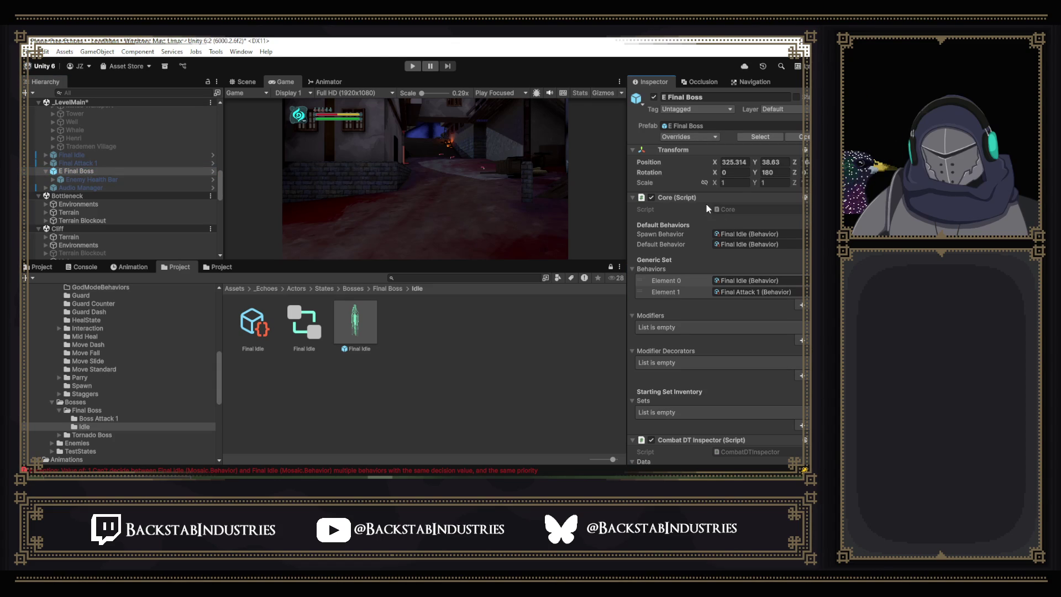
click(212, 171)
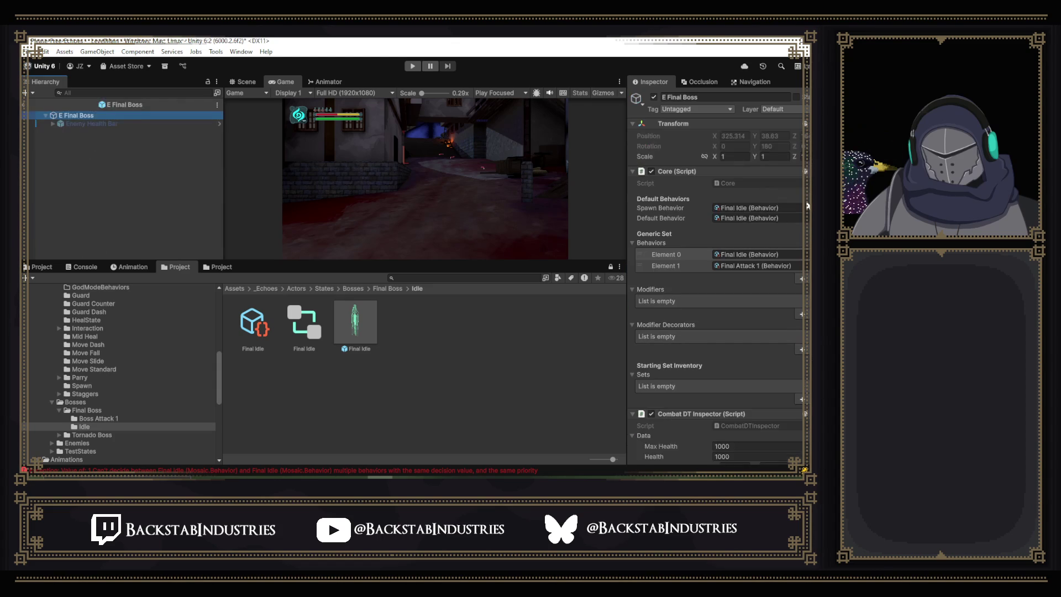
scroll(800, 207, down, 5)
scroll(800, 208, down, 5)
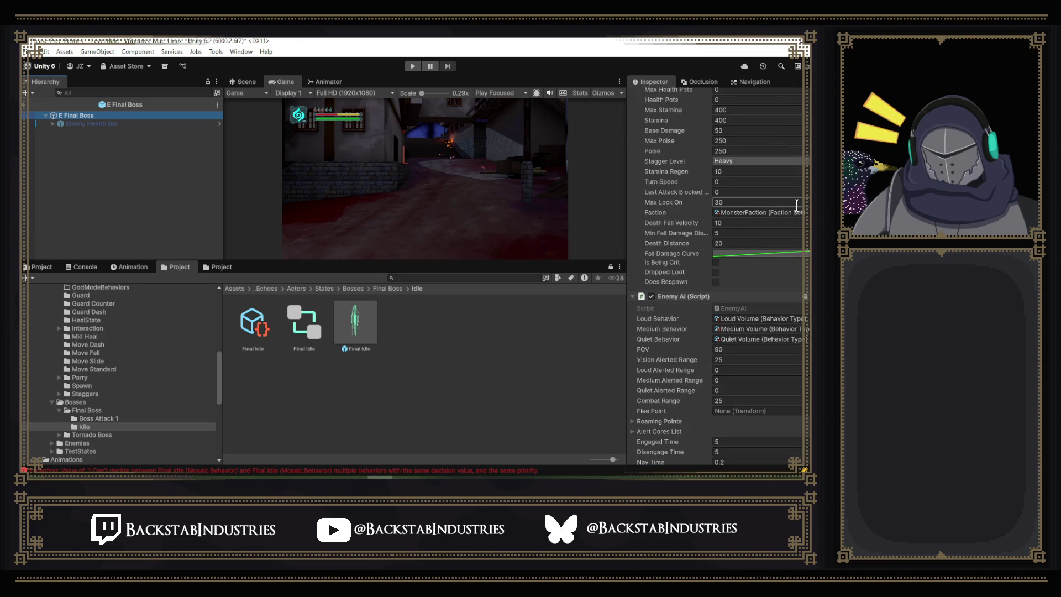
scroll(780, 227, down, 5)
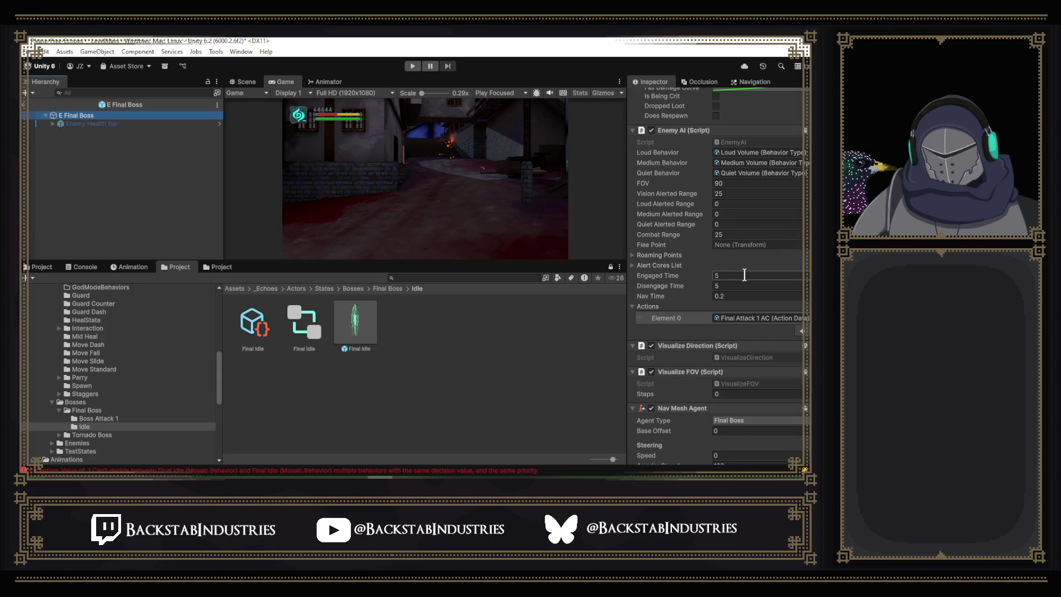
scroll(744, 275, down, 5)
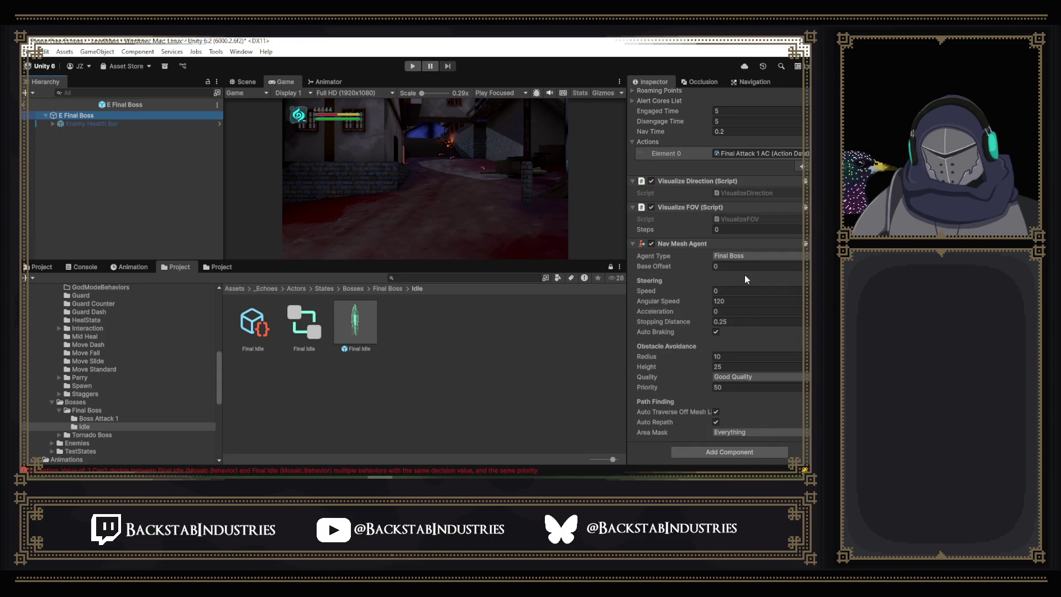
scroll(744, 274, up, 8)
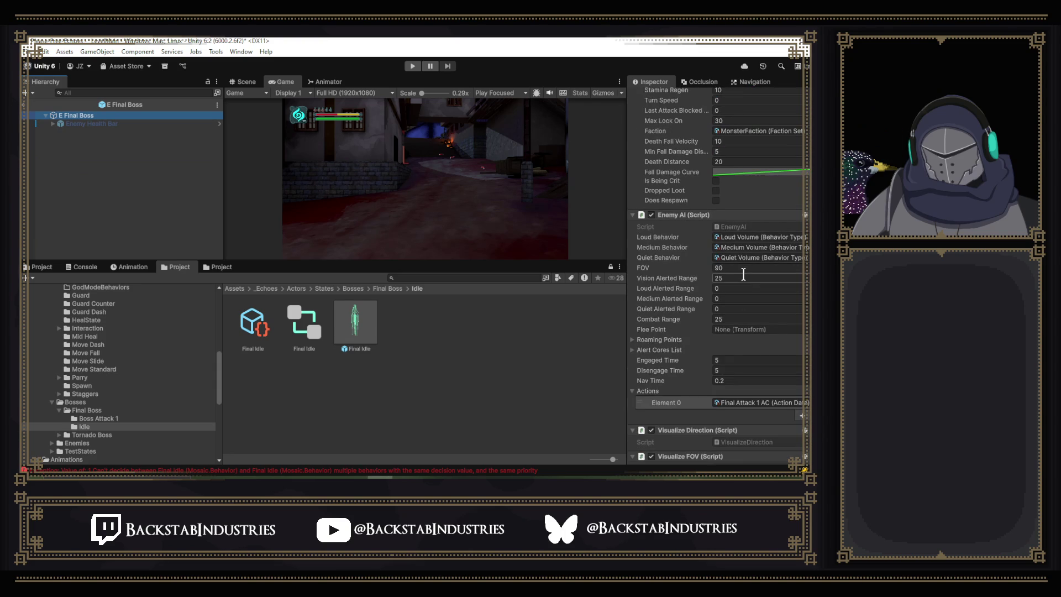
scroll(746, 287, up, 10)
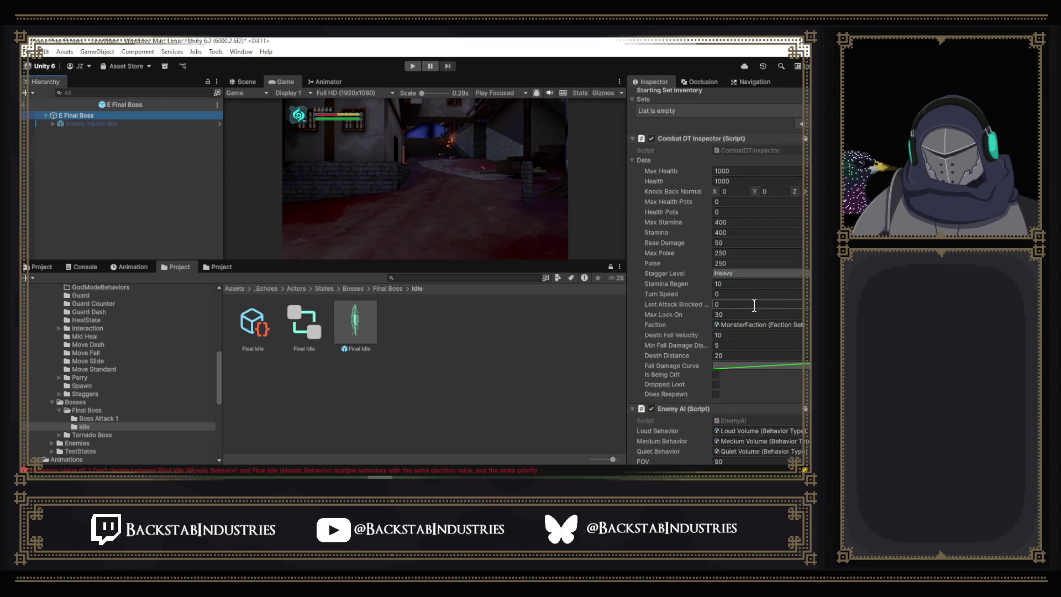
scroll(755, 317, up, 3)
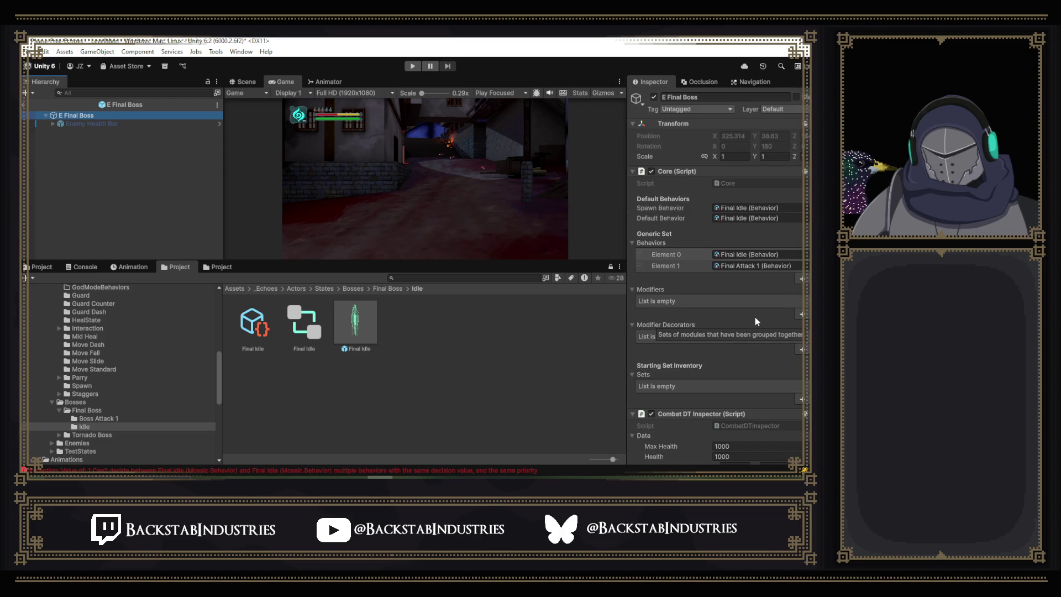
click(413, 66)
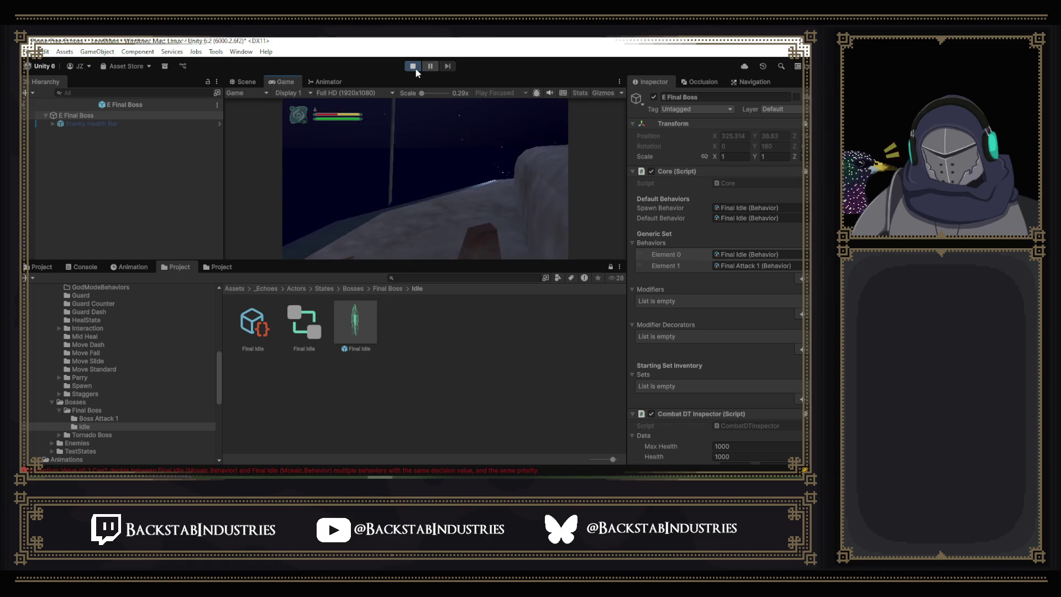
key(p)
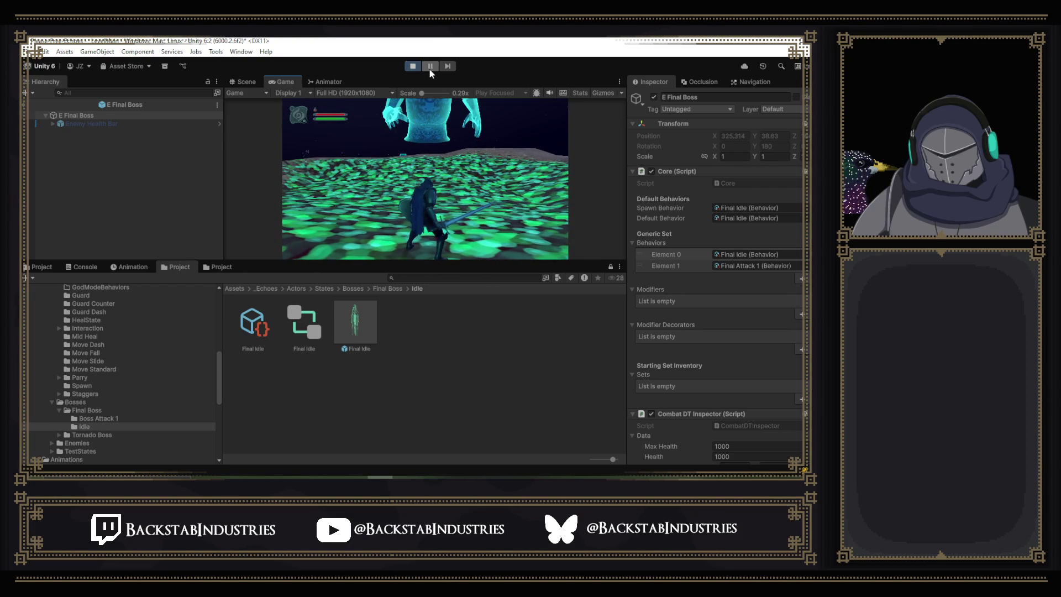
click(413, 66)
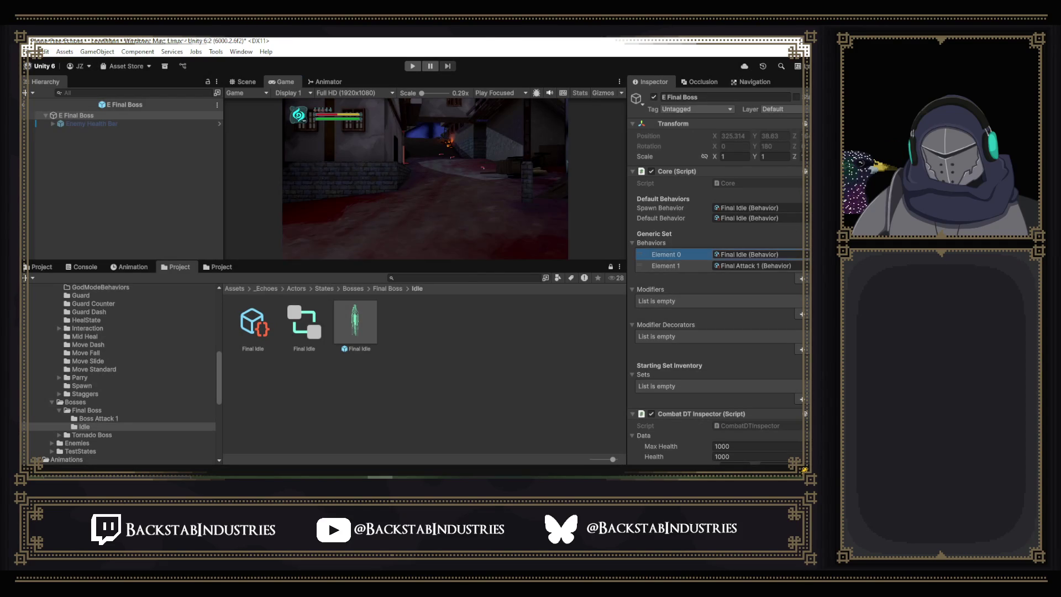
Set the prefab's Spawn Behavior to None and run a quick play test.
click(799, 254)
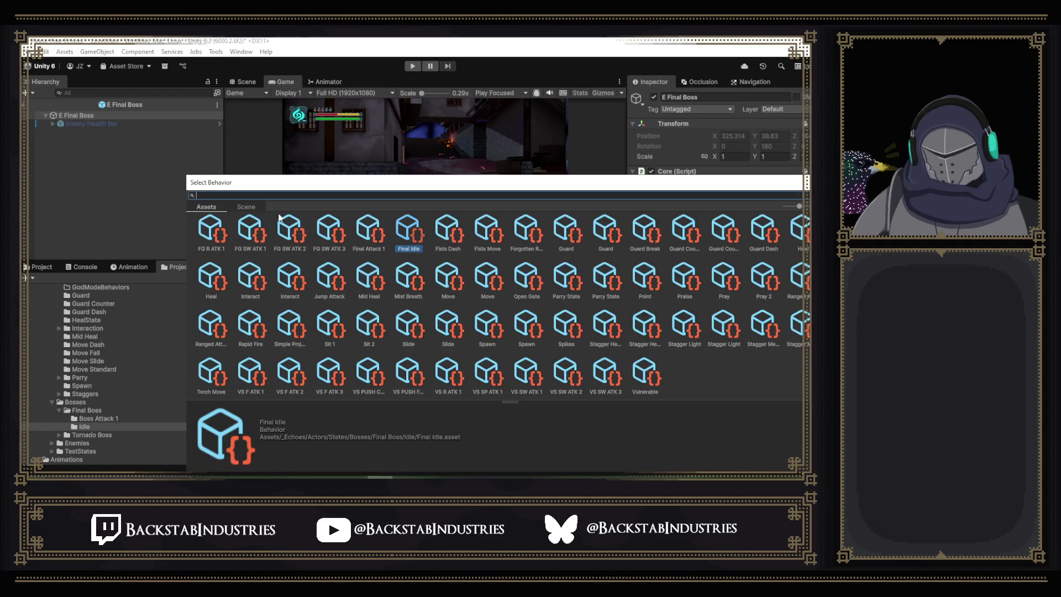
scroll(218, 252, up, 10)
click(212, 249)
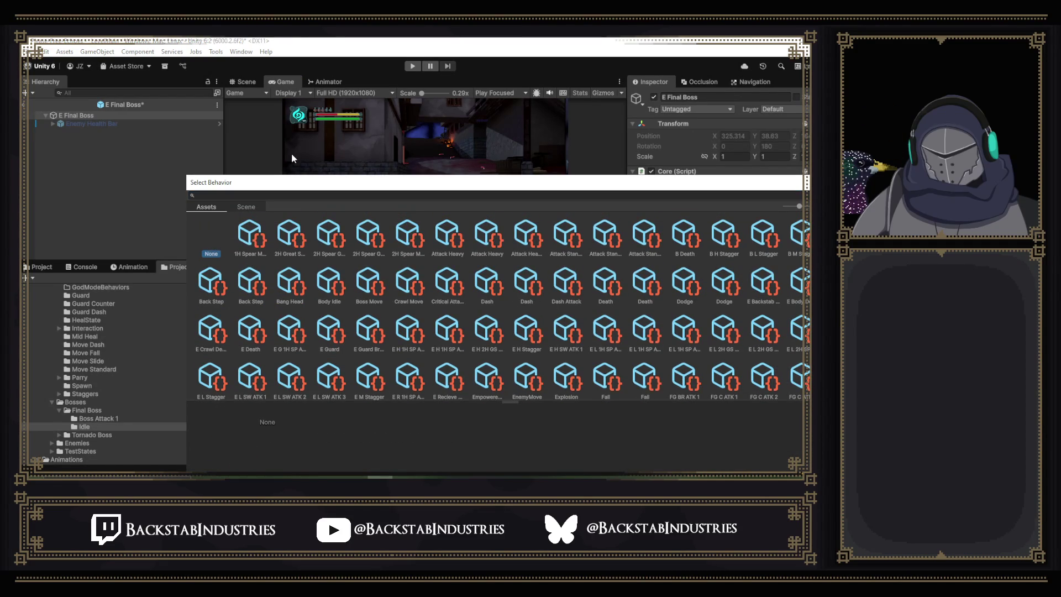
click(416, 68)
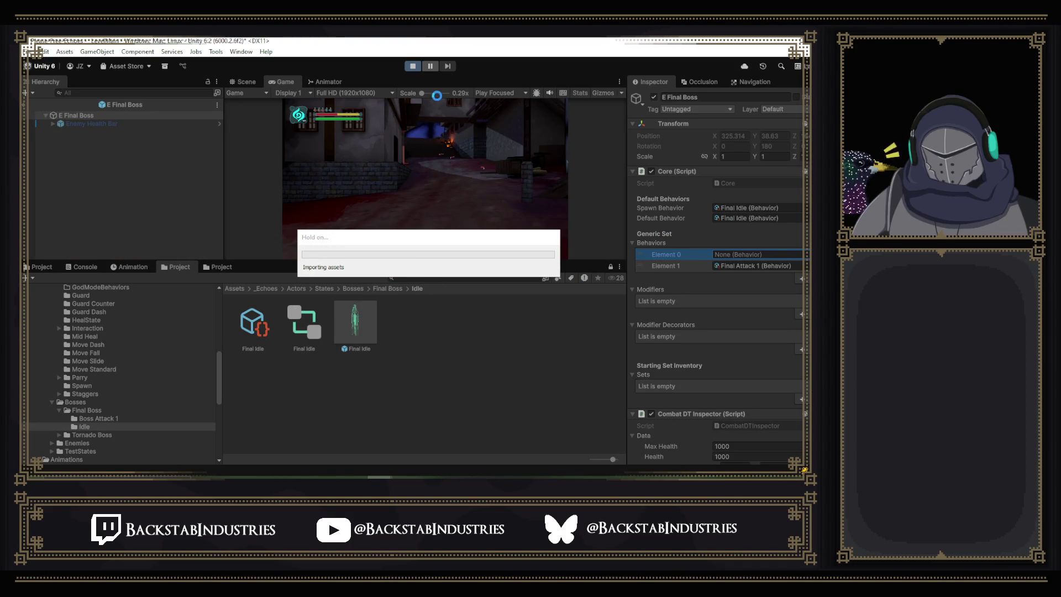
click(412, 66)
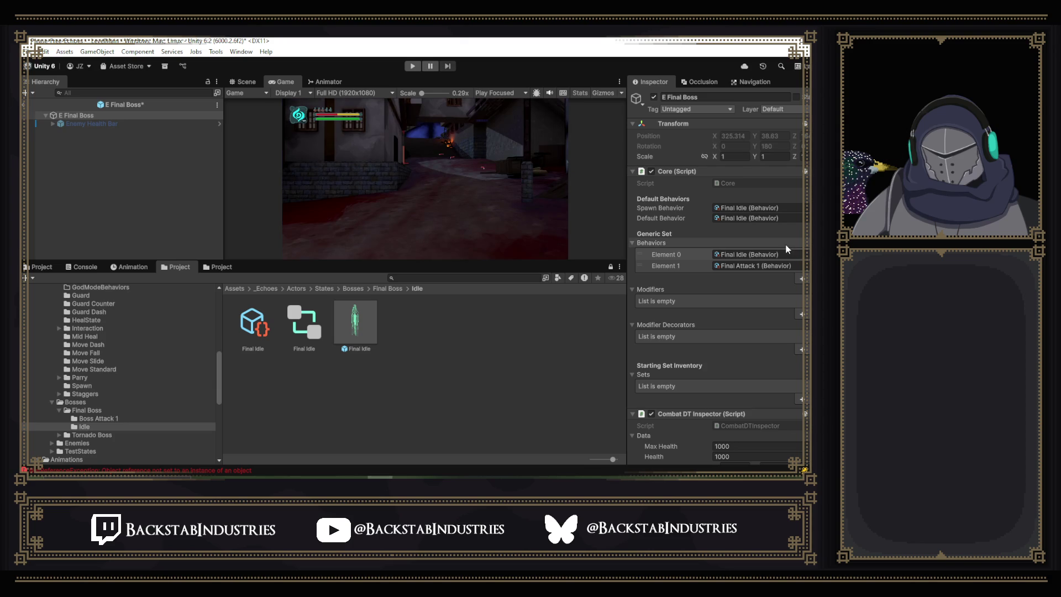
Check the Spawn Behavior picker without changing it and leave Prefab Mode.
click(799, 218)
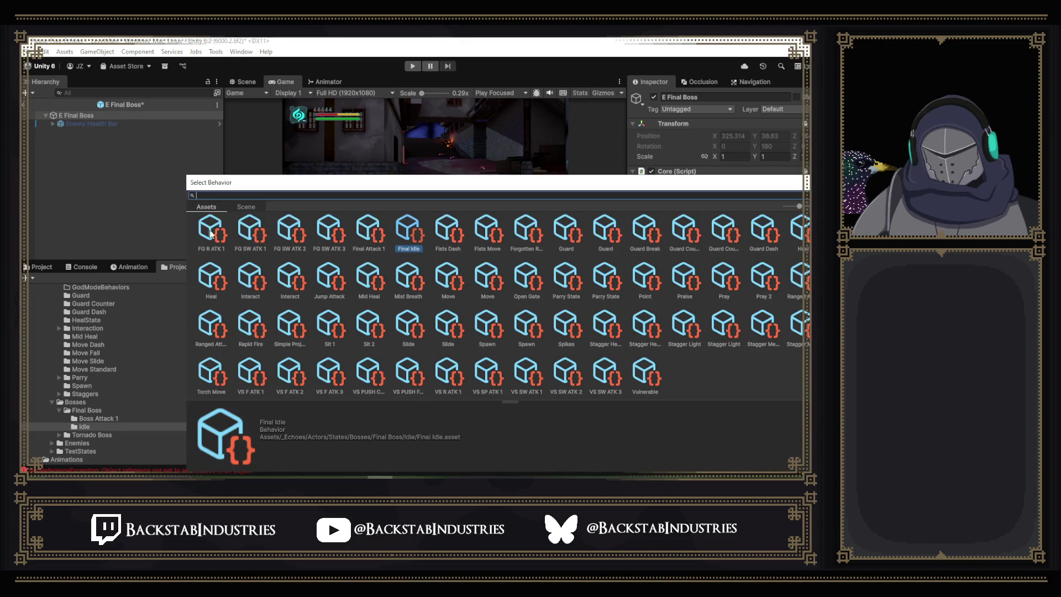
key(Escape)
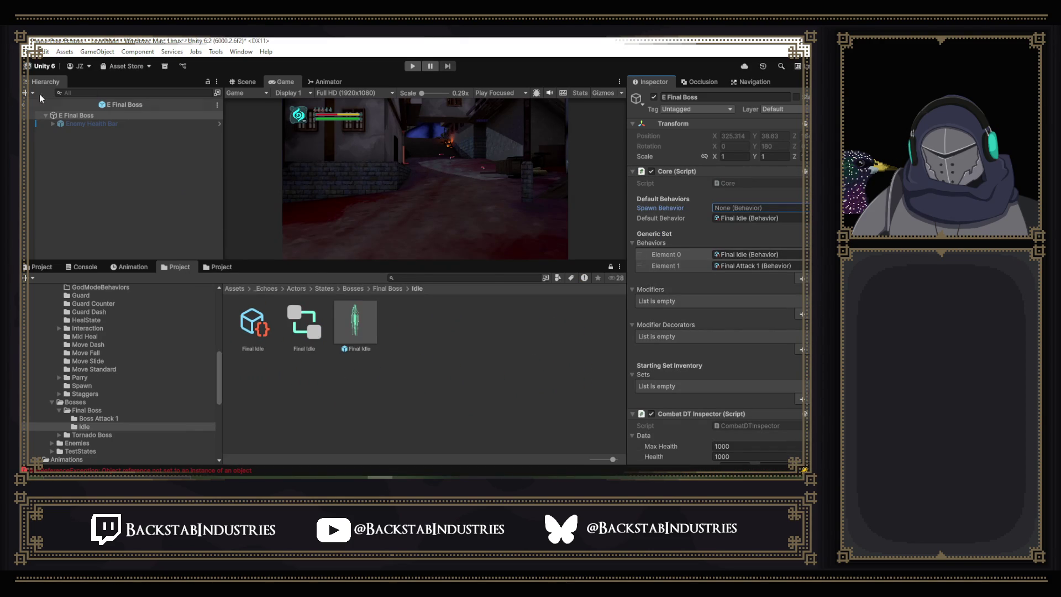
click(25, 104)
Play-test the scene, toggling the cheat overlay with P, then stop and select E Final Boss.
click(412, 65)
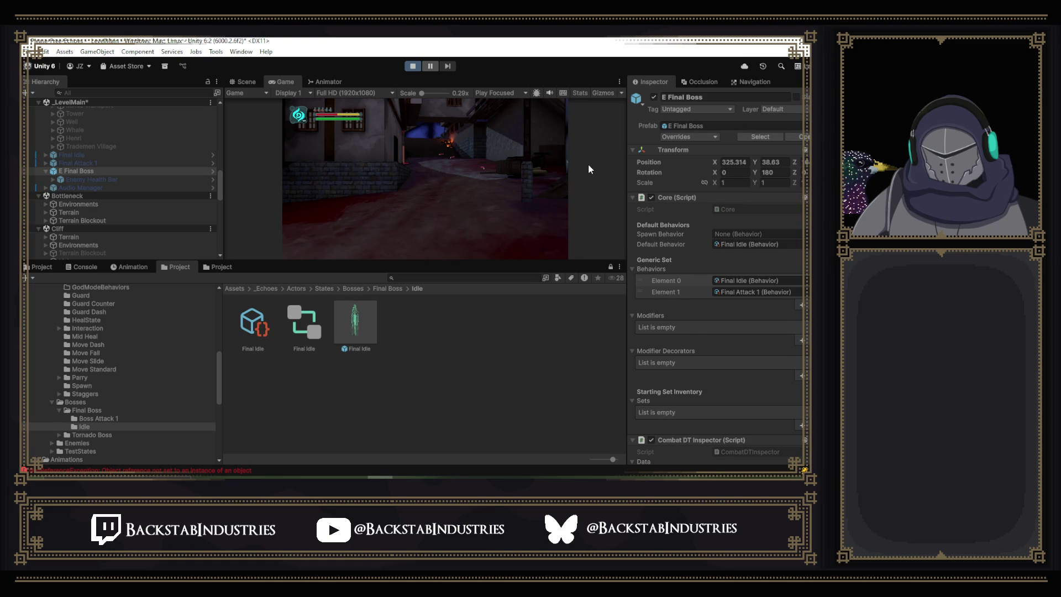
key(p)
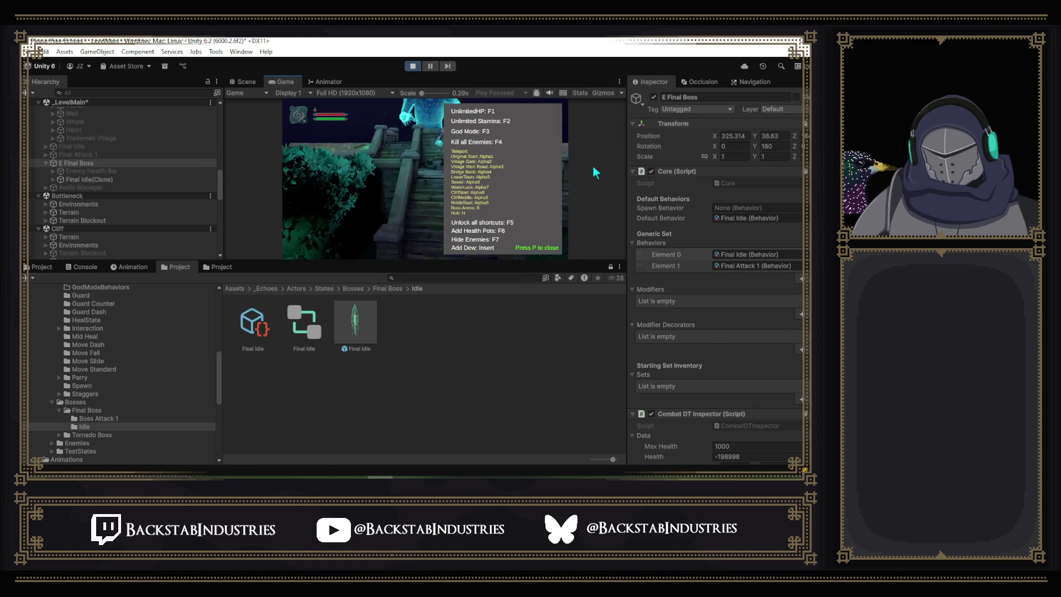
key(p)
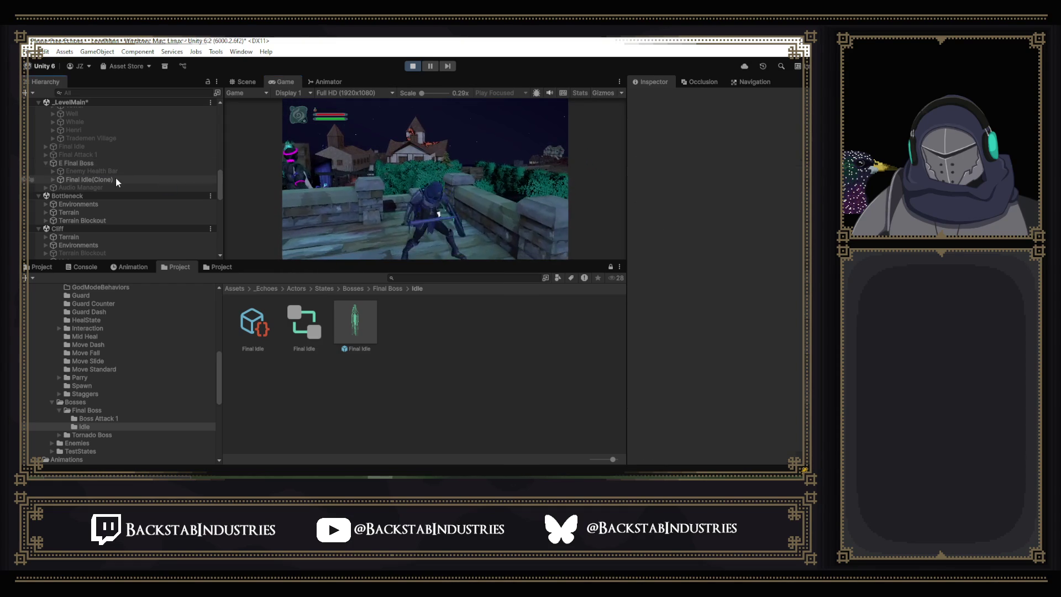
click(418, 68)
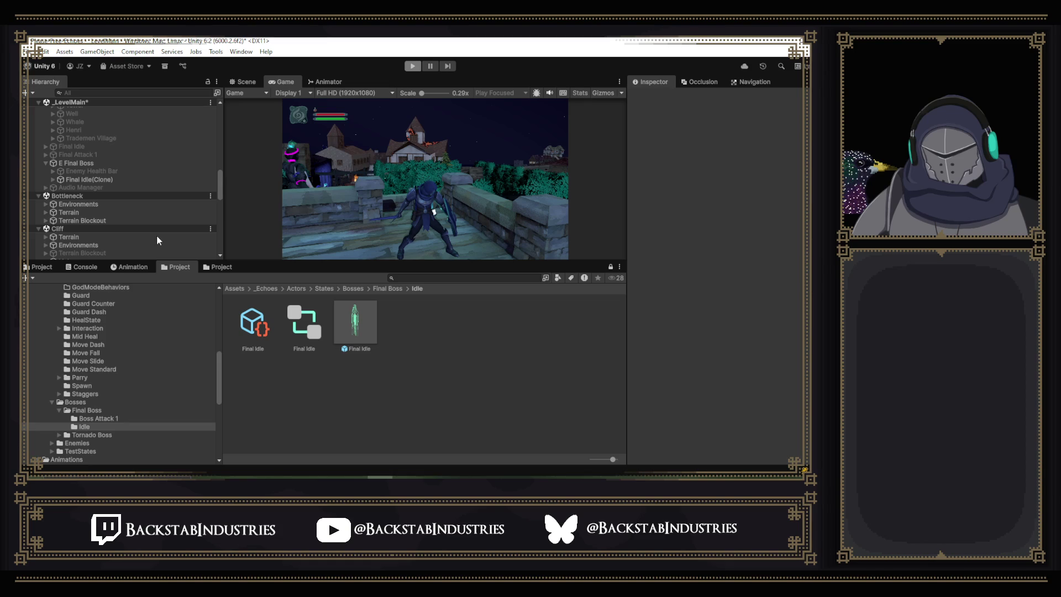
click(141, 178)
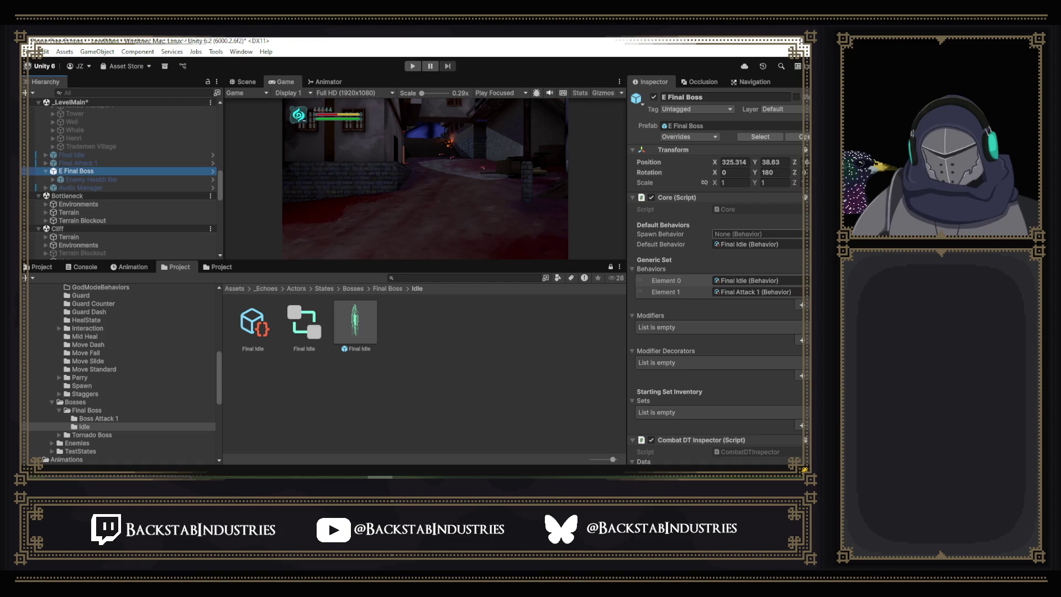
Locate the Final Idle behavior asset in the project and inspect its settings.
click(752, 280)
click(750, 283)
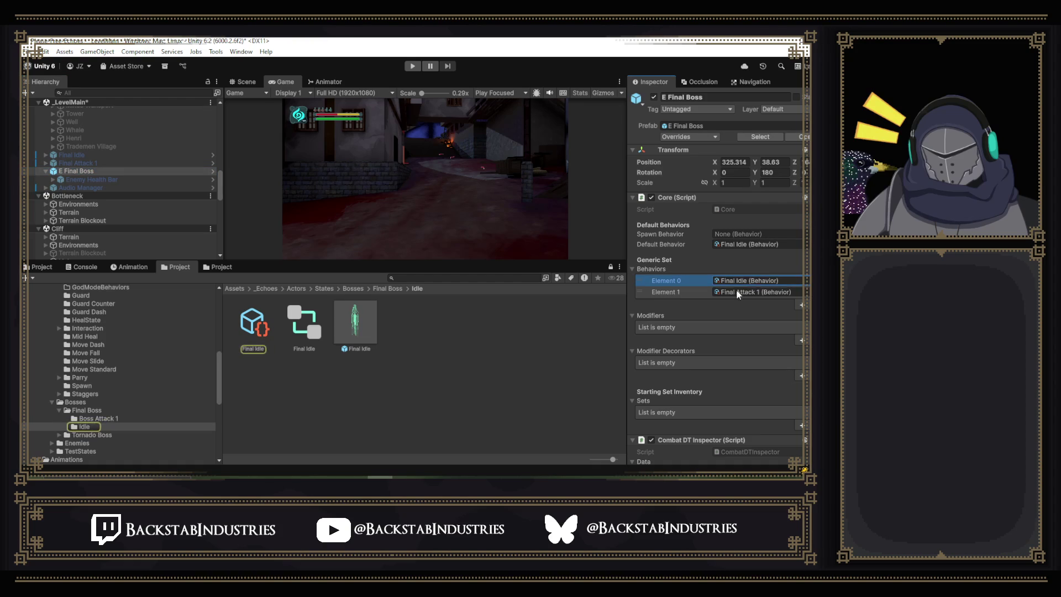
click(257, 332)
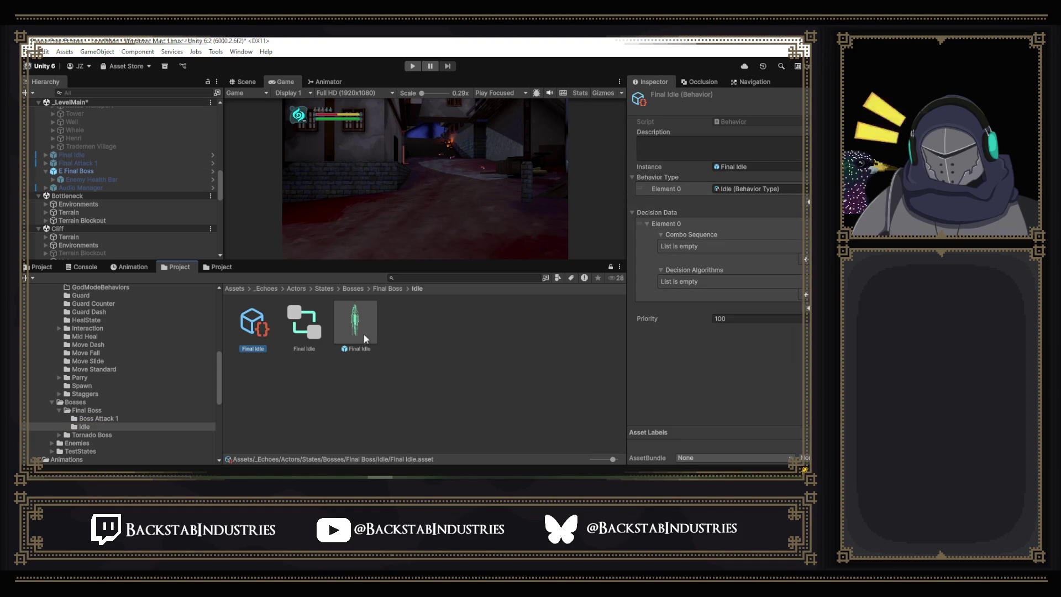
click(101, 172)
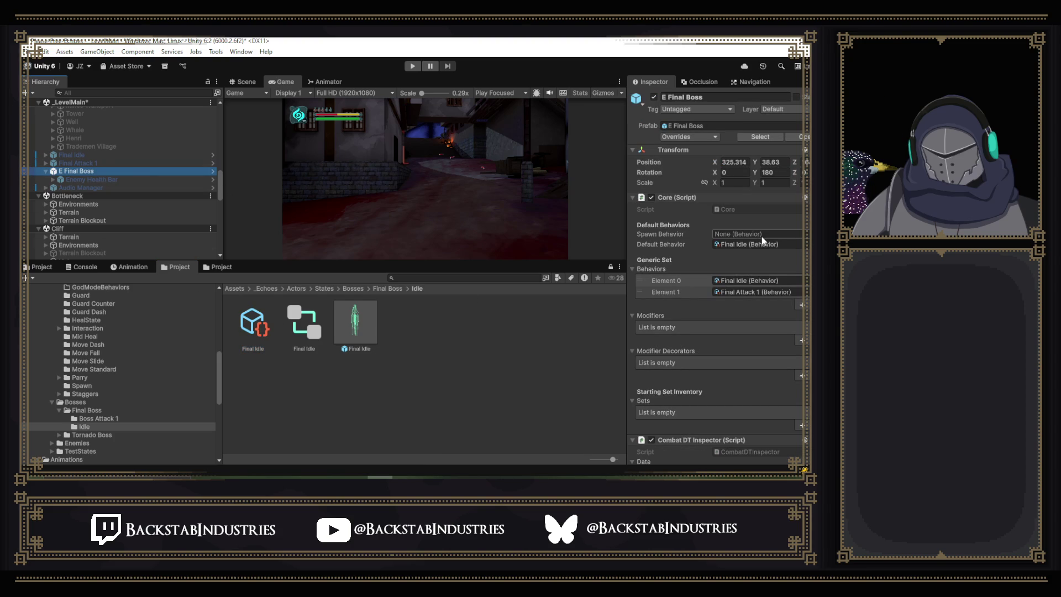
Assign Final Idle as Spawn Behavior, set Default Behavior to None, save, and play-test.
click(806, 245)
drag(256, 332, 740, 234)
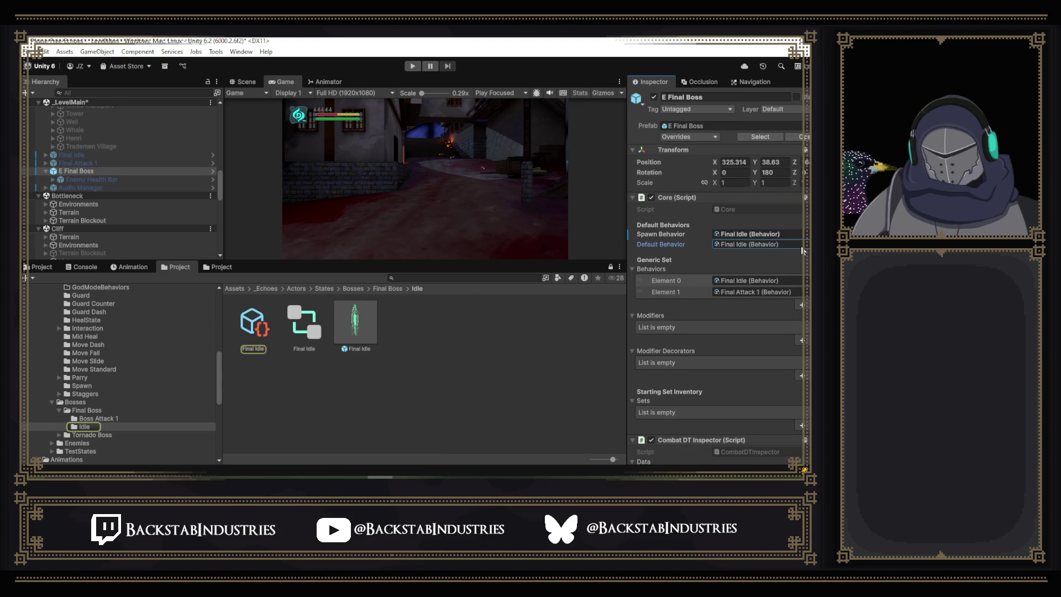
key(Delete)
key(ctrl+s)
click(412, 68)
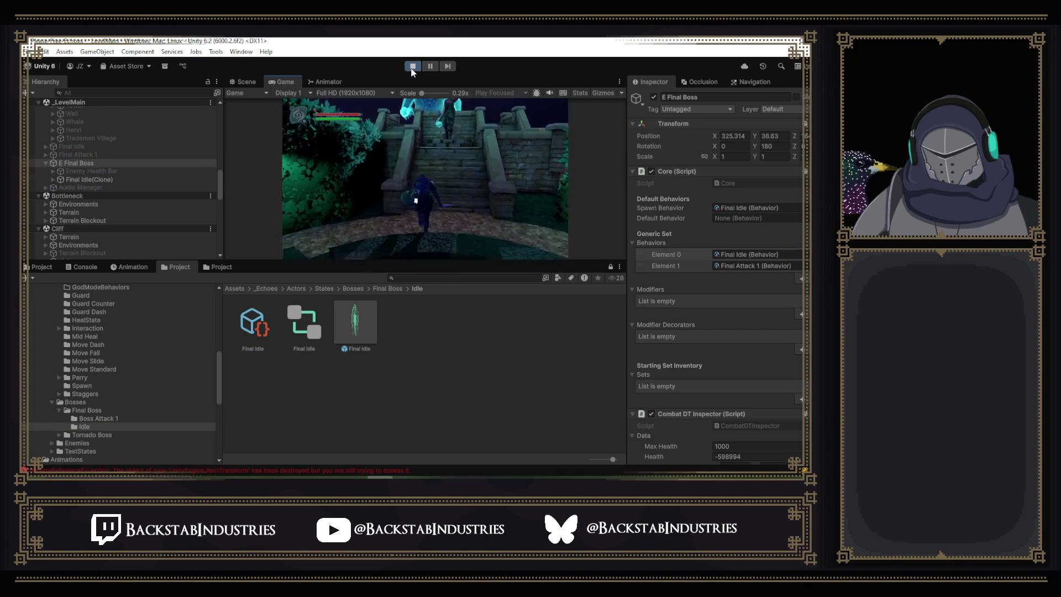
Stop the play test and inspect the Final Idle asset: Idle type, priority 100, empty decisions.
click(412, 66)
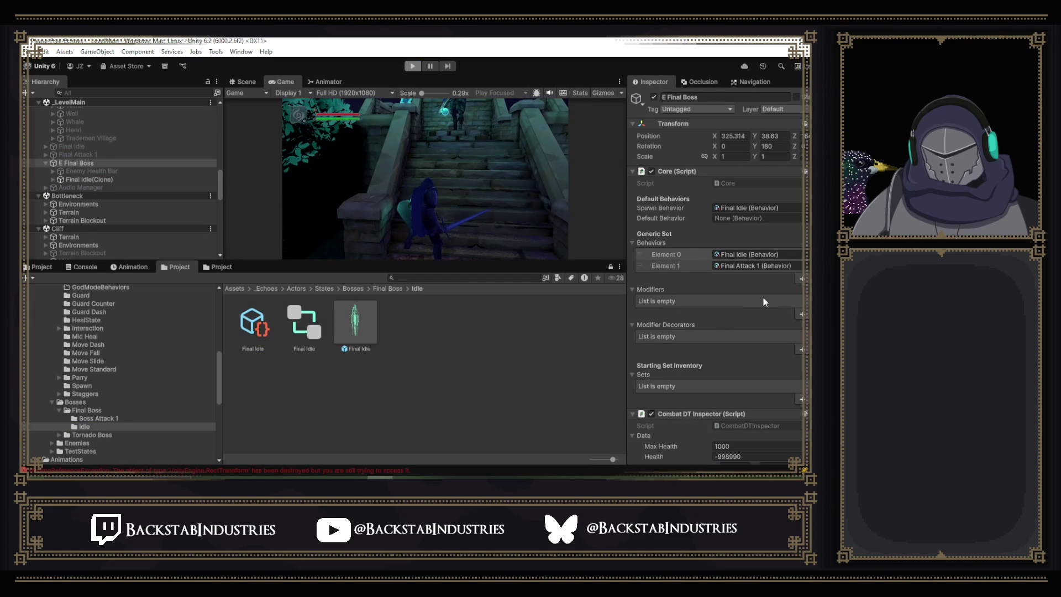
click(740, 280)
double_click(740, 279)
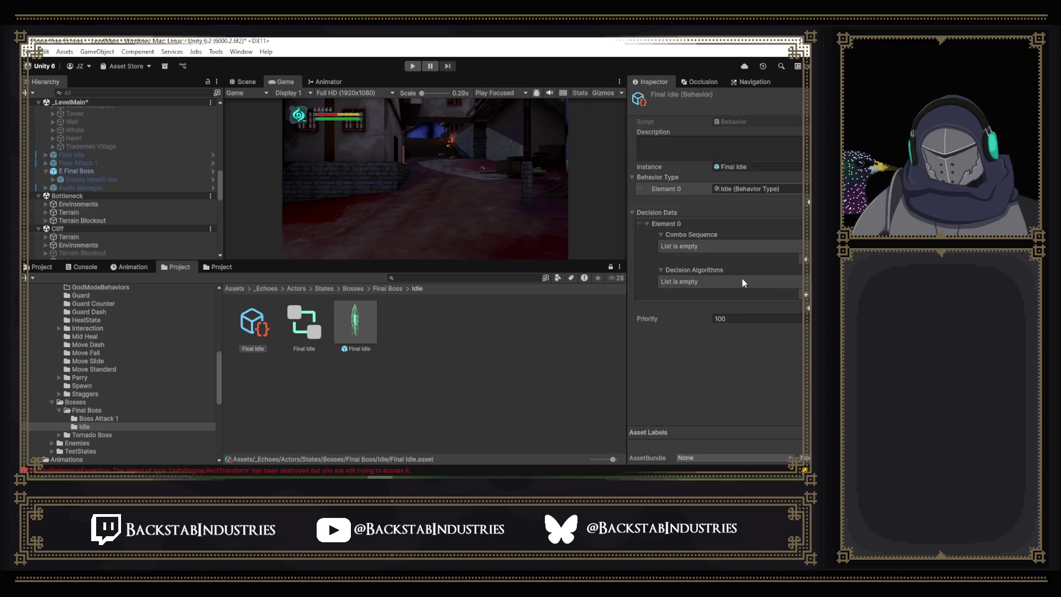
Remove Final Idle from E Final Boss's Behaviors, leaving Final Attack 1.
key(ctrl+z)
key(ctrl+z)
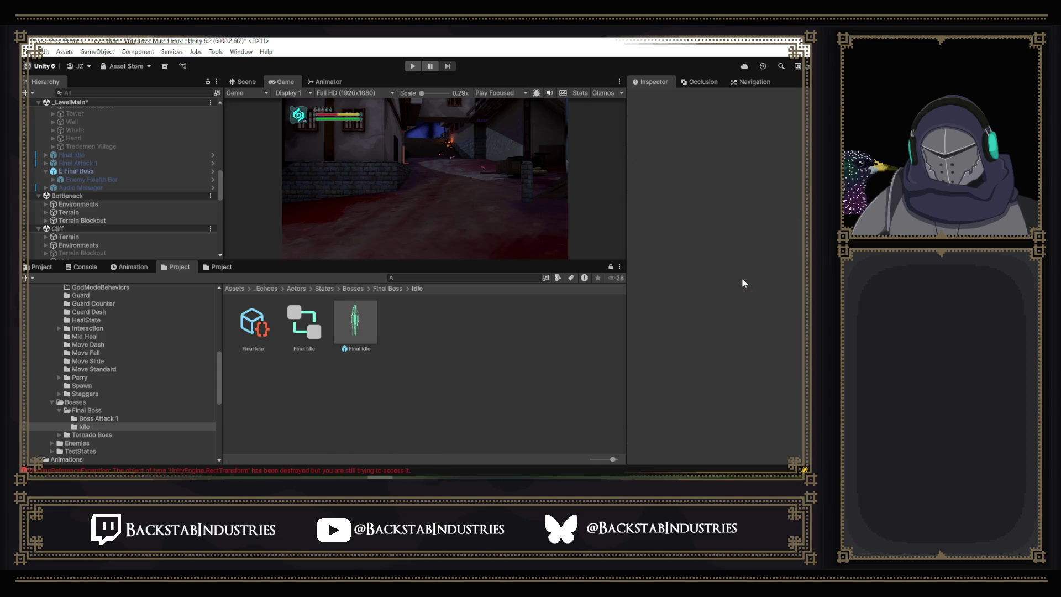
key(ctrl+y)
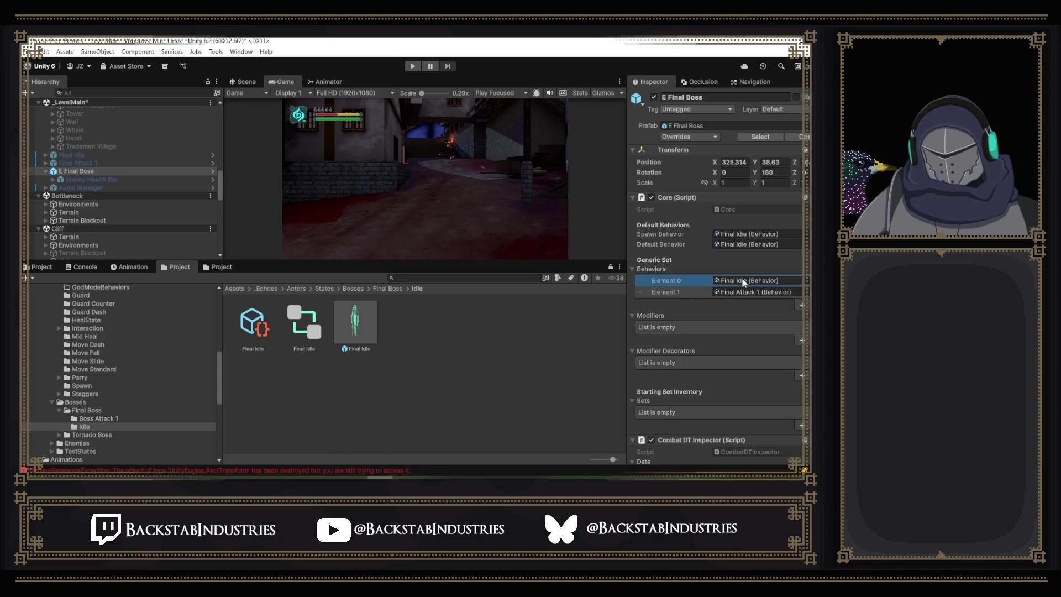
click(763, 292)
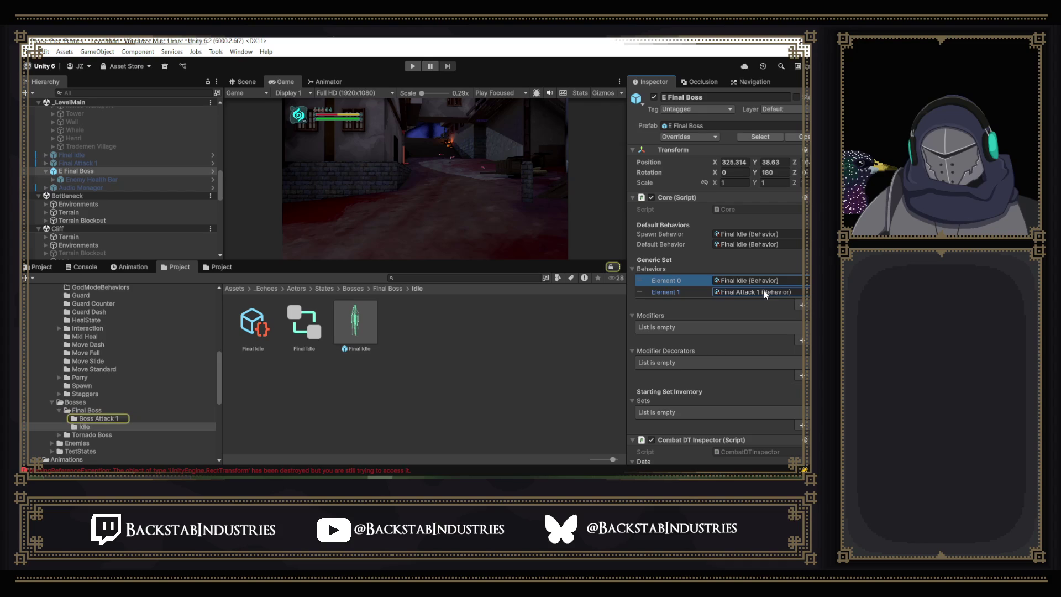
key(Delete)
Delete the Final Attack 1 AC entry from the Actions list.
scroll(762, 277, down, 5)
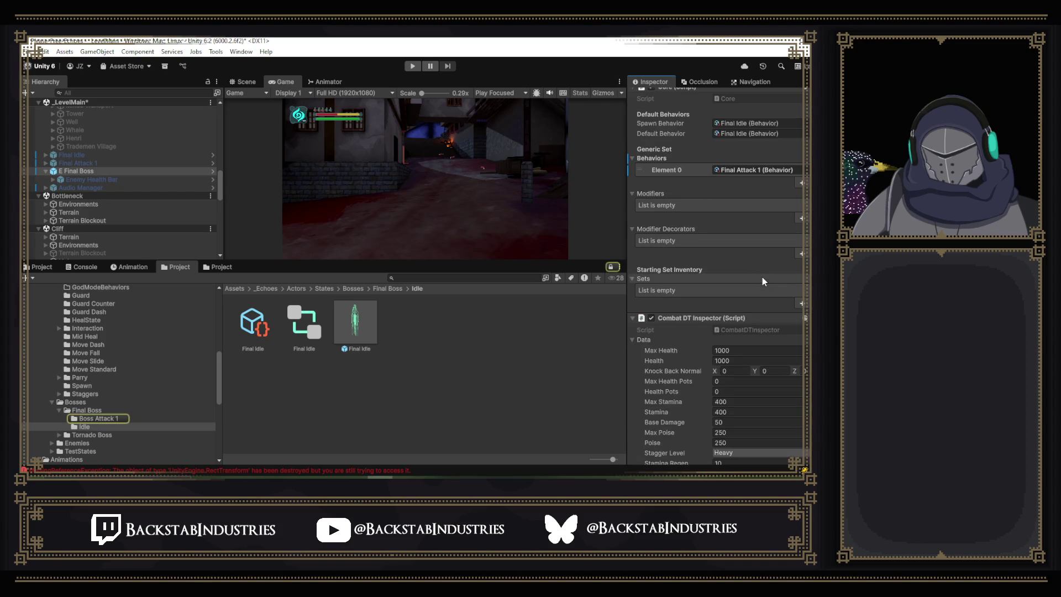
scroll(791, 242, up, 3)
scroll(773, 271, down, 15)
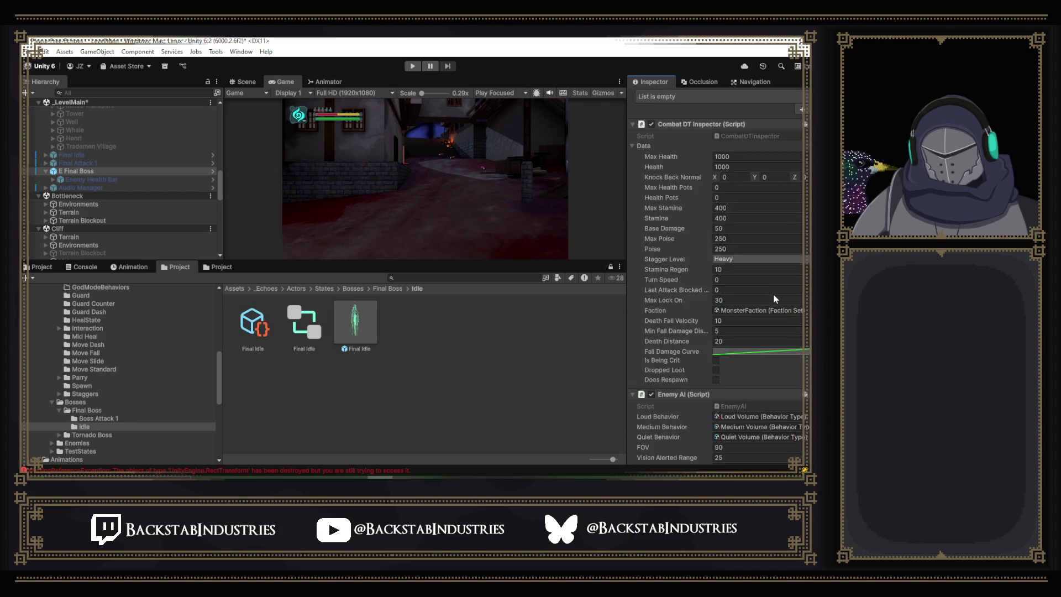
click(770, 298)
key(Delete)
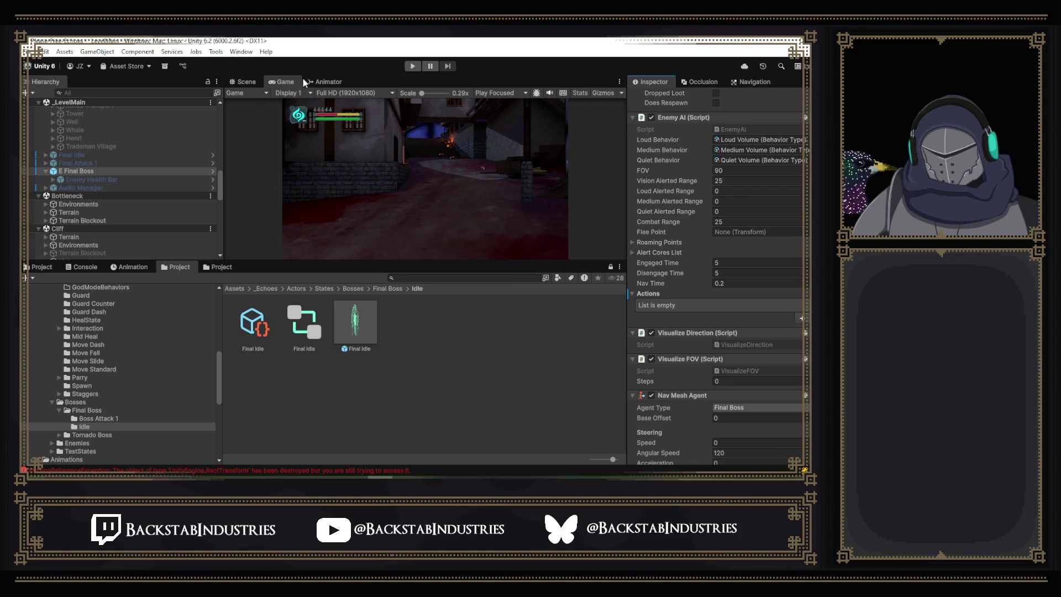
Keep Play Focused as the play mode and start a play test of the boss.
click(502, 93)
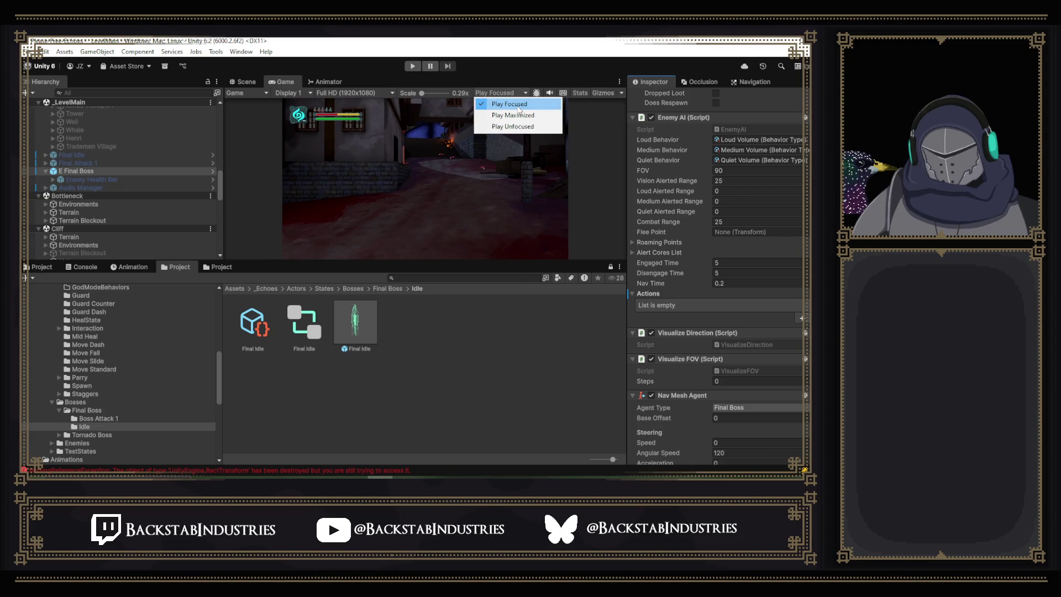
click(517, 105)
scroll(781, 230, up, 8)
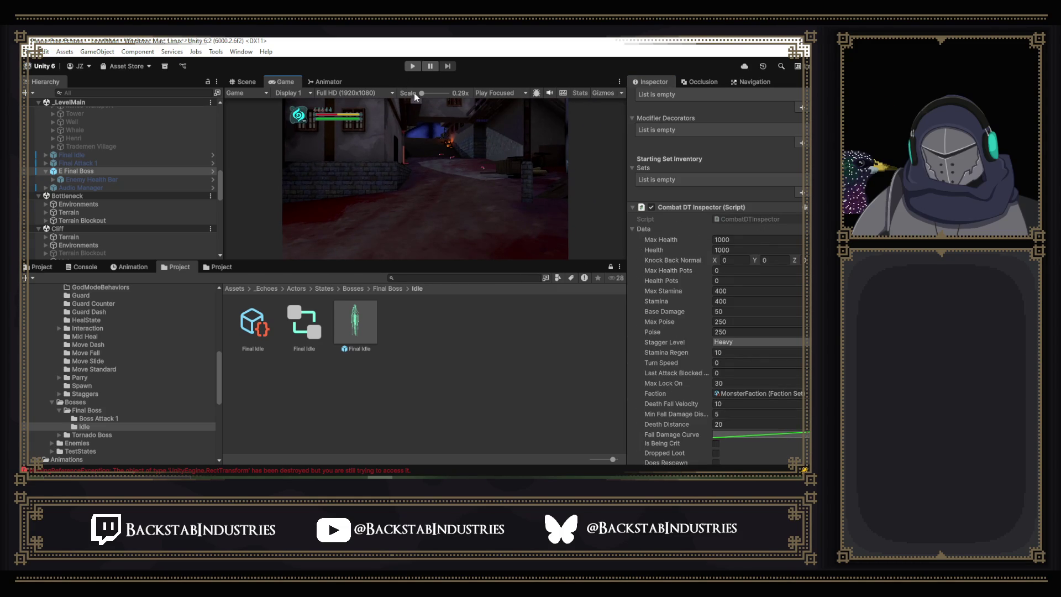
key(ctrl+p)
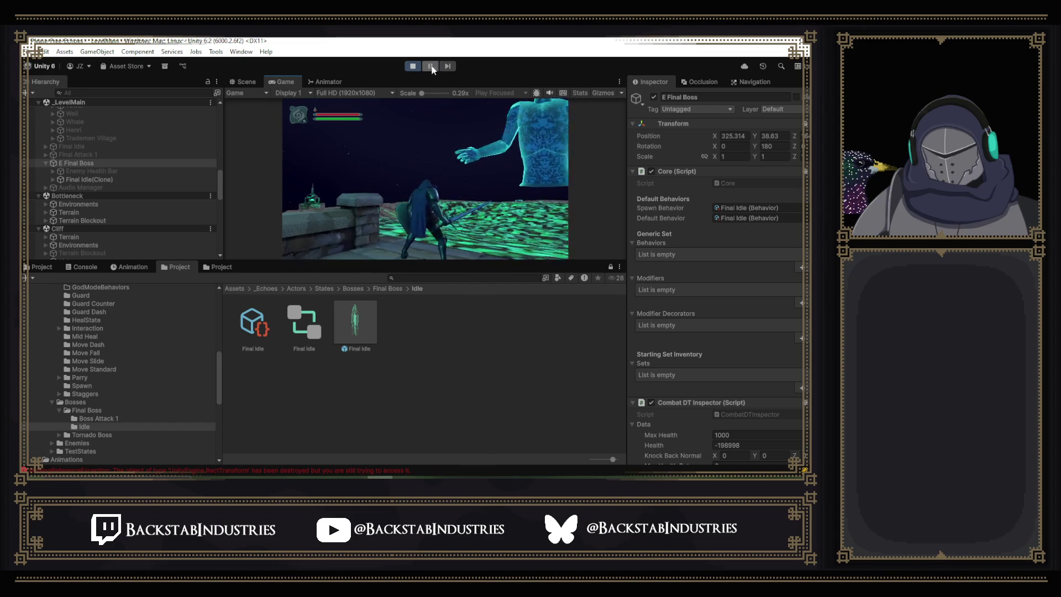
Stop play mode after testing the boss in the Game view.
click(415, 67)
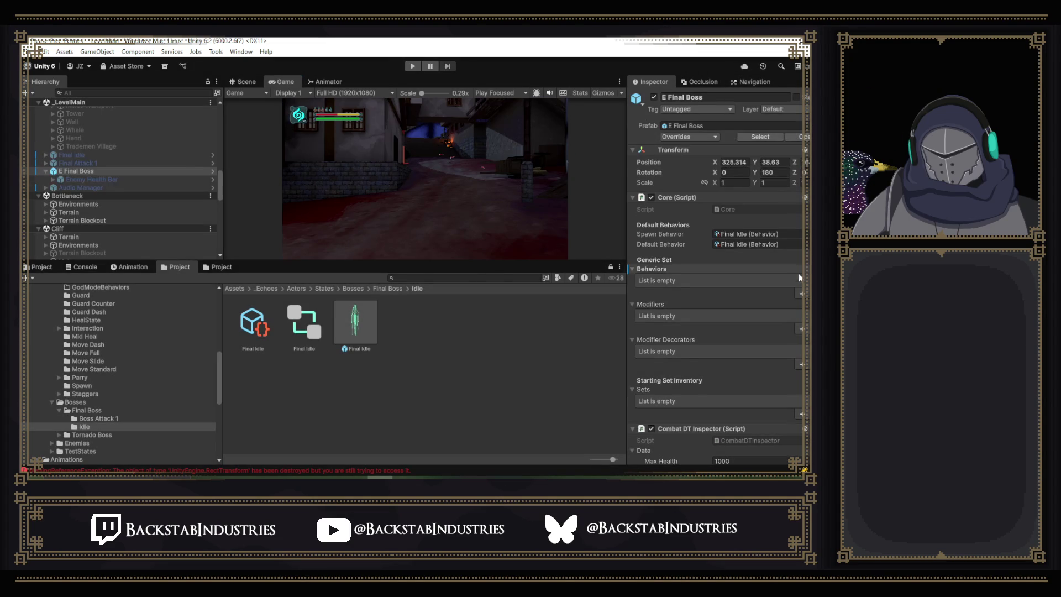
Add Final Attack 1 as a new entry in E Final Boss's Behaviors list.
click(801, 294)
click(805, 281)
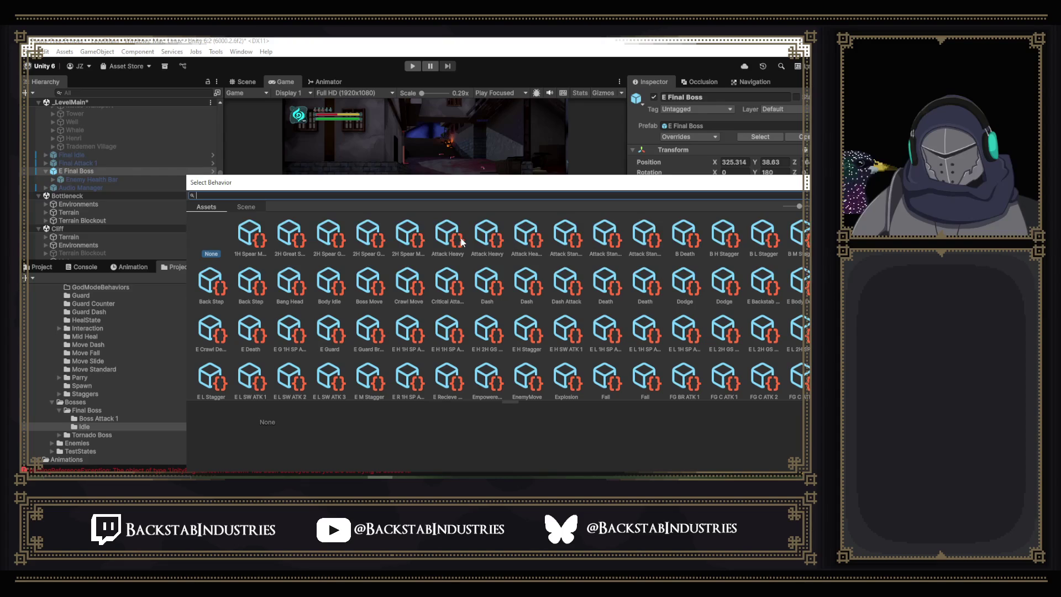
text(final)
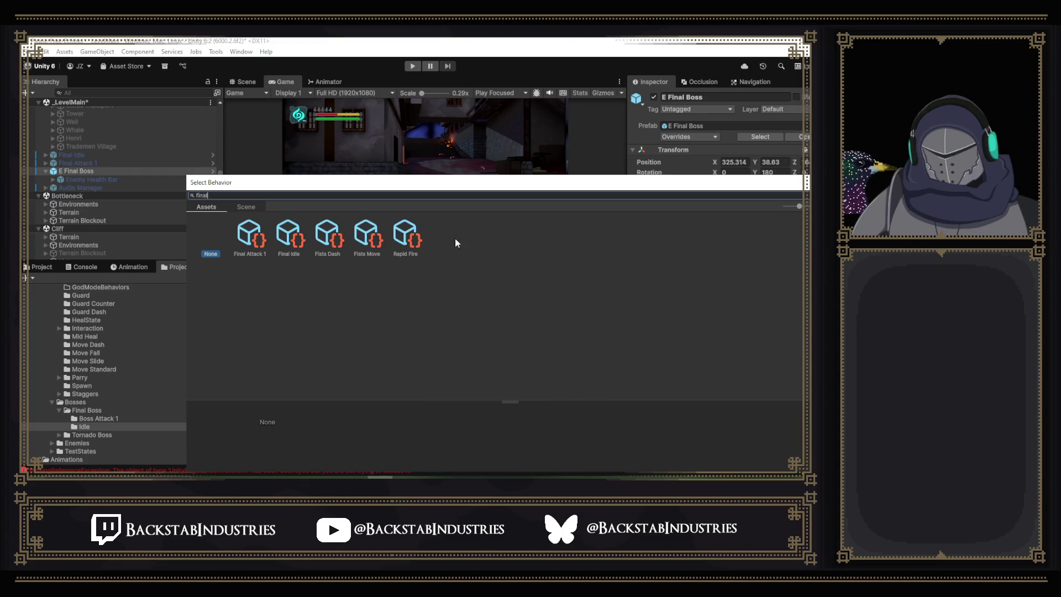
click(257, 238)
double_click(258, 237)
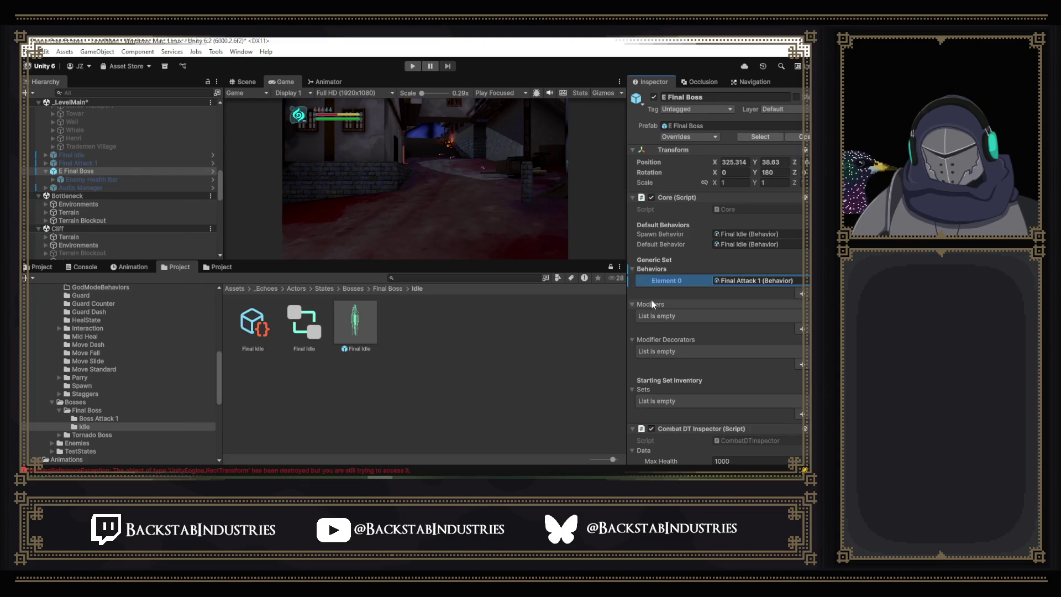
Add Final Attack 1 AC to the boss's Actions list and start a play test.
scroll(654, 299, down, 10)
scroll(734, 353, down, 3)
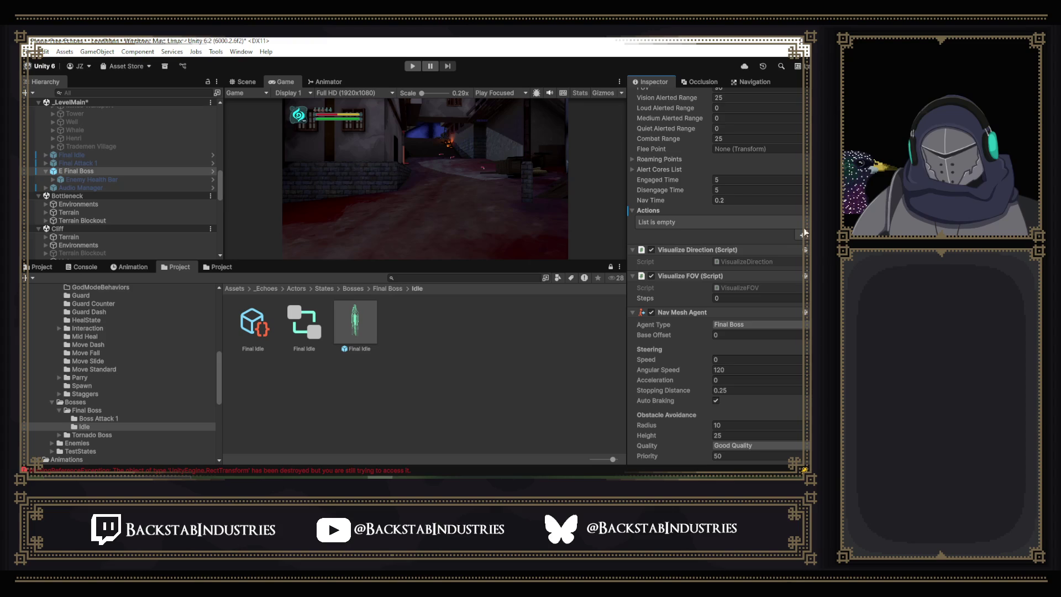
click(801, 234)
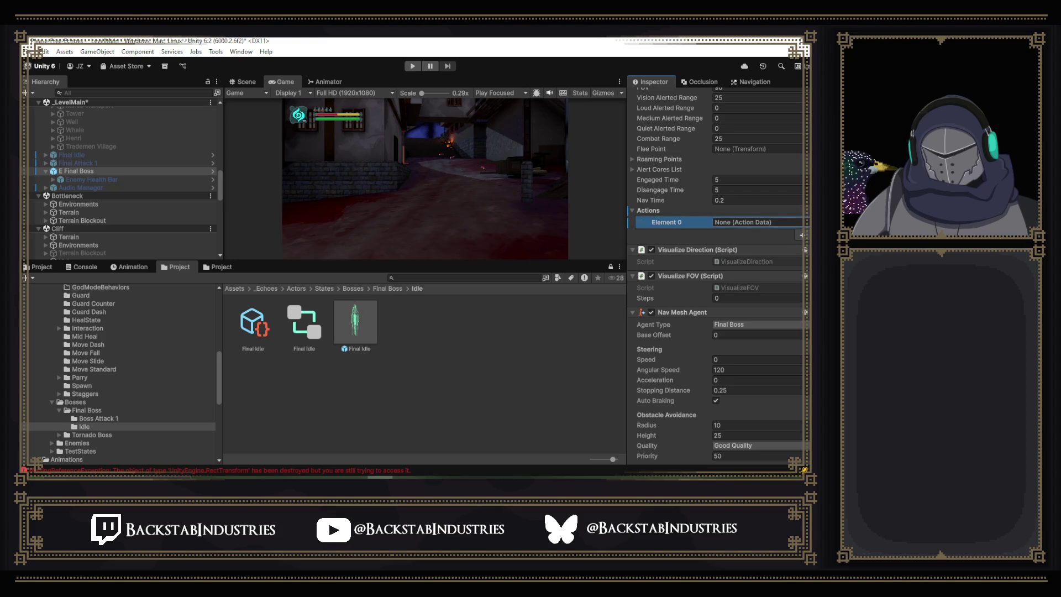
click(805, 223)
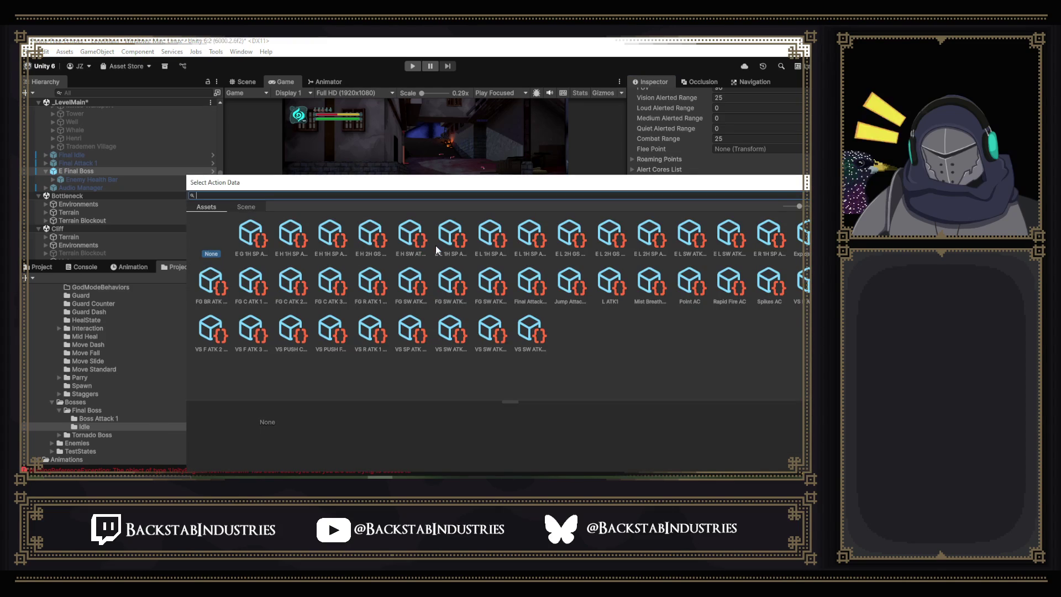
text(fanl)
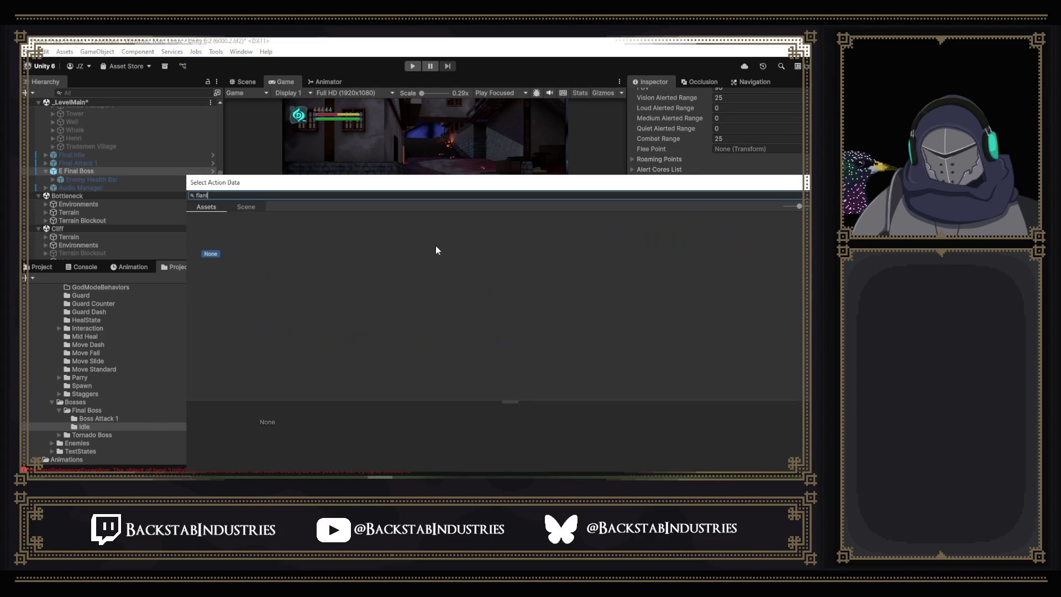
key(BackSpace)
key(BackSpace)
key(BackSpace)
text(n)
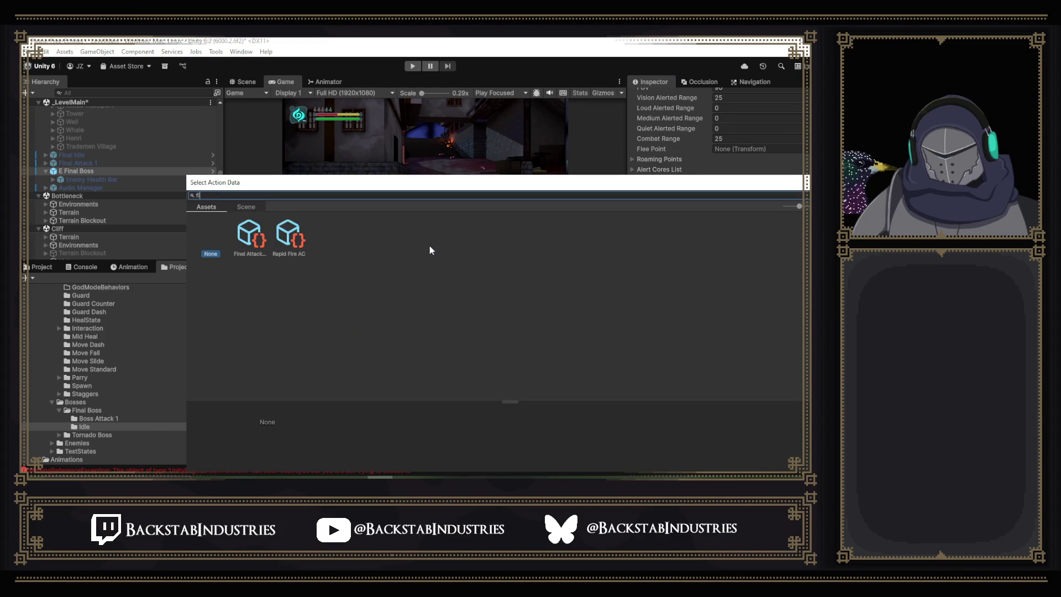
double_click(252, 237)
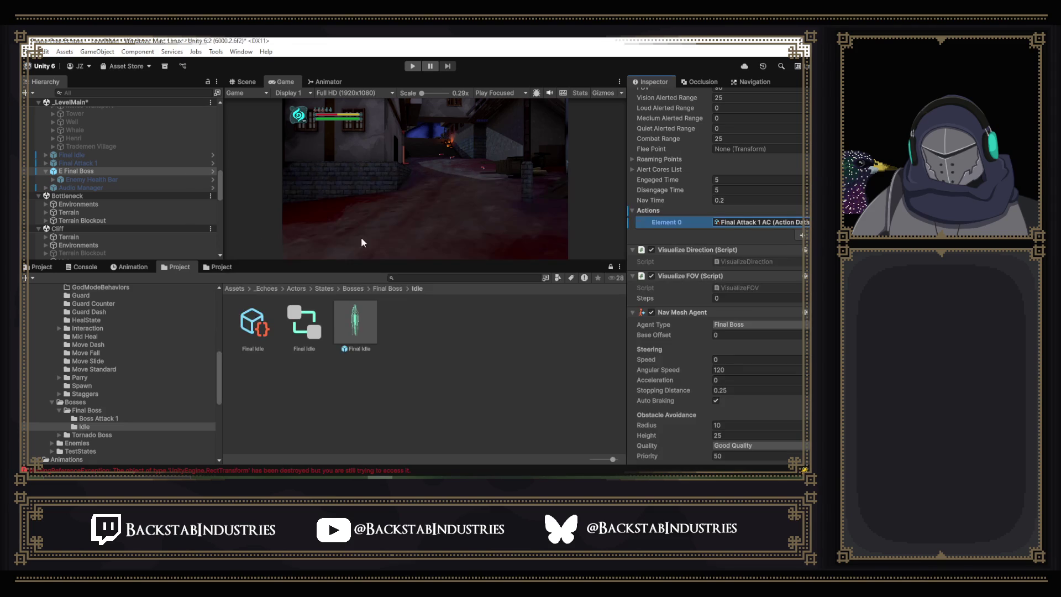
click(407, 68)
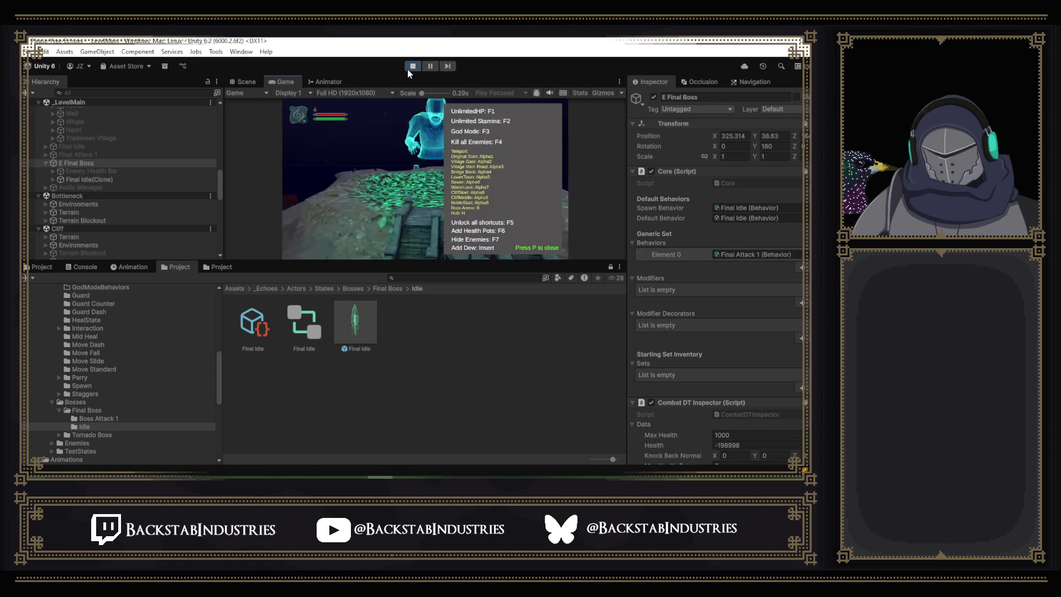
Close the cheat overlay, stop the play test, and locate the Final Attack 1 behavior asset.
key(p)
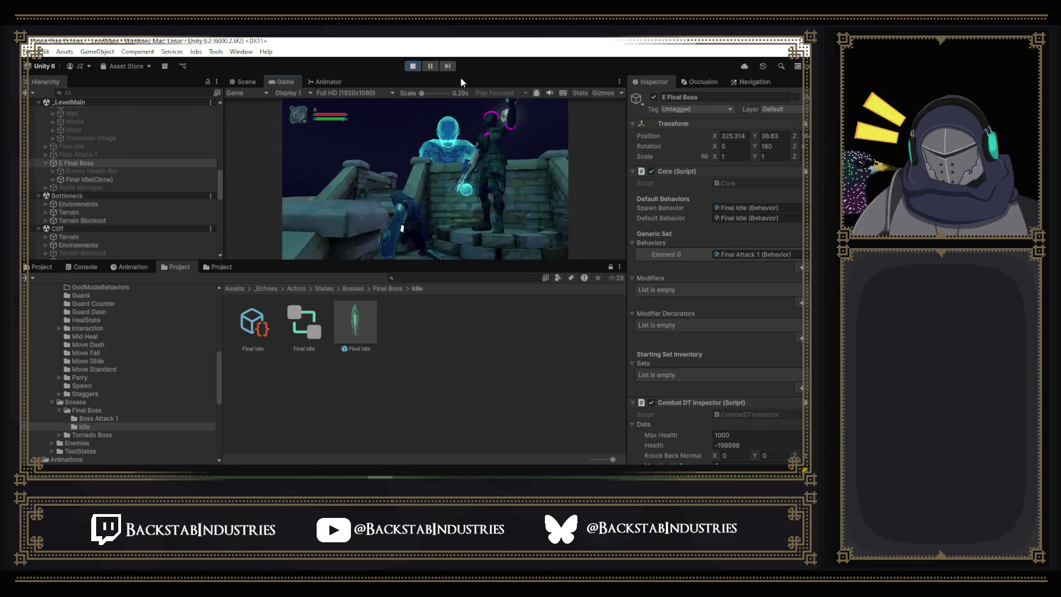
key(ctrl+p)
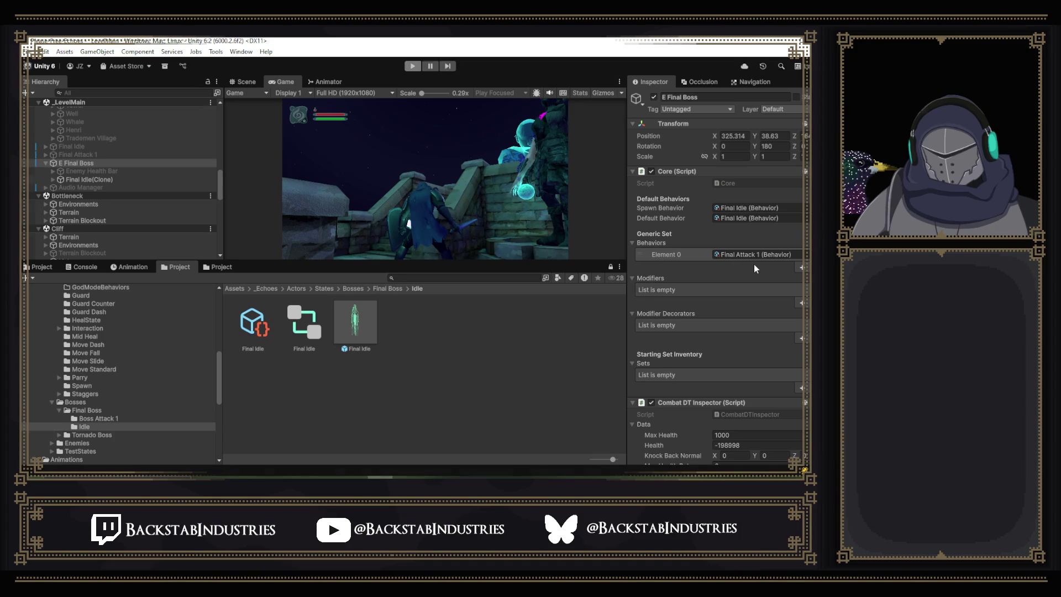
click(758, 284)
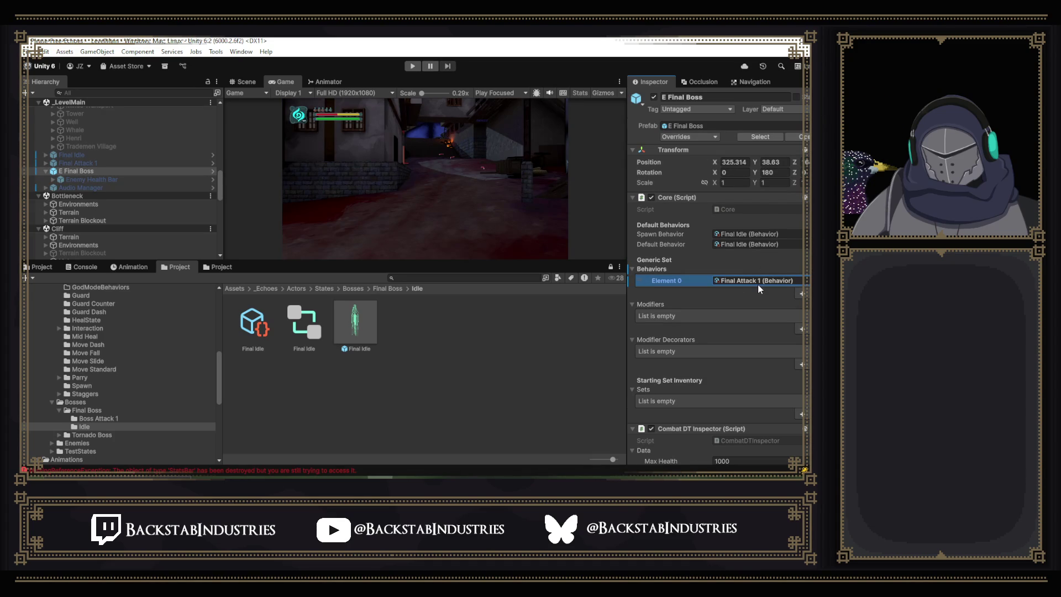
click(753, 281)
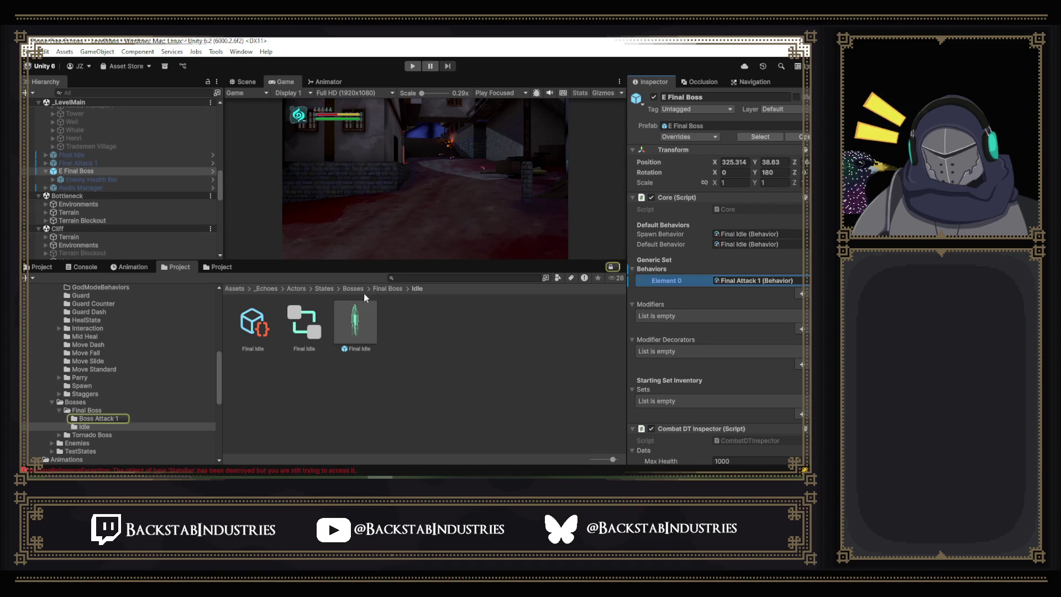
In the Boss Attack 1 folder, set the Final Attack 1 behavior's priority to 100.
click(387, 289)
double_click(252, 322)
click(264, 333)
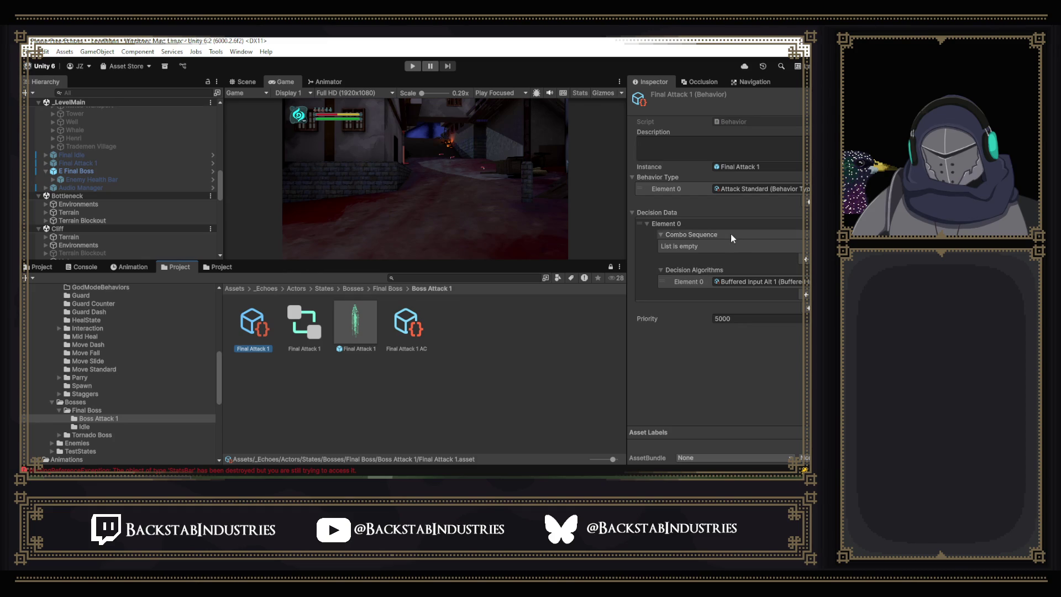
click(737, 315)
text(100)
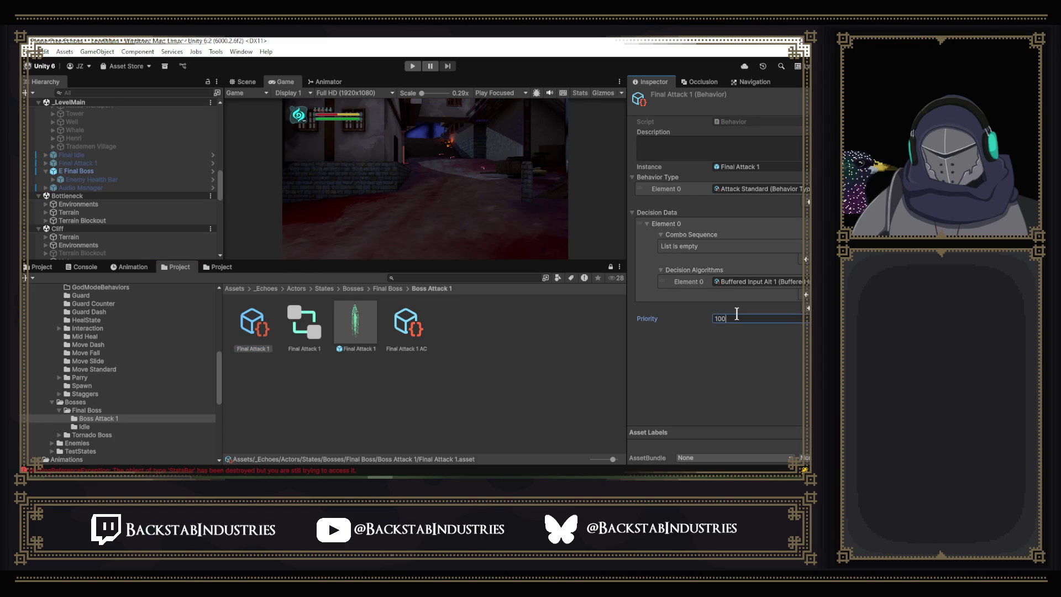
click(740, 358)
Add Require Stamina as a second decision algorithm on Final Attack 1.
click(736, 282)
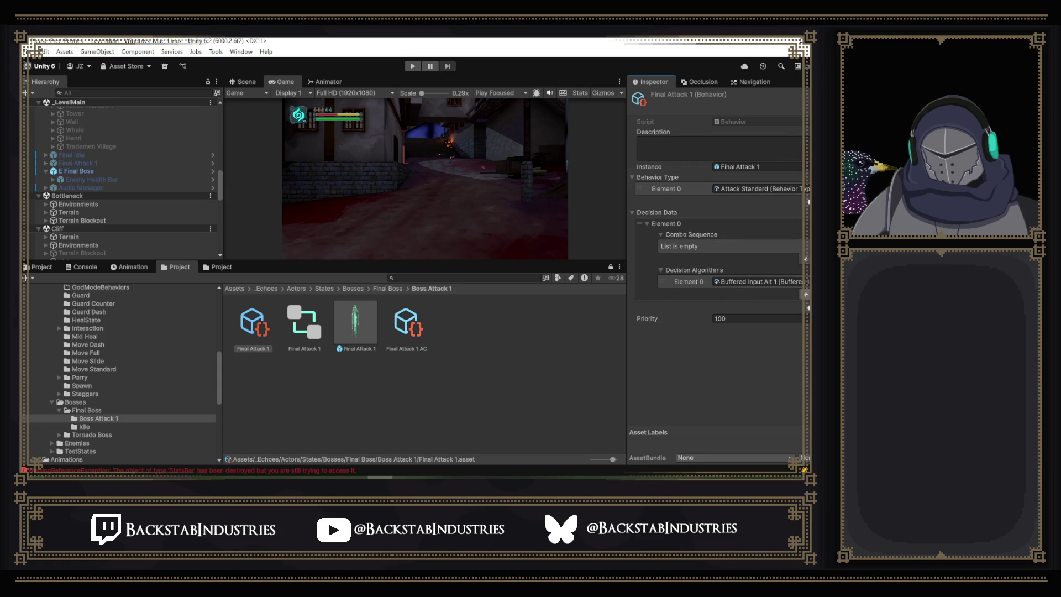
click(806, 281)
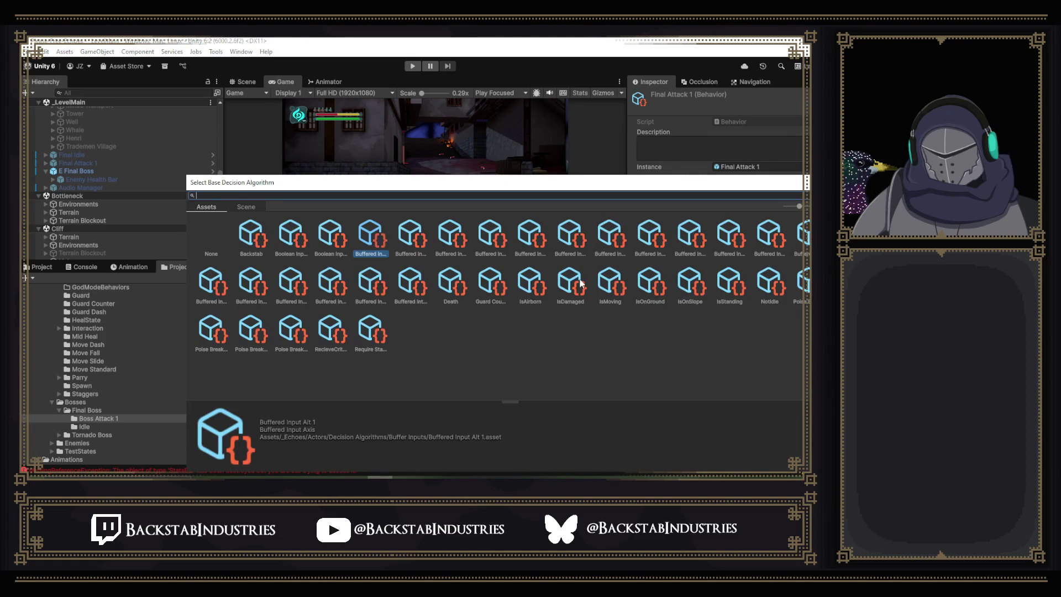
text(requ)
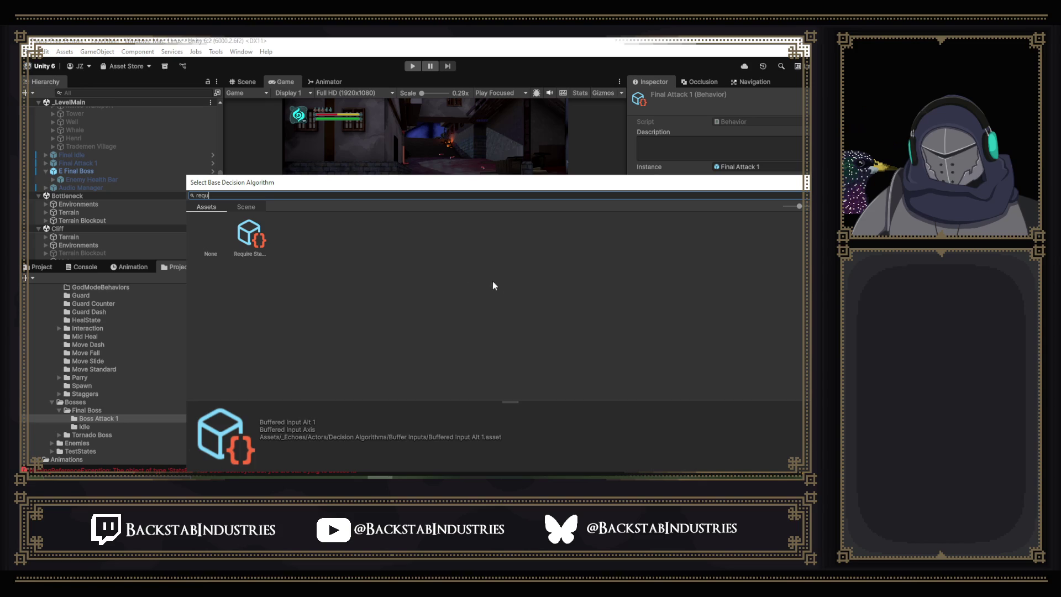
double_click(258, 246)
Review the Final Attack 1 AC action data, then open the Final Attack 1 prefab.
click(413, 338)
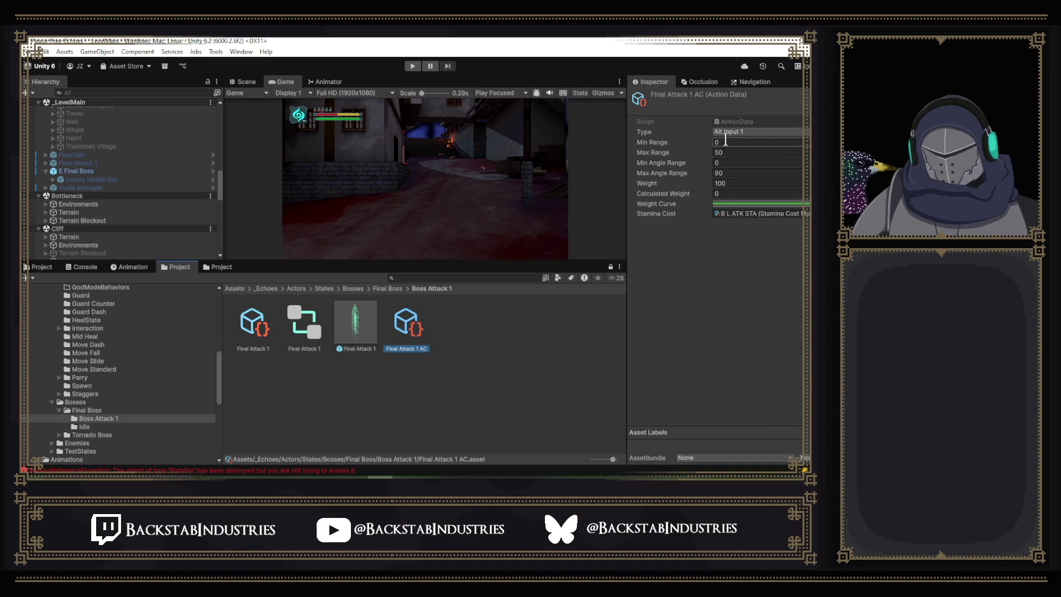
click(260, 324)
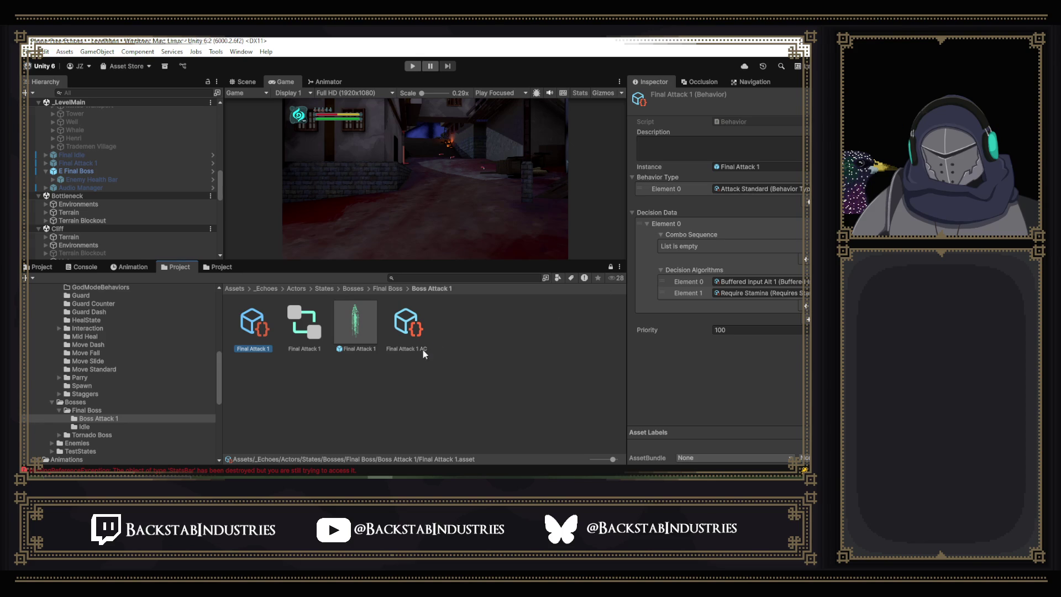
double_click(356, 328)
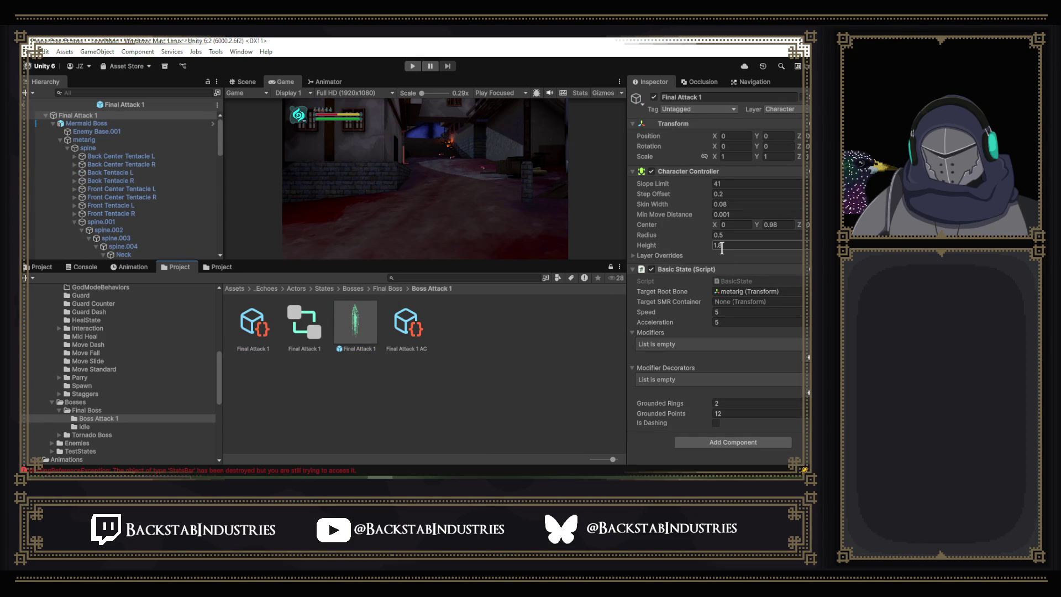
Inspect the Final Attack 1 controller's Idle state and confirm the Boss Attack 1 clip ends with ExitState.
click(291, 326)
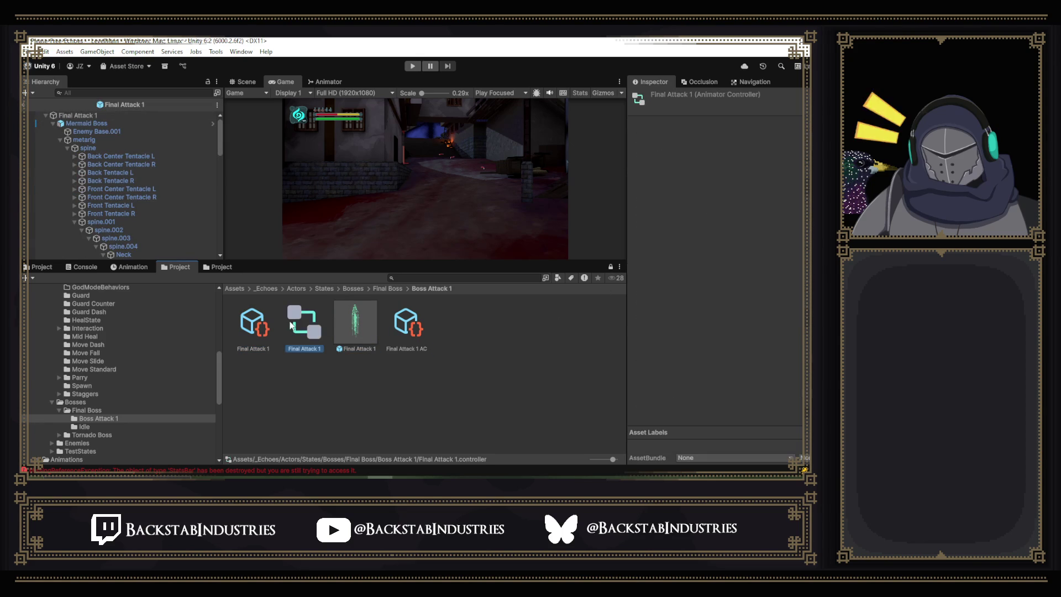
double_click(292, 326)
click(477, 181)
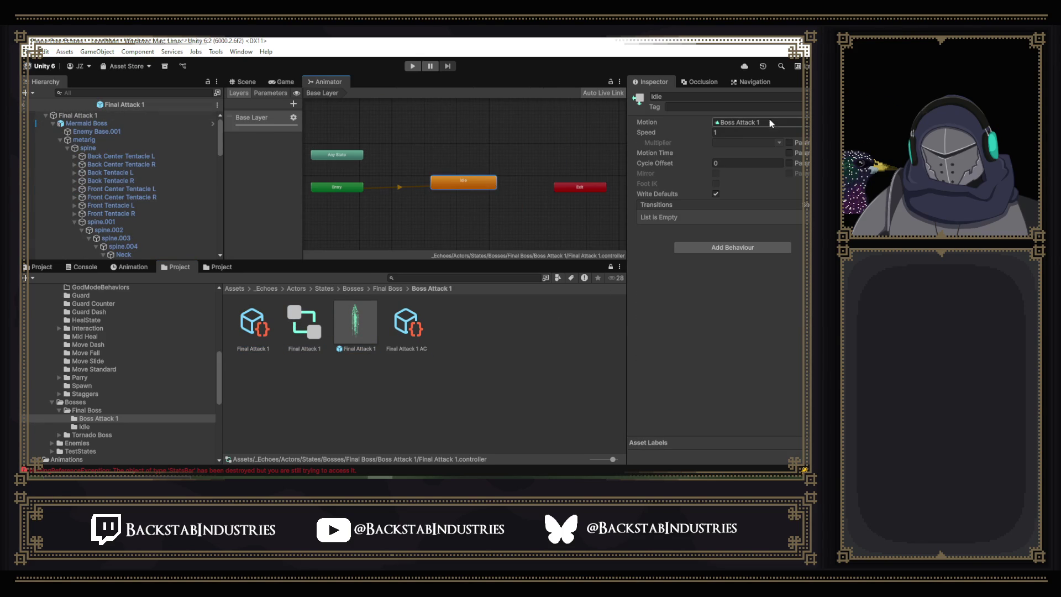
click(128, 266)
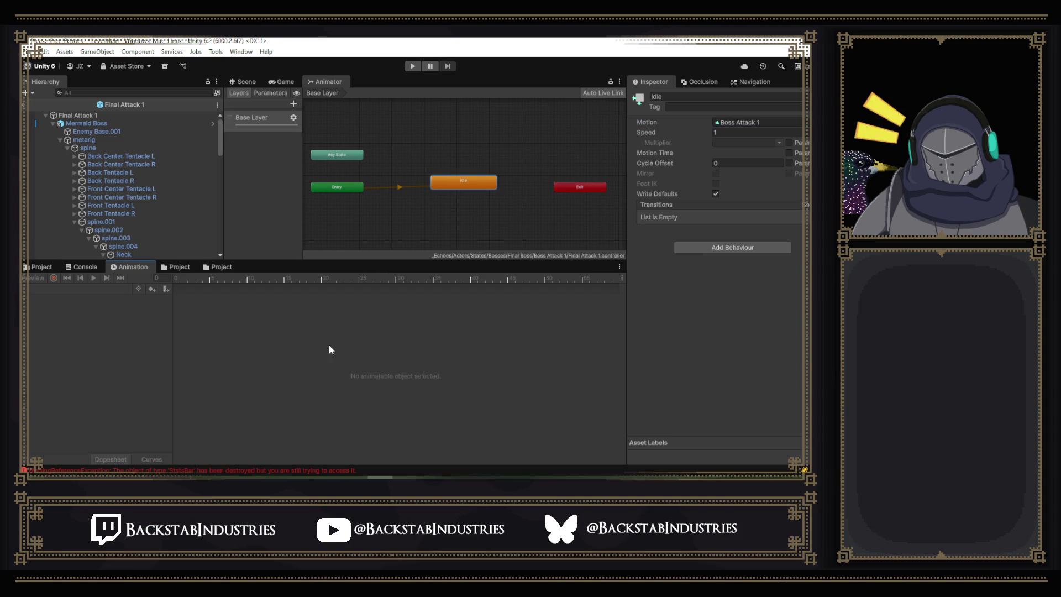
click(104, 123)
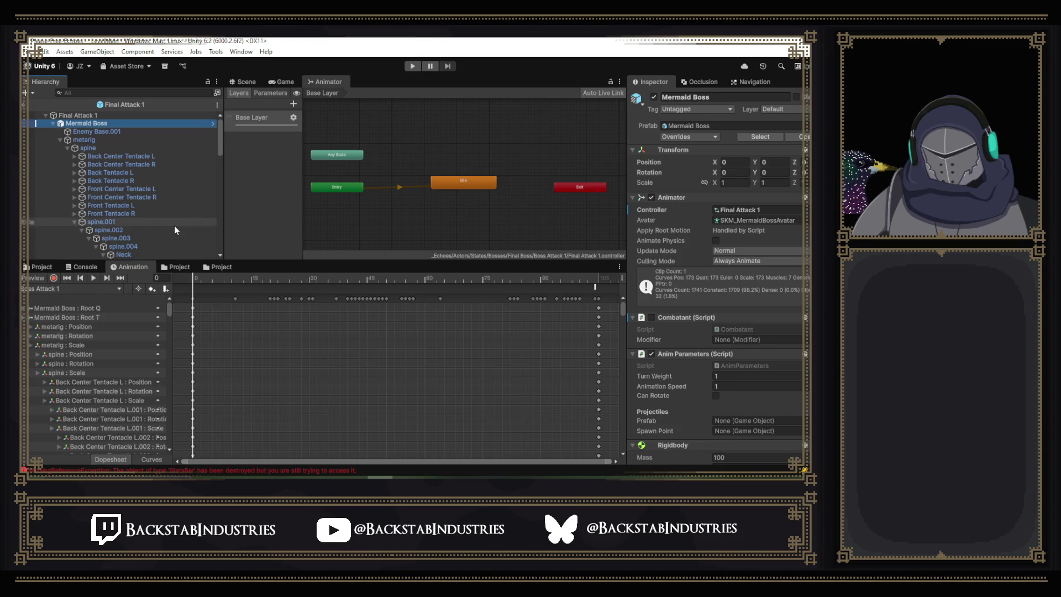
mouse_move(193, 283)
mouse_down()
mouse_move(492, 289)
mouse_move(600, 279)
mouse_up()
click(595, 288)
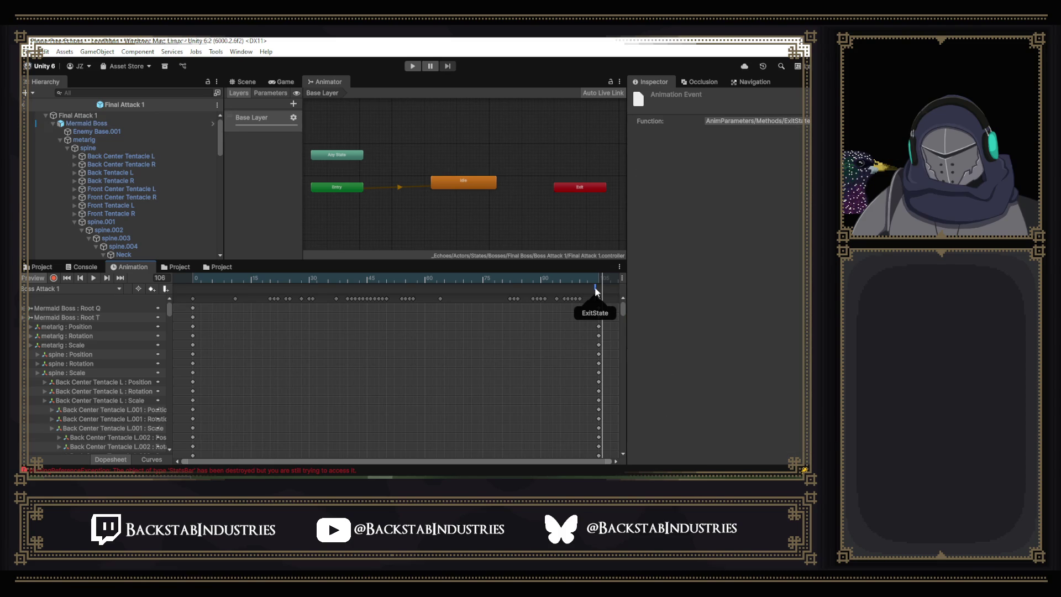
drag(597, 282, 181, 282)
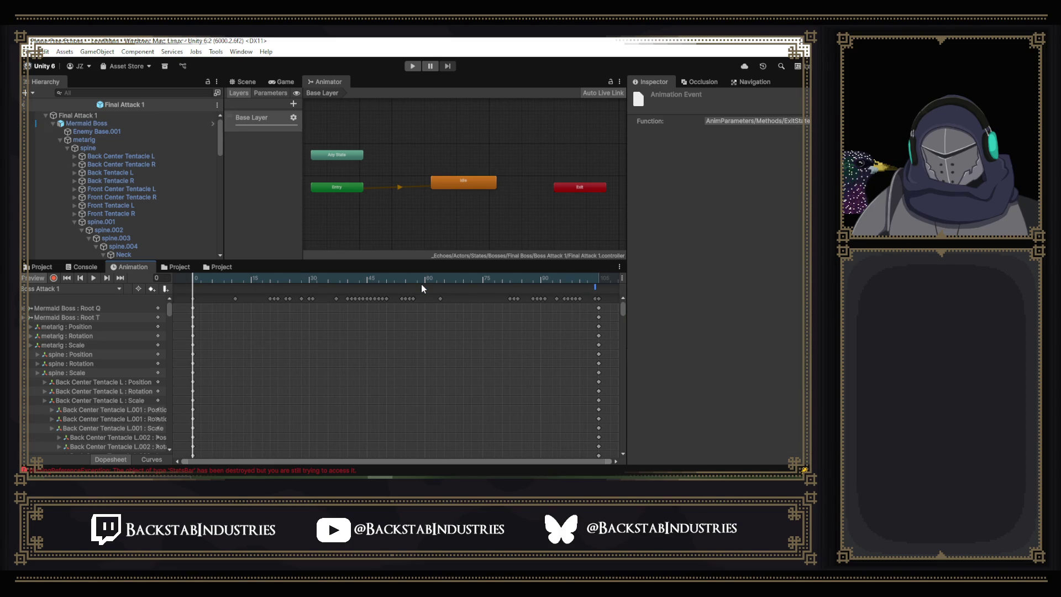
click(178, 268)
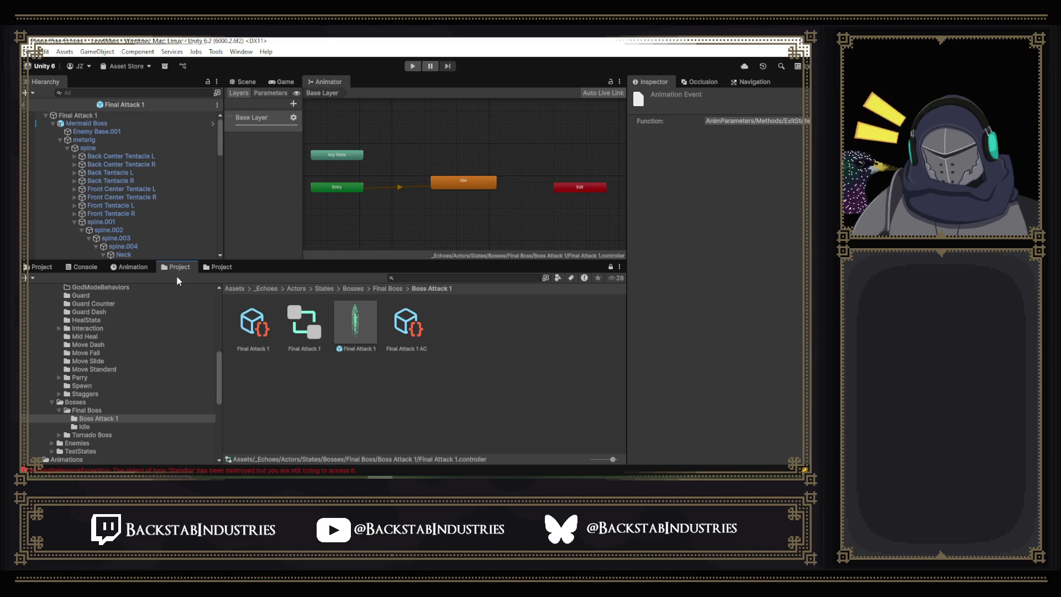
Review the Forgotten Tentacles FG BR ATK 1 action and behavior data, then open its prefab.
click(220, 267)
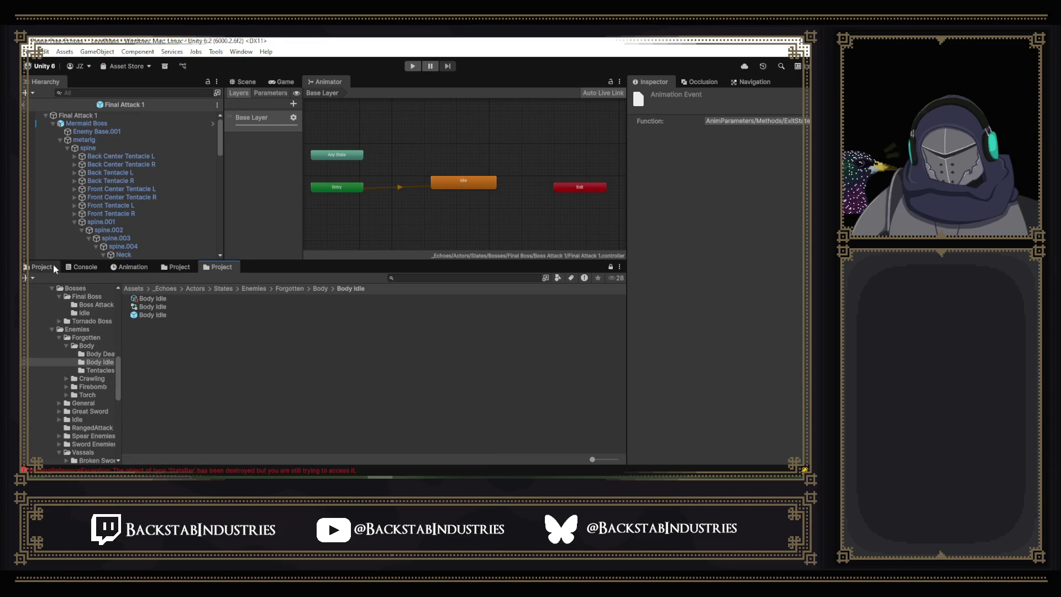
click(107, 354)
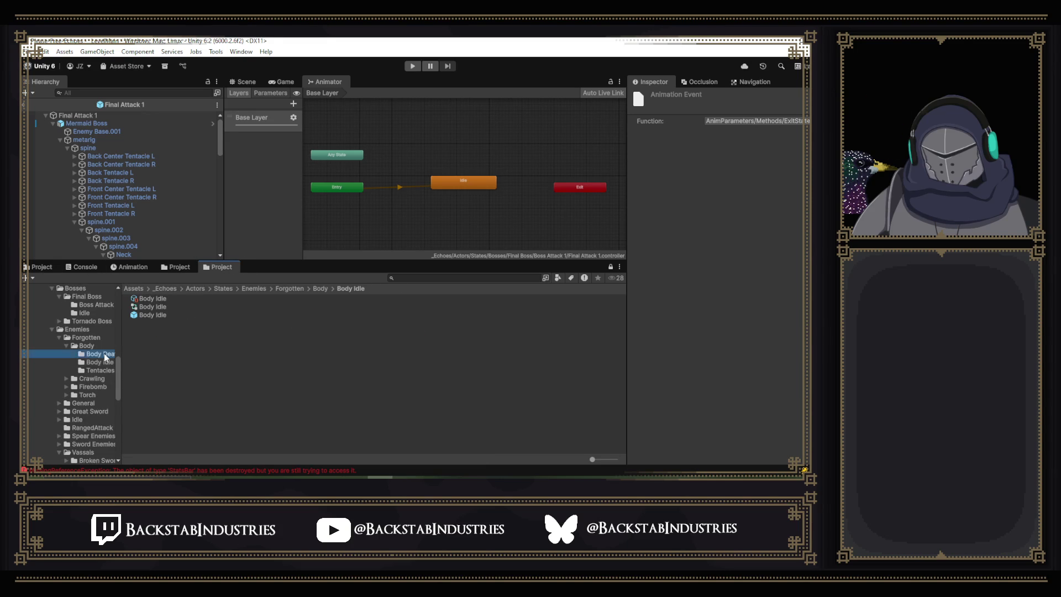
click(106, 371)
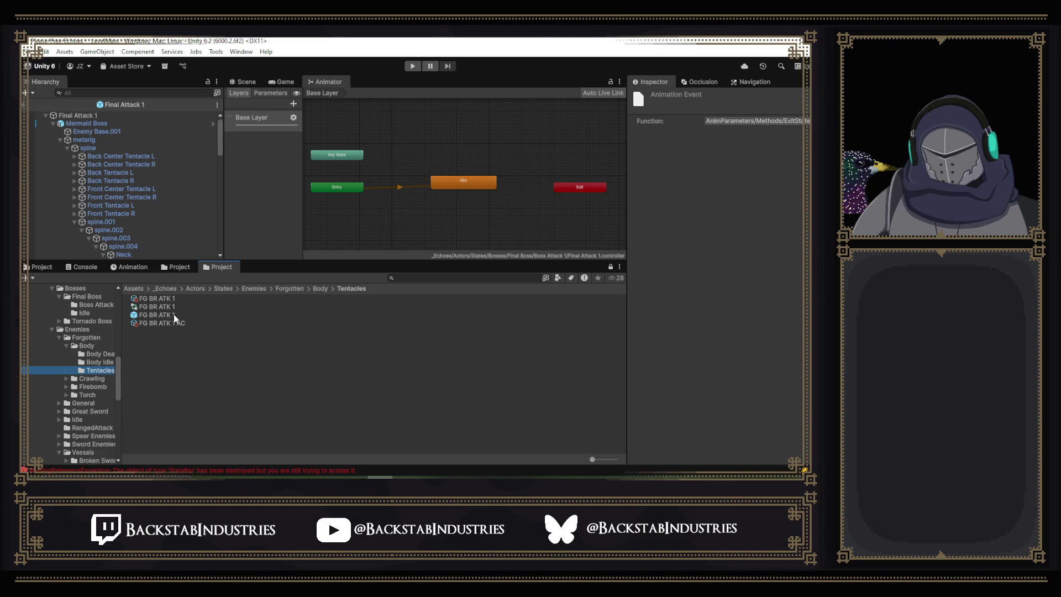
click(173, 322)
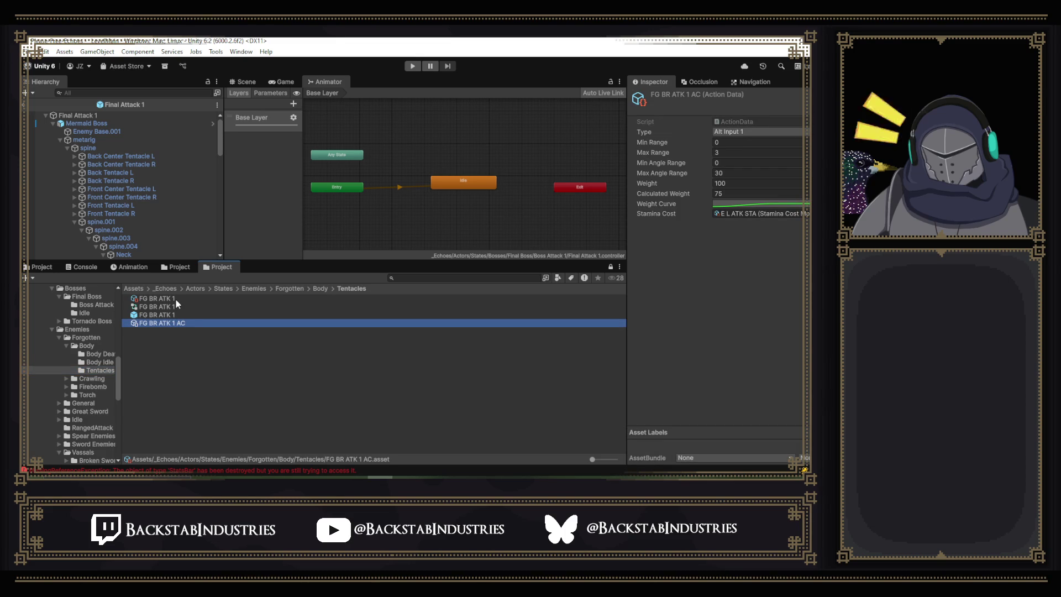
click(175, 299)
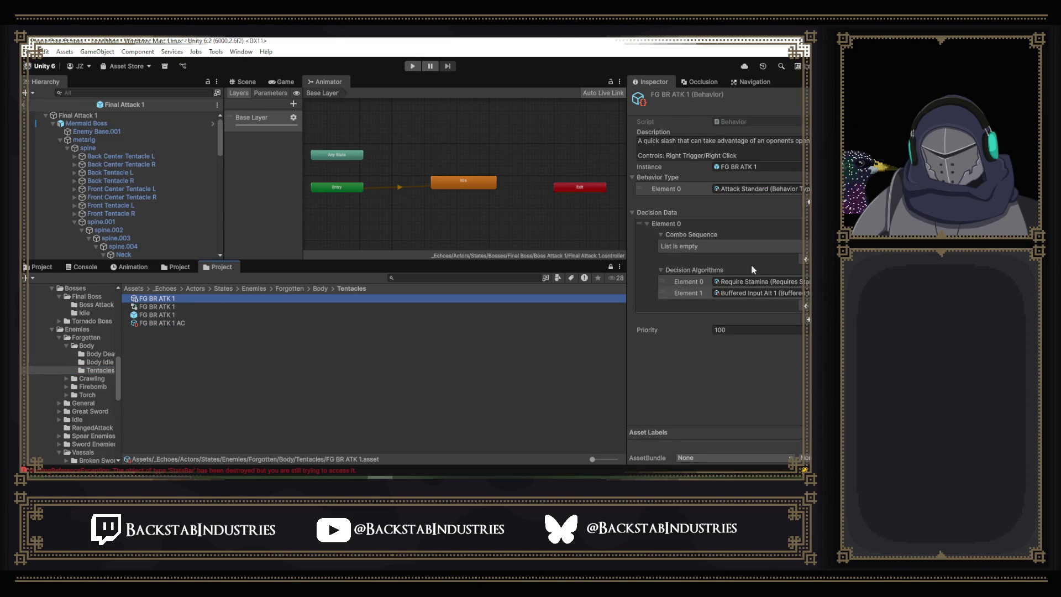
click(729, 296)
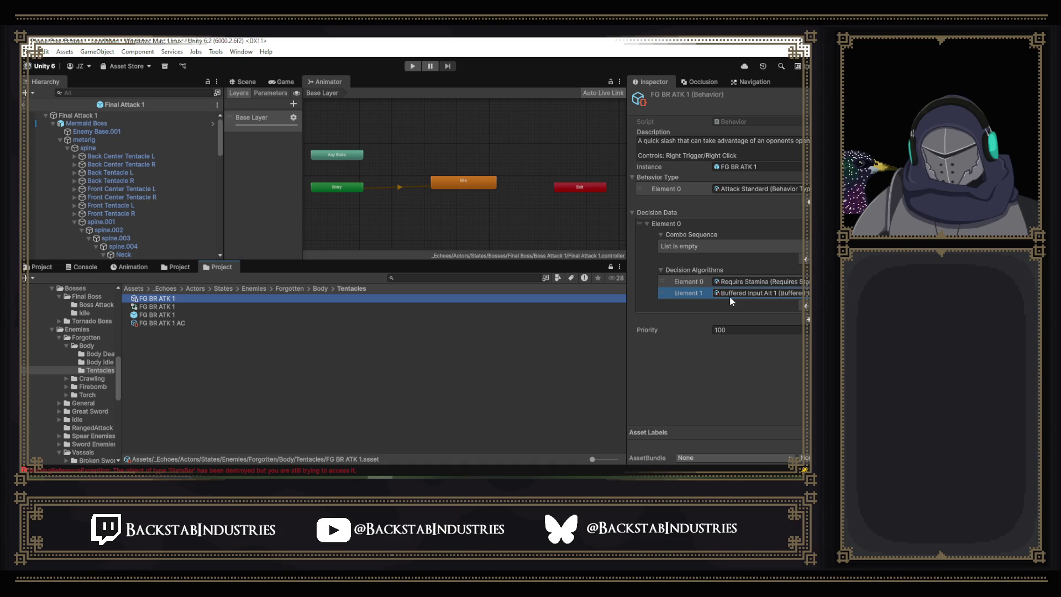
click(778, 228)
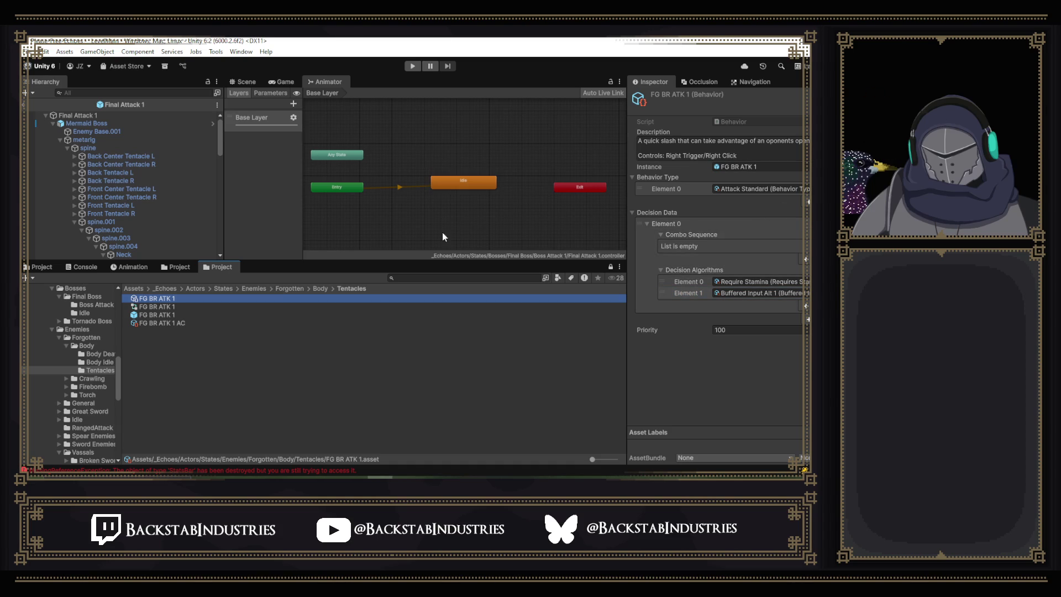
double_click(173, 314)
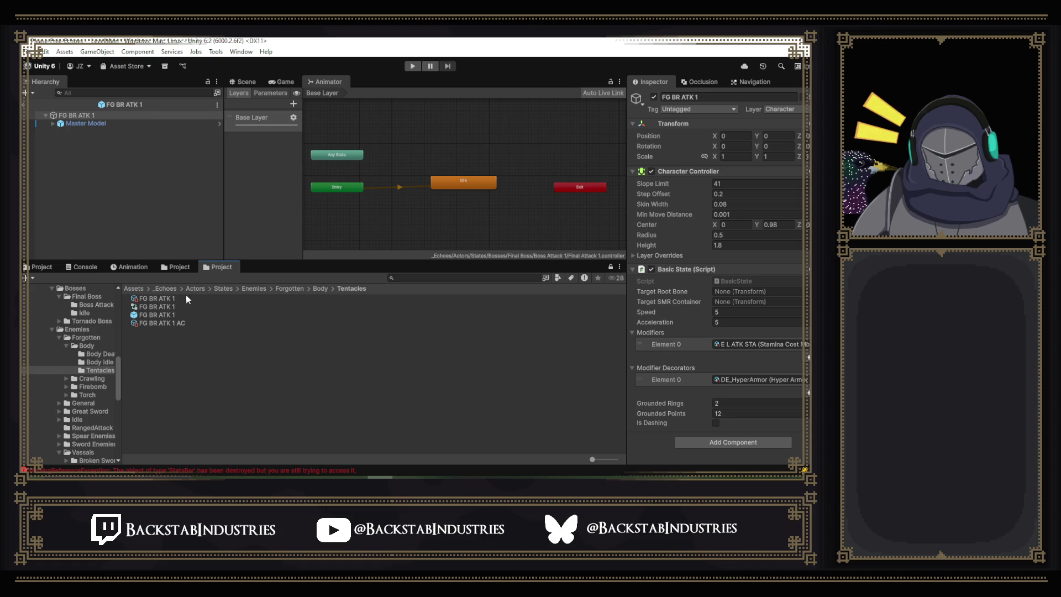
Open the Final Attack 1 prefab and select its root object.
click(185, 268)
double_click(348, 330)
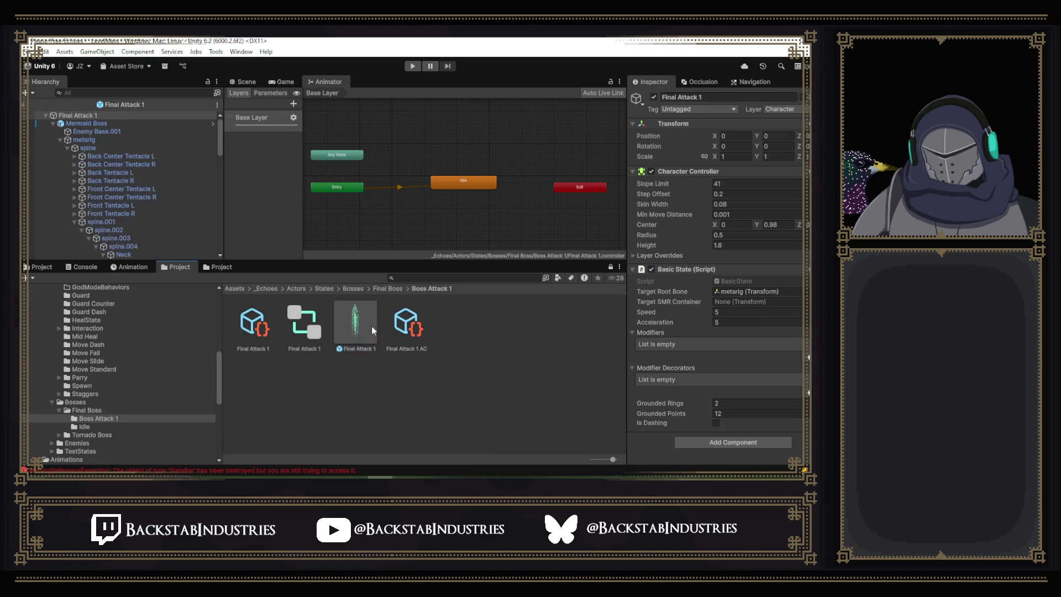
click(109, 124)
scroll(732, 285, down, 5)
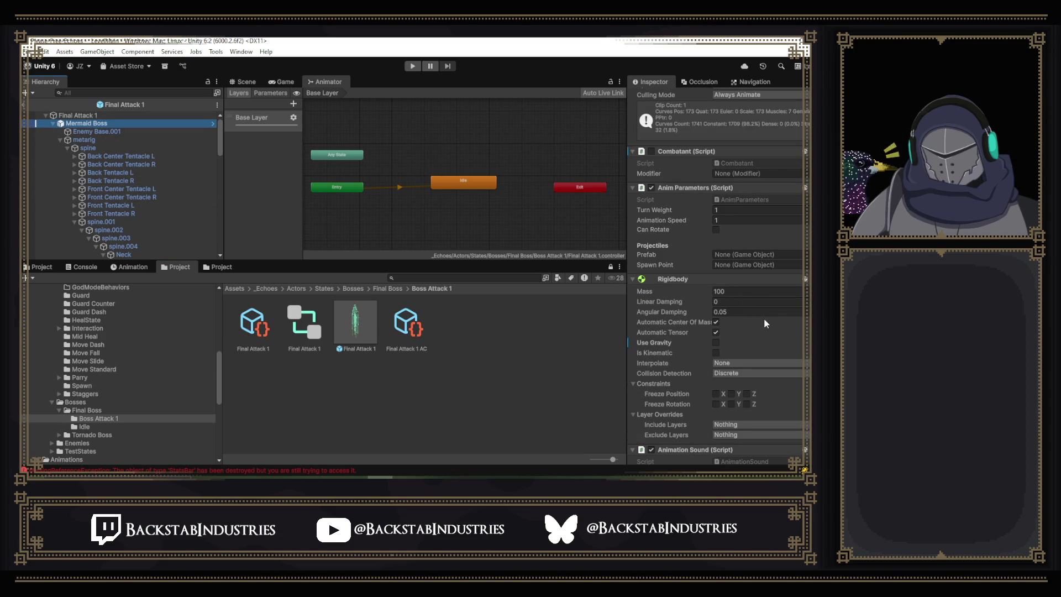
scroll(741, 263, up, 5)
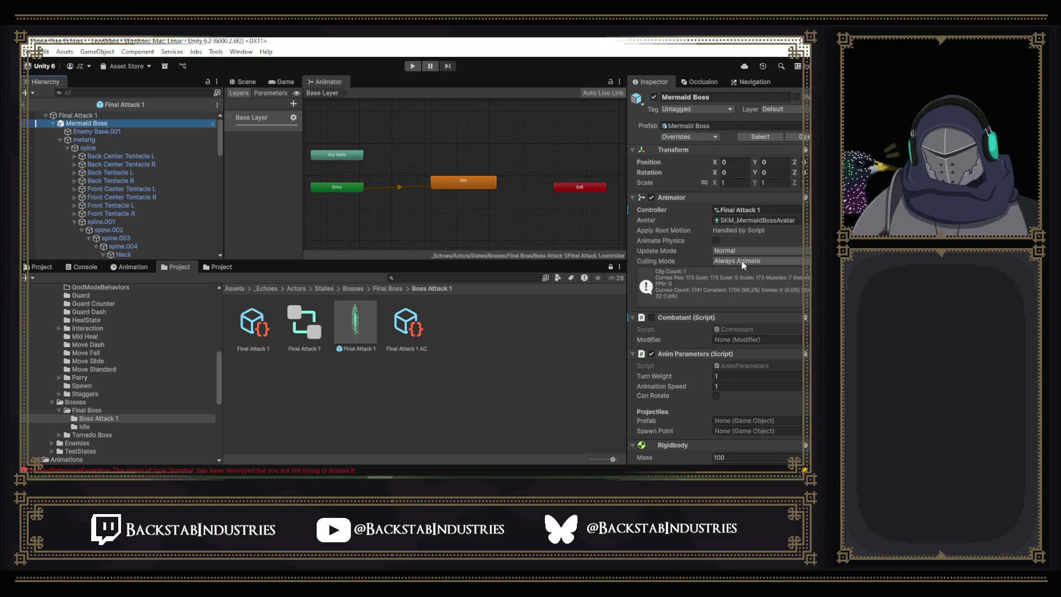
scroll(741, 261, down, 6)
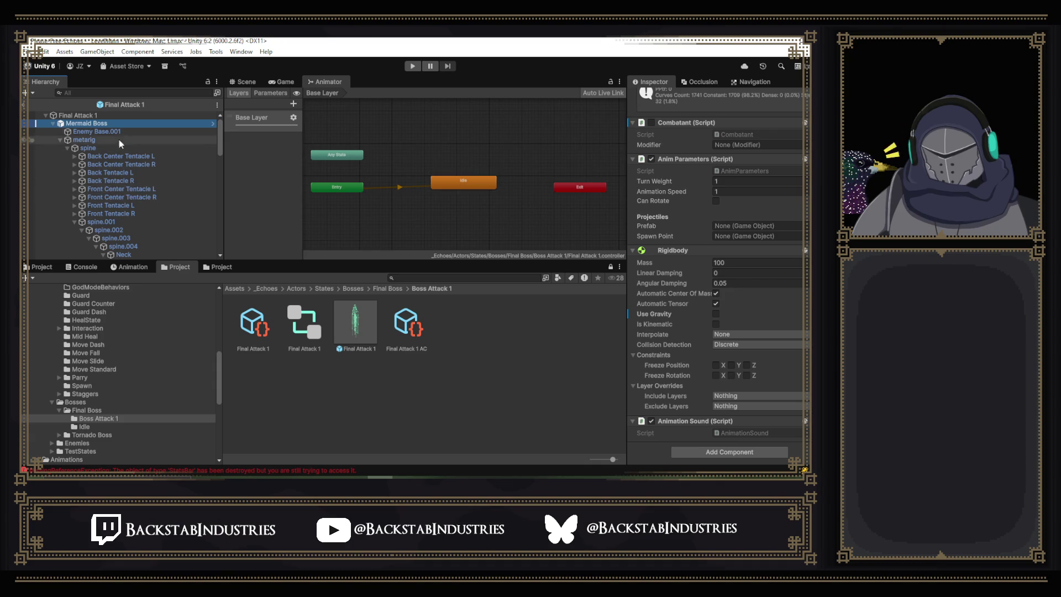
click(83, 115)
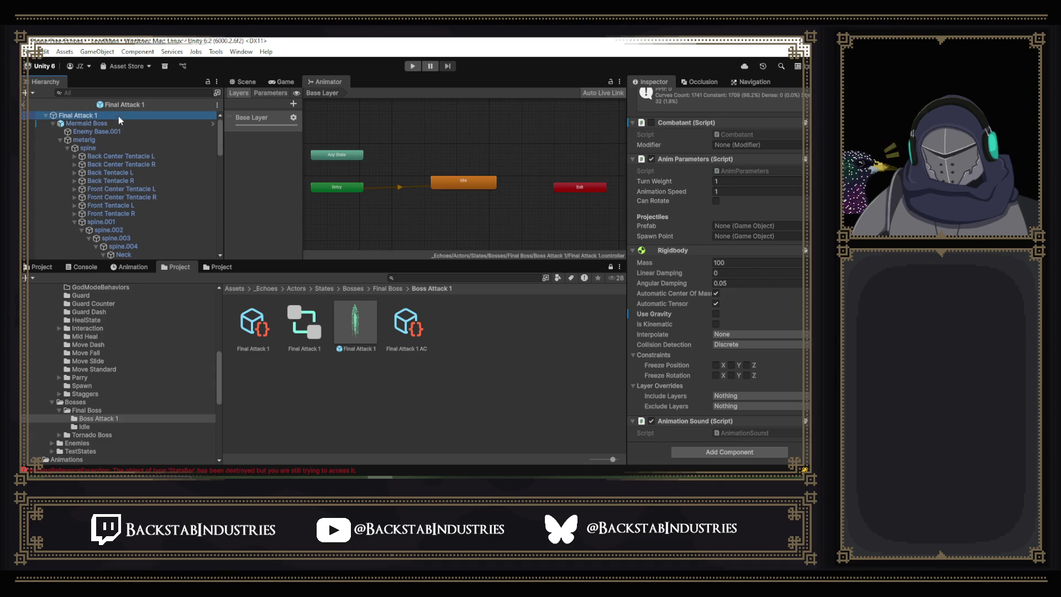
Add the B L ATK STA modifier to the Basic State, save, and start play mode.
click(806, 357)
click(799, 344)
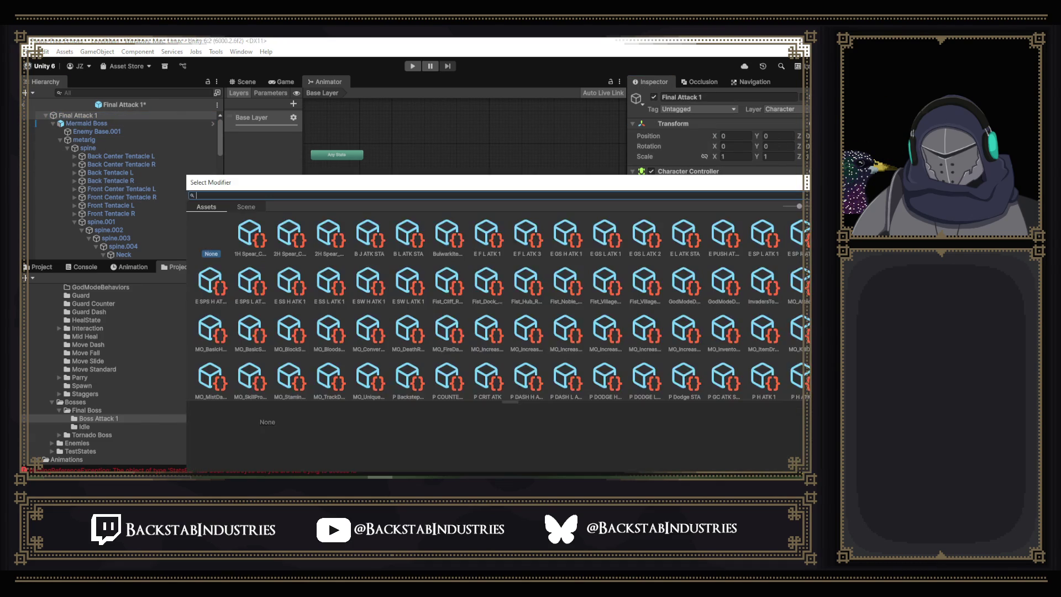
double_click(402, 240)
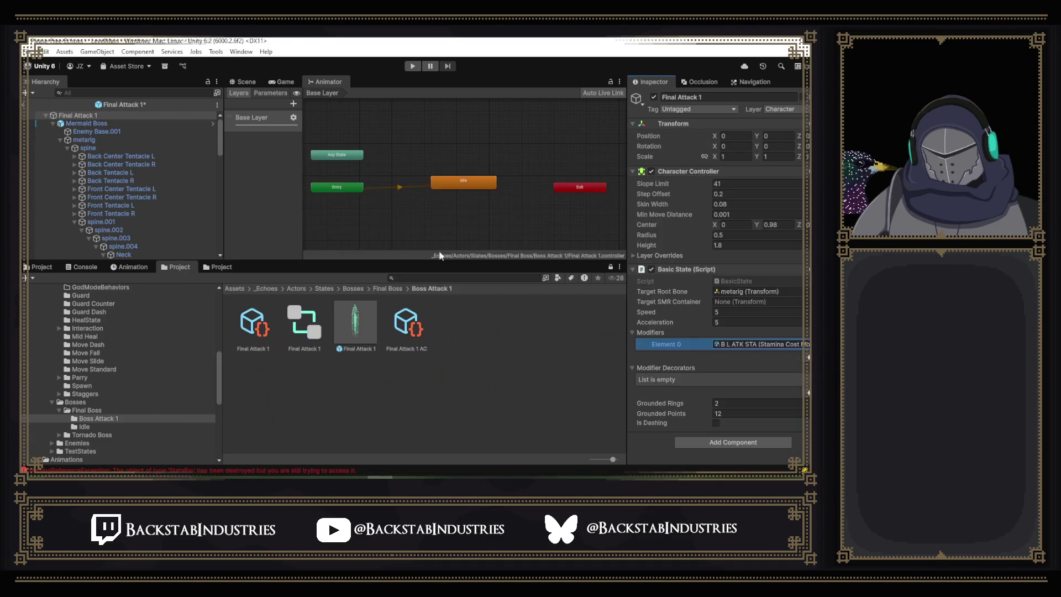
key(ctrl+s)
click(412, 66)
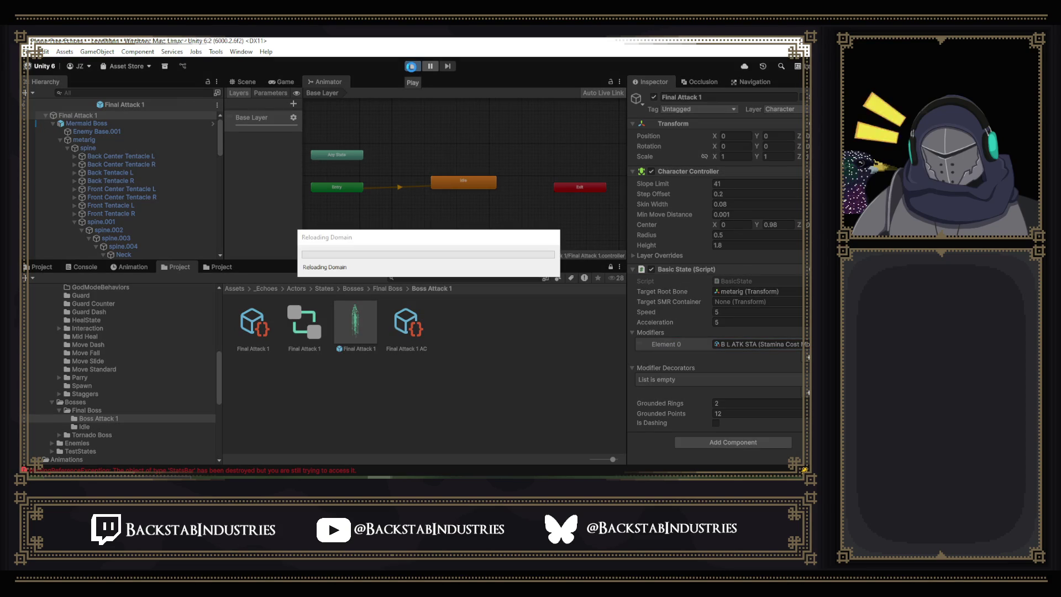
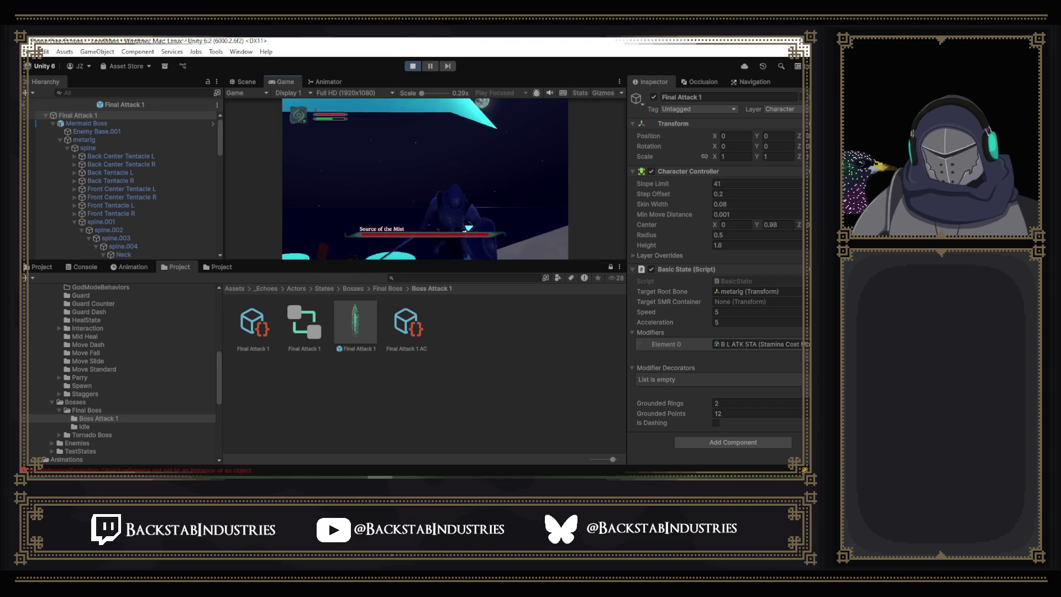
Bring up the game's pause menu and exit the Final Attack 1 prefab back to _LevelMain.
key(Escape)
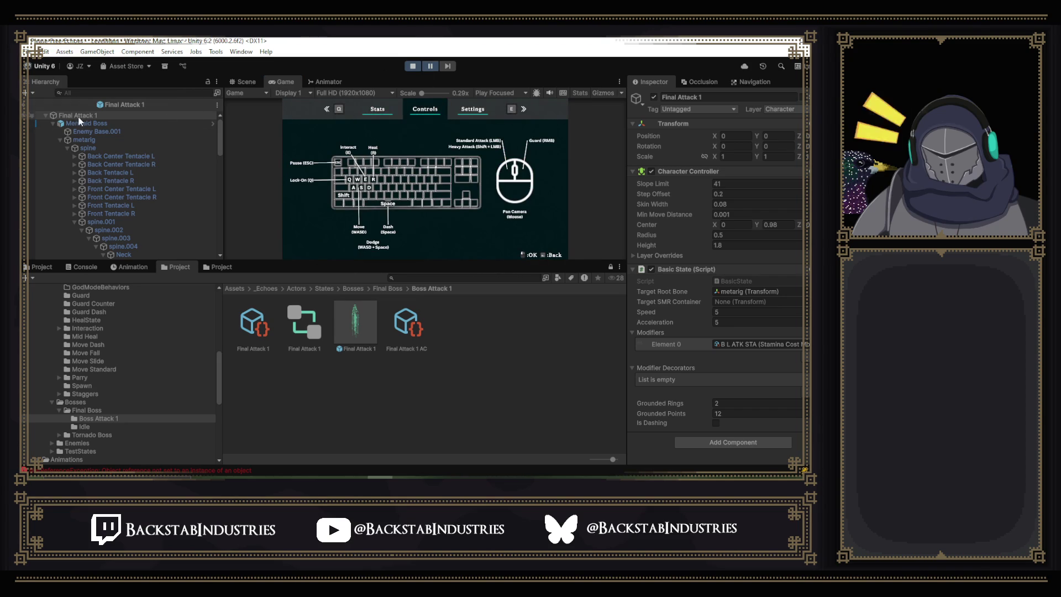
click(24, 105)
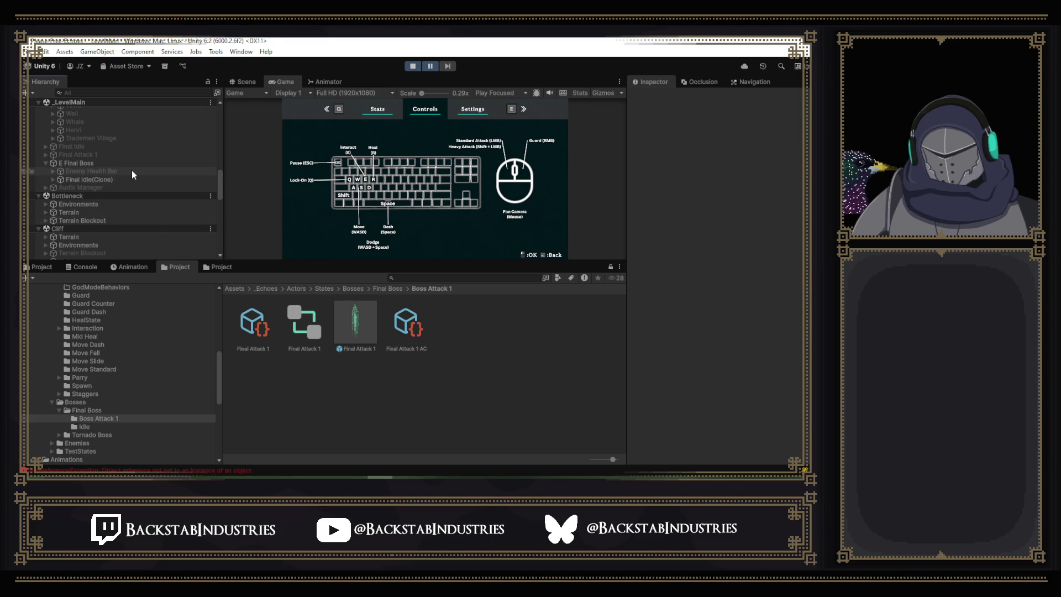
Check Final Idle(Clone), then view E Final Boss's combat data: Max Health 1000, Health -589054.
click(98, 164)
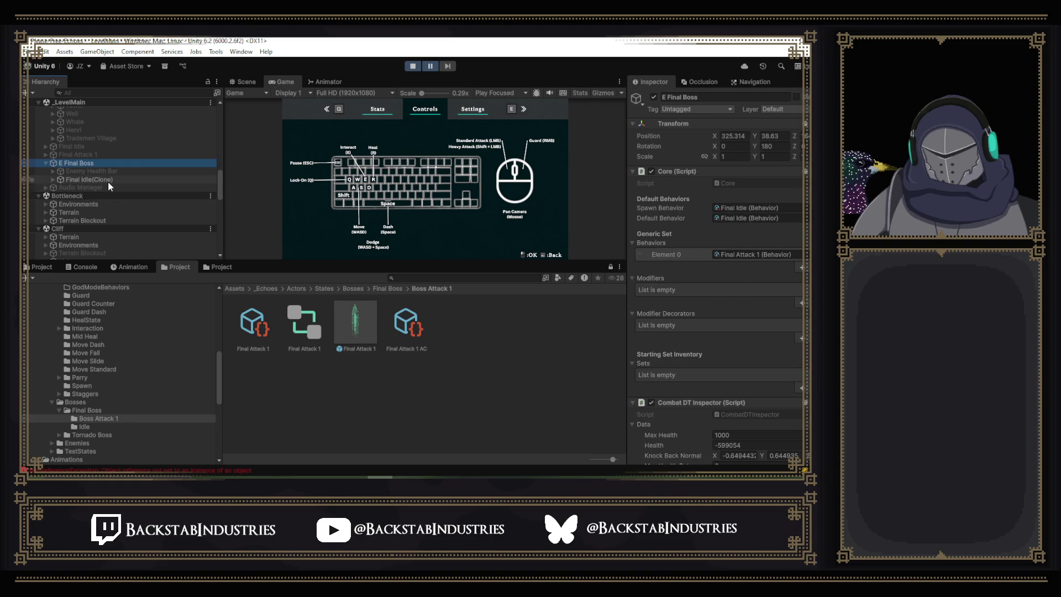
click(107, 182)
click(108, 181)
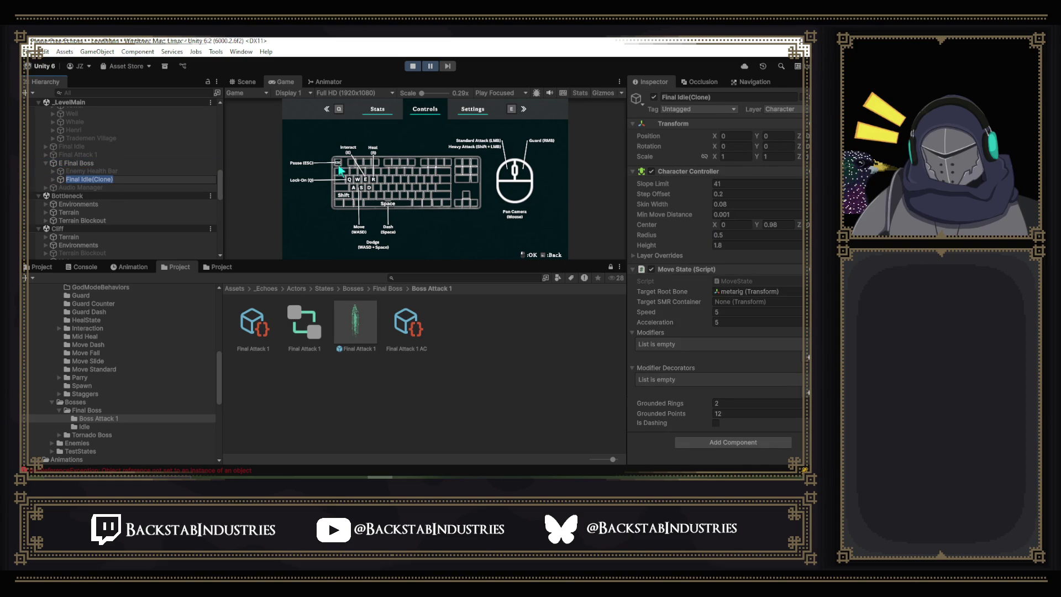
click(116, 164)
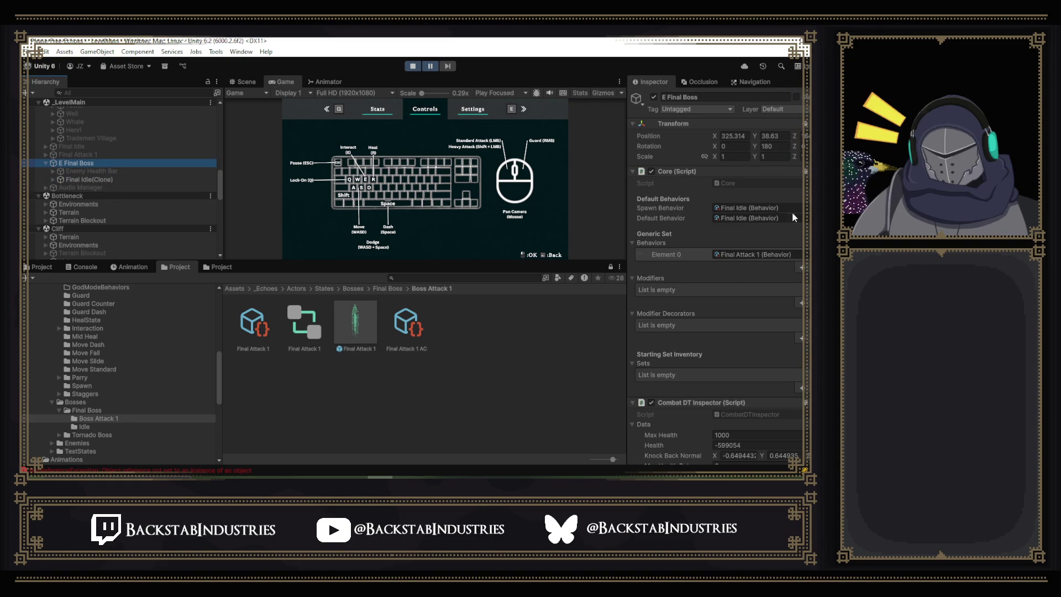
scroll(790, 216, down, 5)
scroll(789, 217, down, 5)
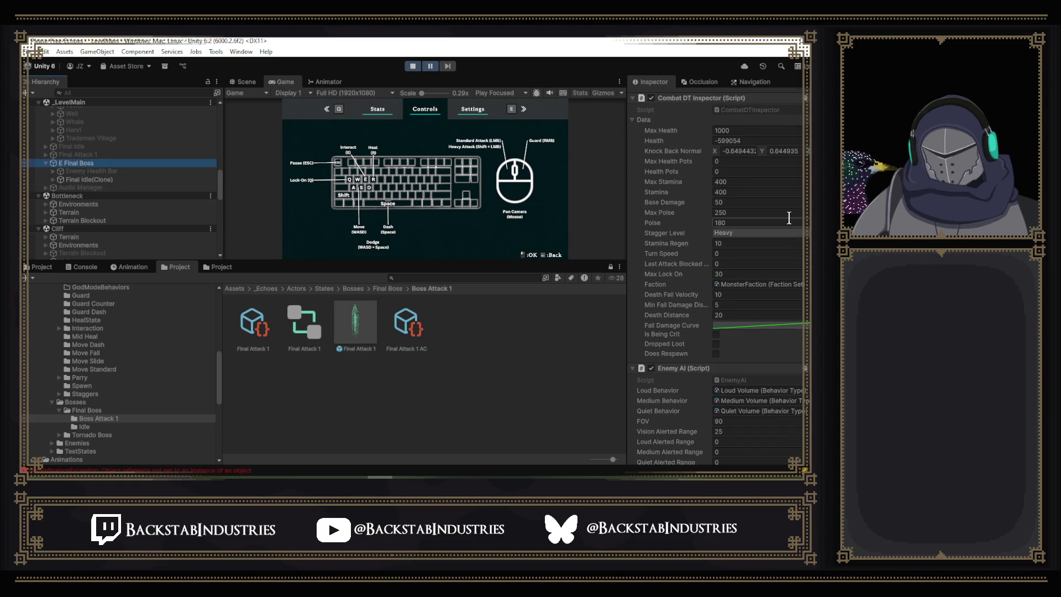
scroll(789, 217, up, 1)
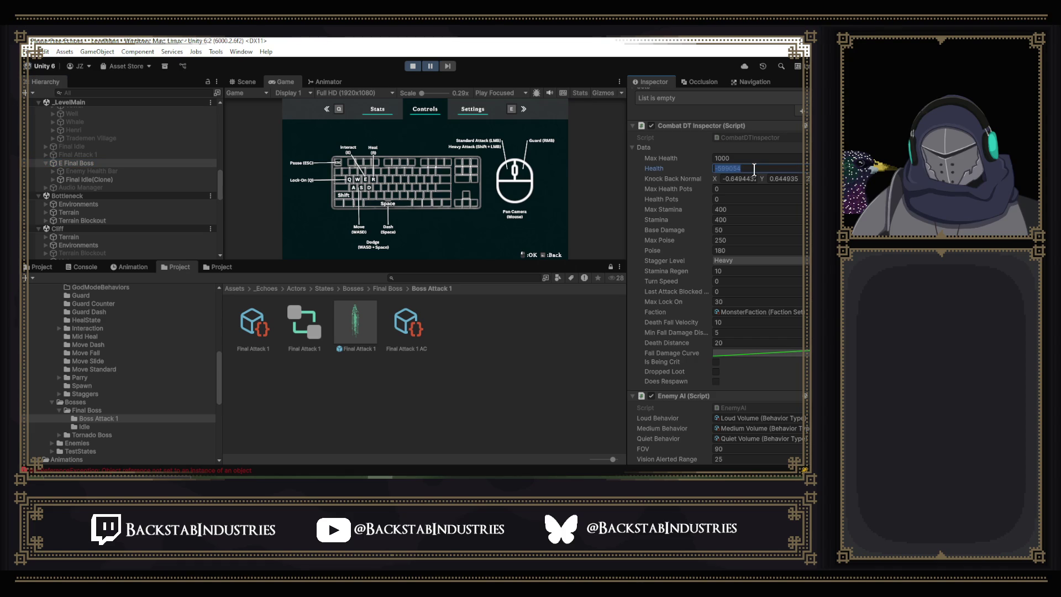
Refill the boss's Health to 1000, briefly pausing and resuming the game.
text(000)
click(431, 67)
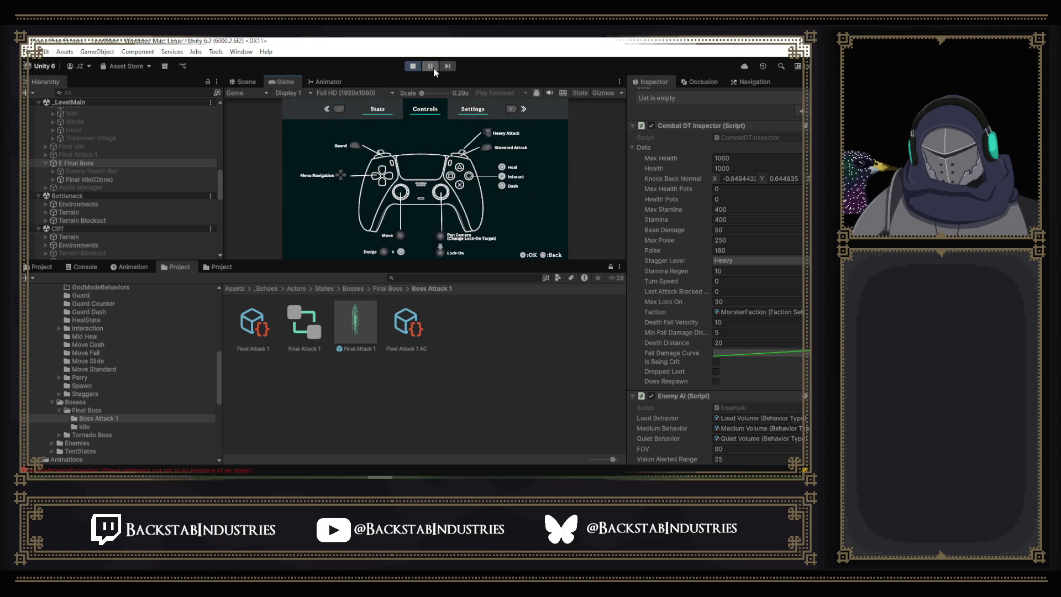
click(433, 68)
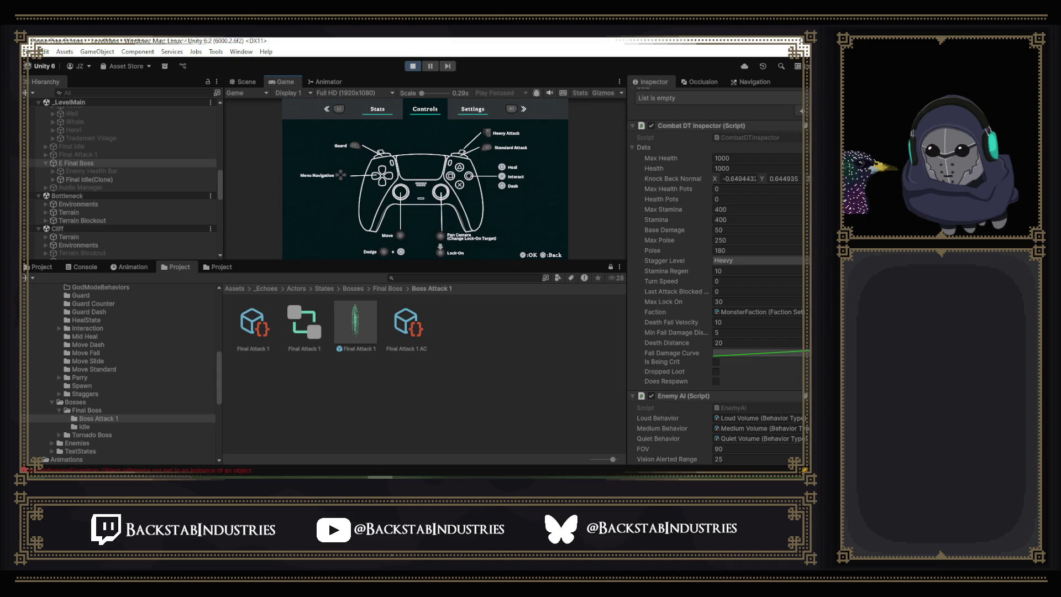
Glance at the Scene view, return to the Game view and close the pause menu.
click(244, 80)
click(301, 82)
key(Escape)
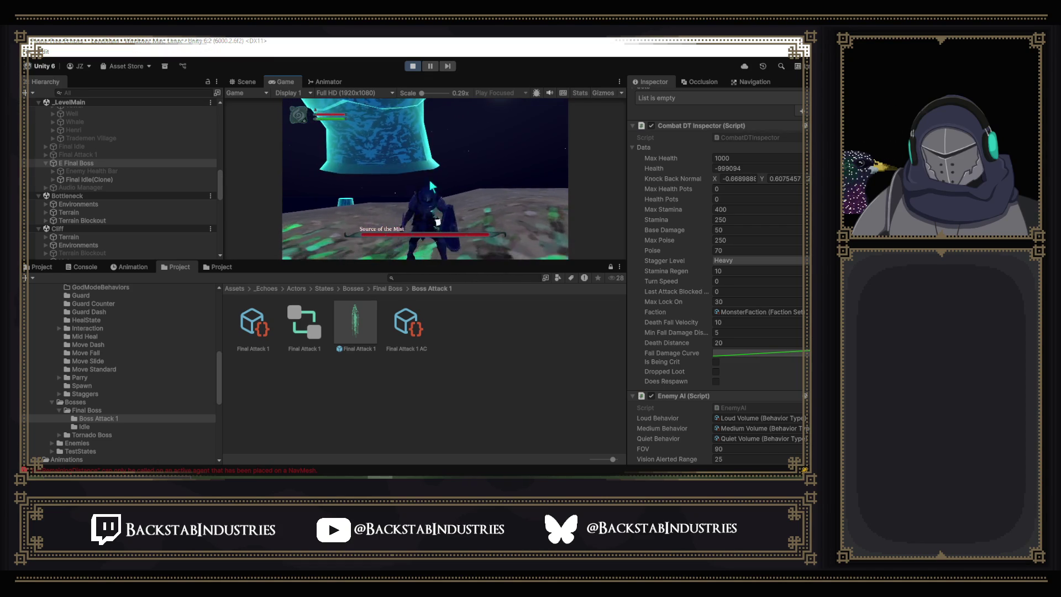
Edit the boss's Health field during play and commit the new value.
click(746, 167)
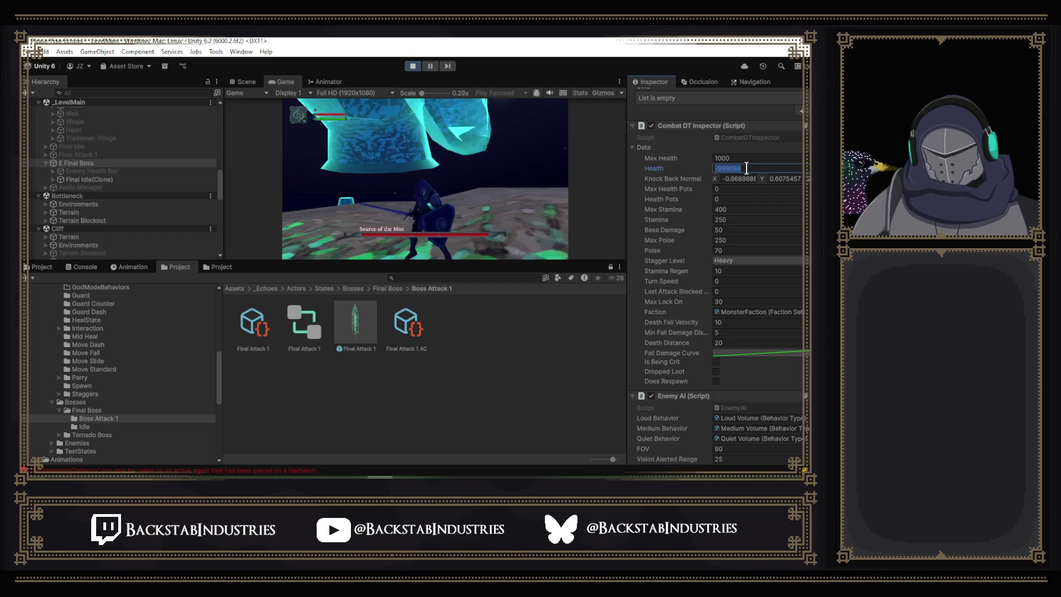
text(00)
key(Return)
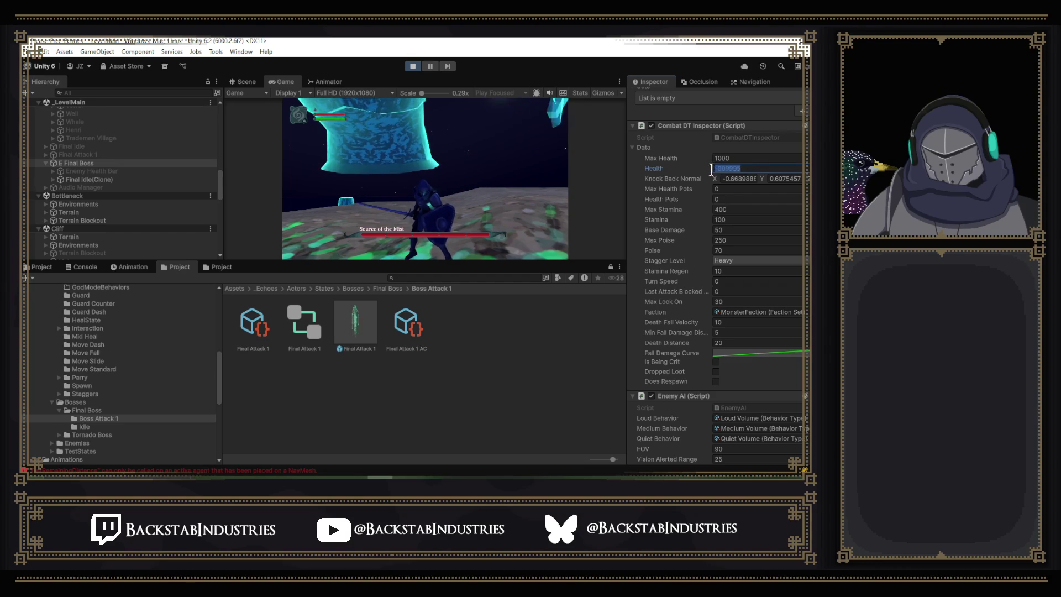
click(479, 105)
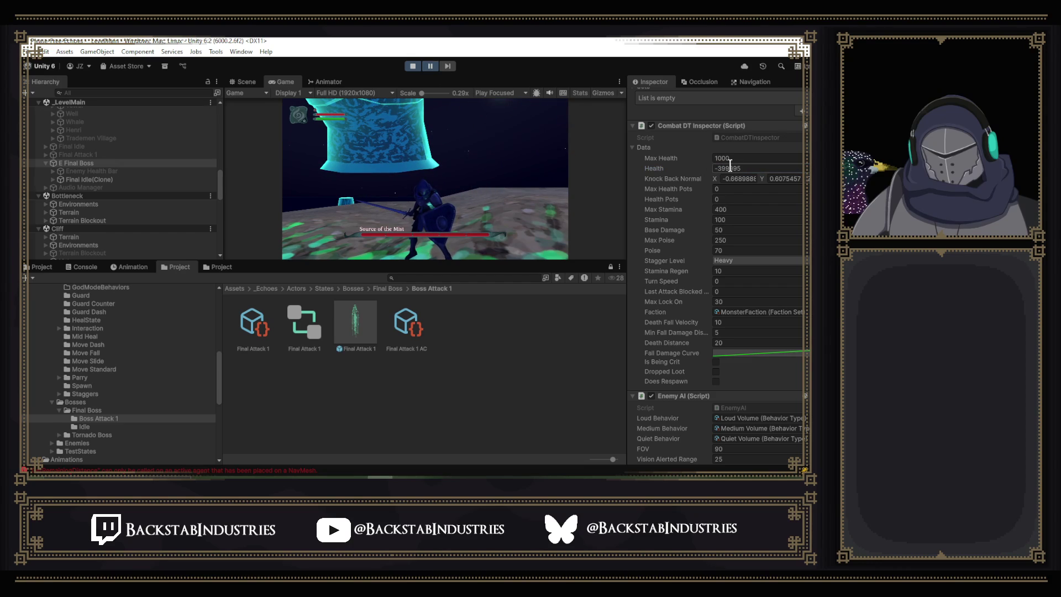
Retype the boss's Health as 1000, commit it, and stop play mode.
click(764, 165)
text(100)
text(0)
key(Return)
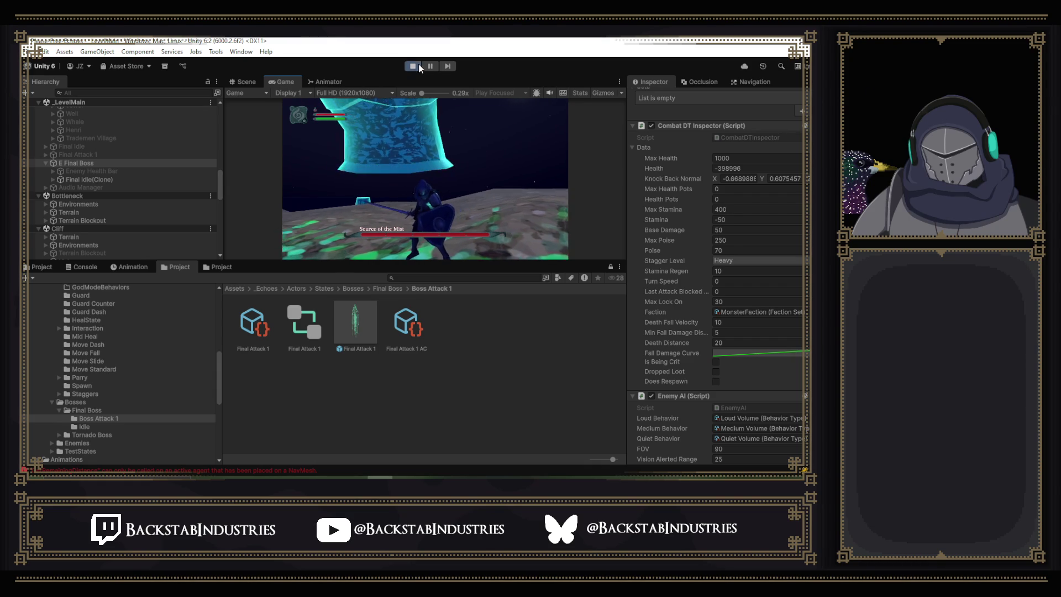
click(413, 66)
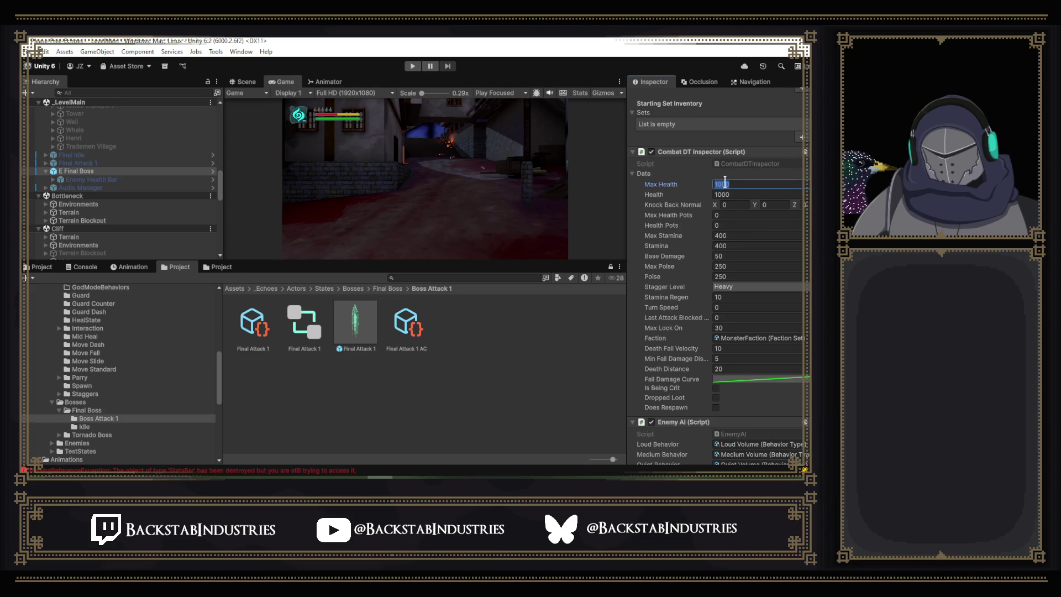
Set E Final Boss's Max Health and Health to 1200 and Max Stamina and Stamina to 150.
text(120)
click(733, 194)
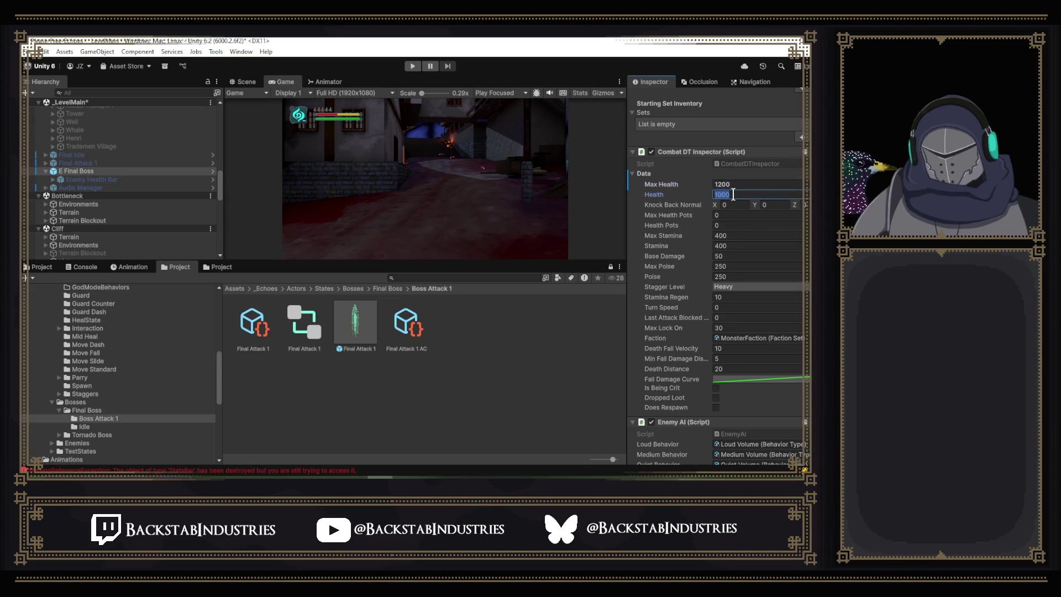
text(1200)
click(742, 235)
click(736, 246)
text(150)
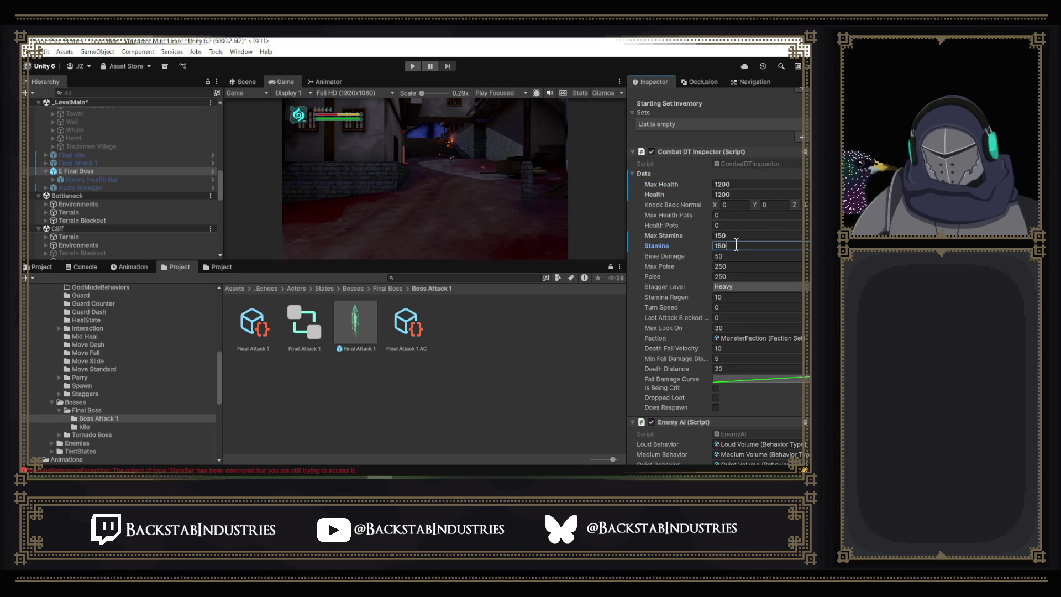
click(730, 256)
click(411, 66)
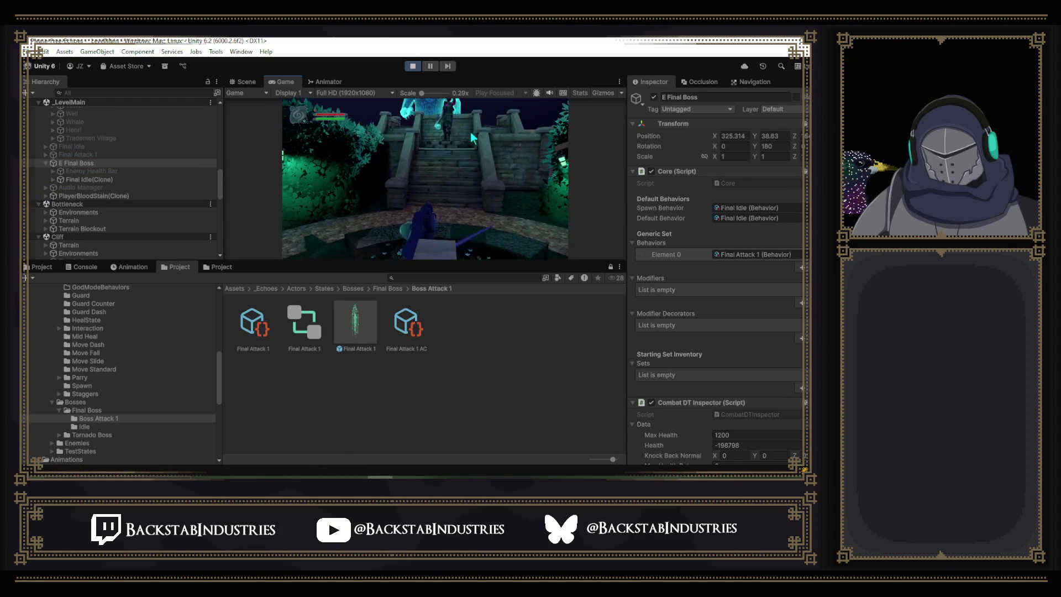
Fight the retuned boss until YOU DIED appears, then stop play mode.
scroll(731, 210, down, 6)
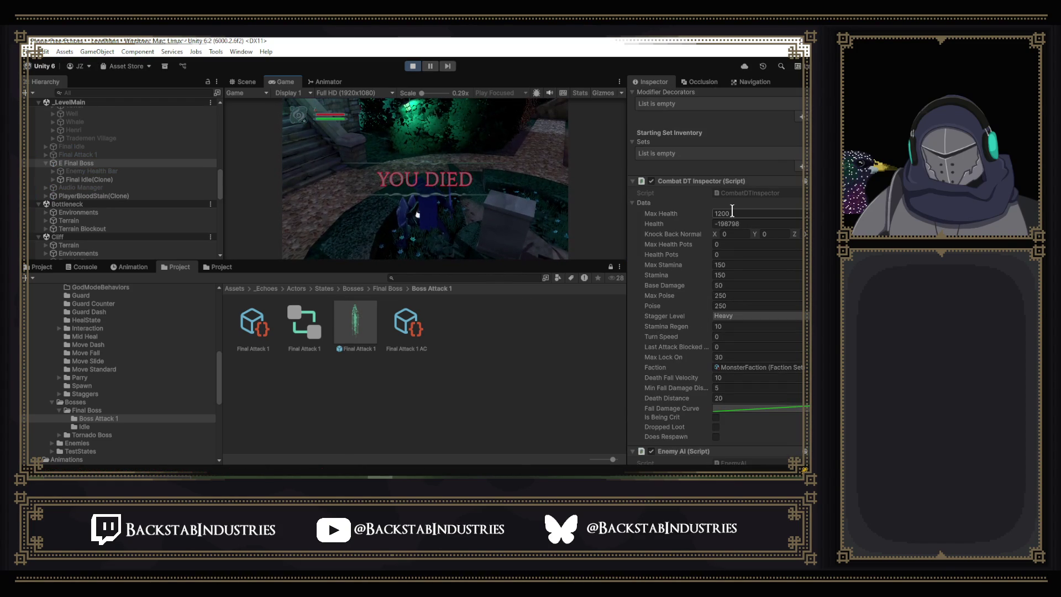
scroll(731, 210, down, 10)
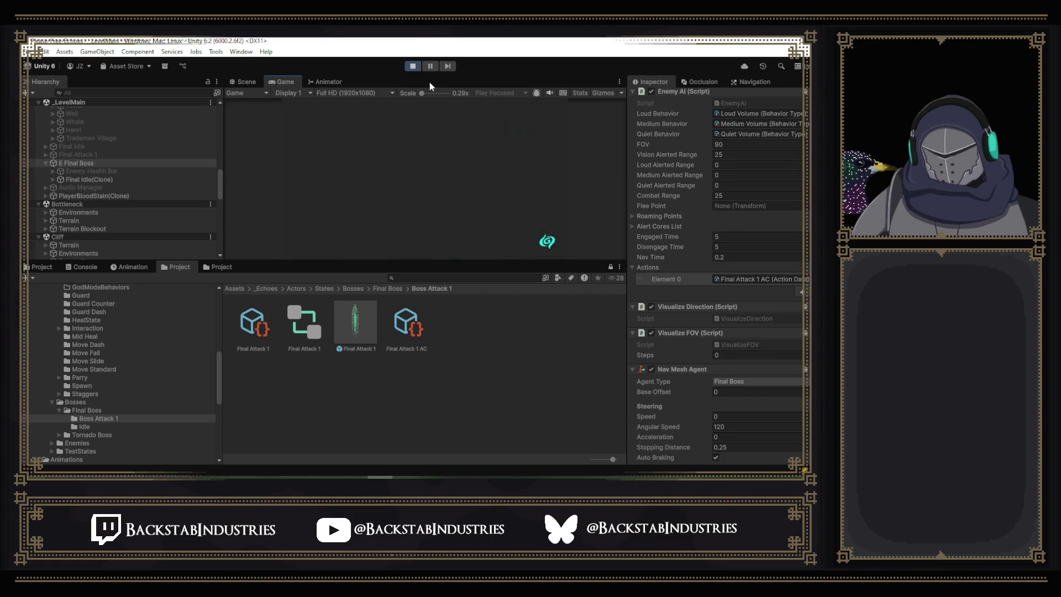
click(413, 67)
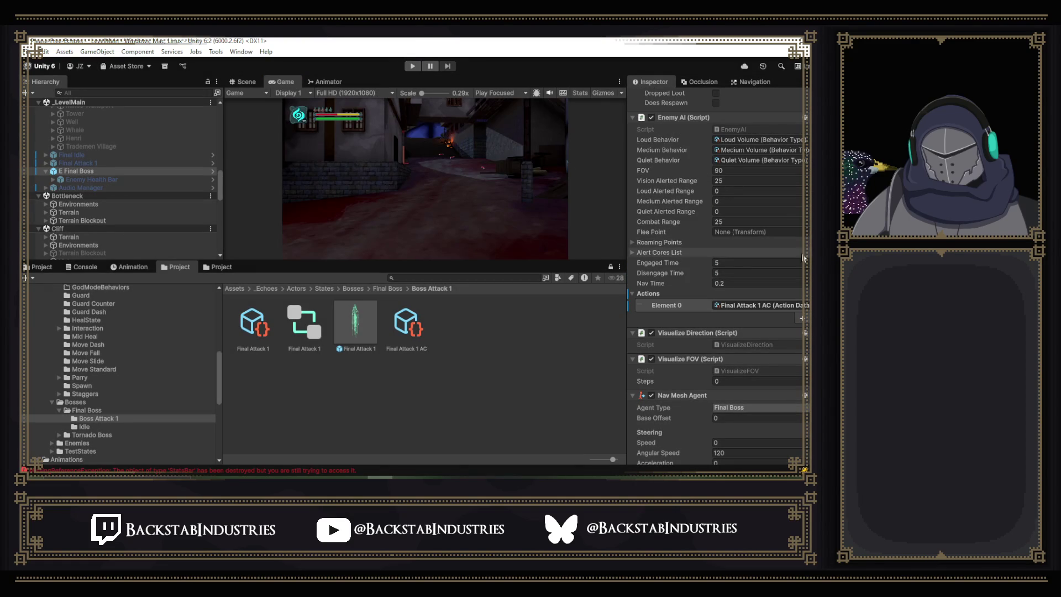
Open the Final Attack 1 prefab, inspect its Mermaid Boss object, then select the prefab root.
scroll(791, 267, down, 5)
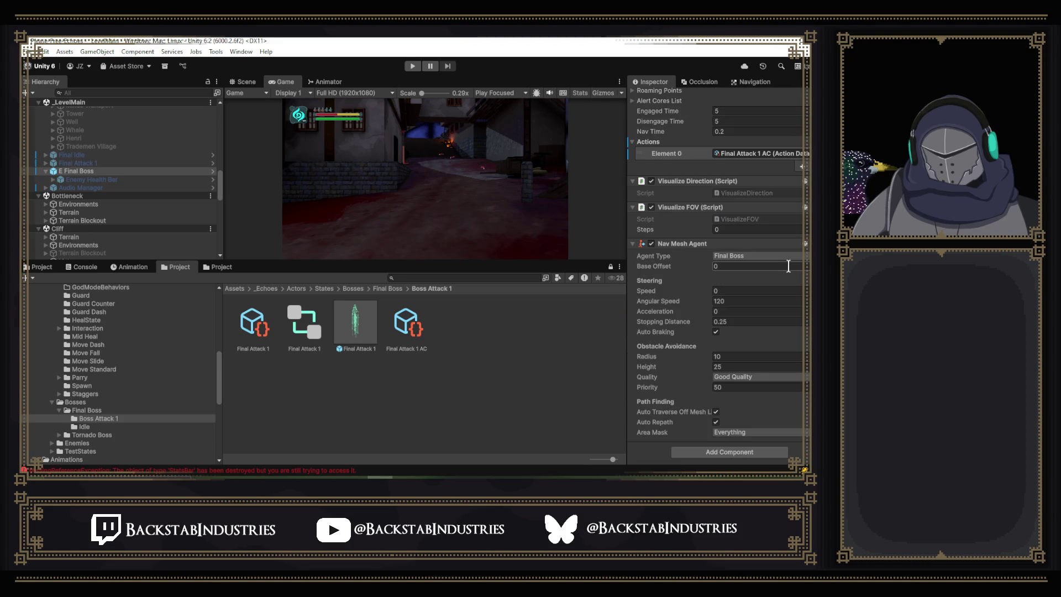
scroll(787, 267, up, 15)
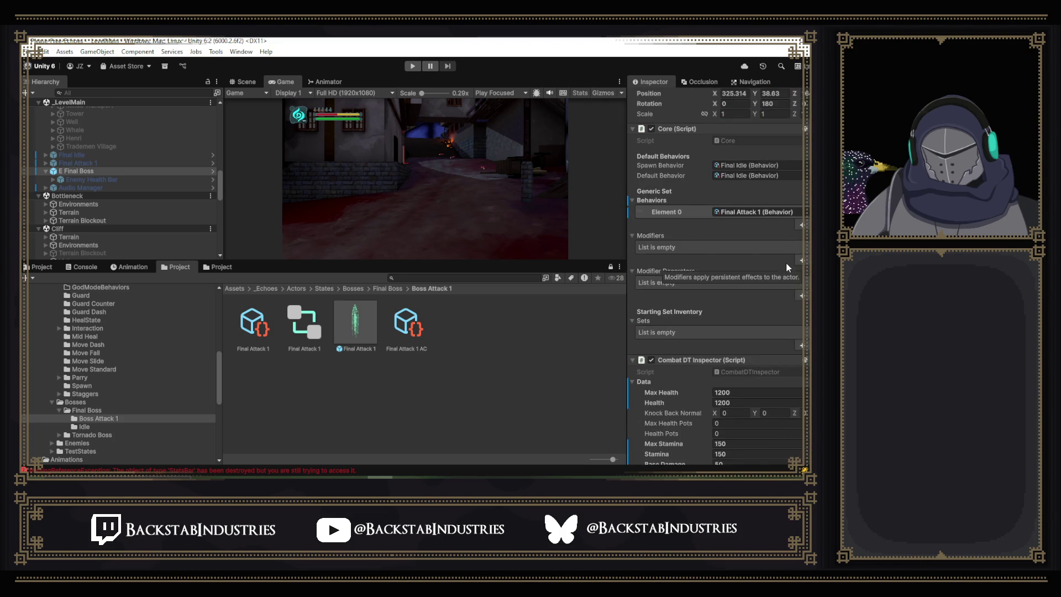
scroll(786, 262, up, 2)
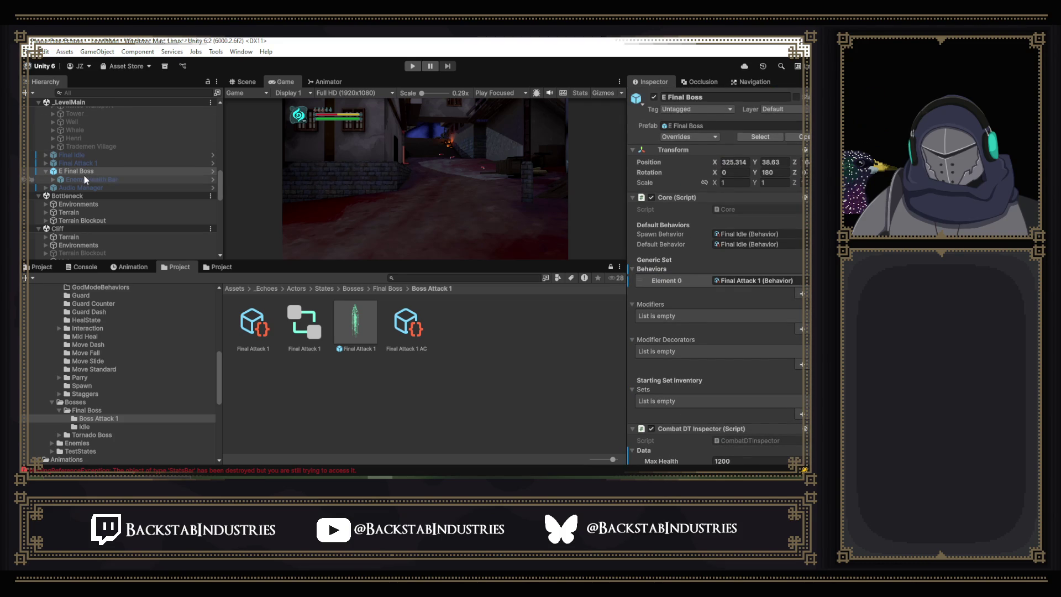
scroll(681, 188, down, 15)
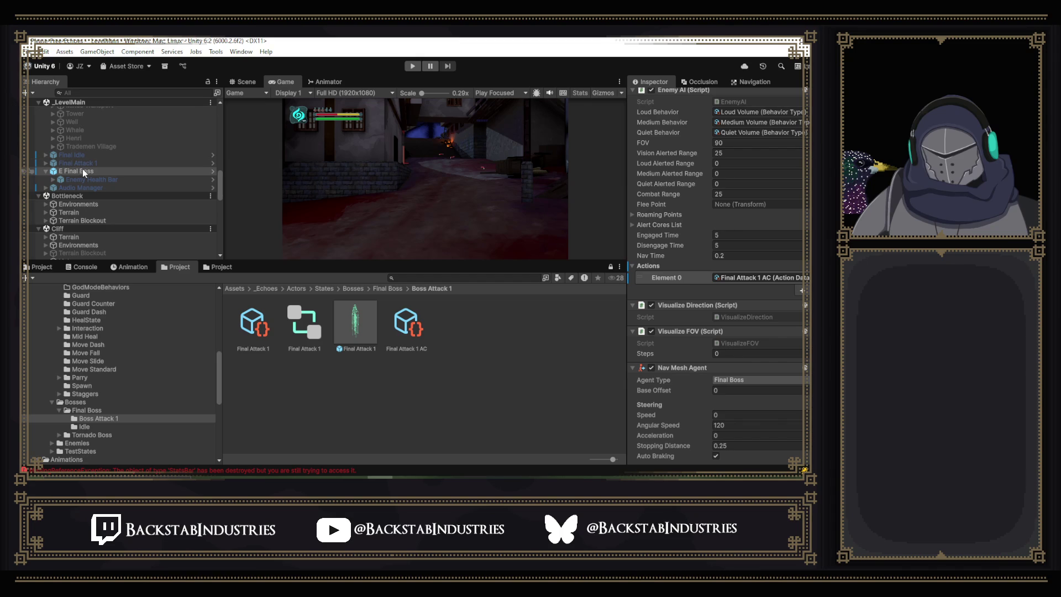
double_click(354, 319)
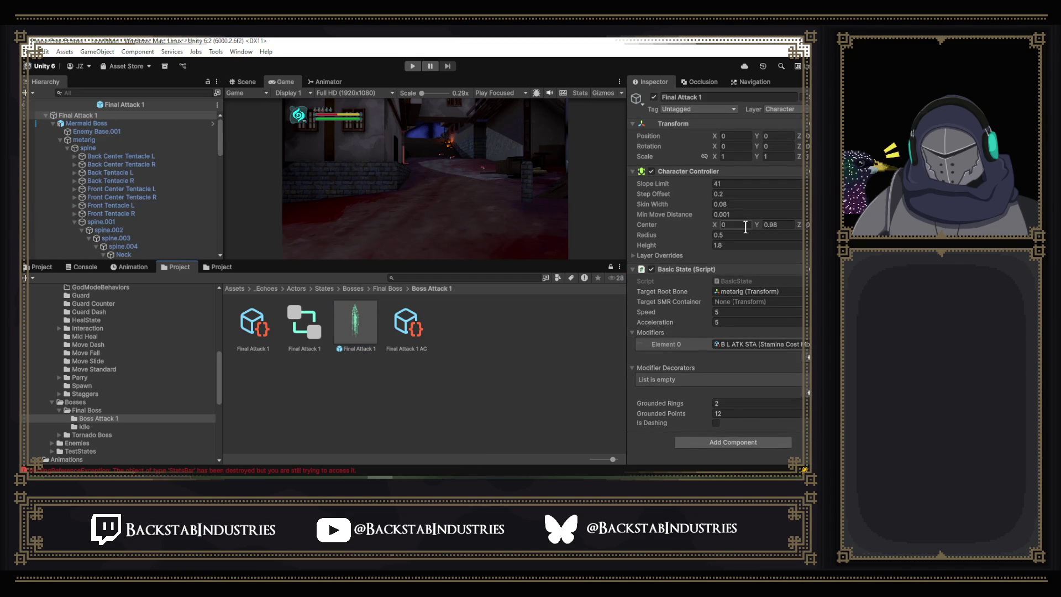
click(108, 123)
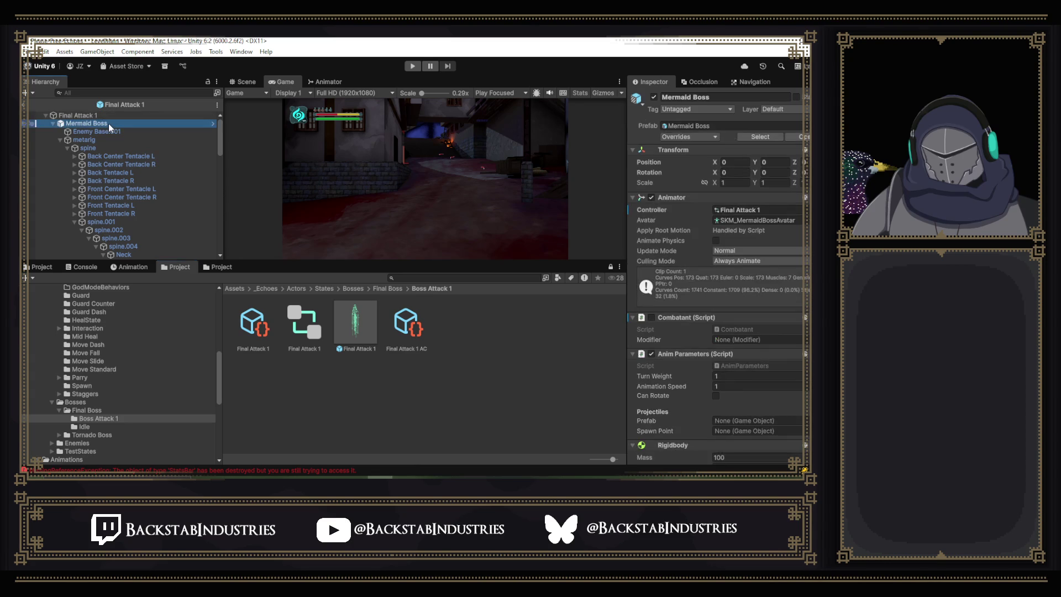
scroll(718, 205, down, 5)
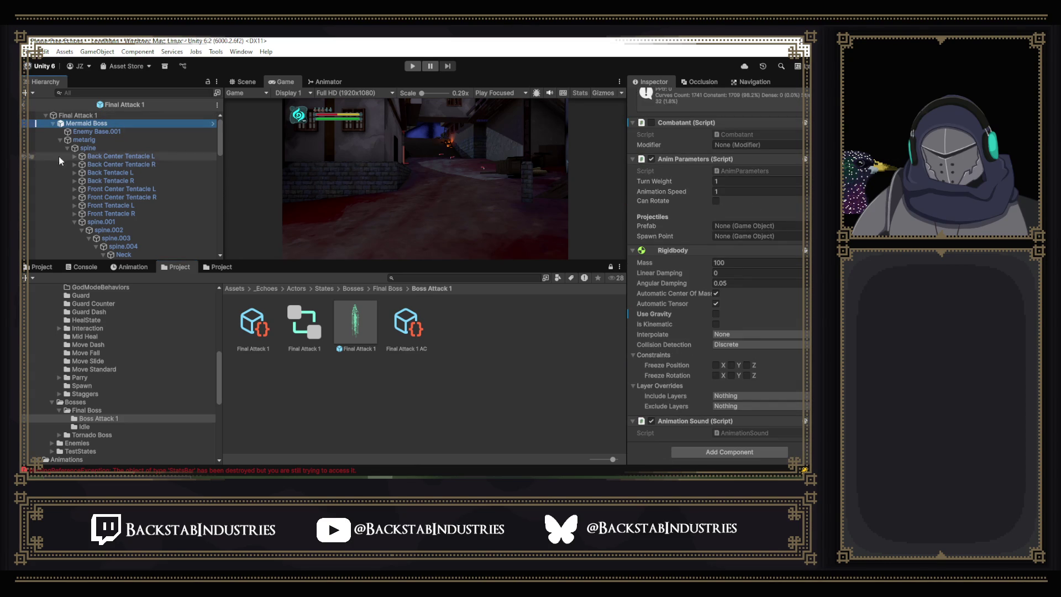
click(126, 114)
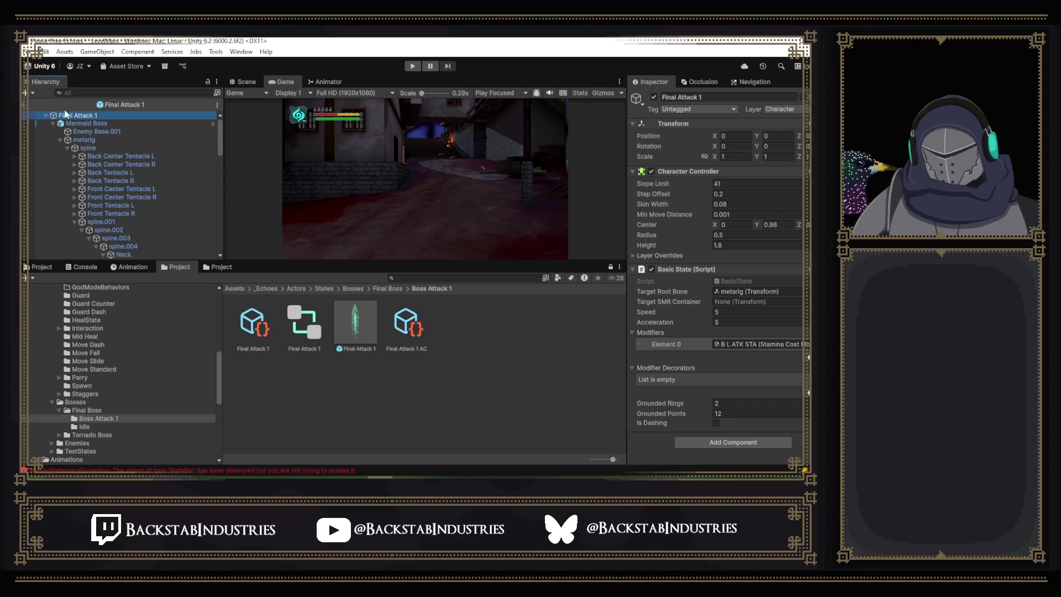
Return to the level scene with E Final Boss selected, undock the Game view, and orbit the Scene view around the boss.
click(24, 104)
click(118, 170)
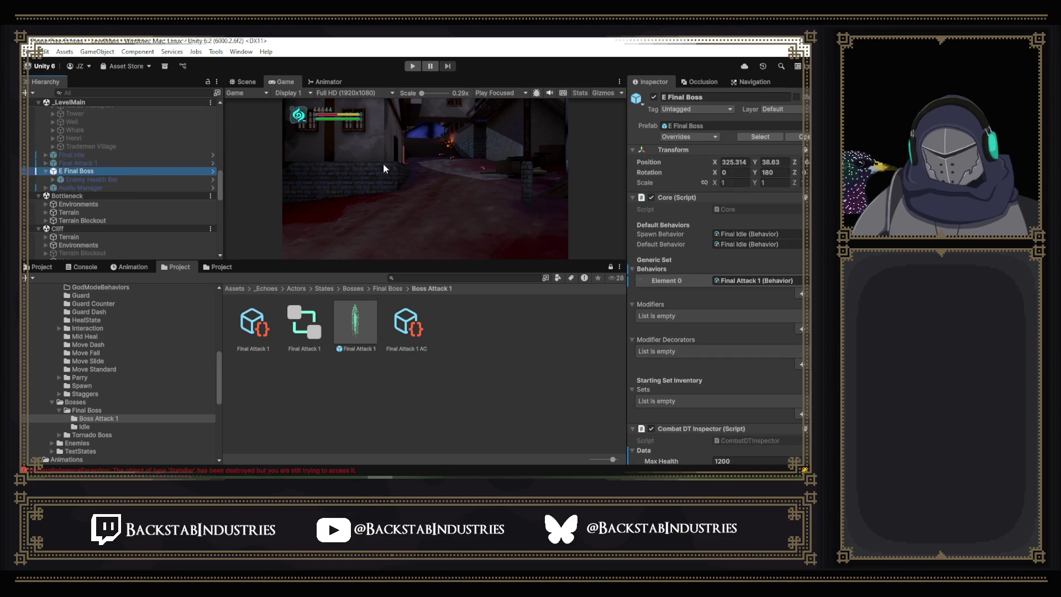
click(484, 161)
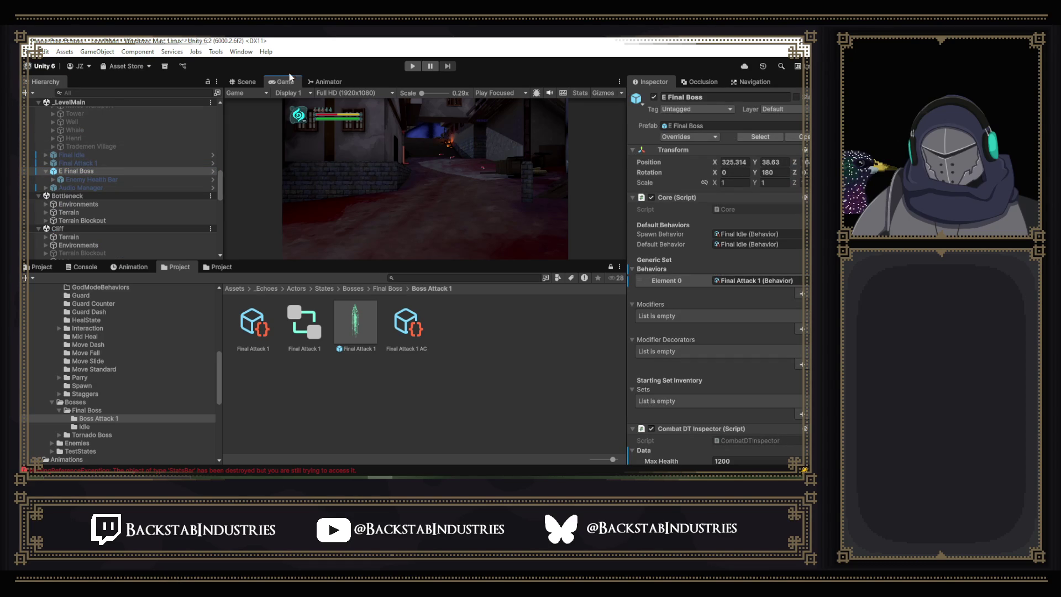
click(246, 82)
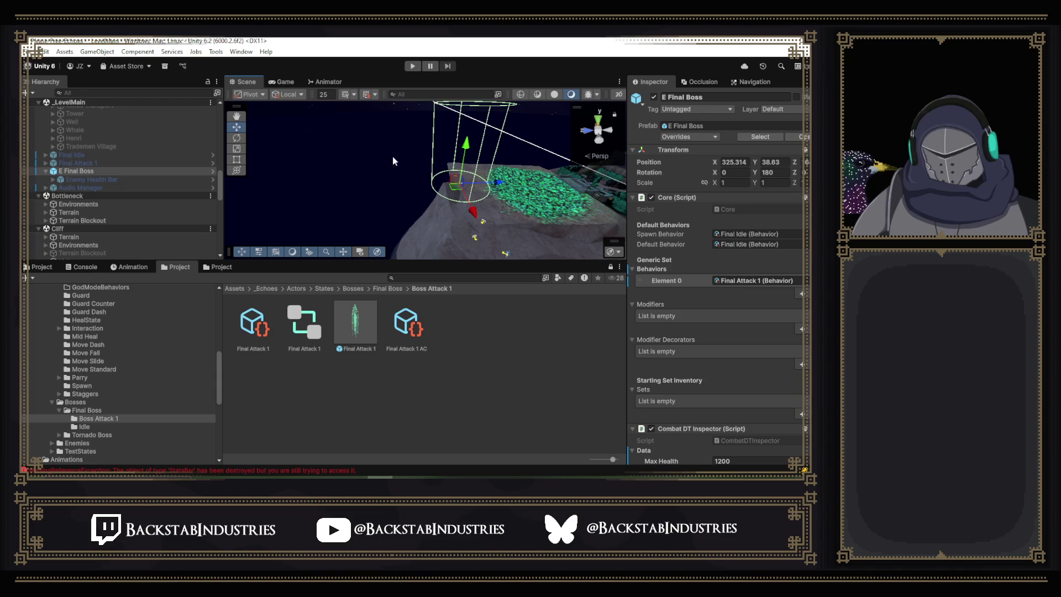
click(292, 86)
drag(293, 85, 460, 90)
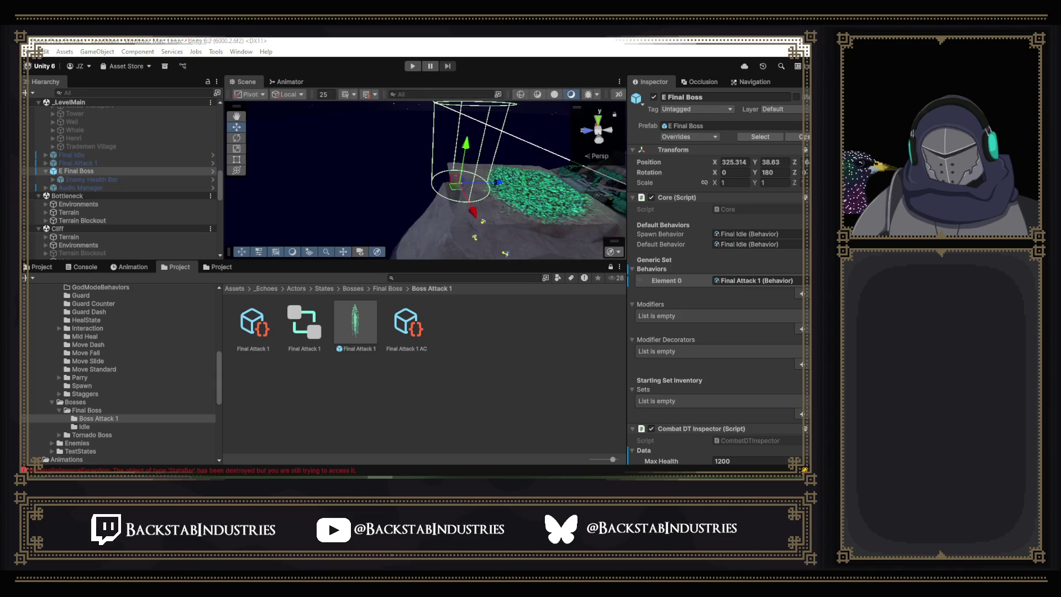
drag(475, 166, 472, 149)
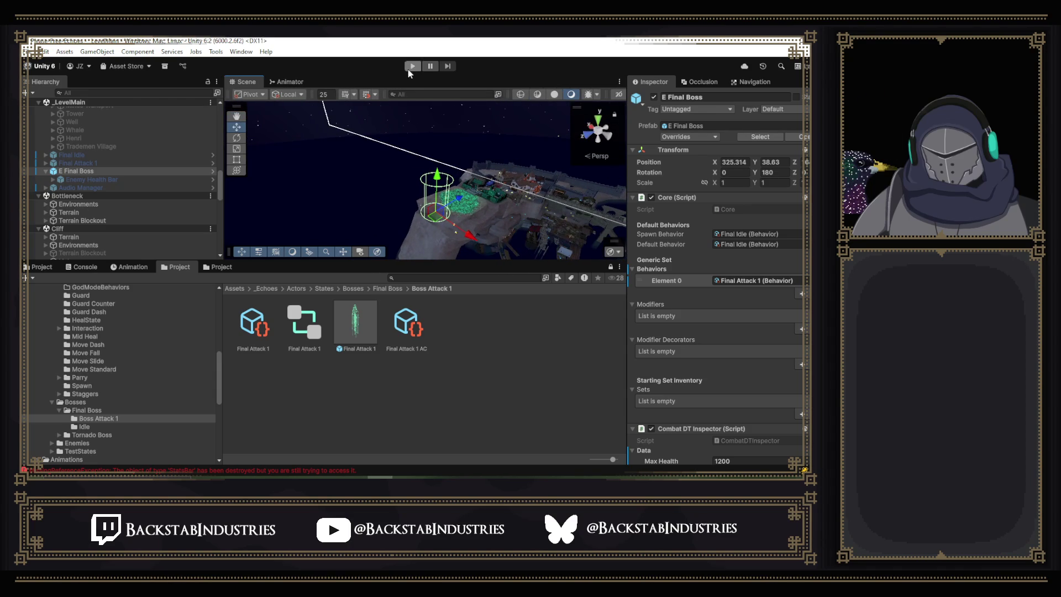
Enter play mode and scroll the Hierarchy to the spawned Final Idle(Clone) under E Final Boss.
click(409, 67)
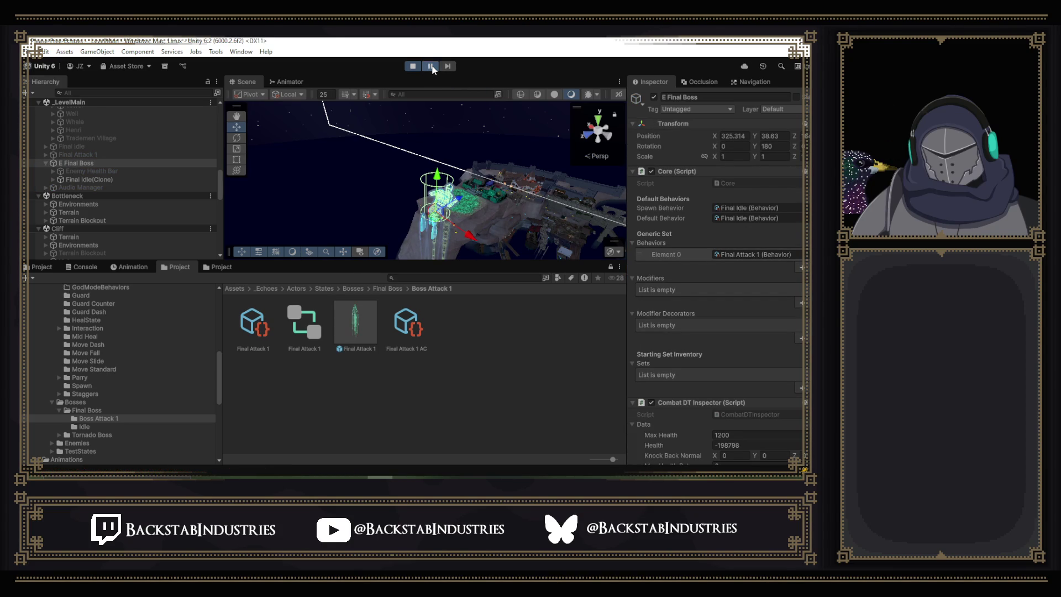
mouse_move(780, 279)
scroll(131, 200, down, 10)
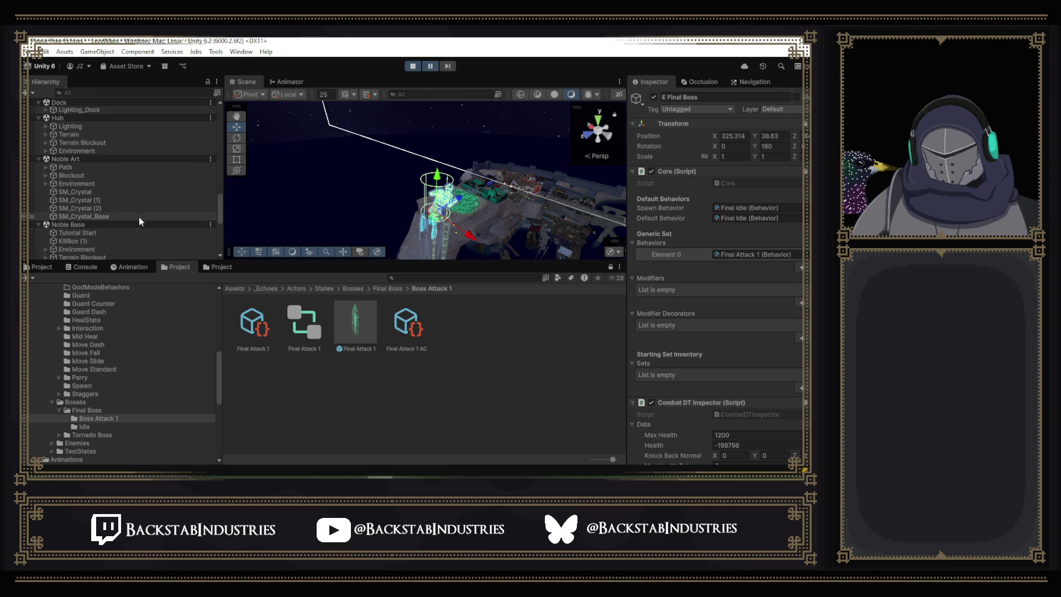
scroll(121, 207, down, 3)
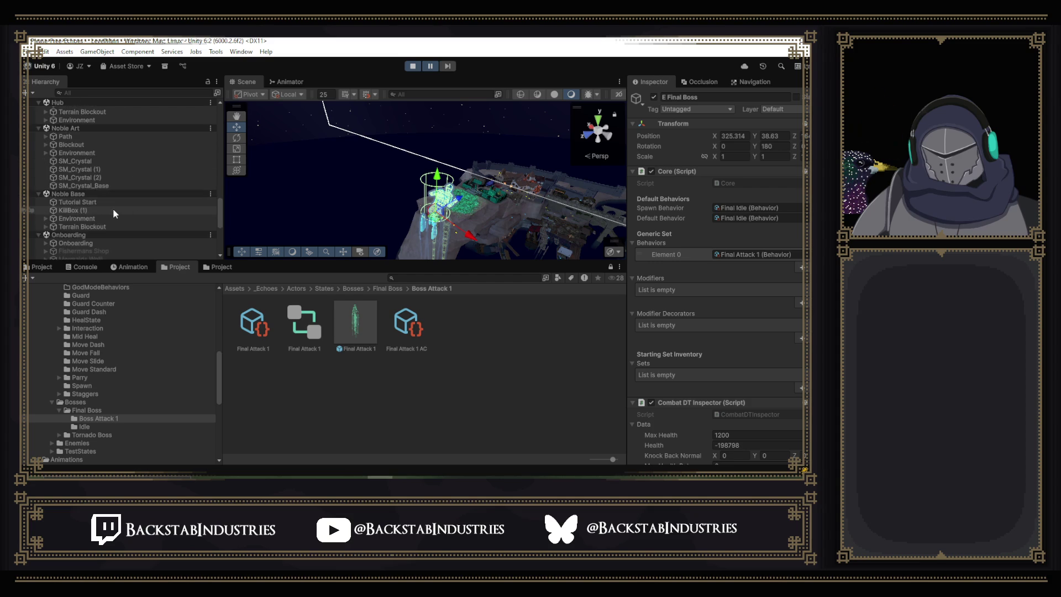
scroll(99, 153, up, 3)
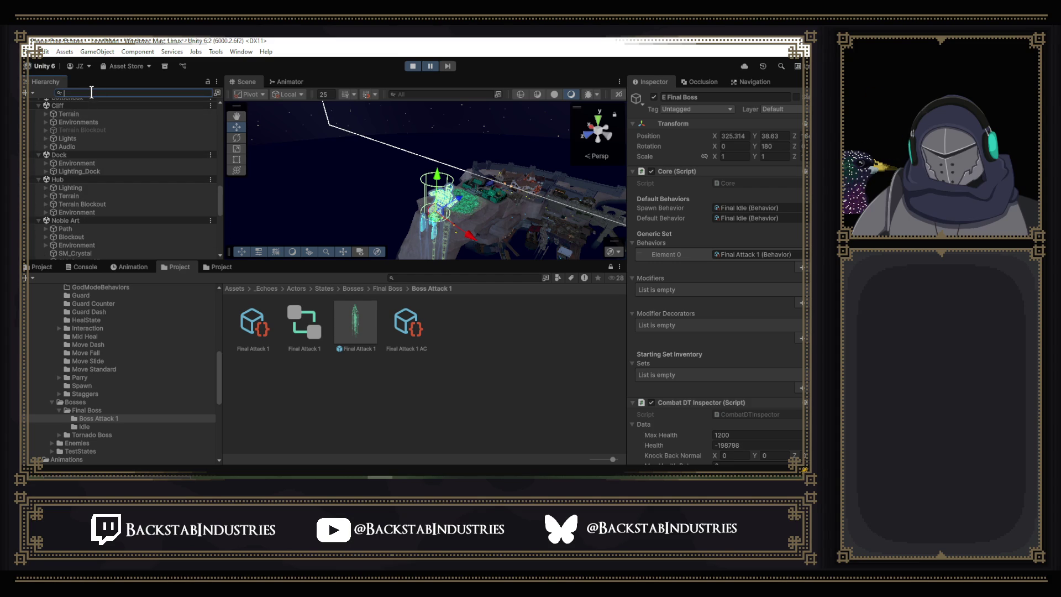
Filter the Hierarchy by 'kill' and inspect the first KillBox and the Onboarding KillBox in the Scene view.
text(kill)
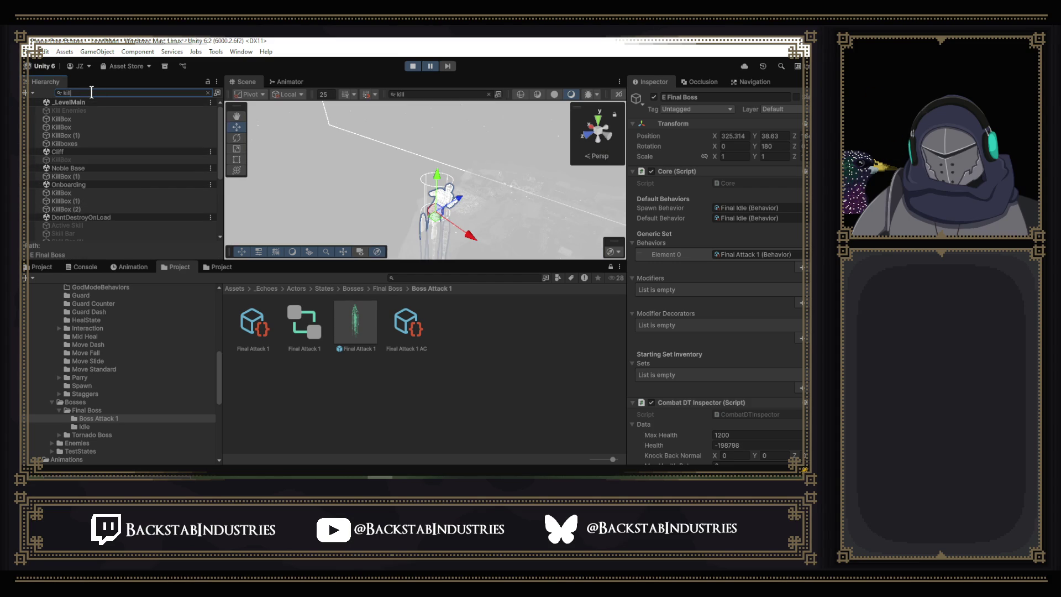
click(66, 120)
key(w)
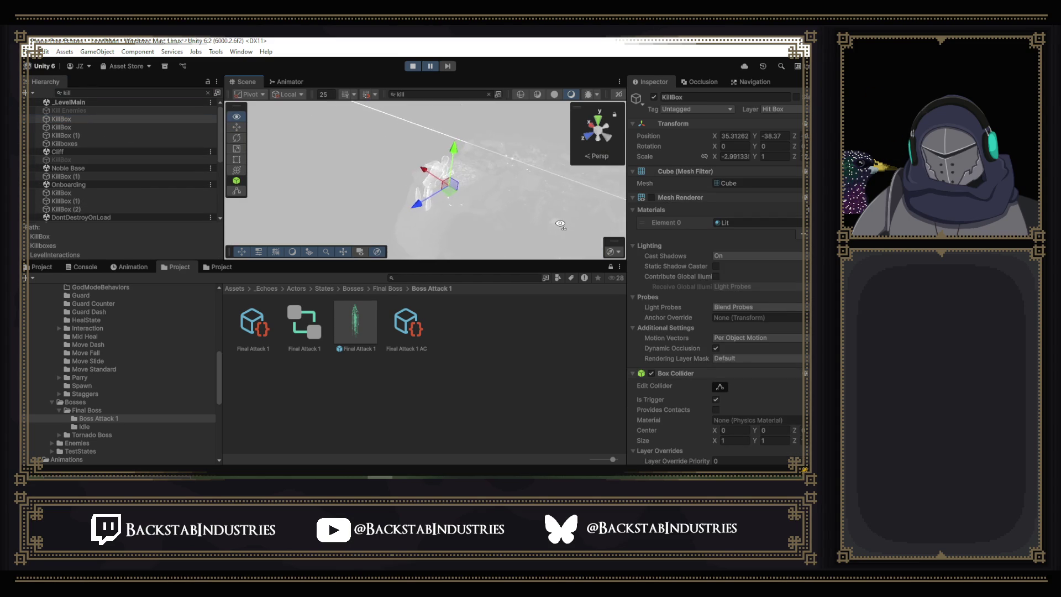
drag(551, 238, 651, 243)
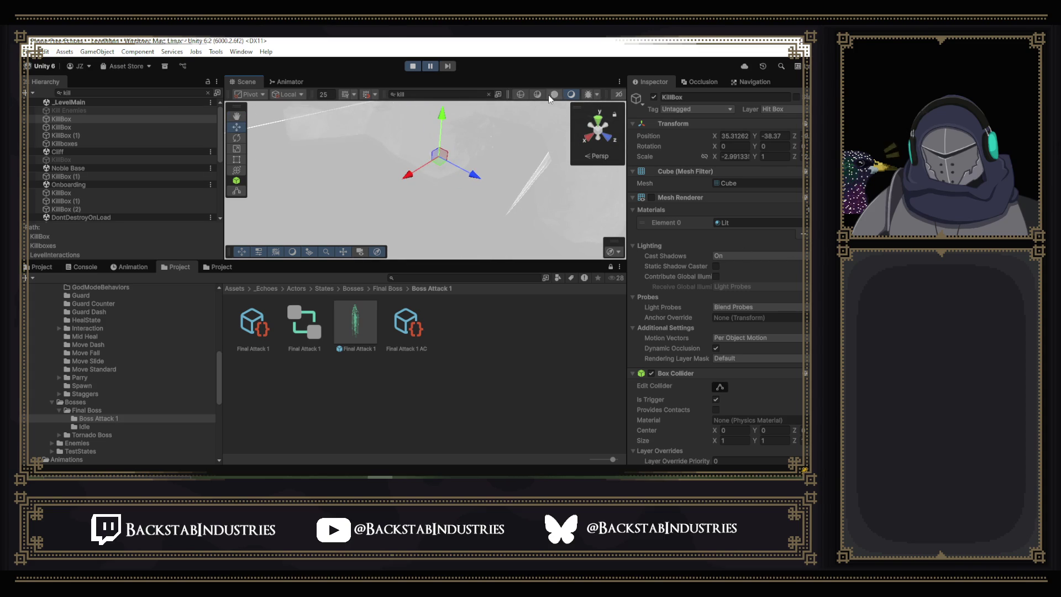
scroll(547, 95, down, 3)
drag(476, 170, 386, 188)
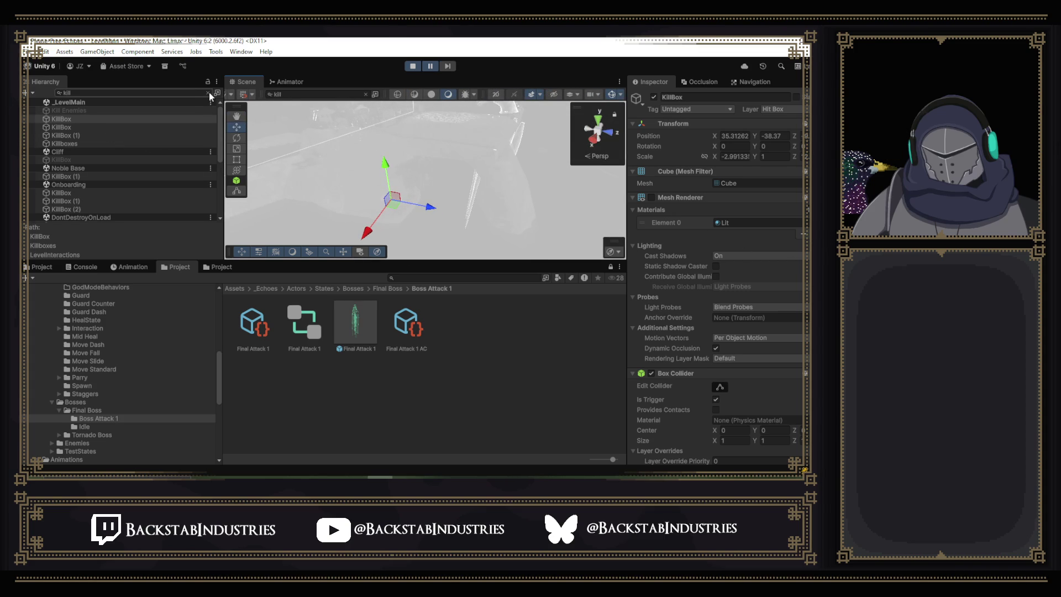
click(69, 192)
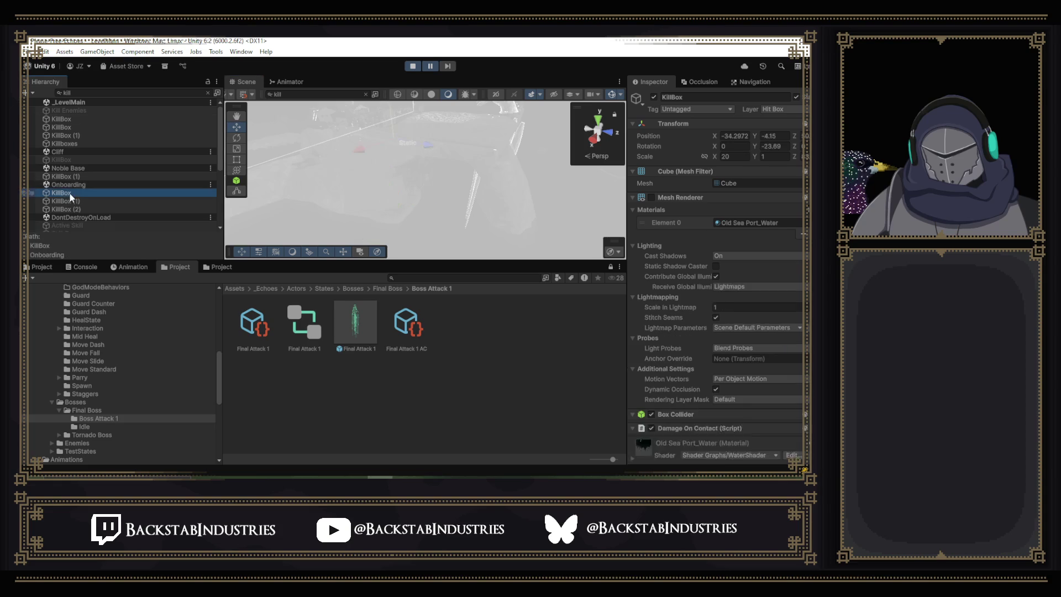
mouse_move(419, 166)
mouse_down()
mouse_move(463, 131)
mouse_move(572, 103)
mouse_up()
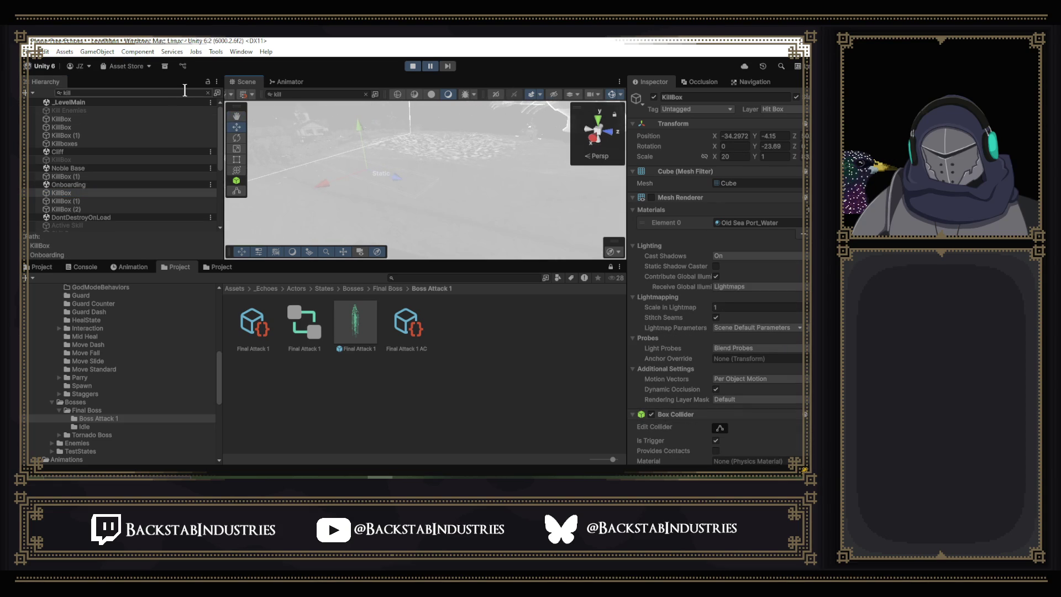
Clear the search, frame KillBox (1) and KillBox (2), and orbit around KillBox (2).
click(208, 92)
double_click(133, 233)
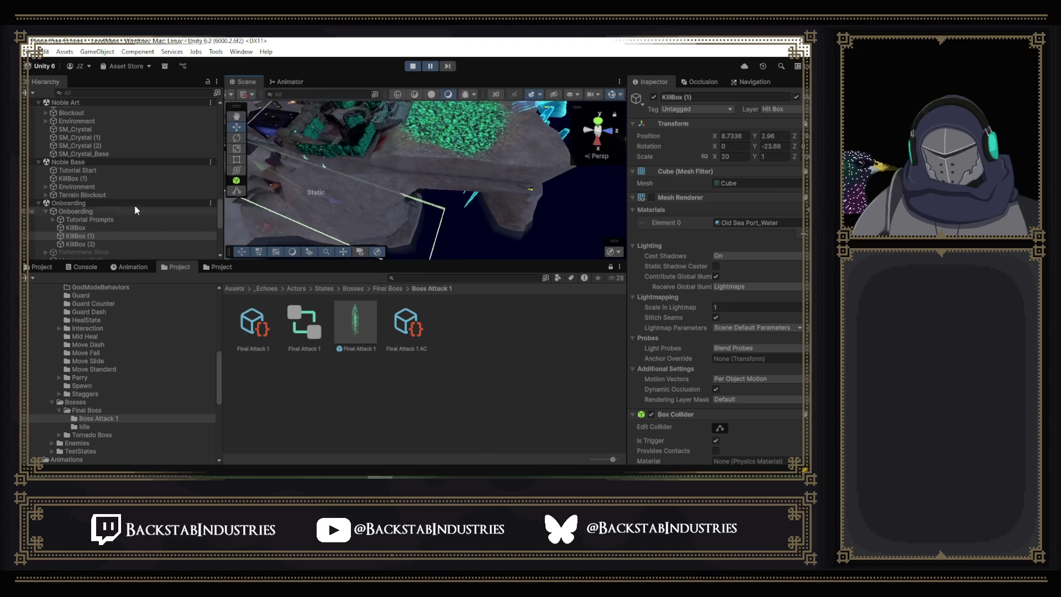
double_click(85, 243)
mouse_move(332, 183)
mouse_down()
mouse_move(386, 177)
mouse_move(140, 200)
mouse_up()
mouse_move(354, 182)
mouse_down()
mouse_move(490, 181)
mouse_move(398, 174)
mouse_up()
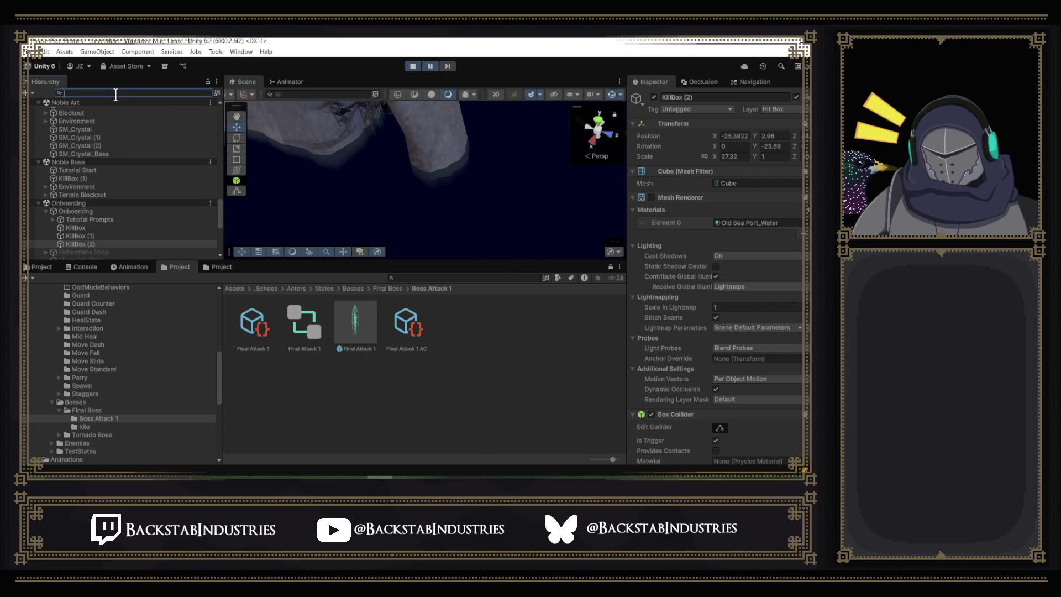
Filter the Hierarchy by 'kill', select the first KillBox and scroll to its Damage On Contact settings.
text(kill)
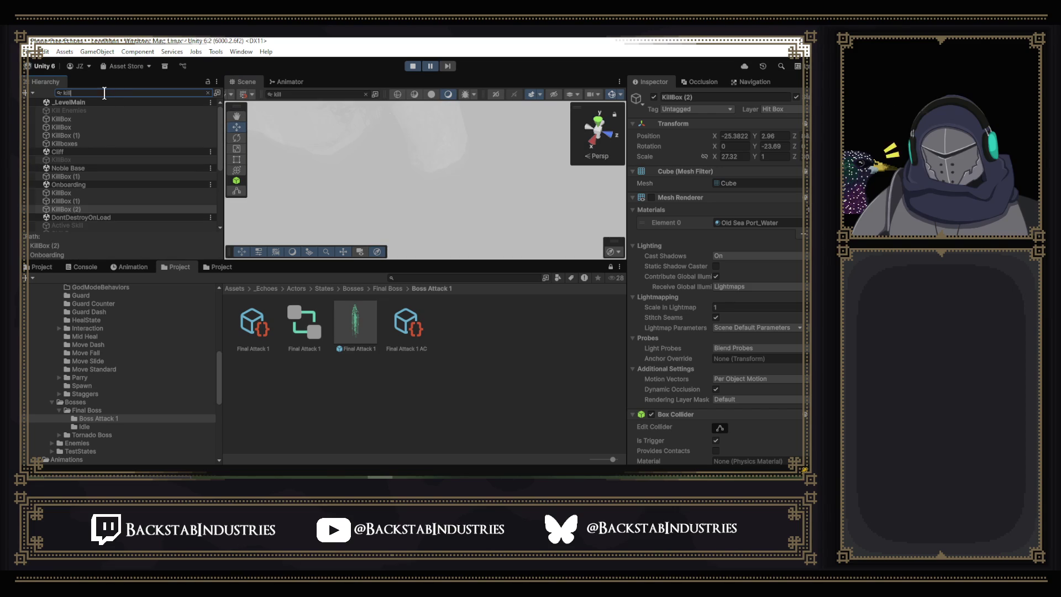
click(67, 119)
mouse_move(377, 178)
mouse_down()
mouse_move(583, 115)
mouse_move(684, 174)
mouse_up()
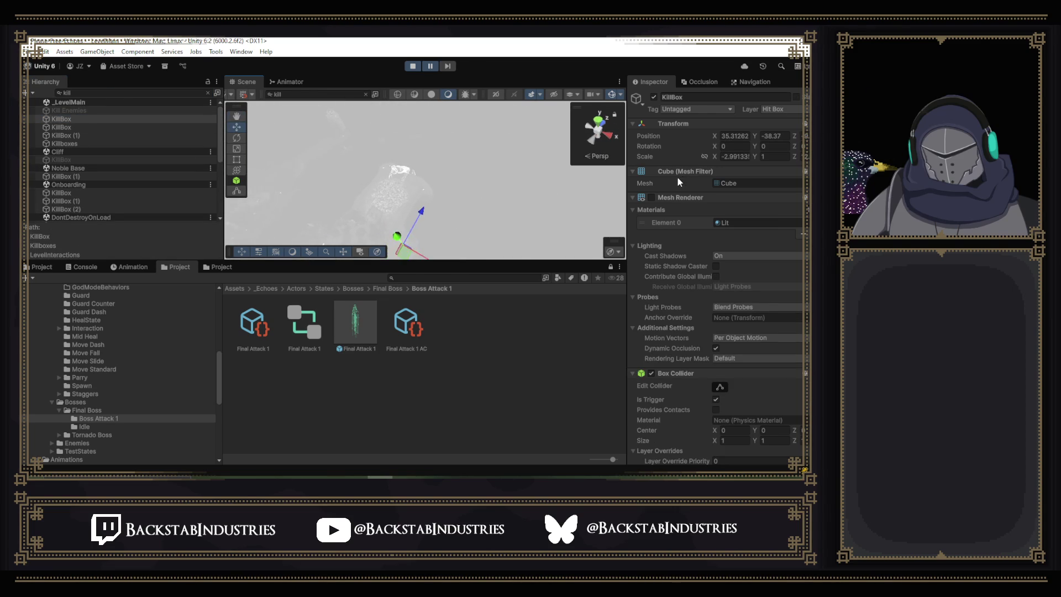
scroll(711, 207, down, 3)
scroll(711, 207, down, 4)
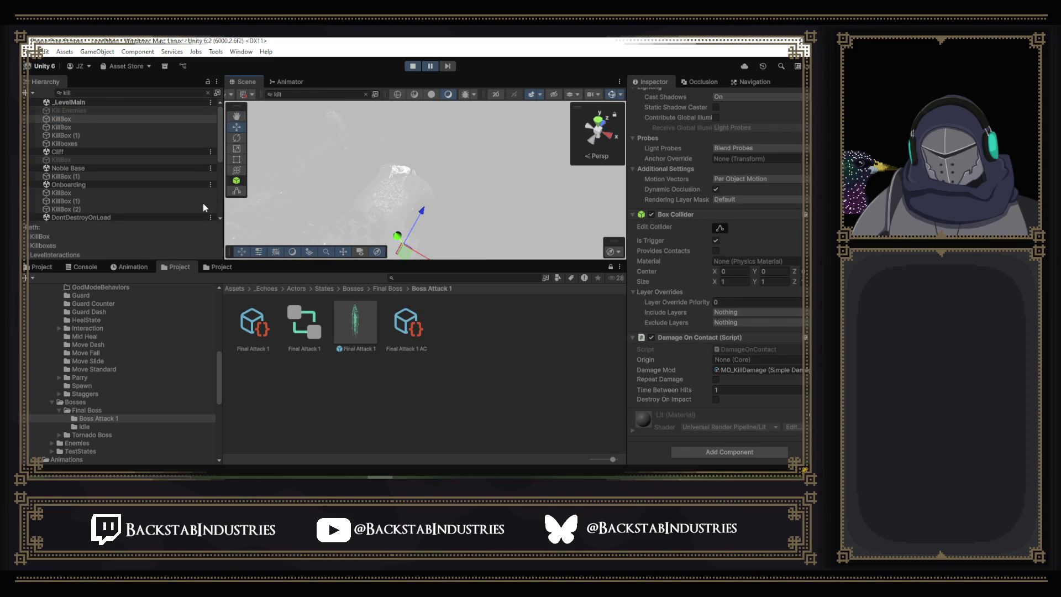
Select the second KillBox, orbit around it, and clear the search to show the full hierarchy.
click(64, 128)
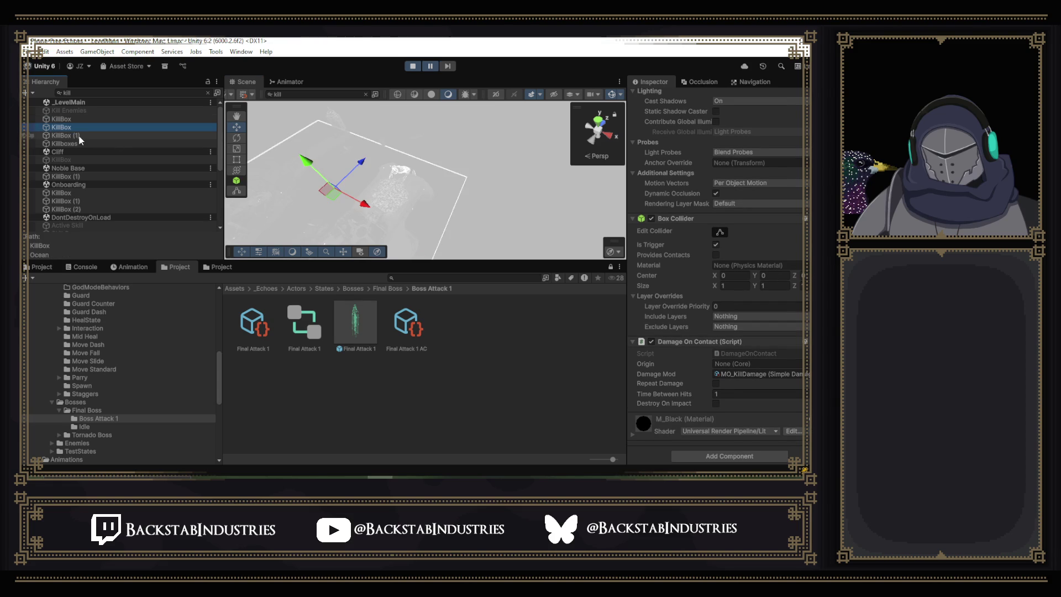
mouse_move(516, 157)
mouse_down()
mouse_move(422, 103)
mouse_move(284, 60)
mouse_move(206, 409)
mouse_move(205, 399)
mouse_move(327, 450)
mouse_move(389, 349)
mouse_up()
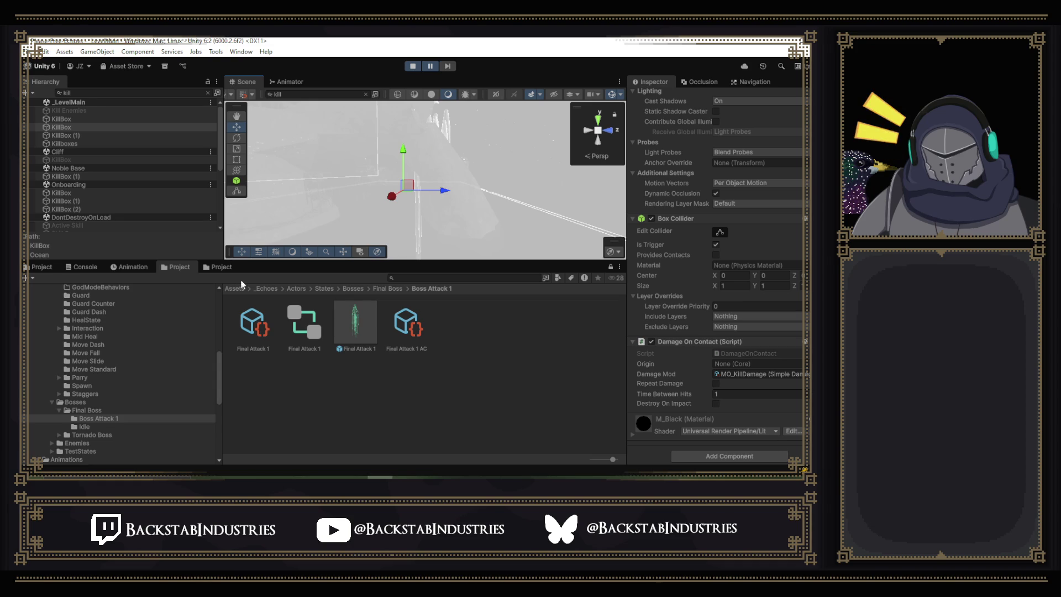
click(208, 93)
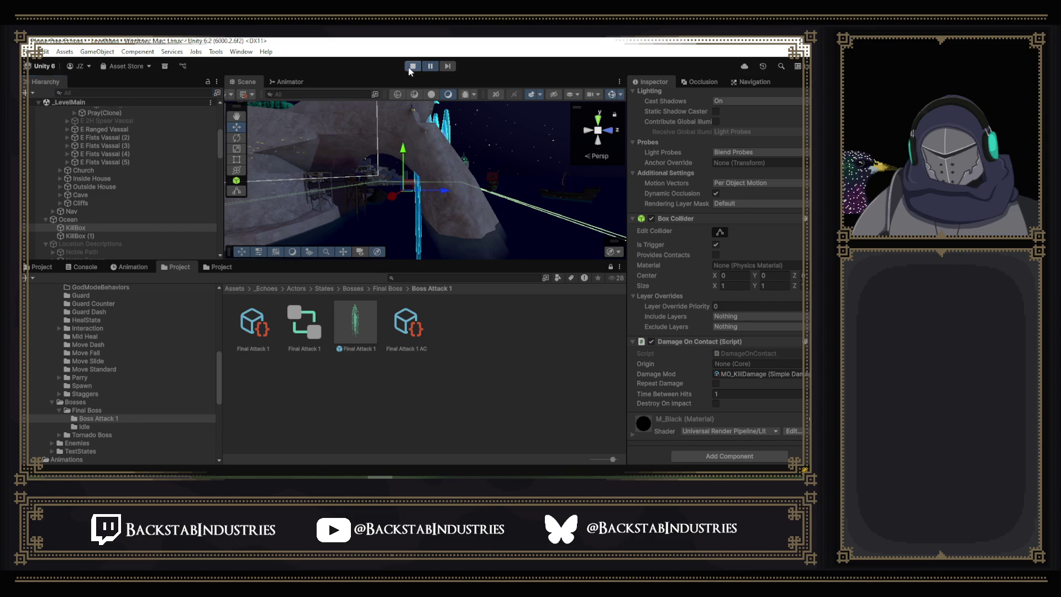
Stop play mode, then deactivate both KillBox and KillBox (1) under Ocean.
click(411, 66)
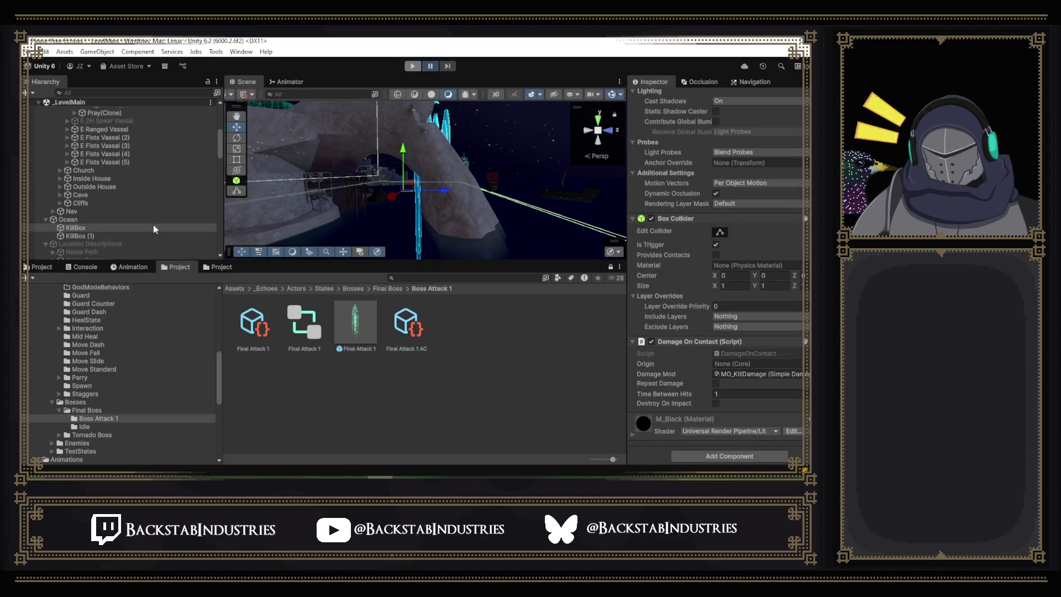
shift+click(95, 242)
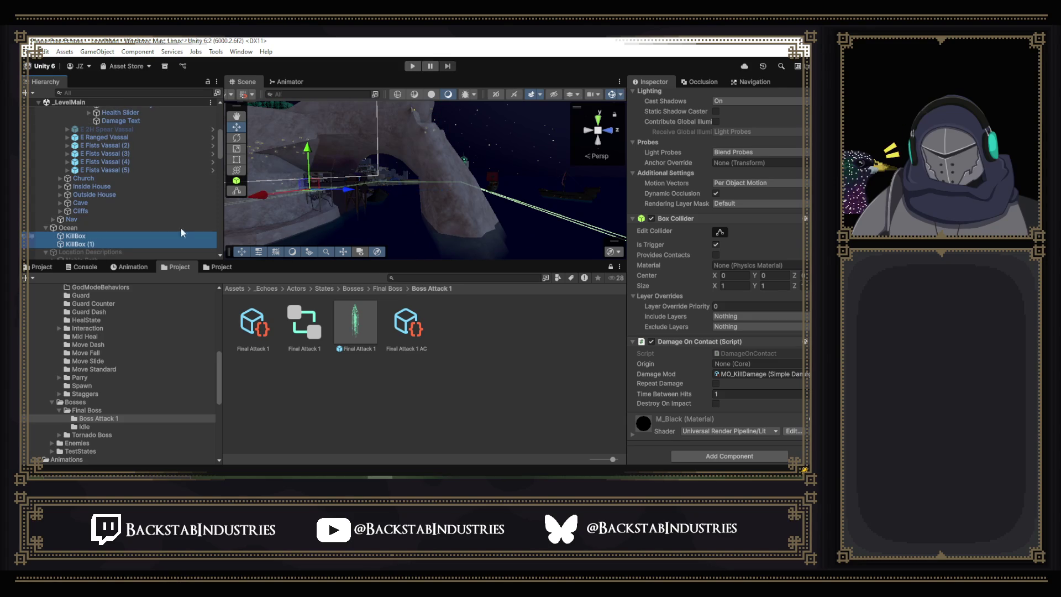
click(654, 97)
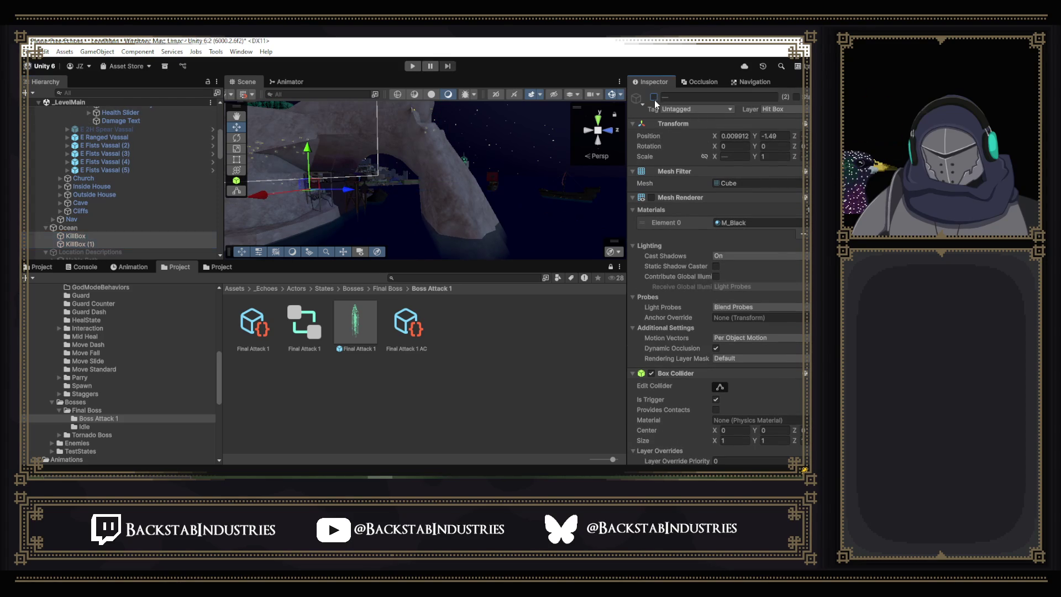